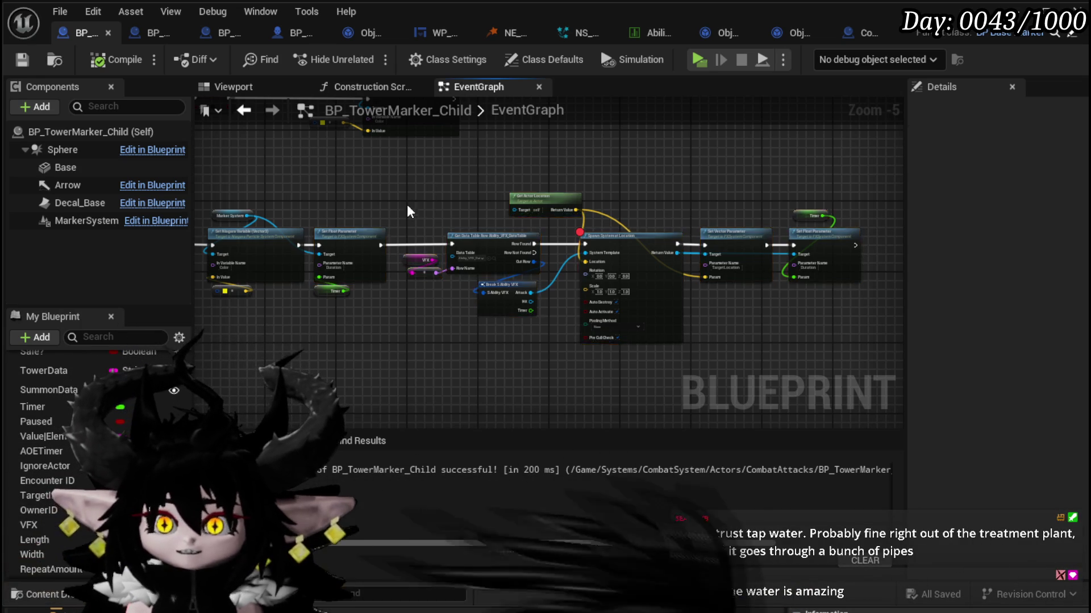
# Step: Nudge Event BeginPlay right and review the data table row and Set Vector/Set Float Parameter nodes
pyautogui.moveTo(480, 180)
pyautogui.mouseDown()
pyautogui.moveTo(786, 231)
pyautogui.moveTo(530, 219)
pyautogui.moveTo(565, 215)
pyautogui.mouseUp()
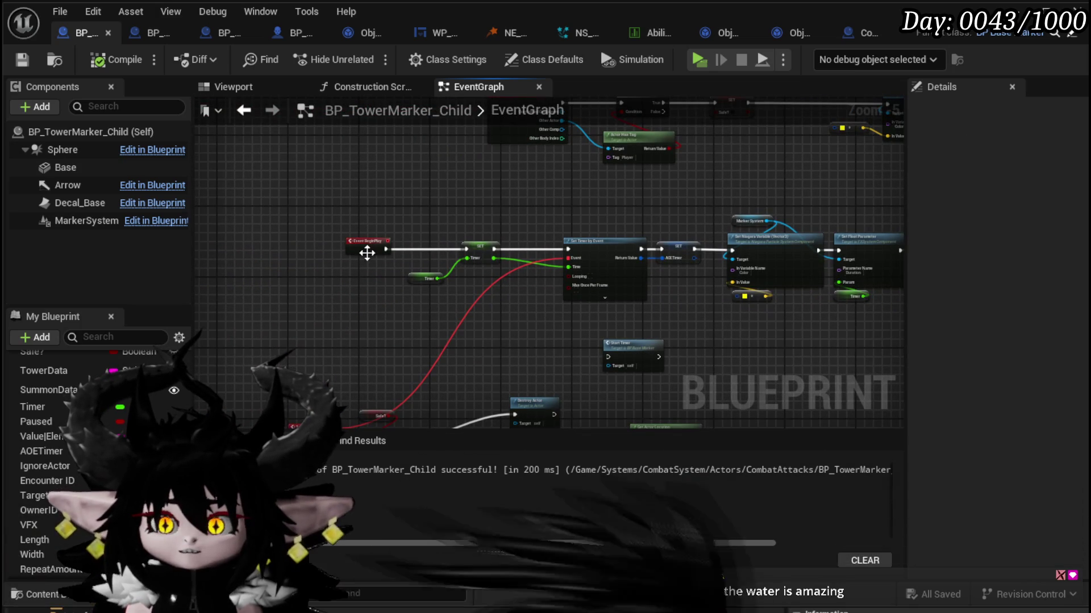
pyautogui.moveTo(366, 251)
pyautogui.mouseDown()
pyautogui.moveTo(390, 255)
pyautogui.moveTo(266, 264)
pyautogui.moveTo(349, 299)
pyautogui.mouseUp()
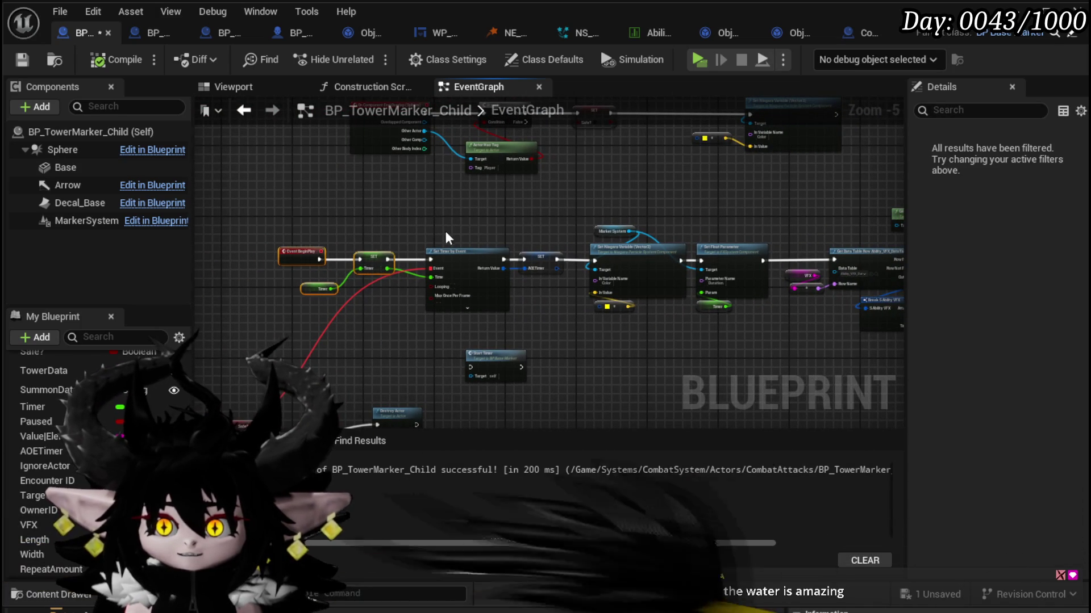
pyautogui.moveTo(642, 227); pyautogui.dragTo(327, 230)
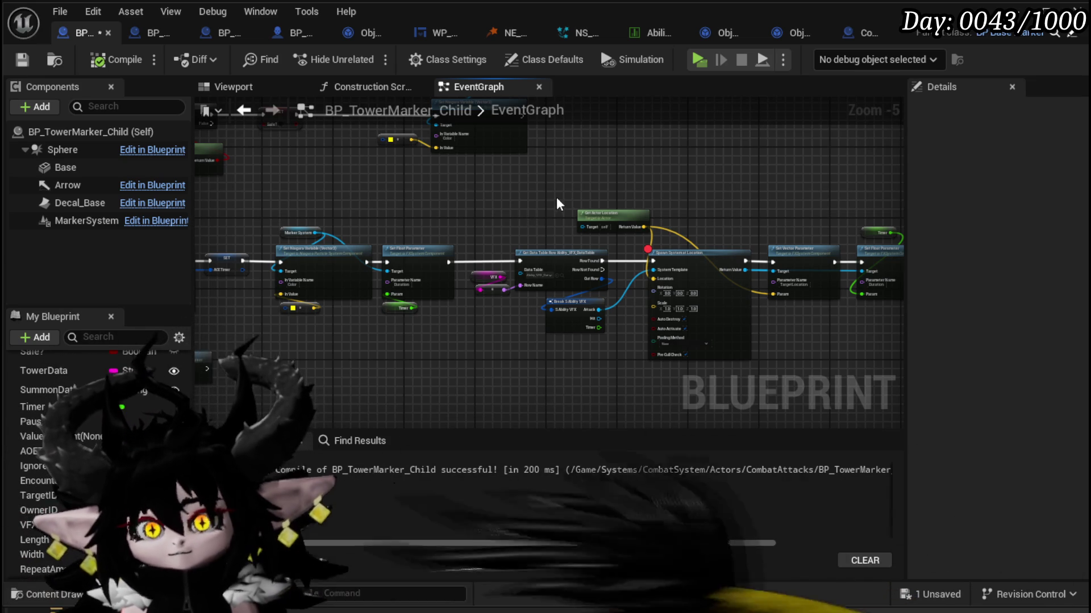
pyautogui.scroll(2, 539, 228)
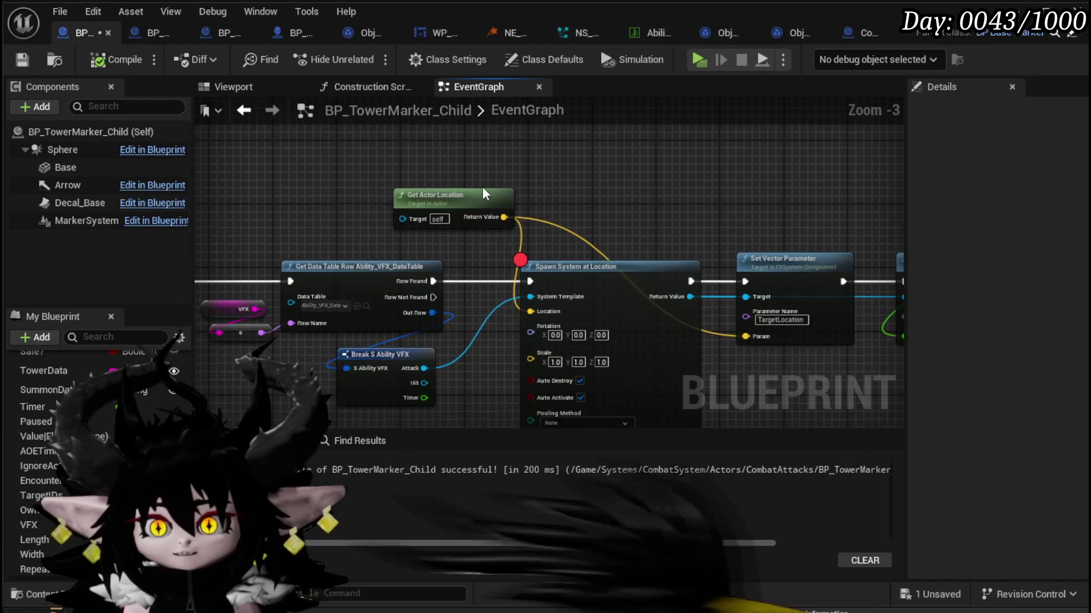
pyautogui.moveTo(575, 189)
pyautogui.mouseDown()
pyautogui.moveTo(308, 200)
pyautogui.moveTo(503, 193)
pyautogui.mouseUp()
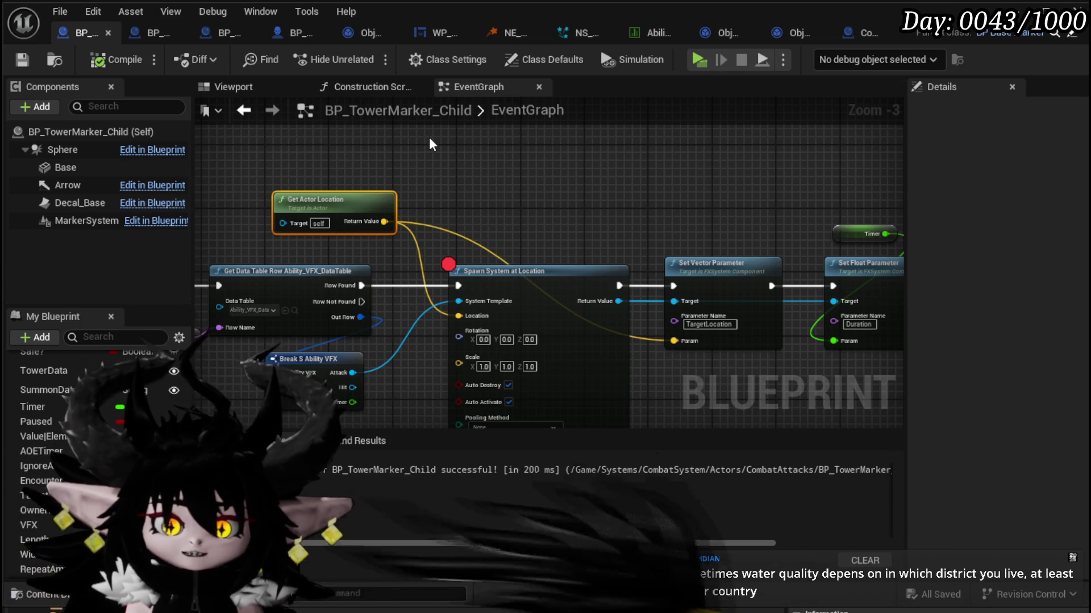
pyautogui.moveTo(465, 153); pyautogui.dragTo(346, 151)
# Step: Move the two Set Niagara nodes further left, save the blueprint, and select the Spawn System nodes
pyautogui.scroll(-2, 420, 160)
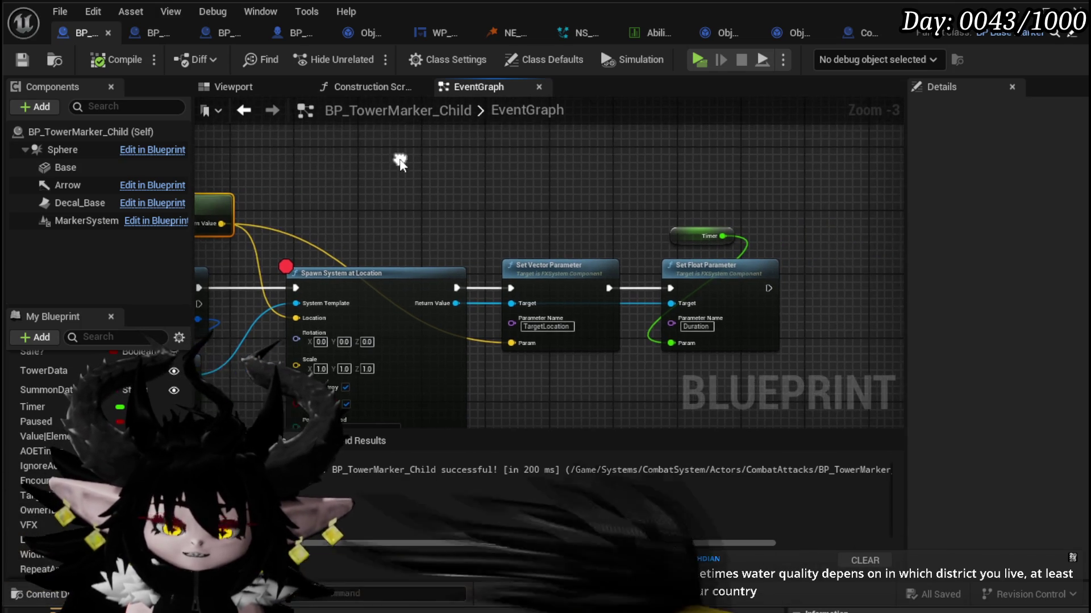
pyautogui.moveTo(555, 175)
pyautogui.mouseDown()
pyautogui.moveTo(535, 282)
pyautogui.moveTo(514, 339)
pyautogui.moveTo(498, 348)
pyautogui.mouseUp()
pyautogui.moveTo(625, 273); pyautogui.dragTo(567, 273)
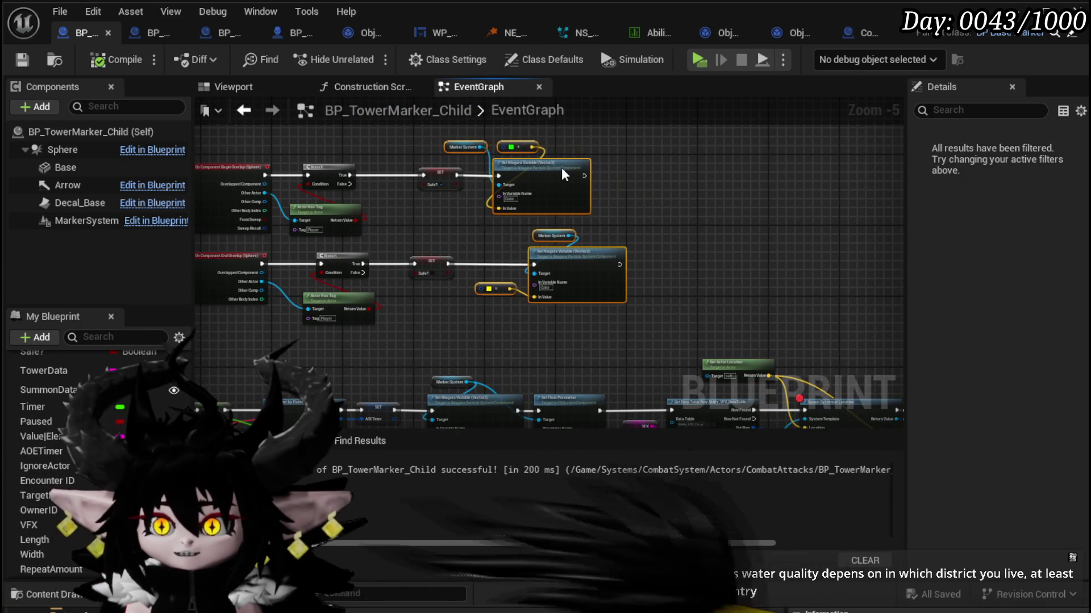
pyautogui.moveTo(732, 211)
pyautogui.mouseDown()
pyautogui.moveTo(596, 188)
pyautogui.moveTo(457, 297)
pyautogui.moveTo(625, 256)
pyautogui.moveTo(826, 276)
pyautogui.moveTo(487, 324)
pyautogui.moveTo(661, 304)
pyautogui.moveTo(513, 250)
pyautogui.moveTo(542, 195)
pyautogui.moveTo(639, 186)
pyautogui.moveTo(301, 361)
pyautogui.moveTo(216, 318)
pyautogui.moveTo(238, 364)
pyautogui.moveTo(369, 232)
pyautogui.mouseUp()
pyautogui.scroll(2, 519, 316)
pyautogui.scroll(-2, 370, 232)
pyautogui.hotkey('ctrl', 's')
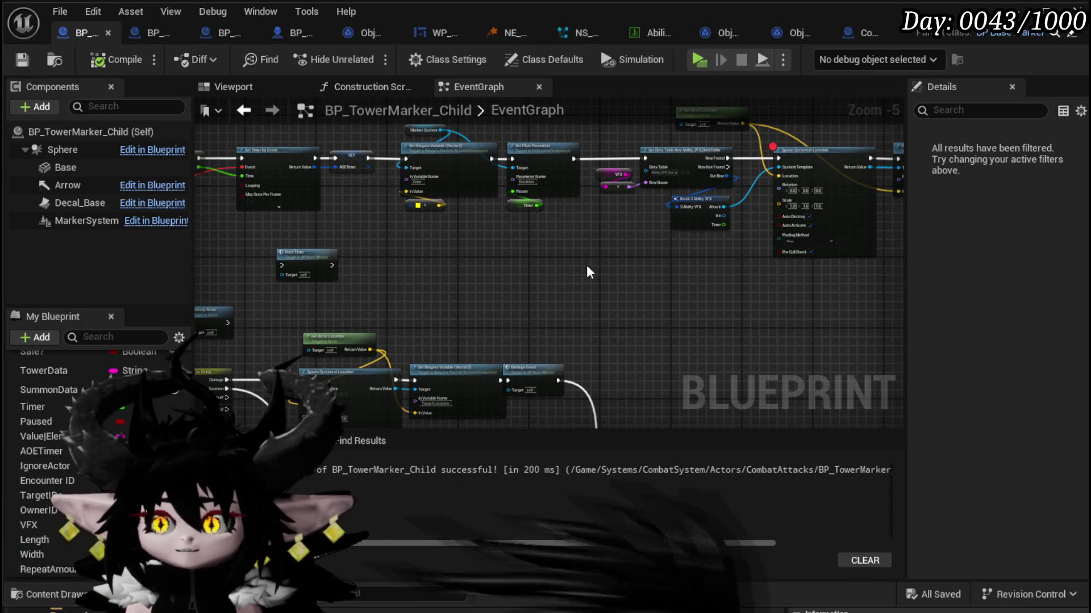
pyautogui.moveTo(602, 257)
pyautogui.mouseDown()
pyautogui.moveTo(443, 318)
pyautogui.moveTo(582, 170)
pyautogui.moveTo(871, 146)
pyautogui.moveTo(795, 103)
pyautogui.mouseUp()
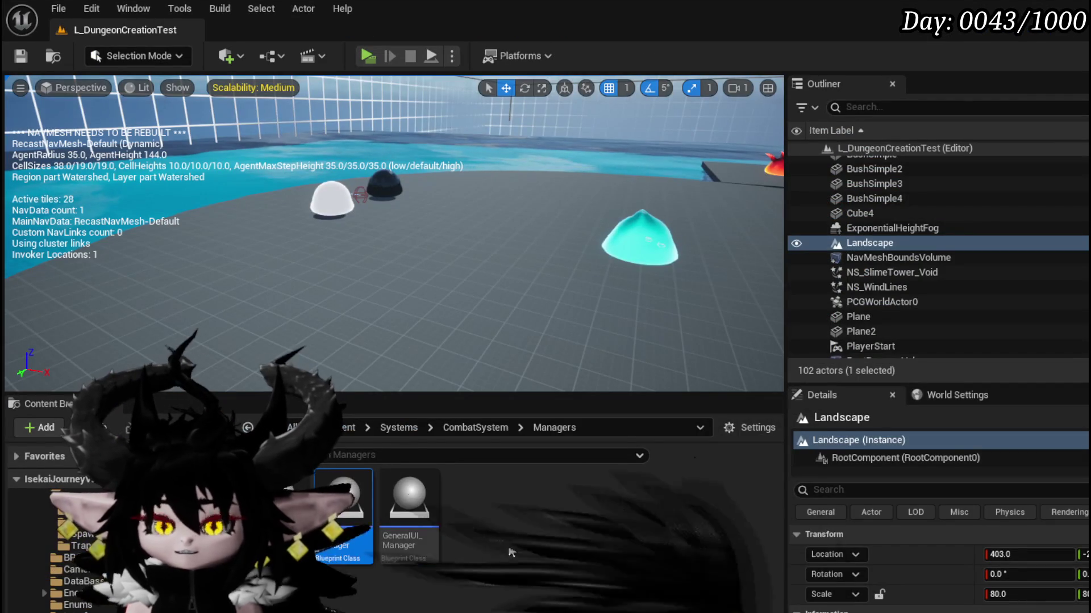
# Step: Duplicate NS_SlimeTower_Void in the Tower folder as NS_SlimeTower_Light and open it
pyautogui.scroll(-2, 57, 522)
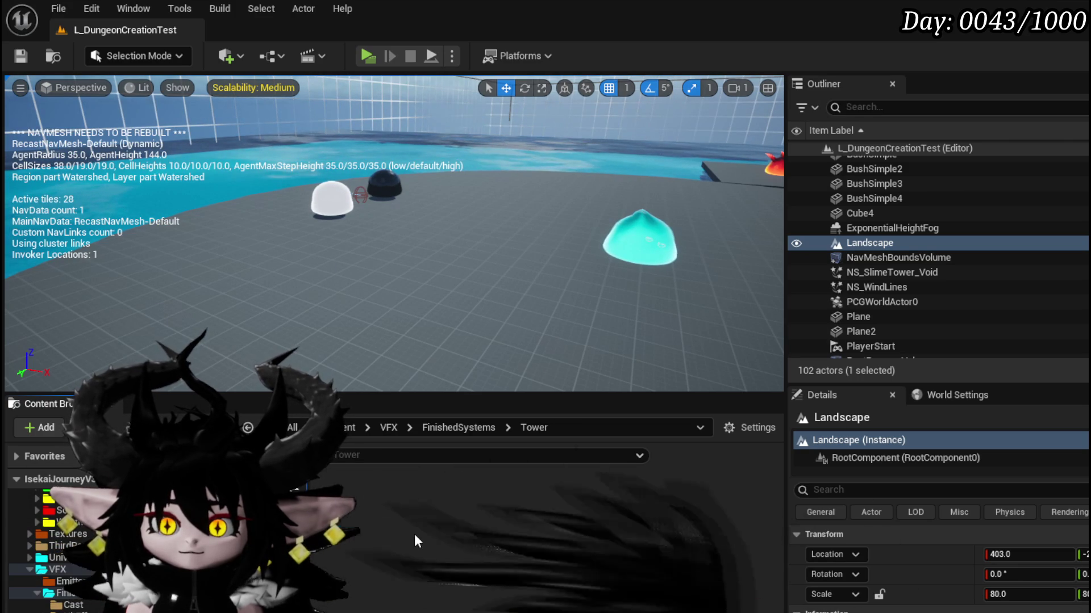
pyautogui.rightClick(342, 522)
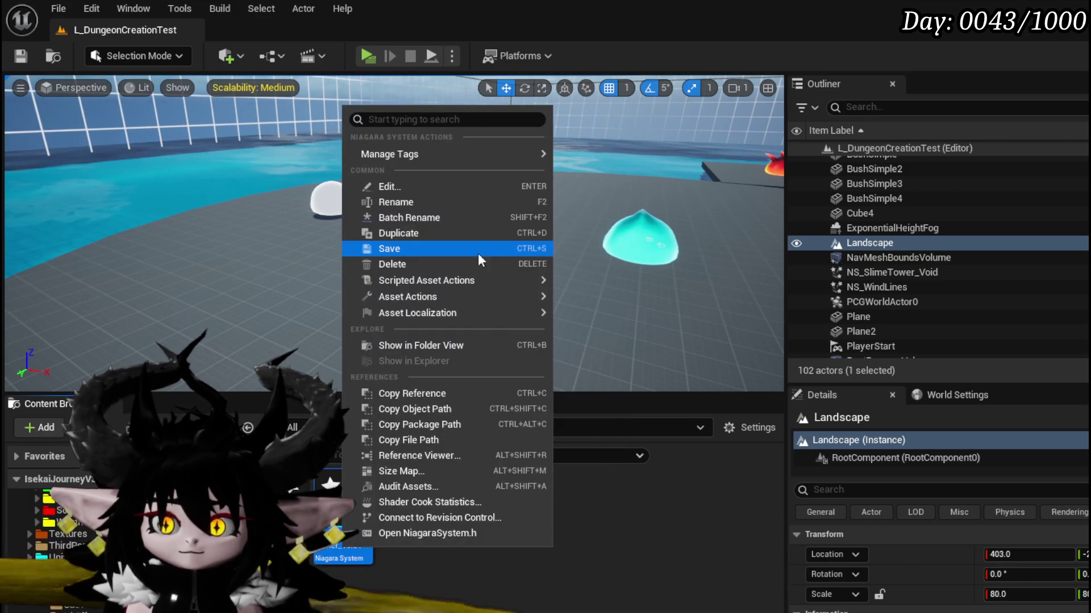
pyautogui.click(398, 202)
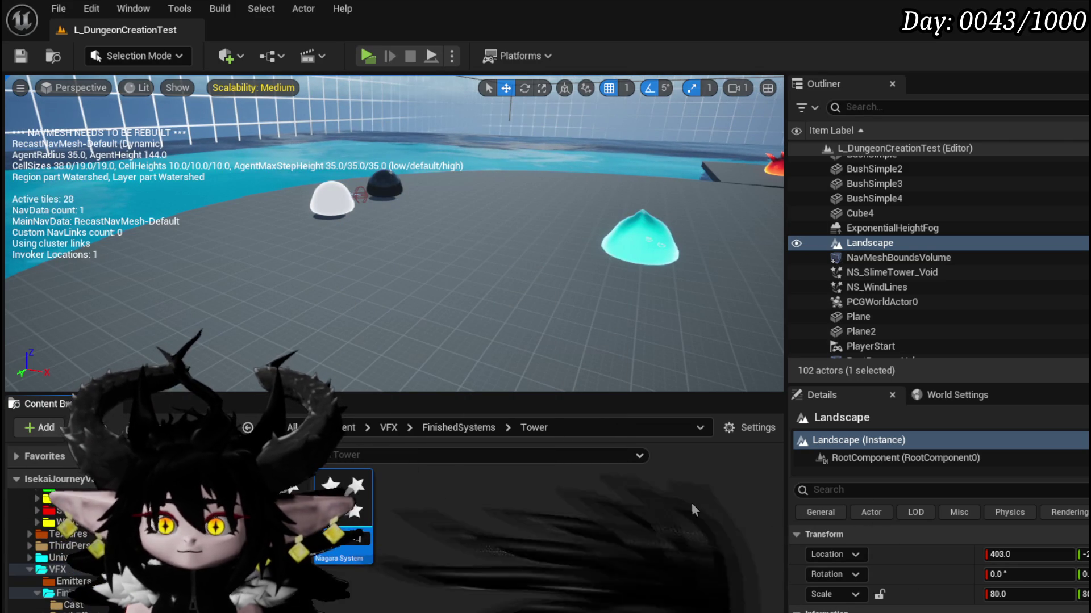
pyautogui.press('Escape')
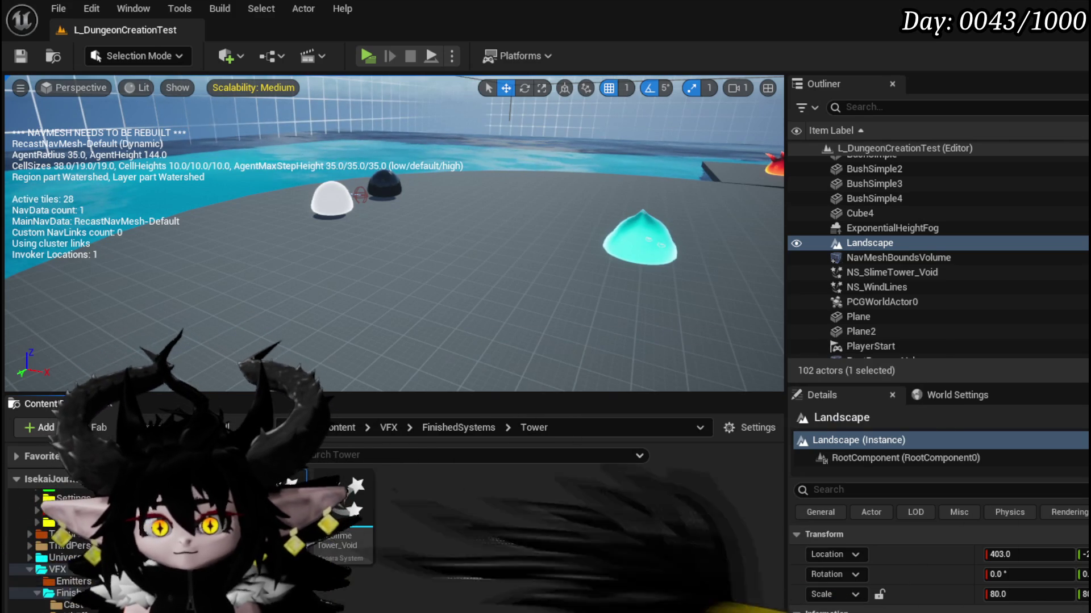
pyautogui.press('Return')
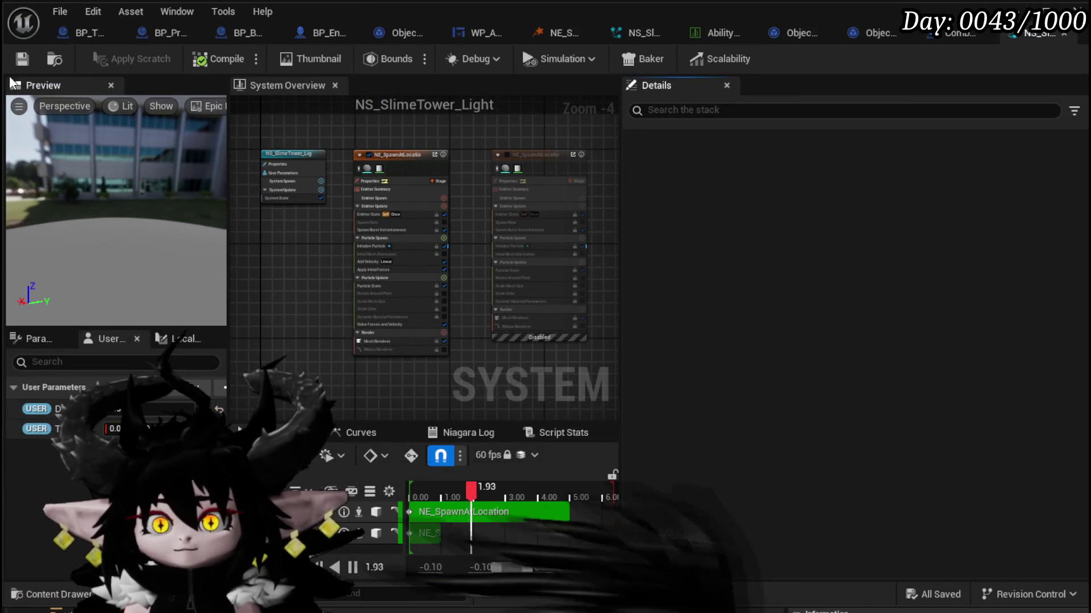
# Step: Override the Mesh Renderer's material with M_Slime_Inst_Light and save the Niagara system
pyautogui.scroll(5, 307, 358)
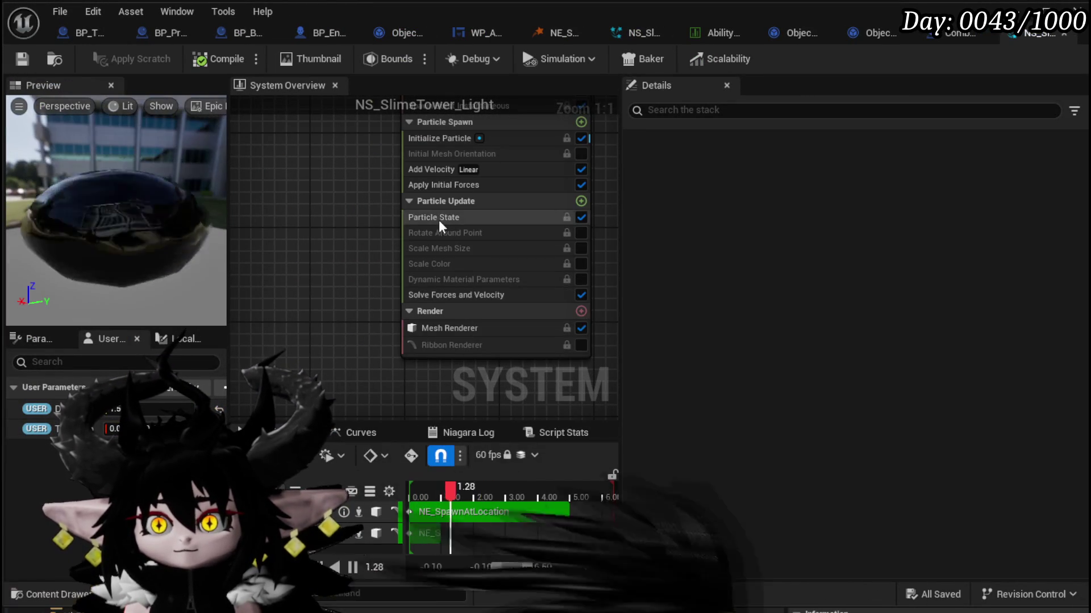
pyautogui.moveTo(313, 216)
pyautogui.mouseDown()
pyautogui.moveTo(236, 290)
pyautogui.moveTo(243, 263)
pyautogui.mouseUp()
pyautogui.click(384, 373)
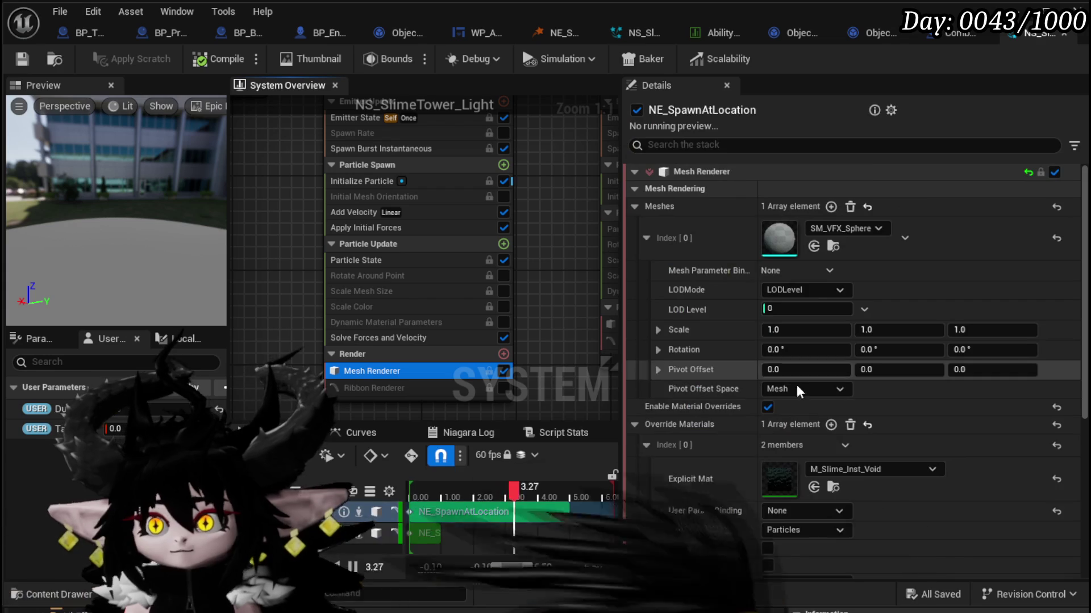
pyautogui.click(850, 470)
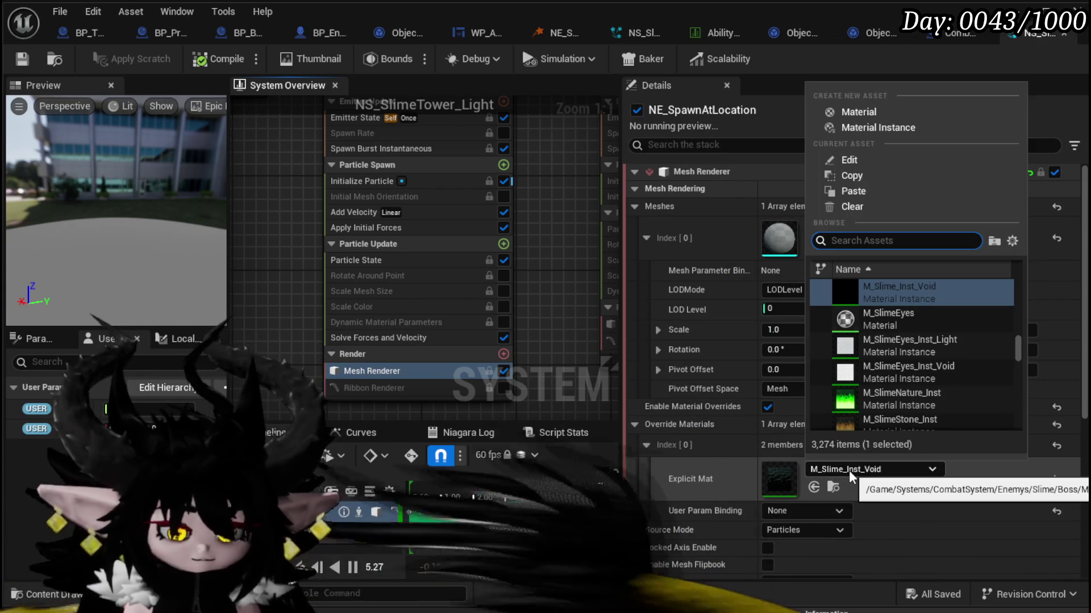
pyautogui.write('Slime Light')
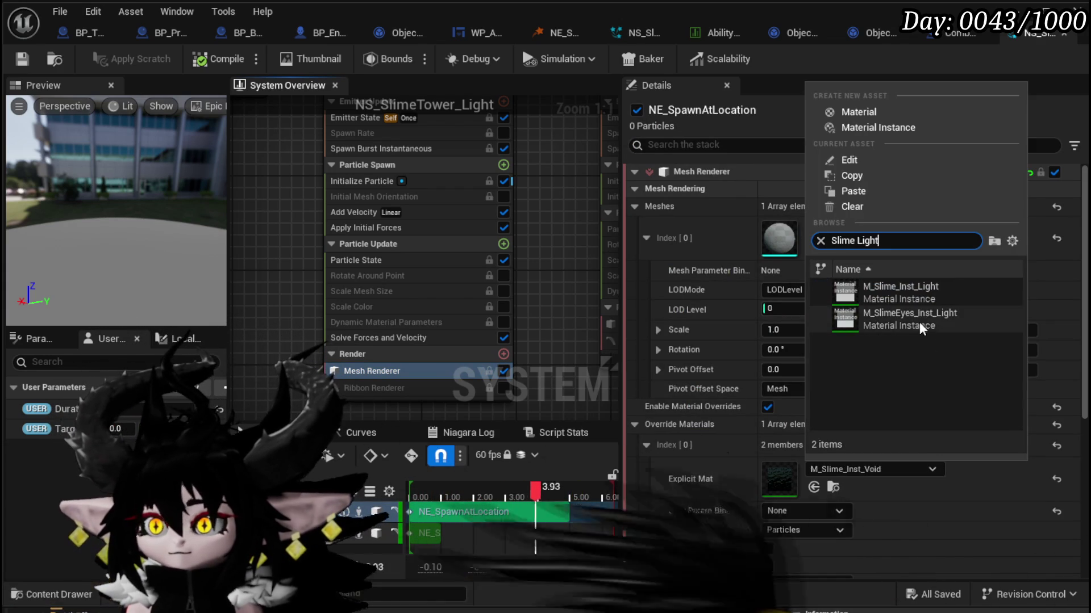
pyautogui.click(886, 319)
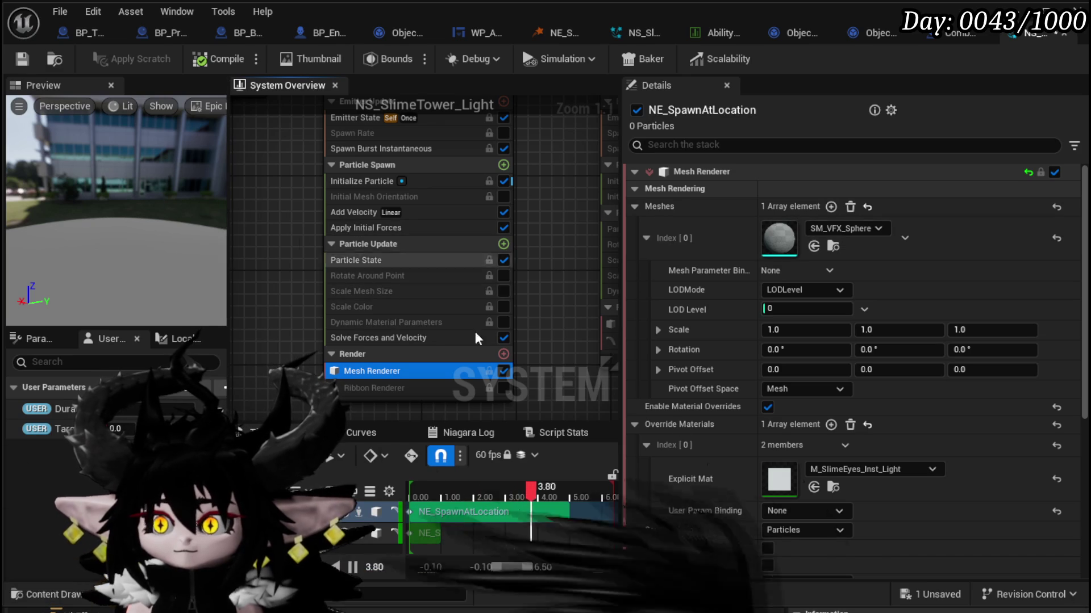
pyautogui.click(844, 475)
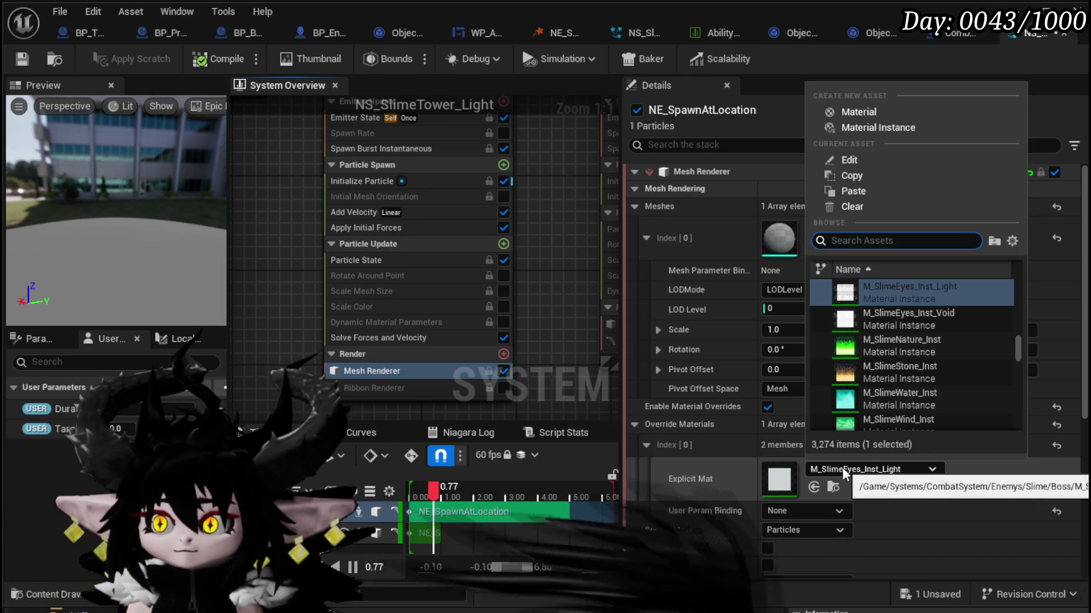
pyautogui.write('Slime Light')
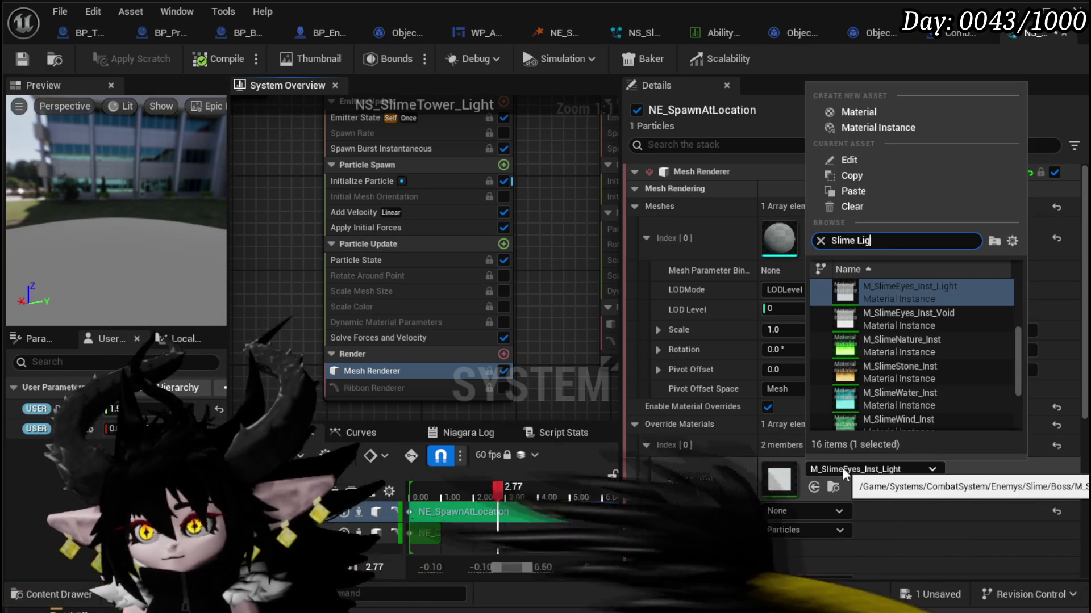
pyautogui.click(900, 292)
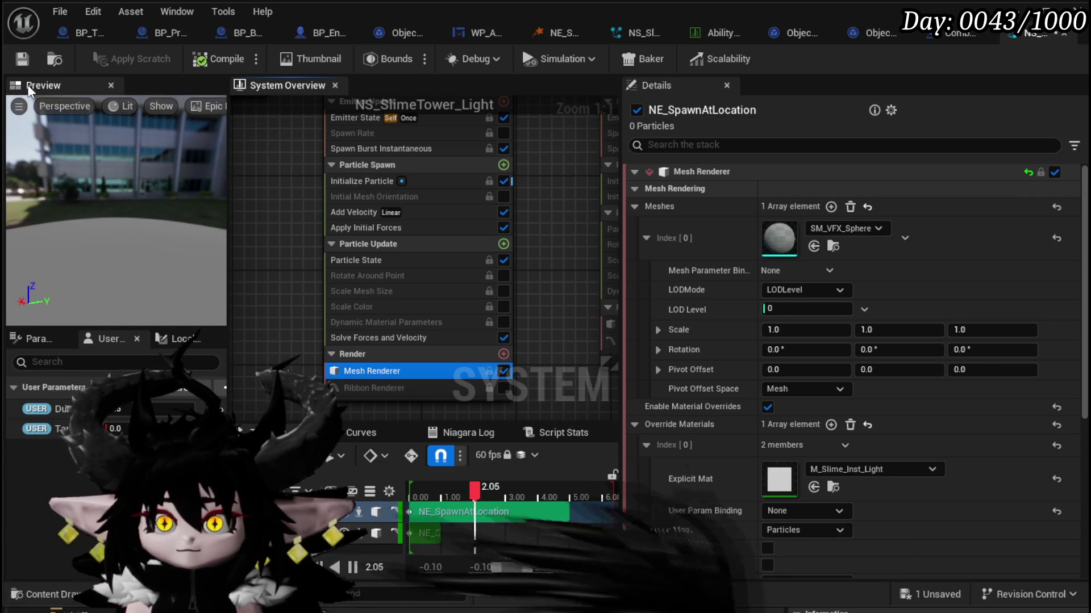
pyautogui.click(22, 58)
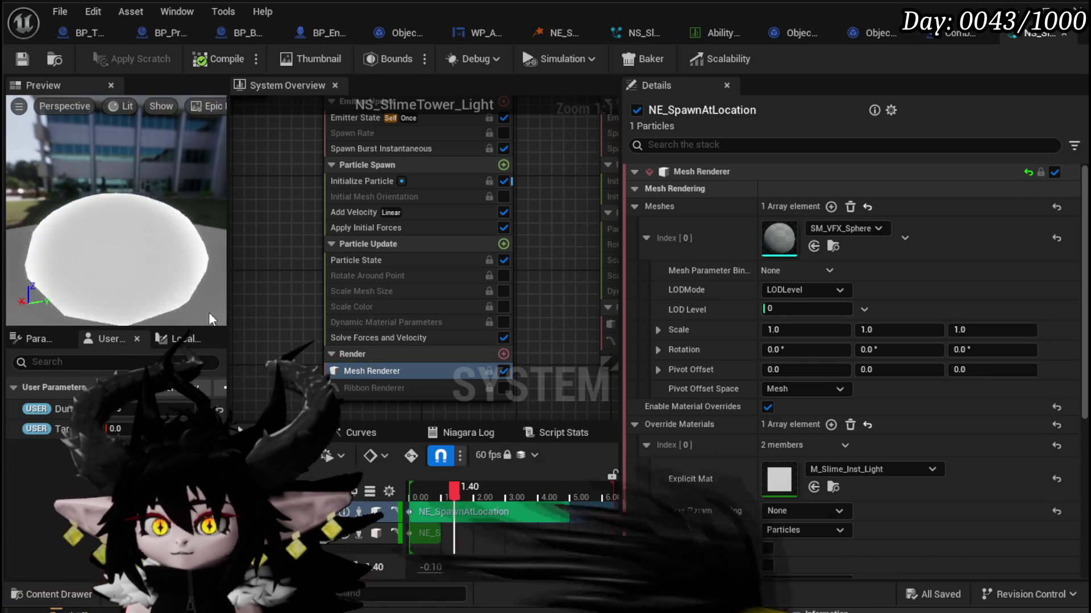
# Step: Add row 44 to the ability VFX data table and name it Slime_TowerLight
pyautogui.click(717, 32)
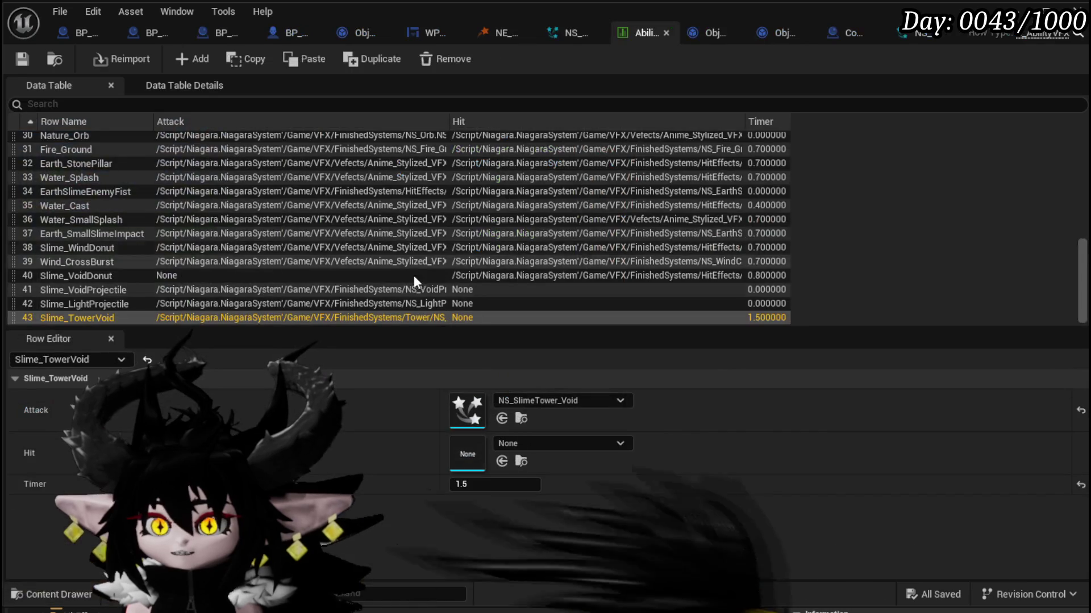
pyautogui.click(192, 60)
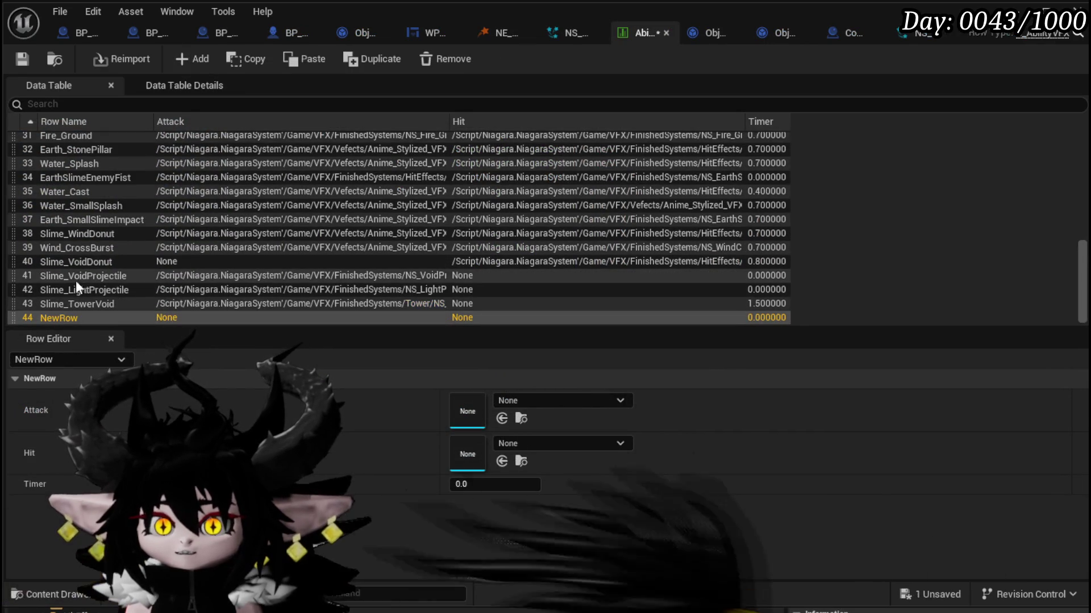
pyautogui.doubleClick(67, 302)
pyautogui.hotkey('ctrl', 'c')
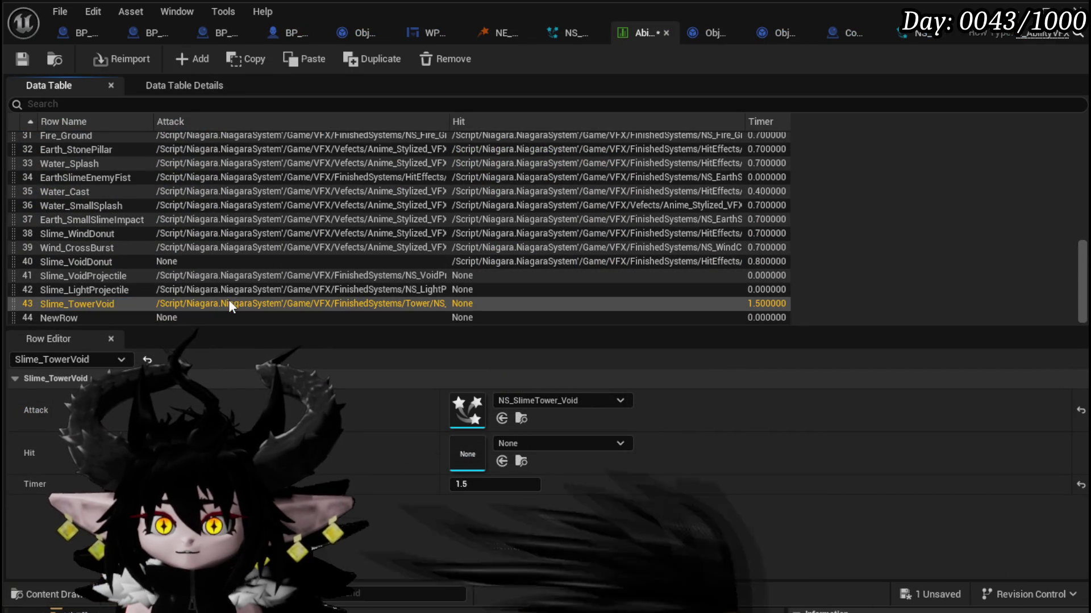
pyautogui.doubleClick(48, 320)
pyautogui.hotkey('ctrl', 'v')
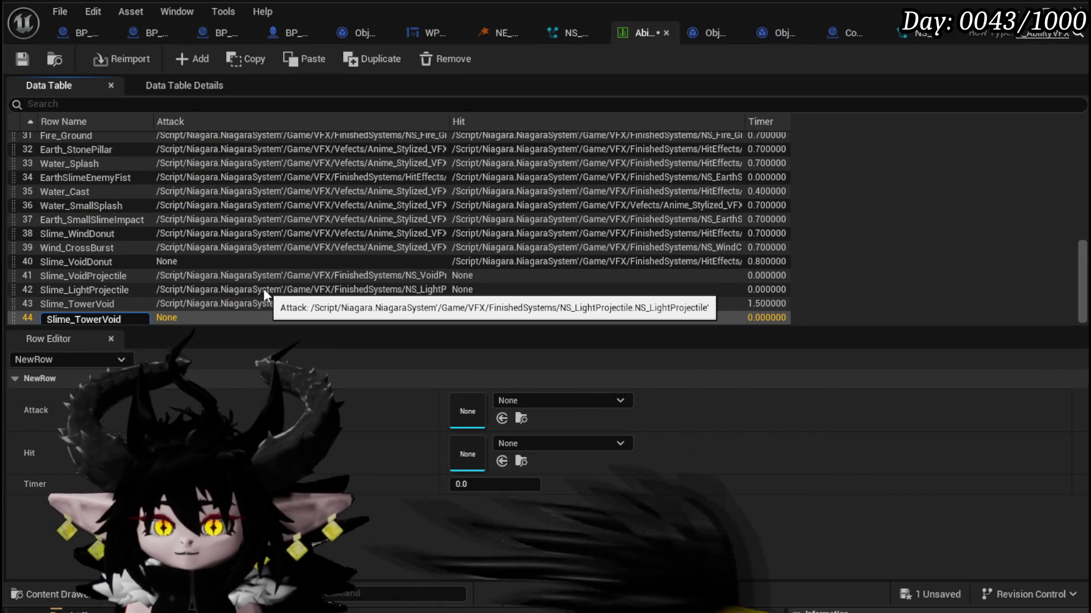
pyautogui.press('Return')
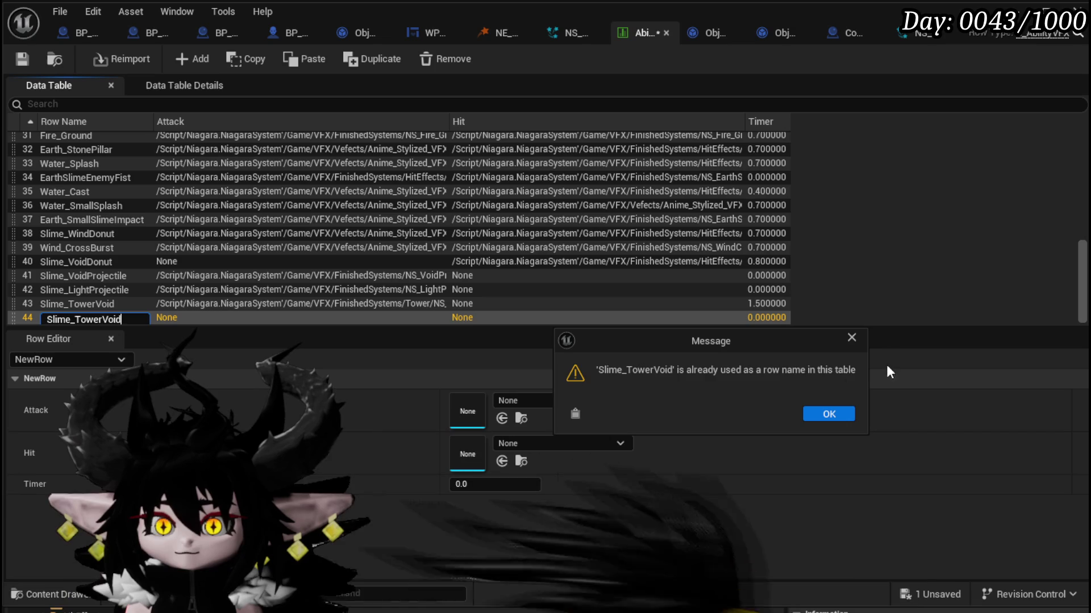
pyautogui.click(850, 337)
pyautogui.doubleClick(66, 318)
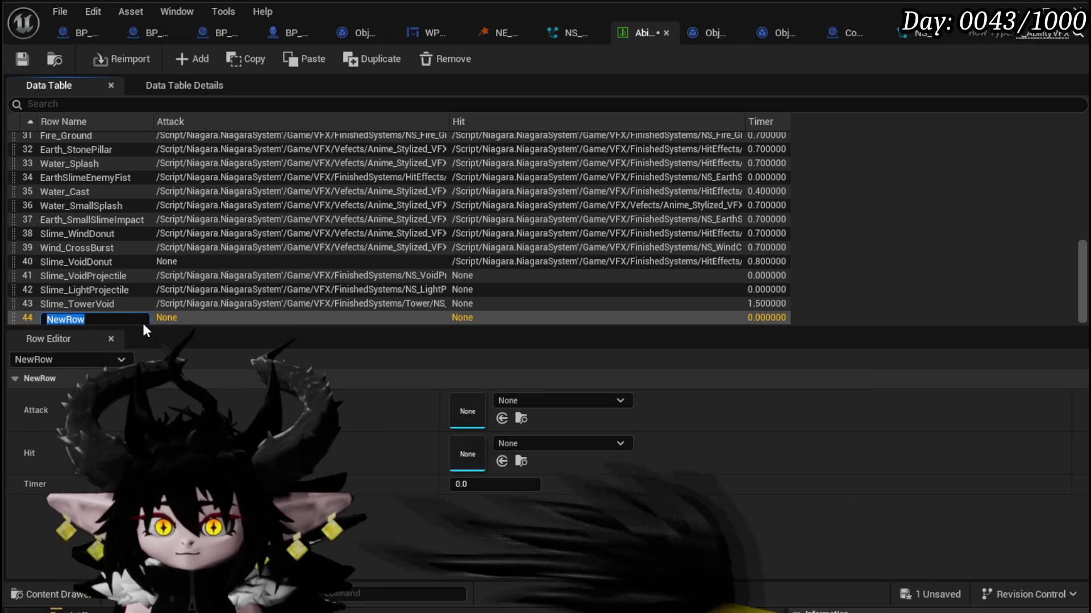
pyautogui.hotkey('ctrl', 'v')
pyautogui.moveTo(104, 319); pyautogui.dragTo(212, 320)
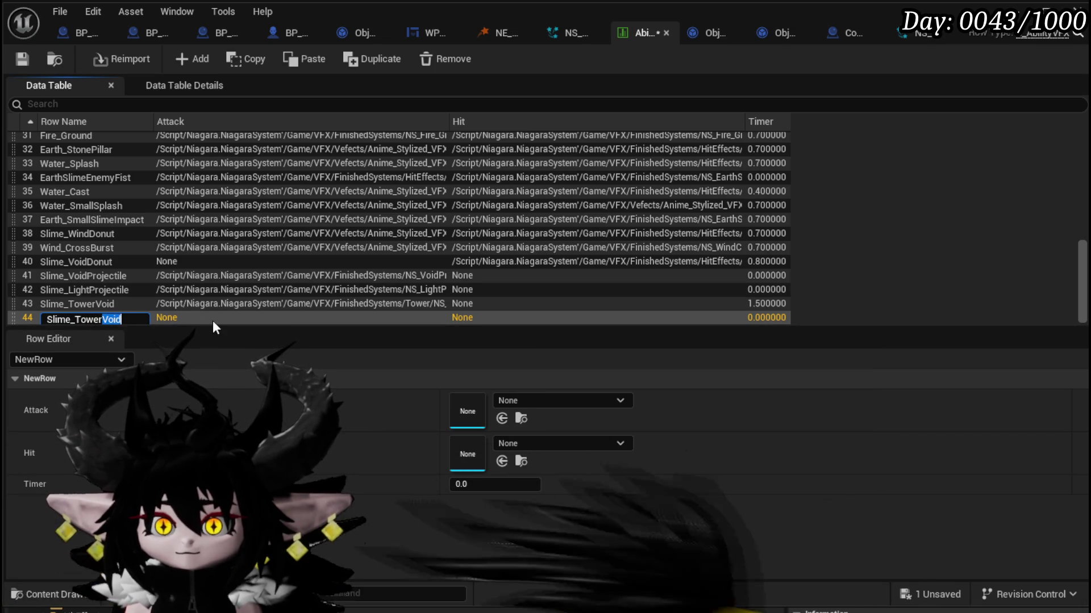
pyautogui.write('Liqht')
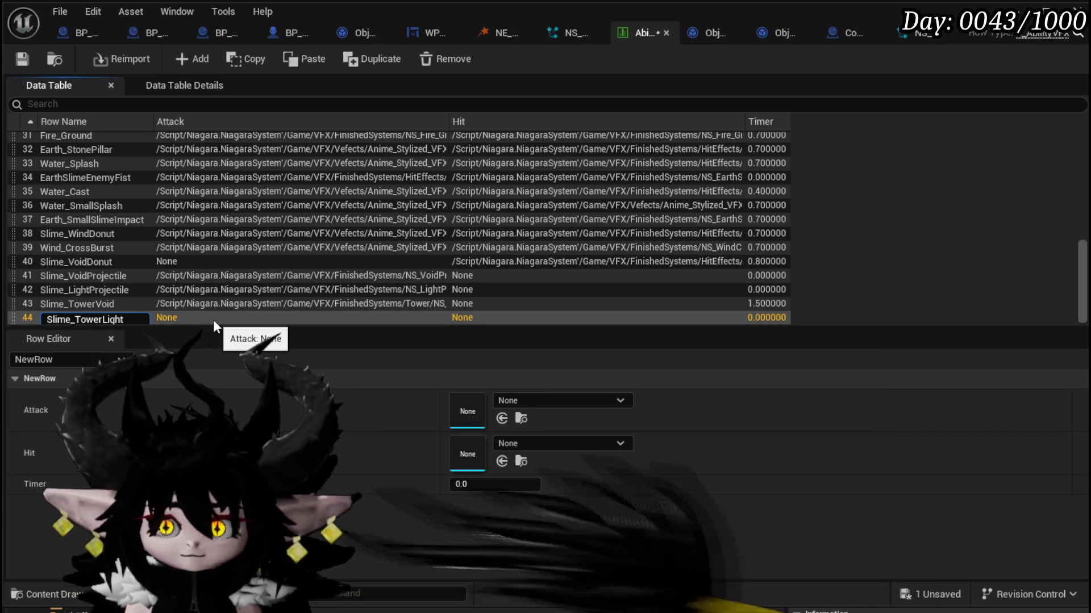
pyautogui.press('Return')
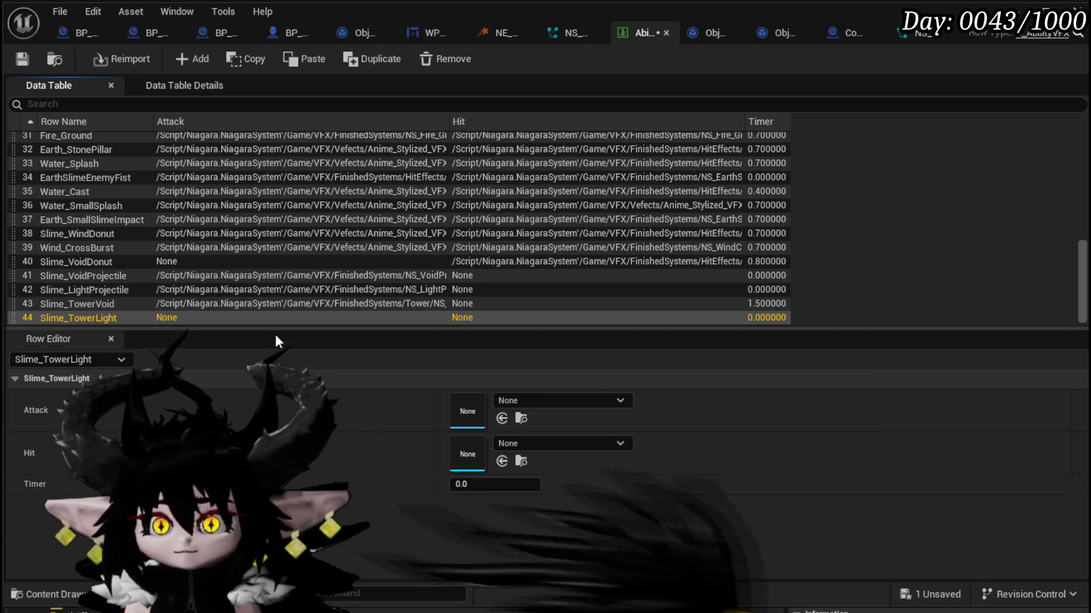
# Step: Set row 44's Attack effect to NS_SlimeTower_Light and its Timer to 1.5
pyautogui.click(529, 396)
pyautogui.write('Slime ')
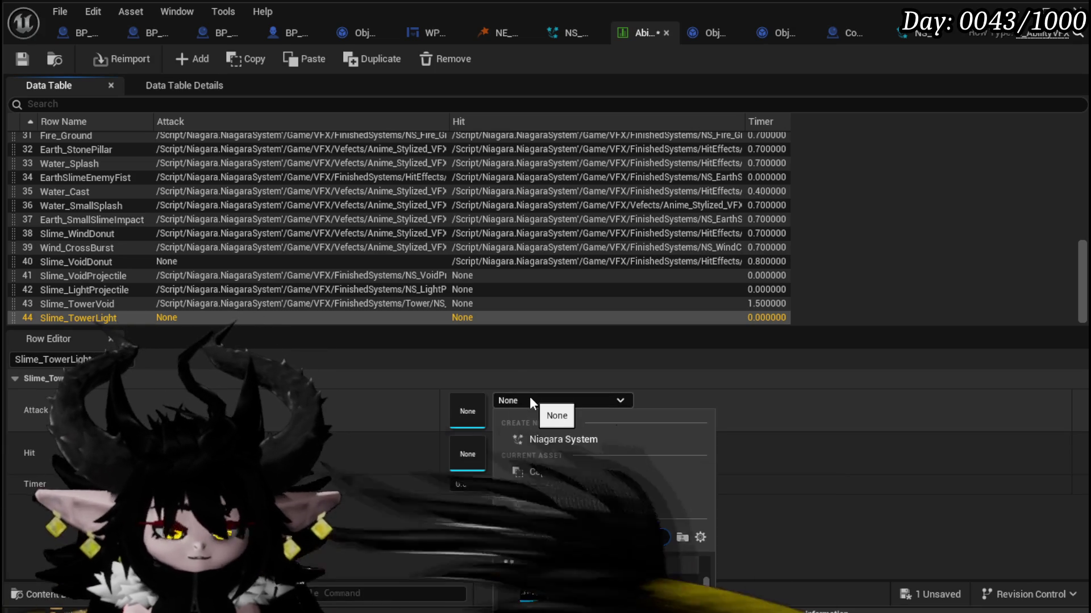
pyautogui.write('Light')
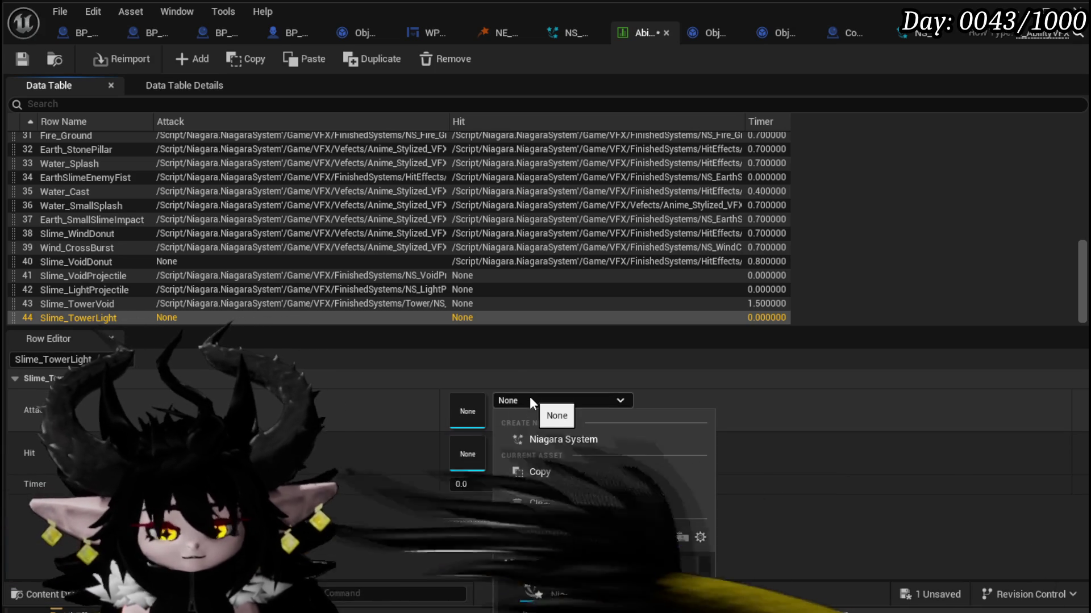
pyautogui.click(591, 585)
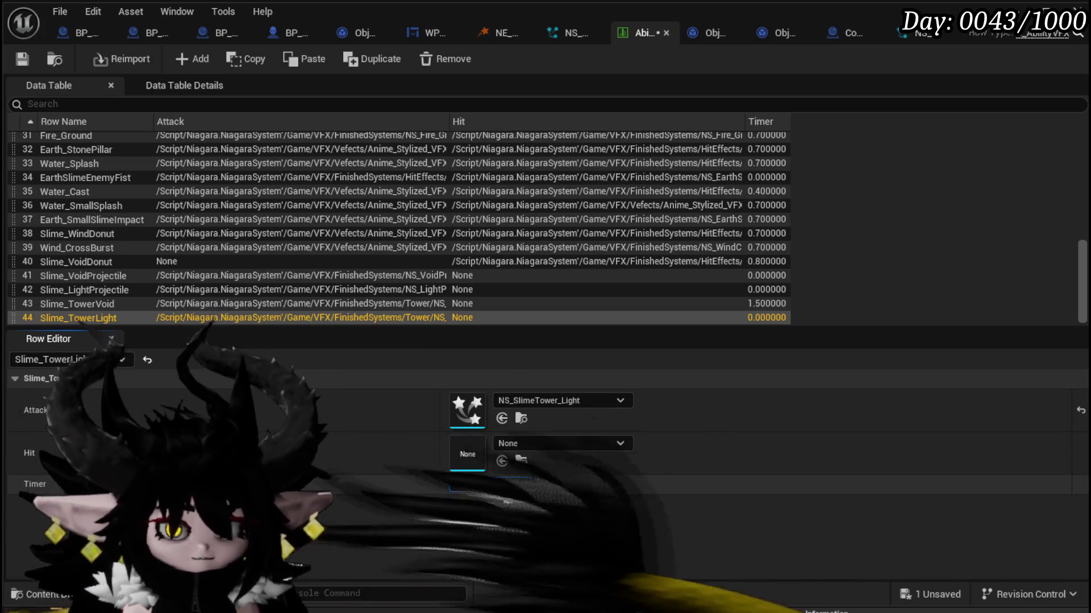
pyautogui.write('1.5')
pyautogui.press('Return')
pyautogui.click(170, 306)
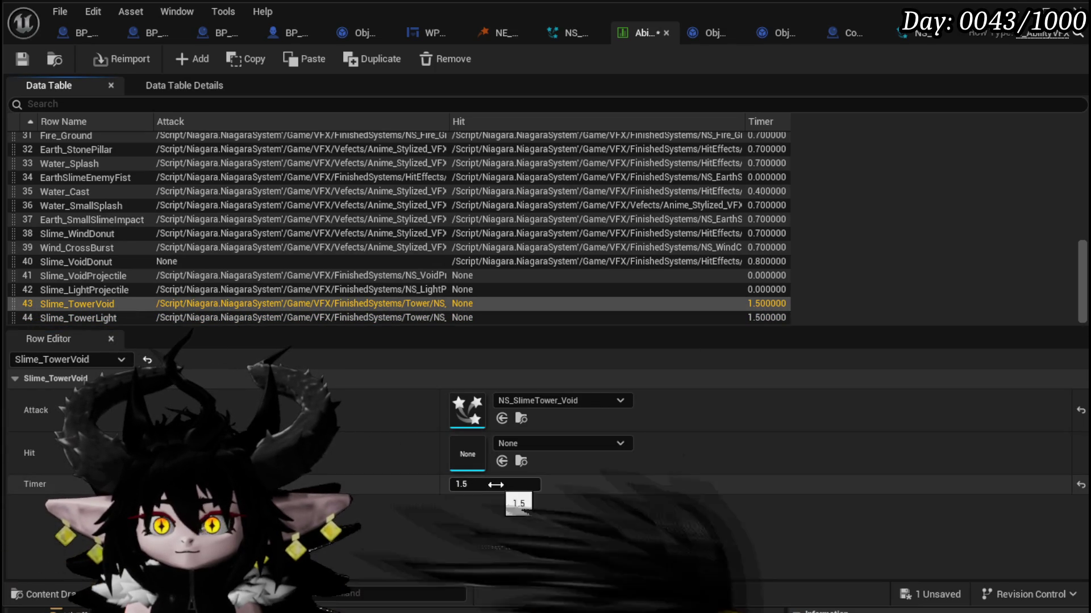
# Step: Save the ability VFX data table and close the Data Table editor window
pyautogui.click(22, 59)
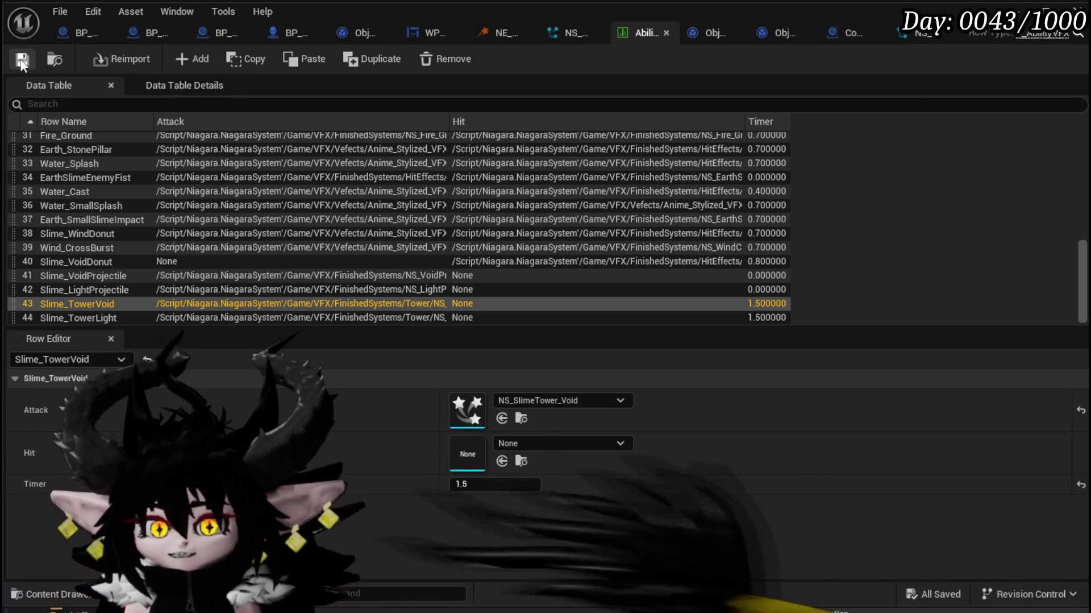
pyautogui.click(1016, 11)
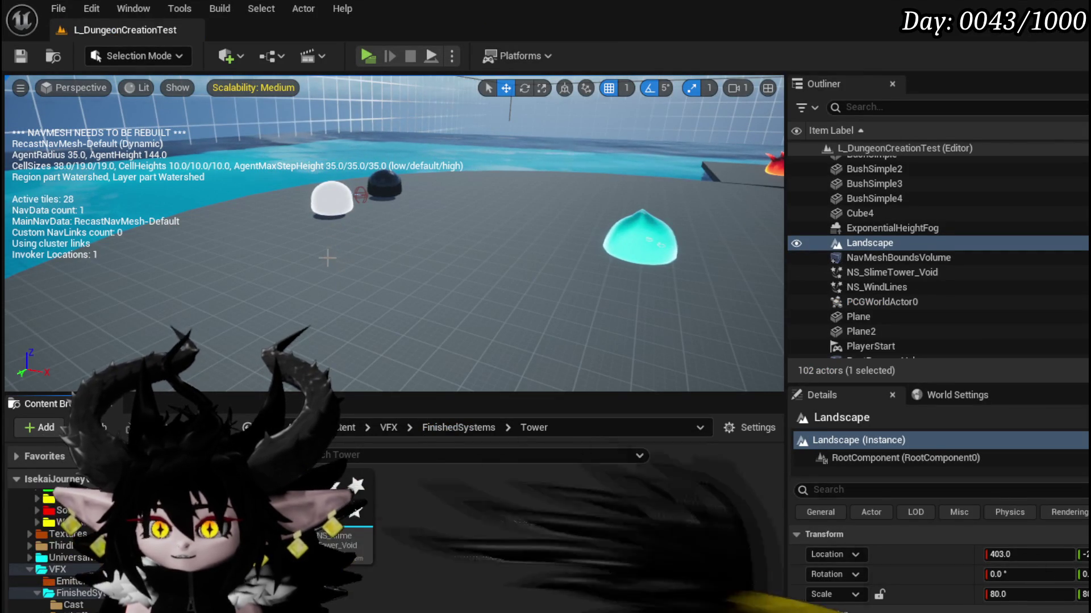
# Step: Save all modified packages, then bring the Data Table editor back to the front
pyautogui.click(21, 59)
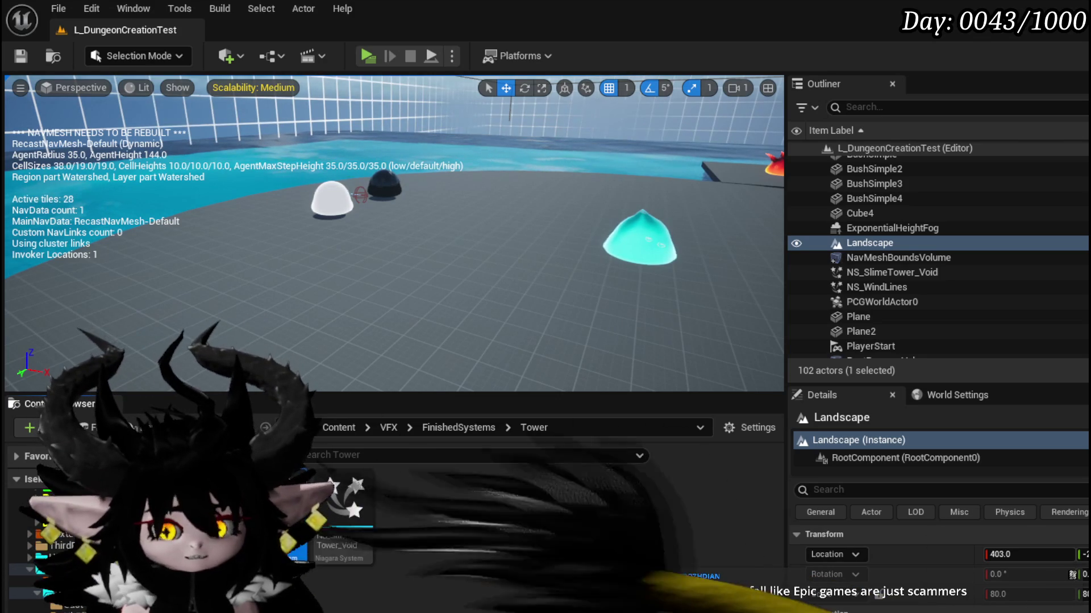
pyautogui.hotkey('alt', 'Tab')
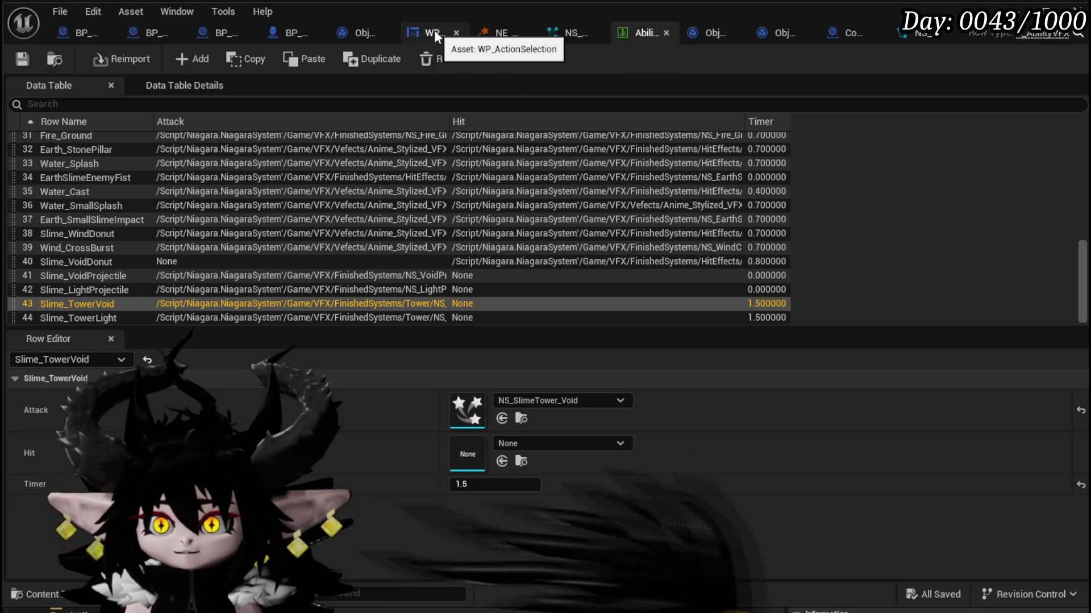
# Step: Review the SpawnTower function graph in BP_EnemyBoss_SlimeYY, briefly checking BP_BaseMarker
pyautogui.click(277, 31)
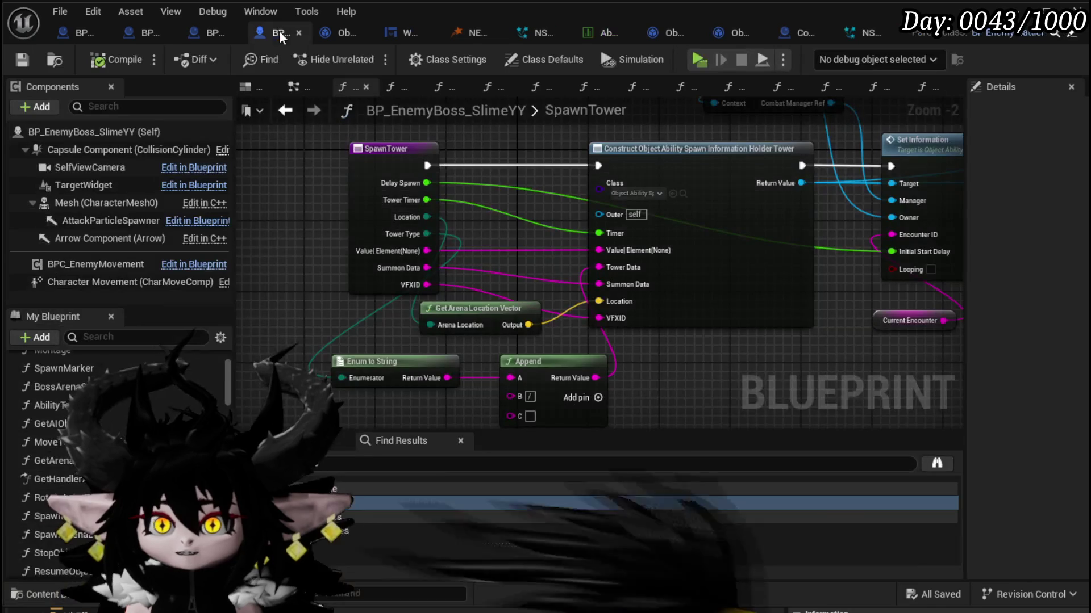
pyautogui.moveTo(512, 367)
pyautogui.mouseDown()
pyautogui.moveTo(367, 351)
pyautogui.moveTo(489, 331)
pyautogui.moveTo(384, 348)
pyautogui.mouseUp()
pyautogui.scroll(-5, 584, 335)
pyautogui.moveTo(585, 336); pyautogui.dragTo(715, 334)
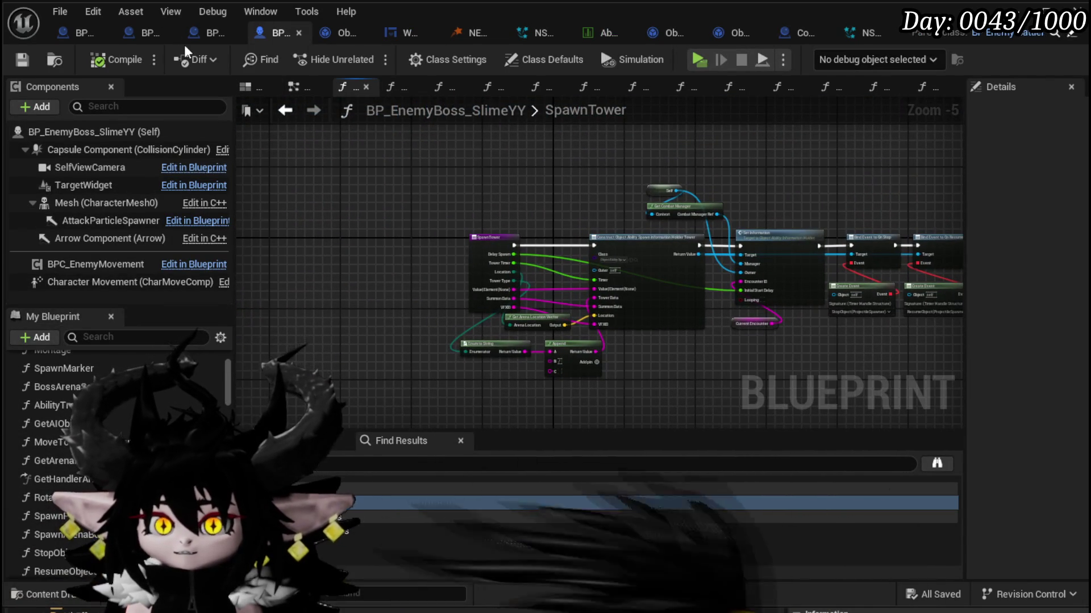
pyautogui.click(202, 37)
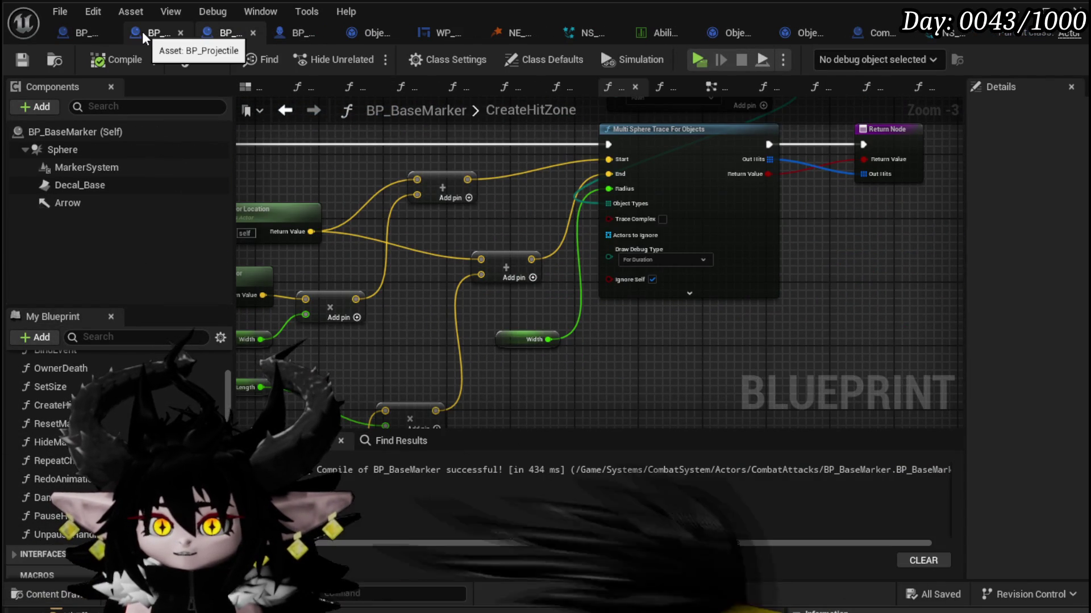
pyautogui.click(287, 33)
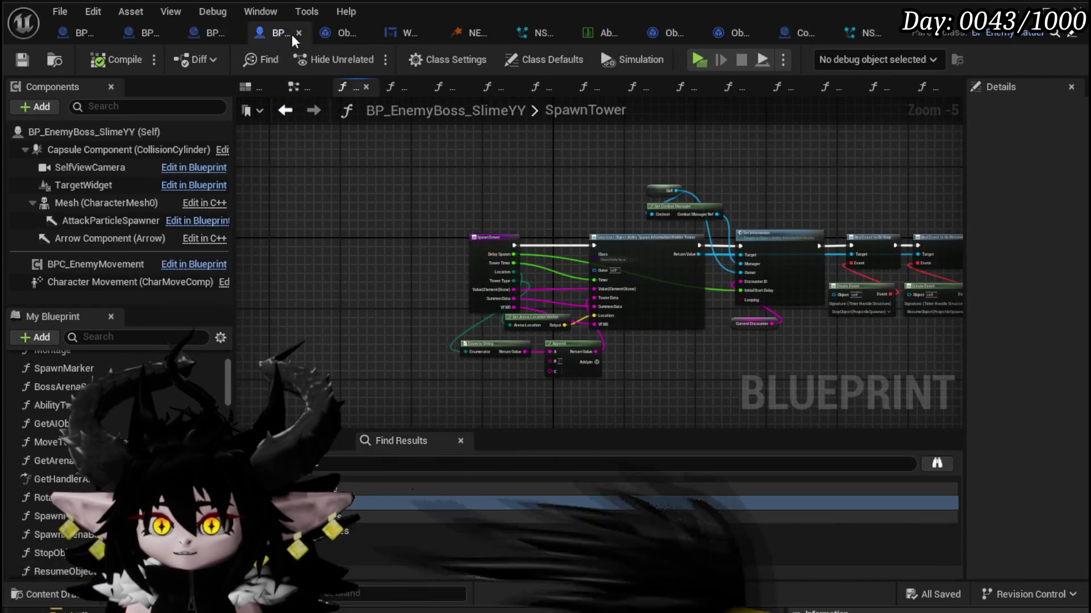
pyautogui.scroll(3, 602, 370)
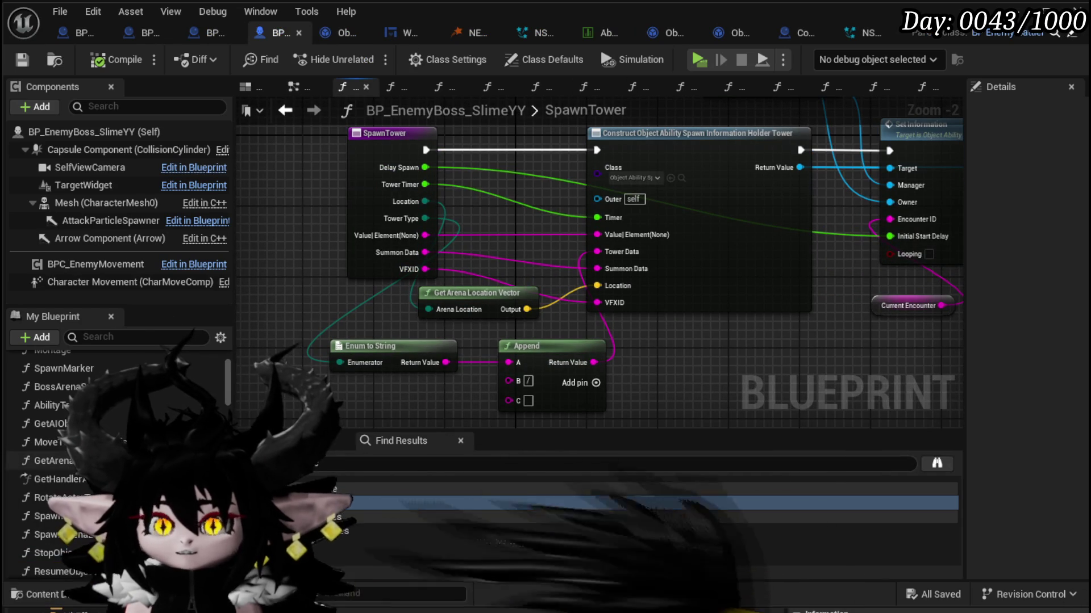
pyautogui.moveTo(291, 278); pyautogui.dragTo(294, 353)
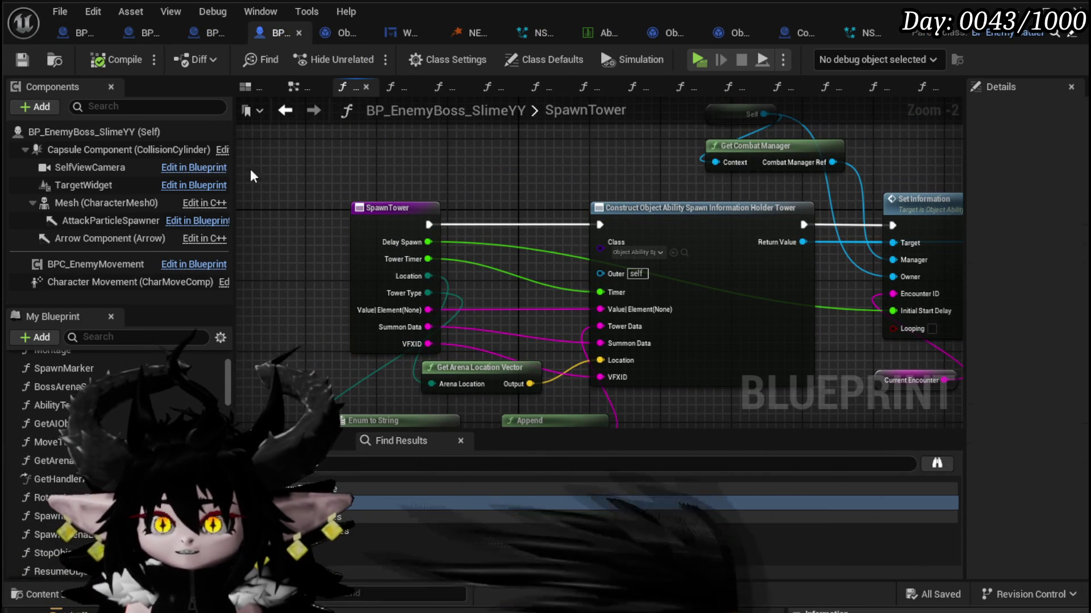
# Step: Return to the AbilityTree graph and bring the Spawn Tower node's VFXID pin into view
pyautogui.click(285, 110)
pyautogui.scroll(1, 388, 324)
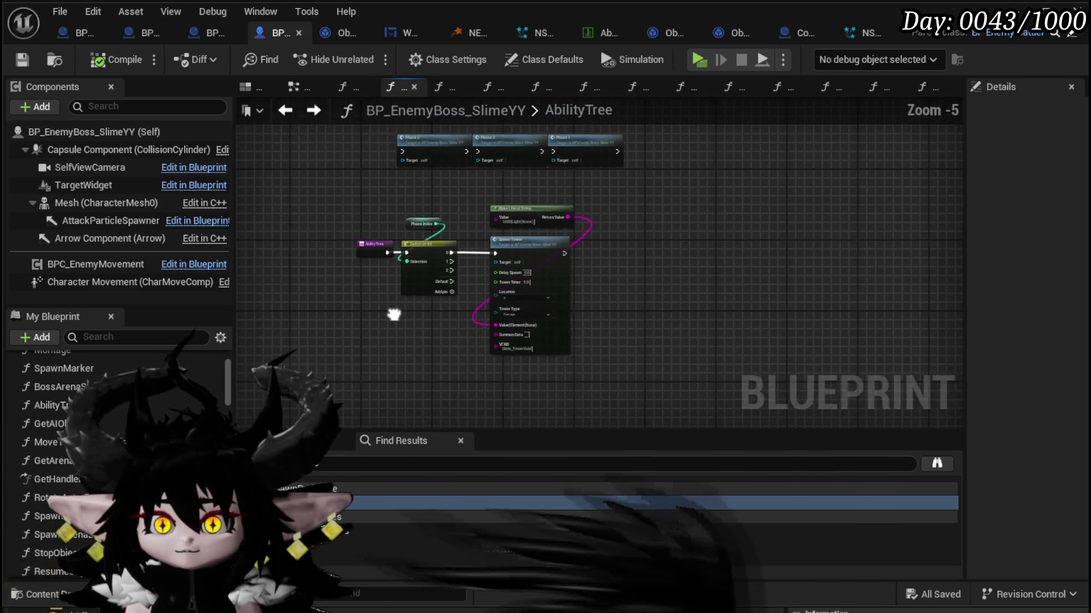
pyautogui.moveTo(445, 282)
pyautogui.mouseDown()
pyautogui.moveTo(426, 318)
pyautogui.moveTo(440, 224)
pyautogui.moveTo(420, 336)
pyautogui.moveTo(438, 227)
pyautogui.mouseUp()
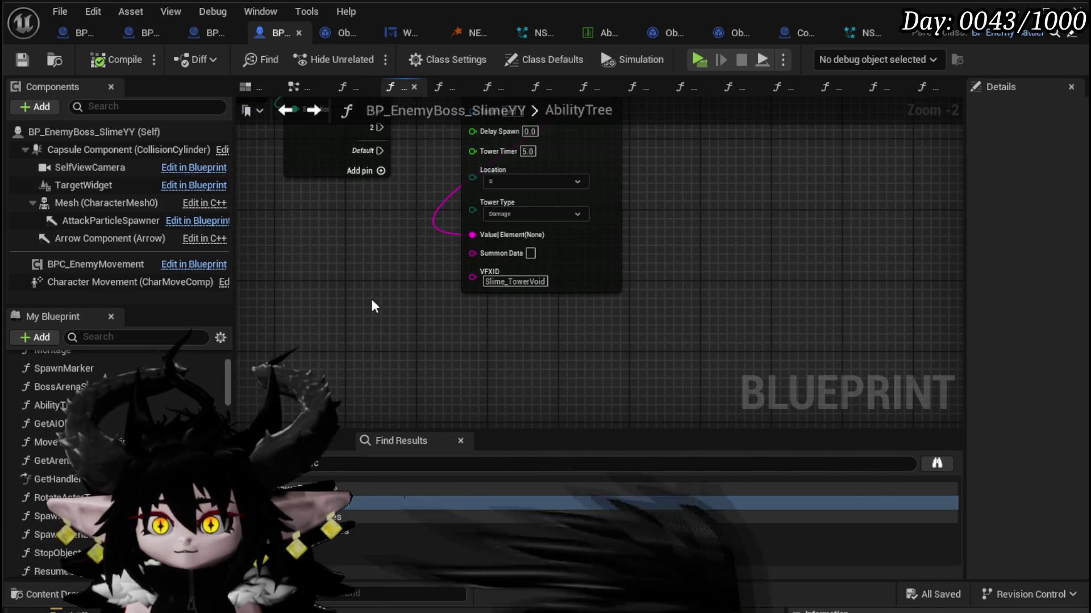
pyautogui.moveTo(372, 304)
pyautogui.mouseDown()
pyautogui.moveTo(432, 318)
pyautogui.moveTo(432, 258)
pyautogui.moveTo(426, 309)
pyautogui.mouseUp()
# Step: Add a Make Literal String node to the AbilityTree graph, then compile and save
pyautogui.rightClick(427, 309)
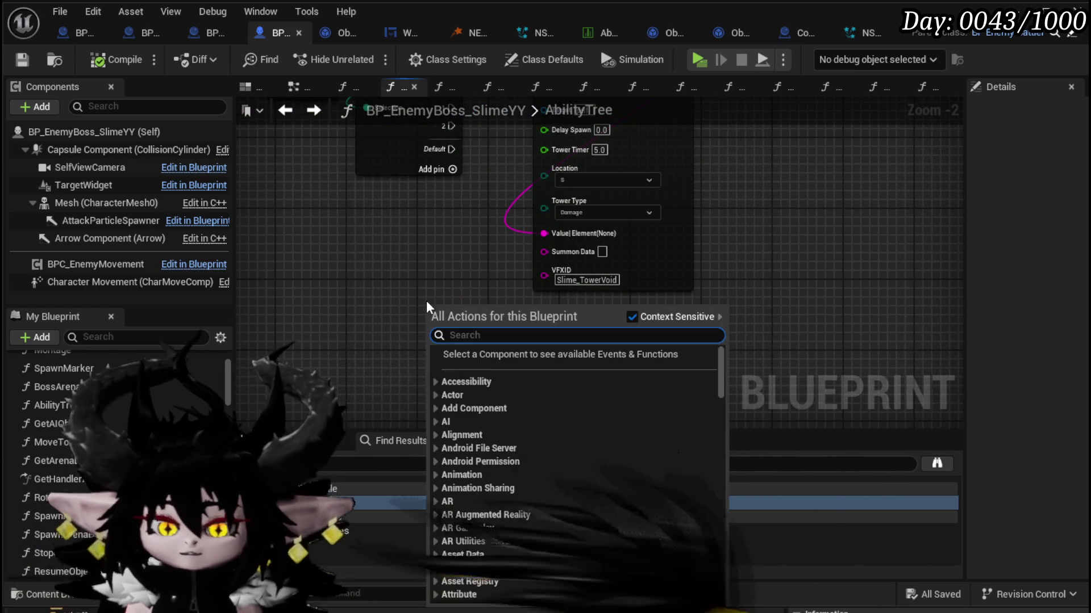
pyautogui.write('make Literal')
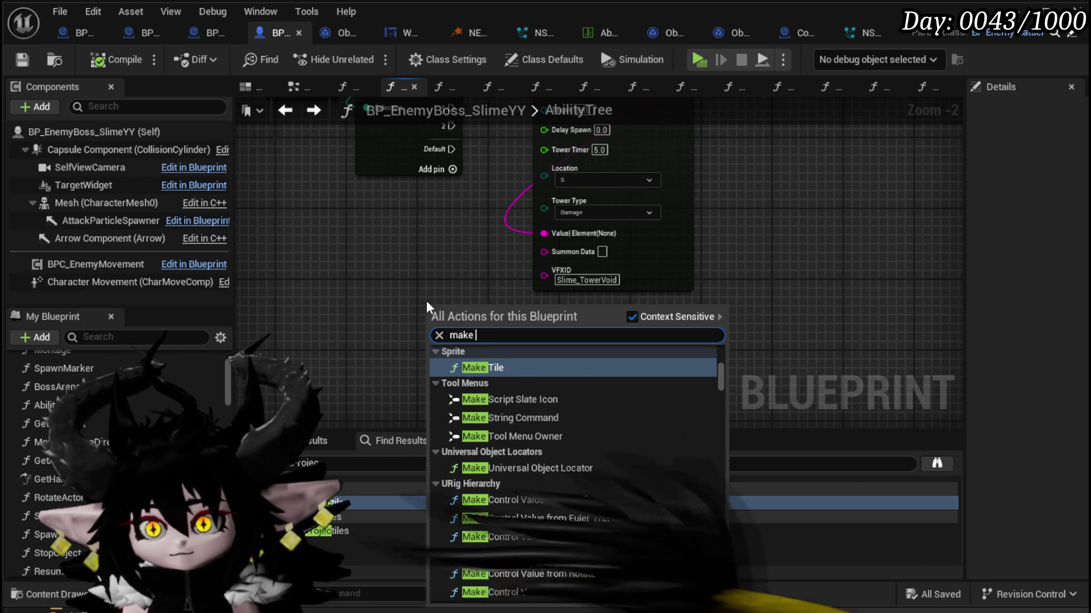
pyautogui.write(' String')
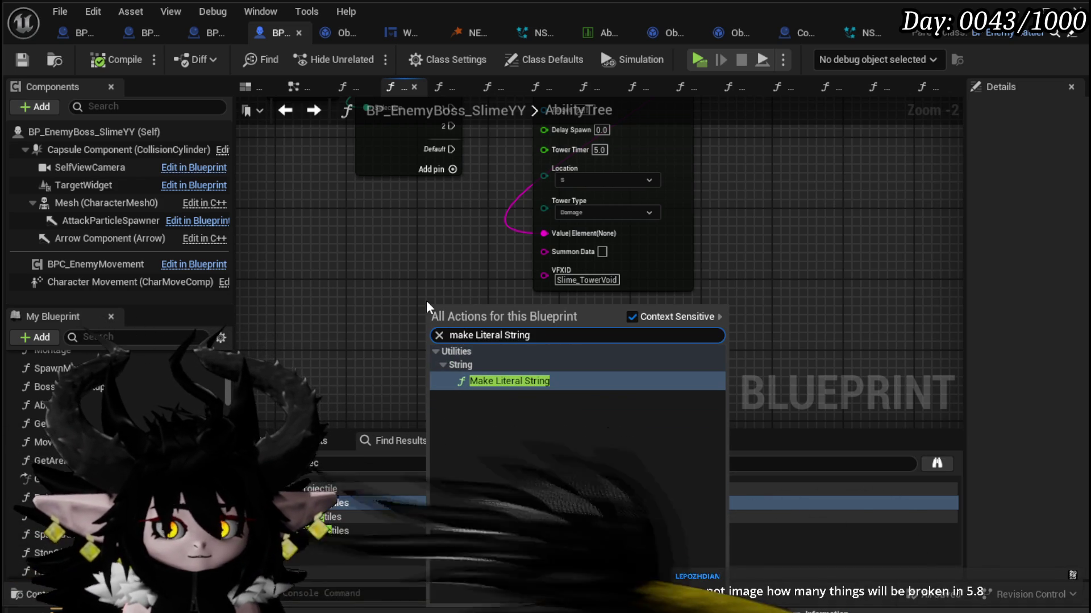
pyautogui.click(509, 381)
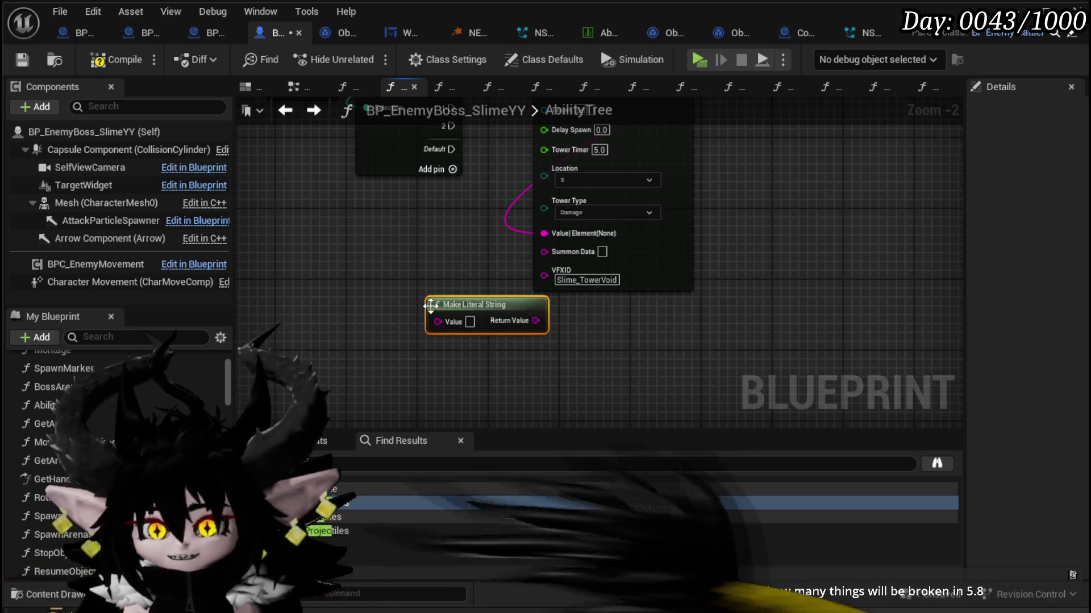
pyautogui.press('F7')
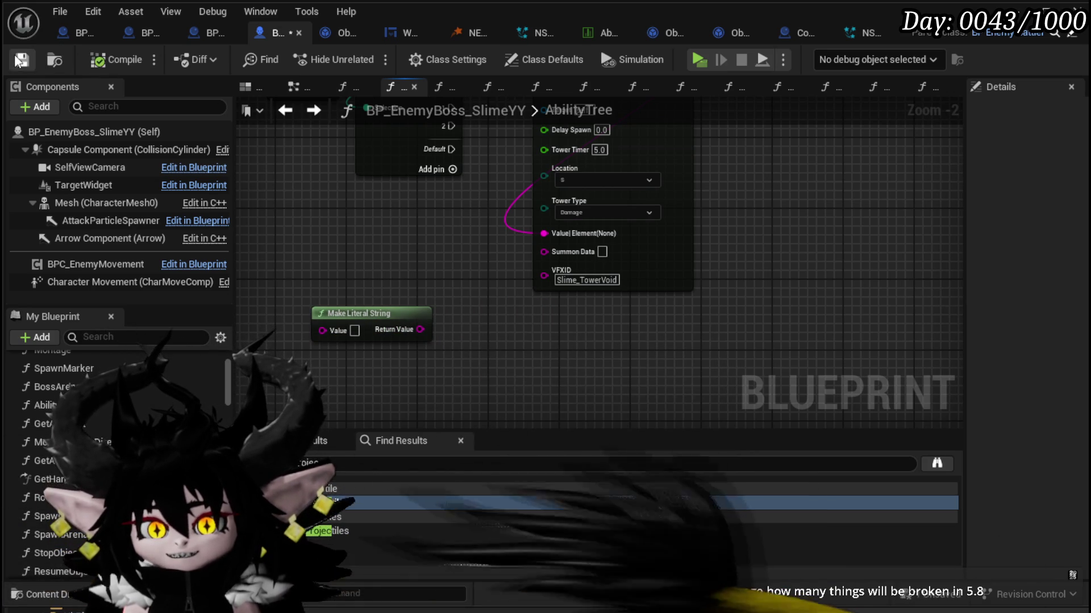
pyautogui.hotkey('ctrl', 's')
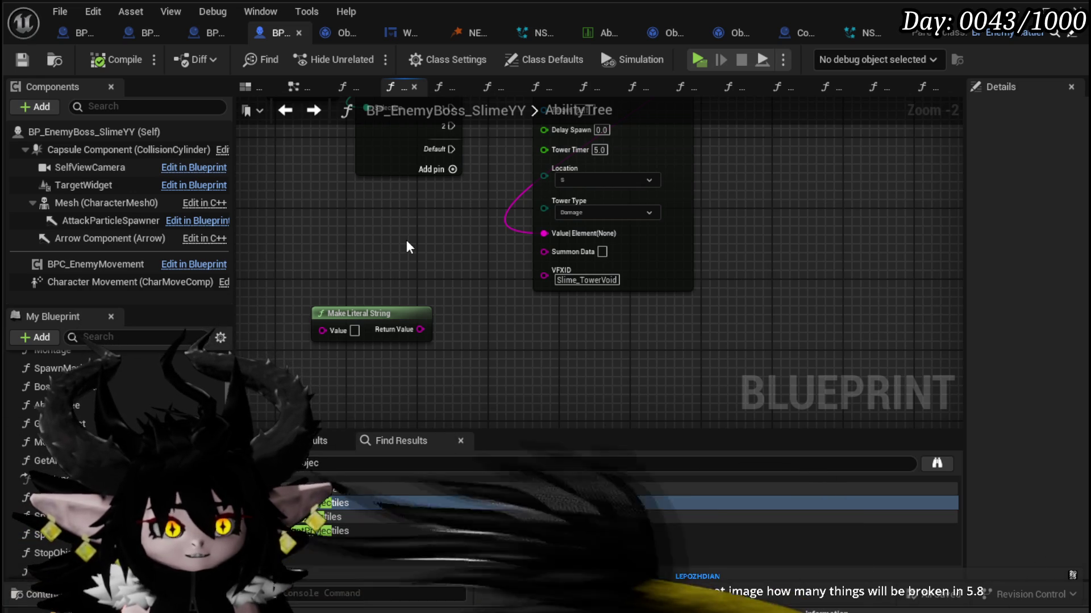
# Step: Move the Make Literal String node down-left, save again, and return to the level editor
pyautogui.moveTo(407, 243); pyautogui.dragTo(449, 191)
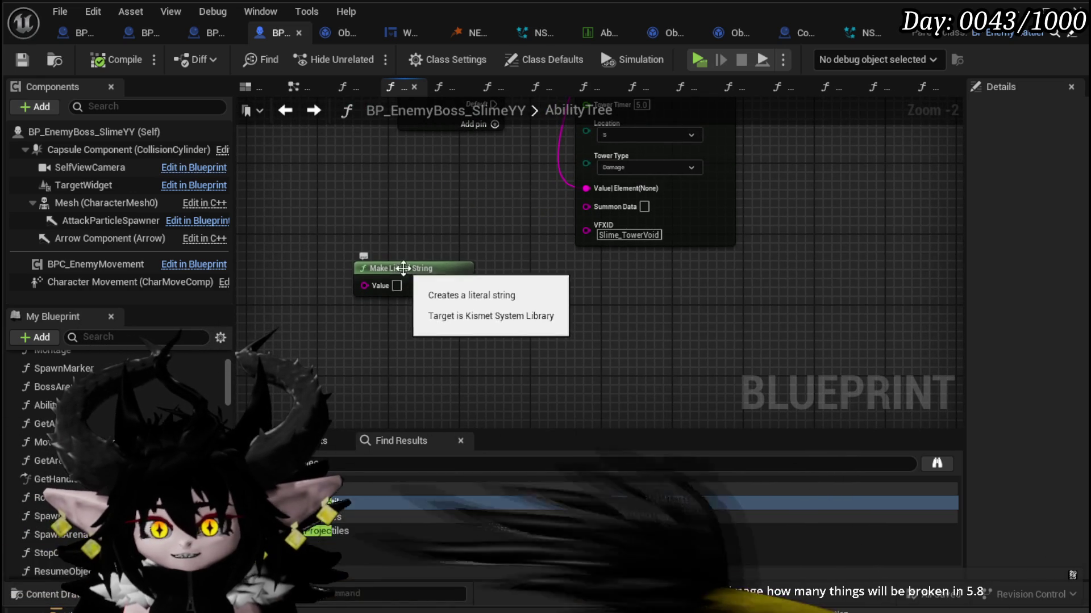
pyautogui.moveTo(401, 268); pyautogui.dragTo(366, 286)
pyautogui.click(24, 58)
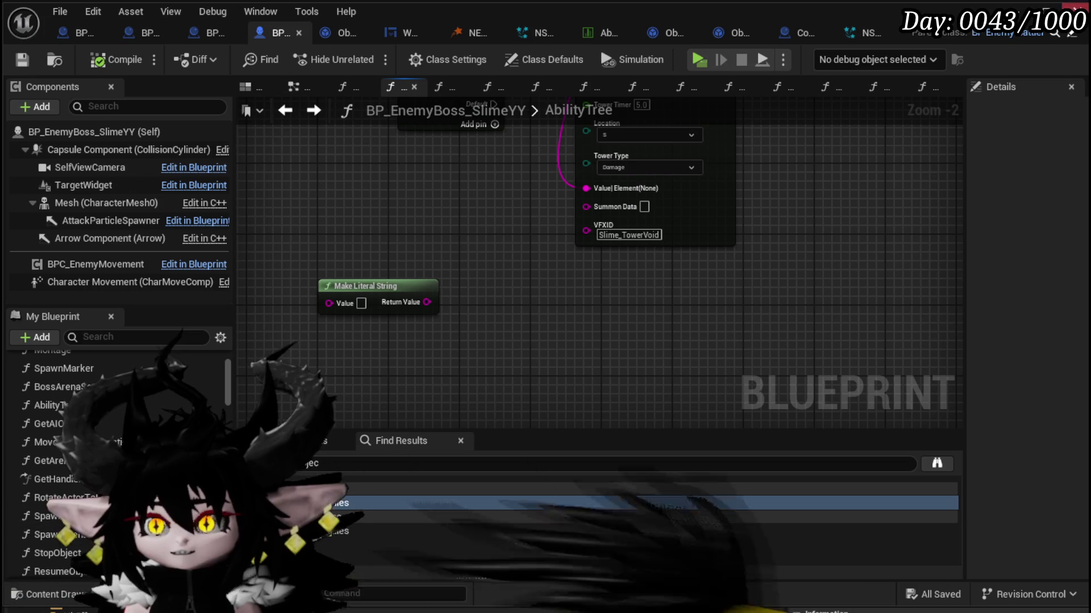
pyautogui.click(1075, 8)
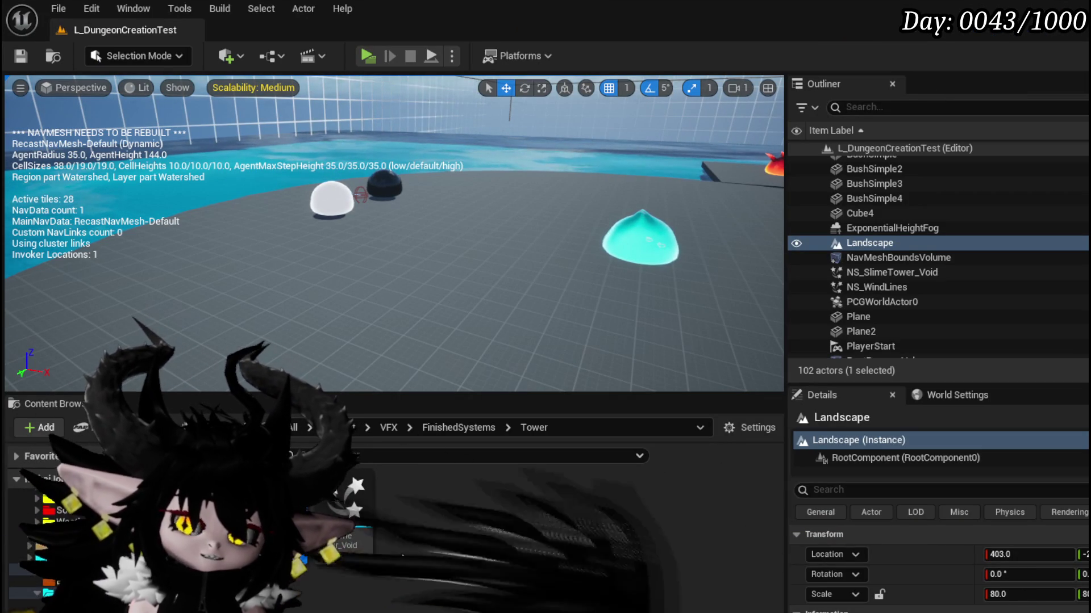
# Step: Browse to the CombatSystem Material folder and open M_DamageState in the Material Editor
pyautogui.scroll(3, 56, 505)
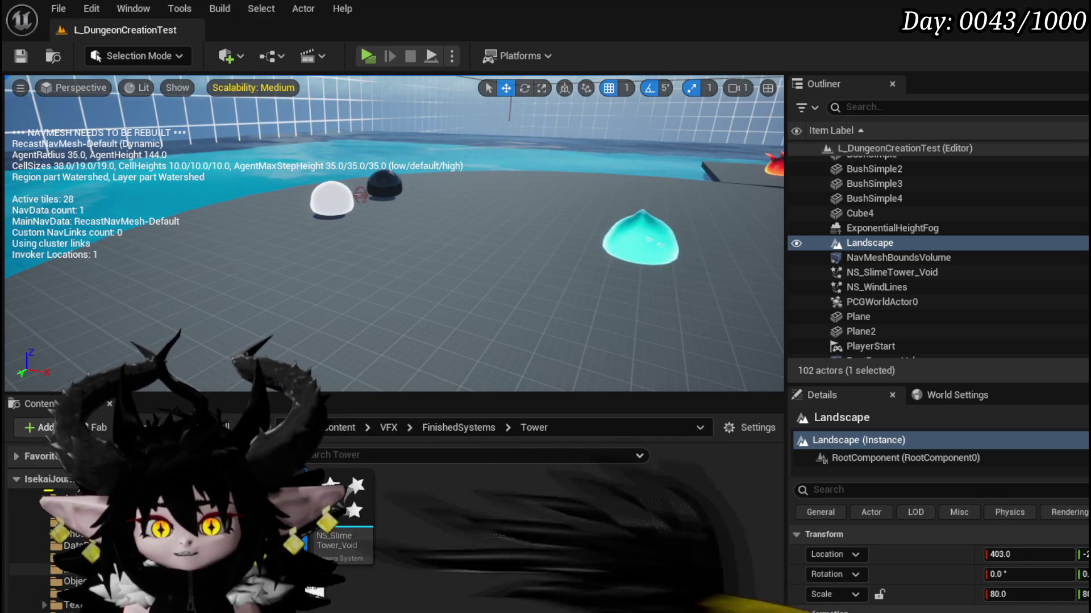
pyautogui.scroll(2, 54, 547)
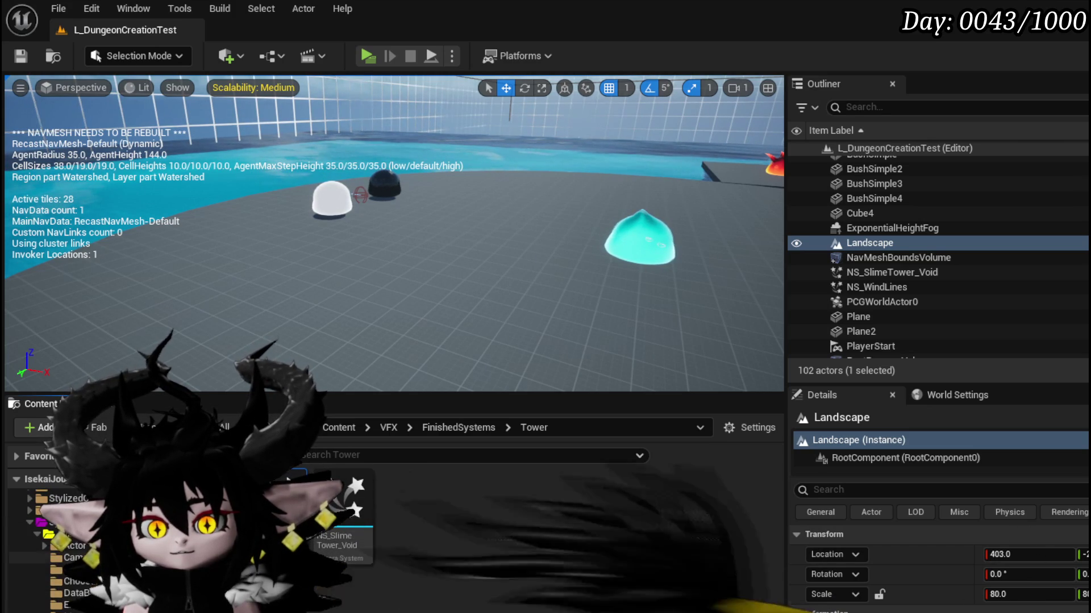
pyautogui.scroll(2, 53, 534)
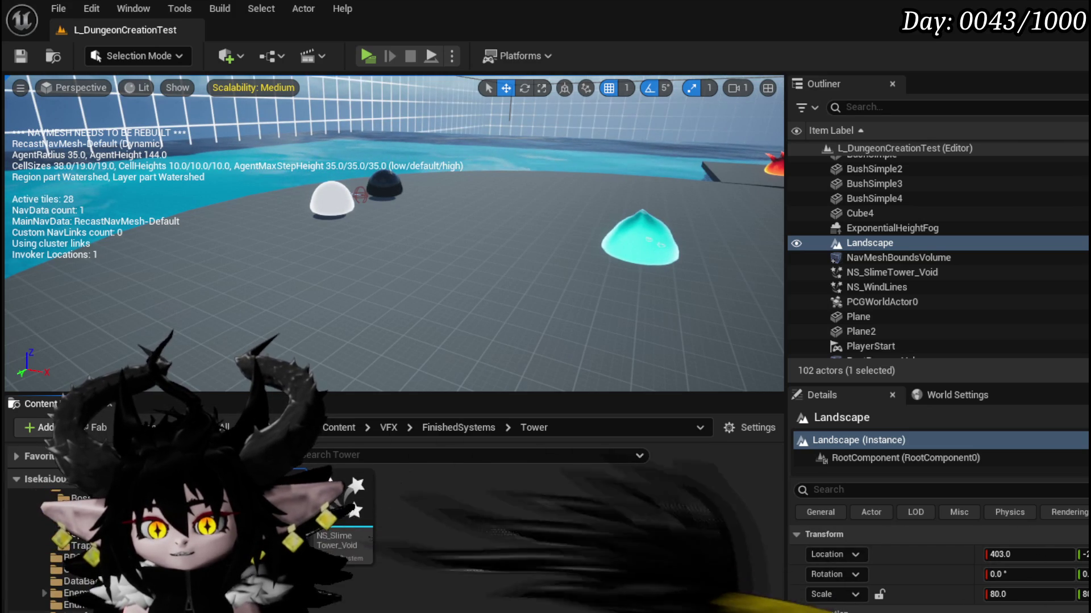
pyautogui.click(74, 563)
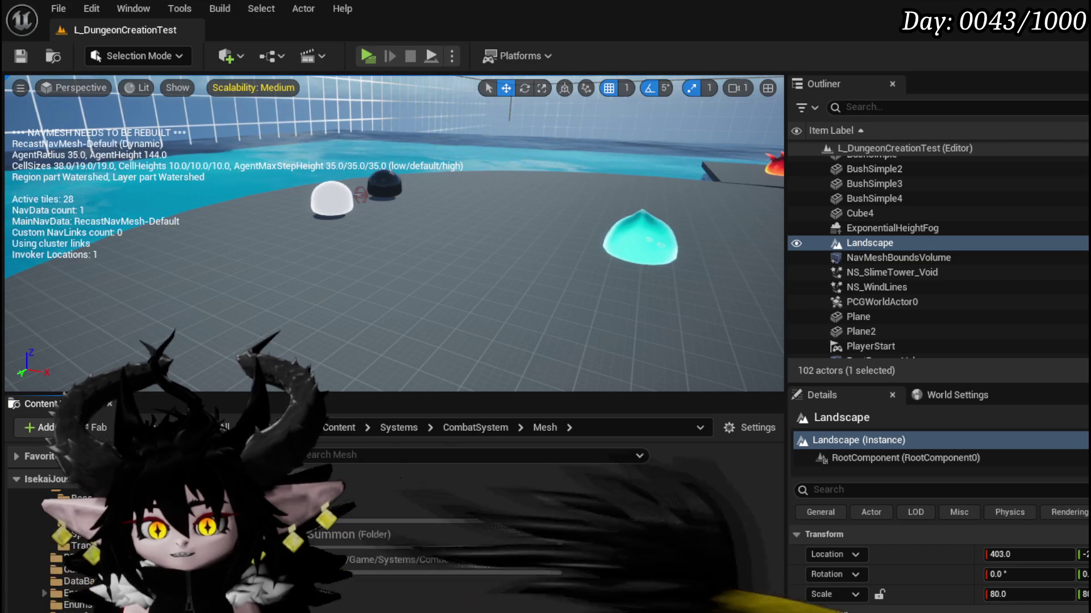
pyautogui.doubleClick(273, 500)
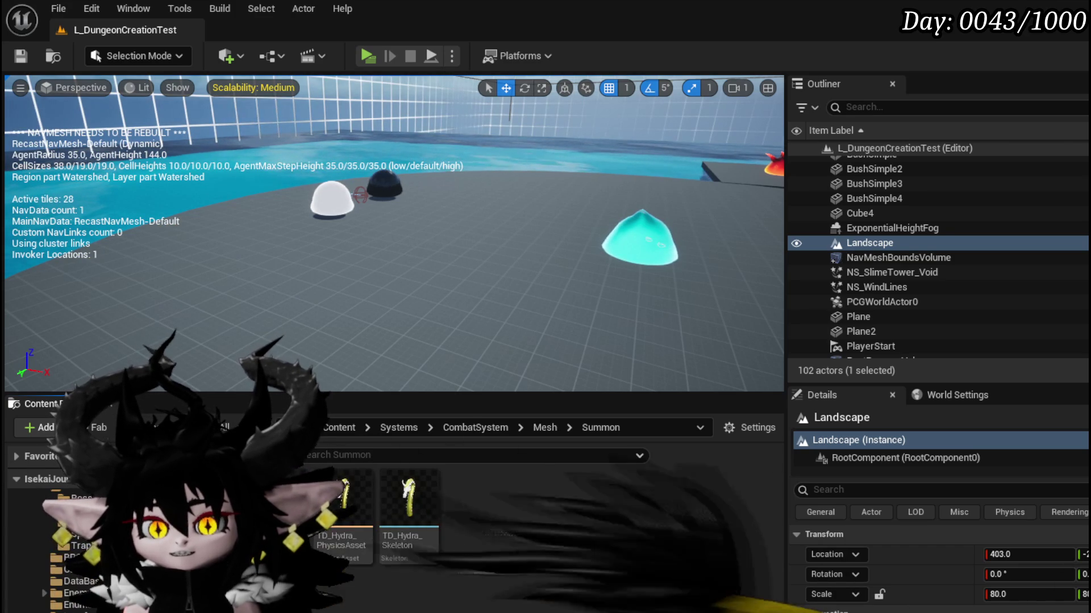
pyautogui.scroll(-2, 53, 528)
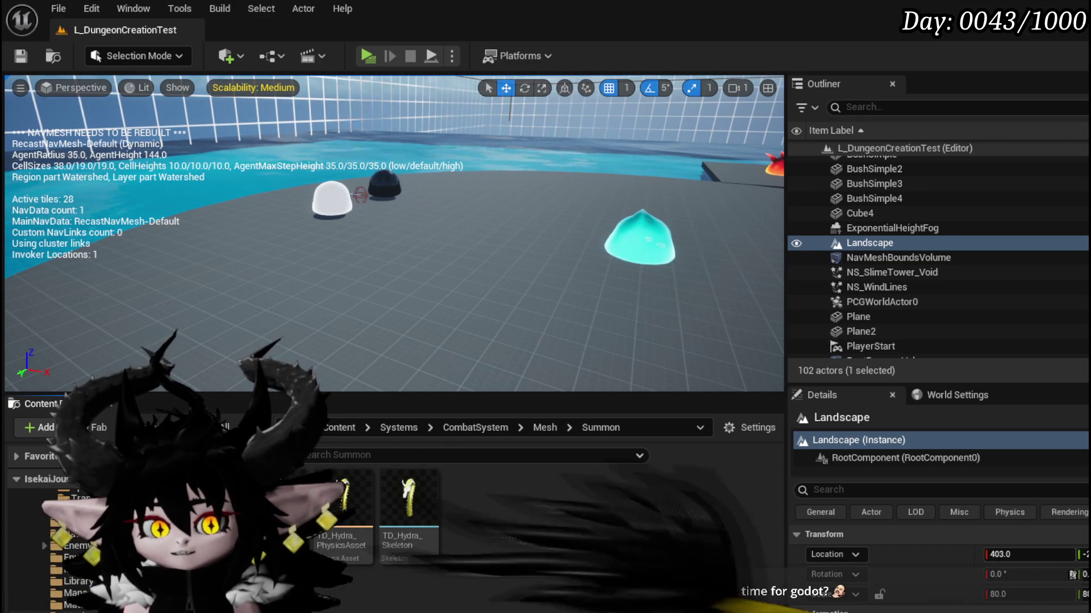
pyautogui.click(80, 607)
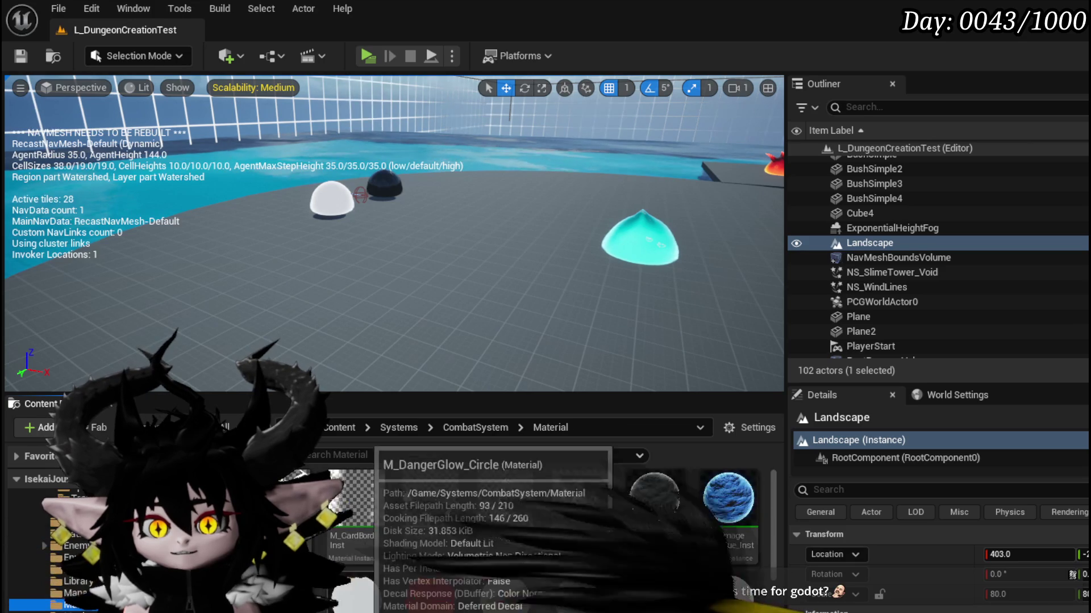
pyautogui.doubleClick(671, 499)
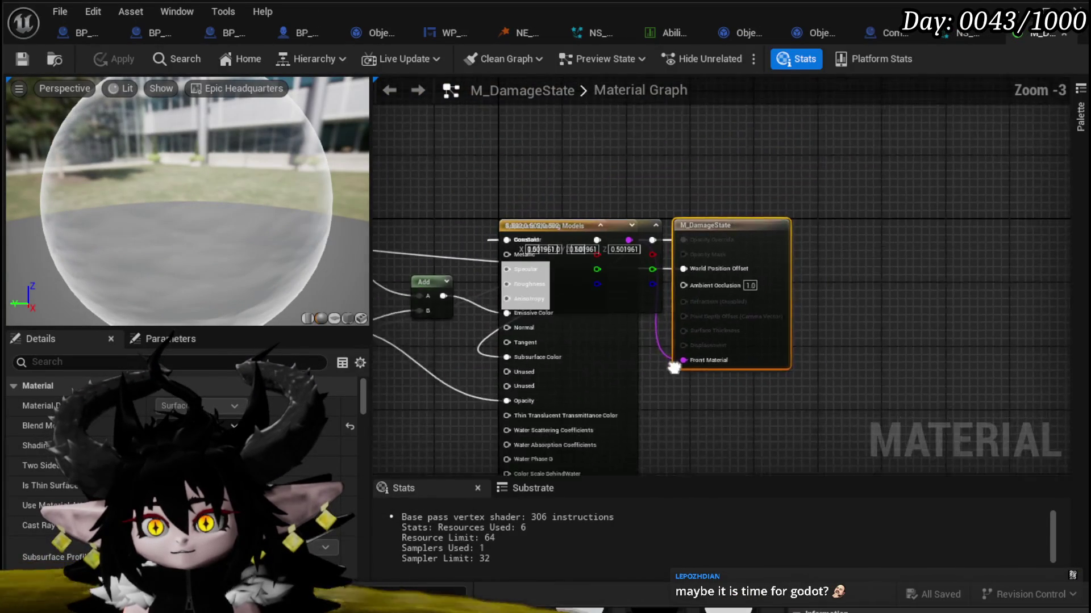
# Step: Rearrange the Substrate Shading Models, M_DamageState output, 0.502 and 1,1,1 constant nodes
pyautogui.moveTo(673, 366)
pyautogui.mouseDown()
pyautogui.moveTo(738, 302)
pyautogui.moveTo(706, 287)
pyautogui.moveTo(653, 380)
pyautogui.moveTo(653, 403)
pyautogui.mouseUp()
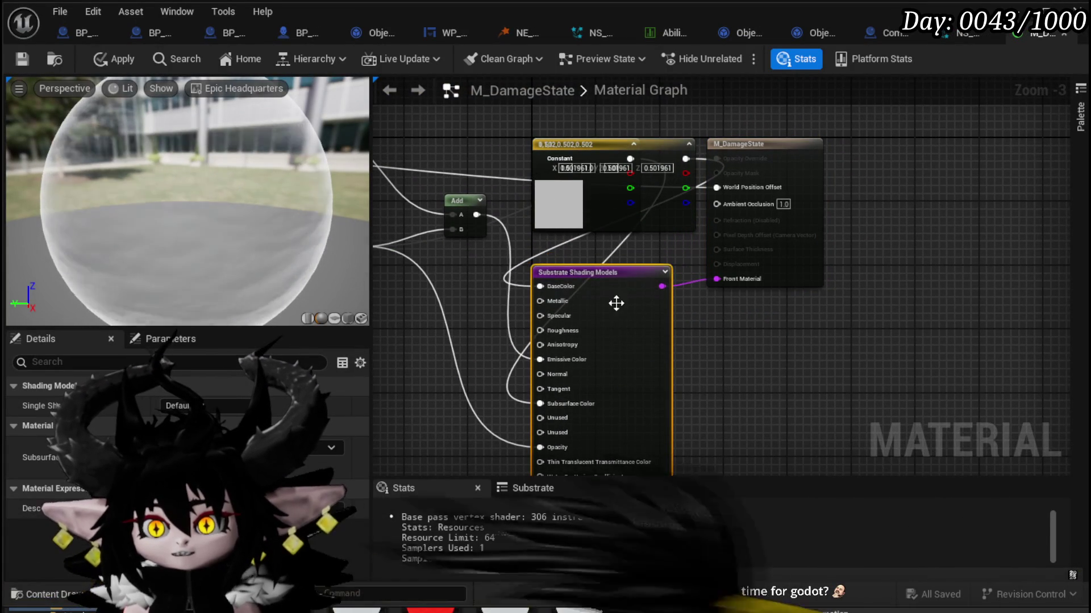
pyautogui.moveTo(684, 341); pyautogui.dragTo(684, 341)
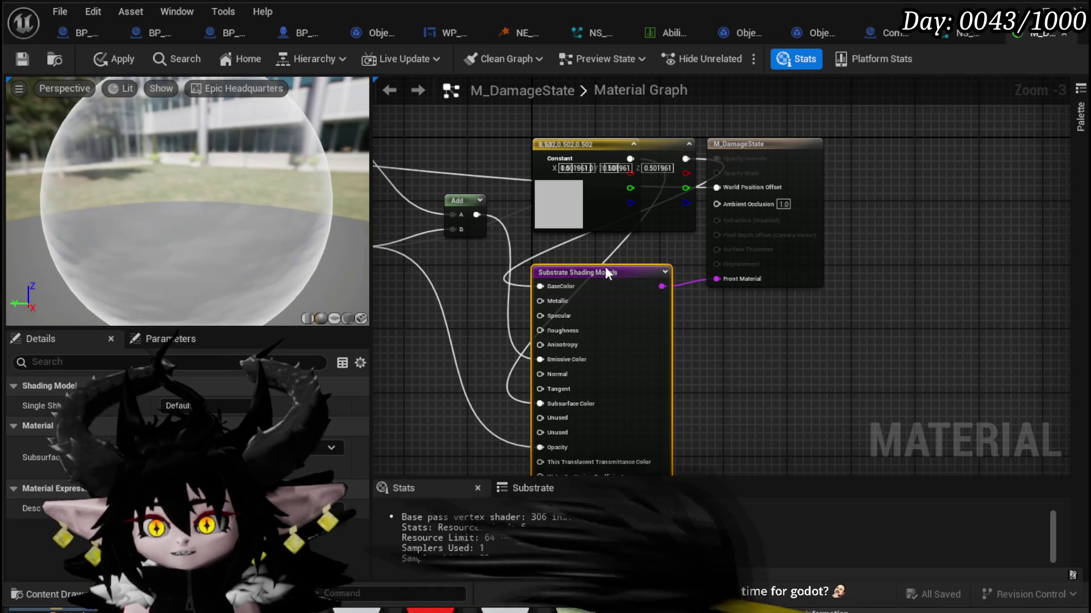
pyautogui.moveTo(605, 267); pyautogui.dragTo(597, 275)
pyautogui.click(834, 326)
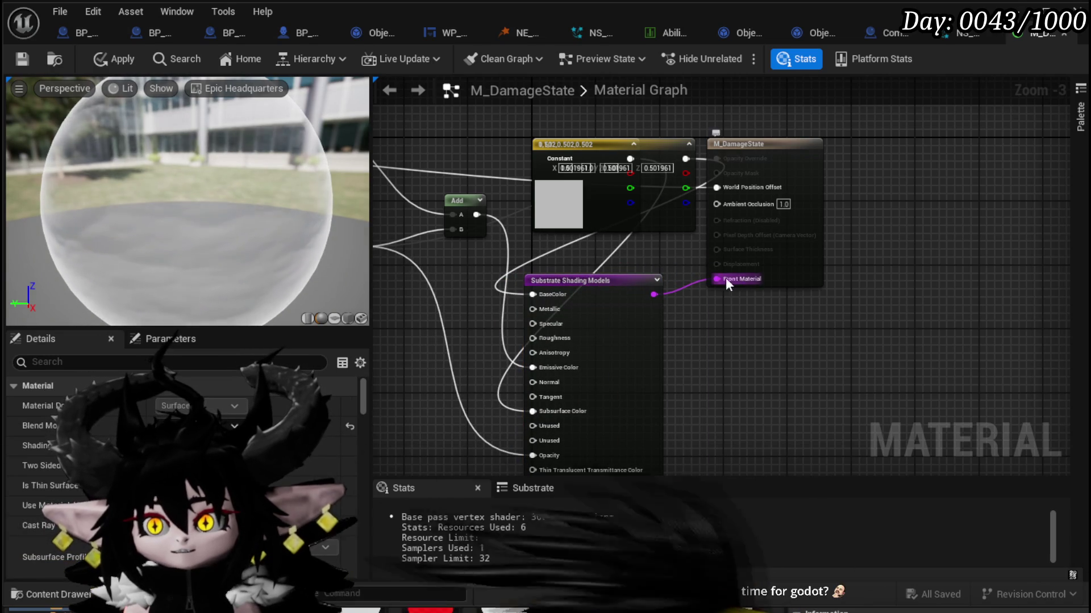
pyautogui.moveTo(812, 267); pyautogui.dragTo(926, 276)
pyautogui.moveTo(764, 368); pyautogui.dragTo(754, 423)
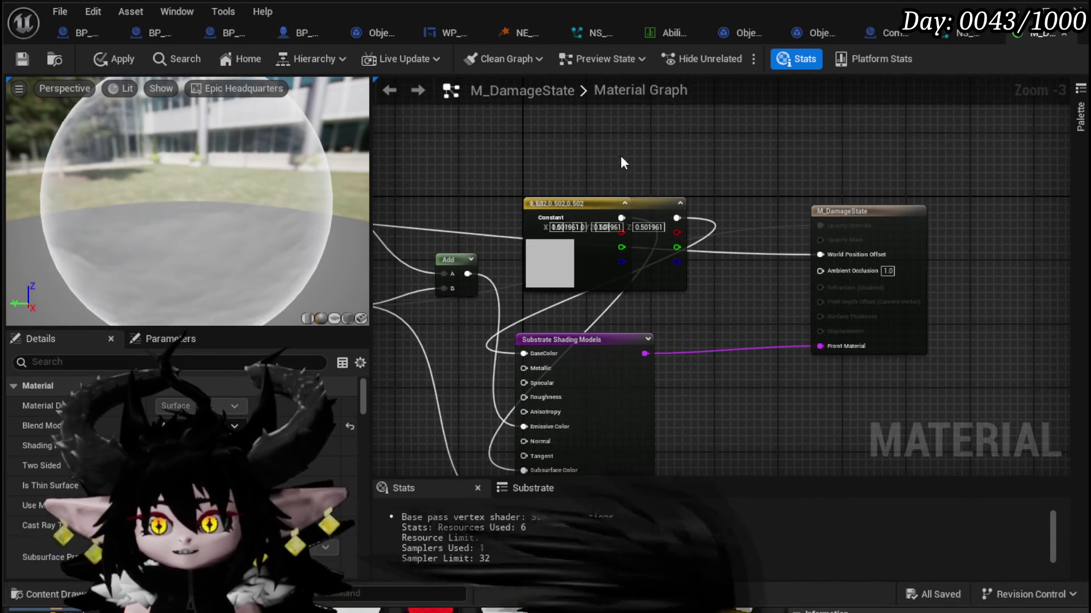
pyautogui.moveTo(515, 153); pyautogui.dragTo(564, 122)
pyautogui.moveTo(694, 164)
pyautogui.mouseDown()
pyautogui.moveTo(564, 318)
pyautogui.moveTo(498, 318)
pyautogui.moveTo(696, 264)
pyautogui.mouseUp()
pyautogui.moveTo(547, 269)
pyautogui.mouseDown()
pyautogui.moveTo(582, 370)
pyautogui.moveTo(575, 389)
pyautogui.mouseUp()
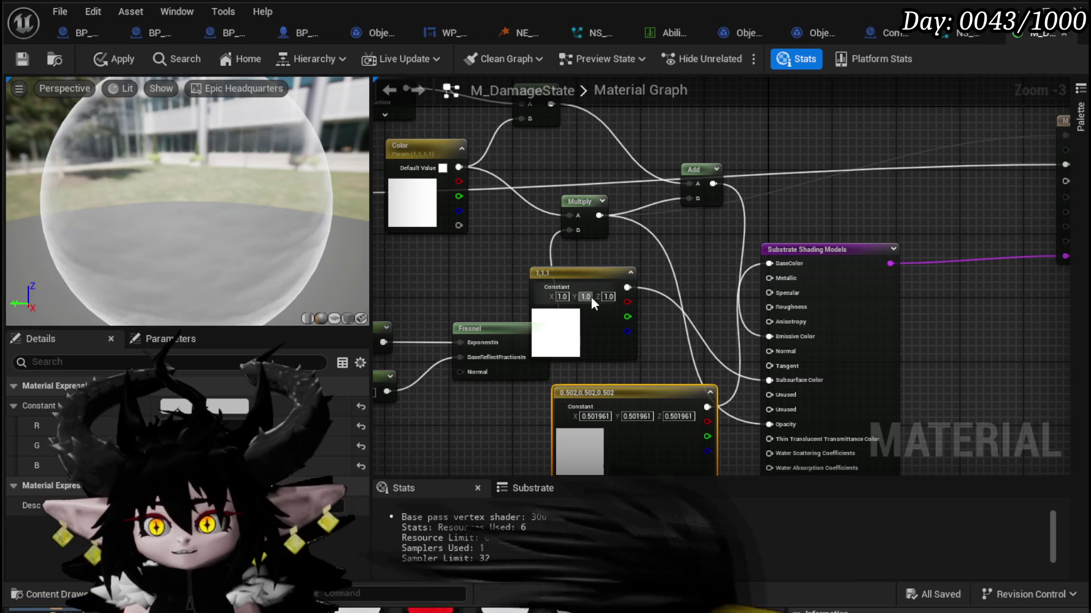
pyautogui.moveTo(580, 267); pyautogui.dragTo(643, 247)
pyautogui.press('Home')
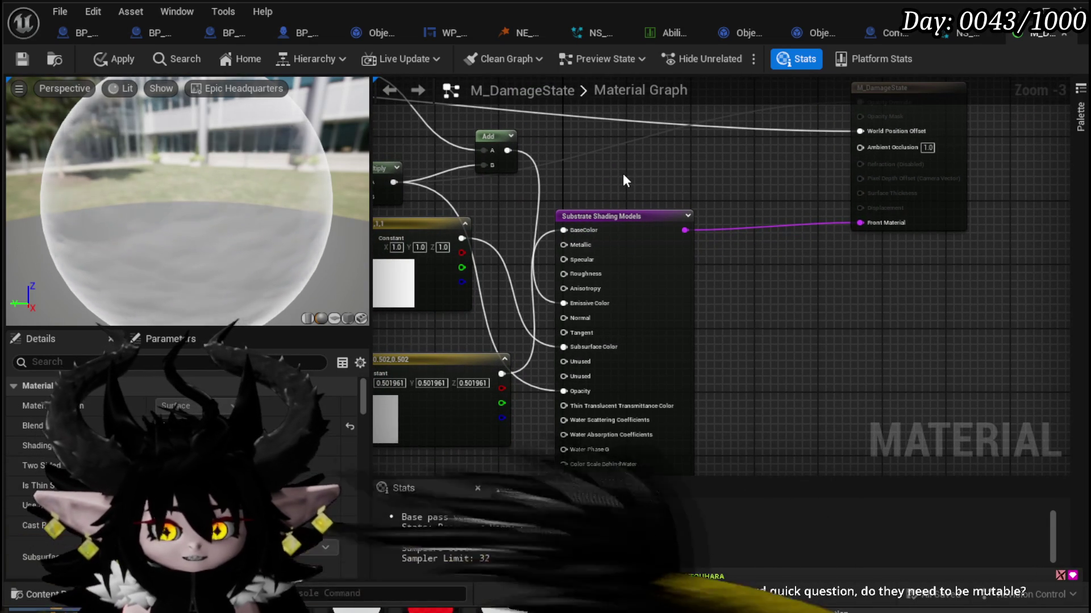
# Step: Shift the Substrate Shading Models node right, apply the material changes, and close M_DamageState
pyautogui.moveTo(625, 181); pyautogui.dragTo(638, 210)
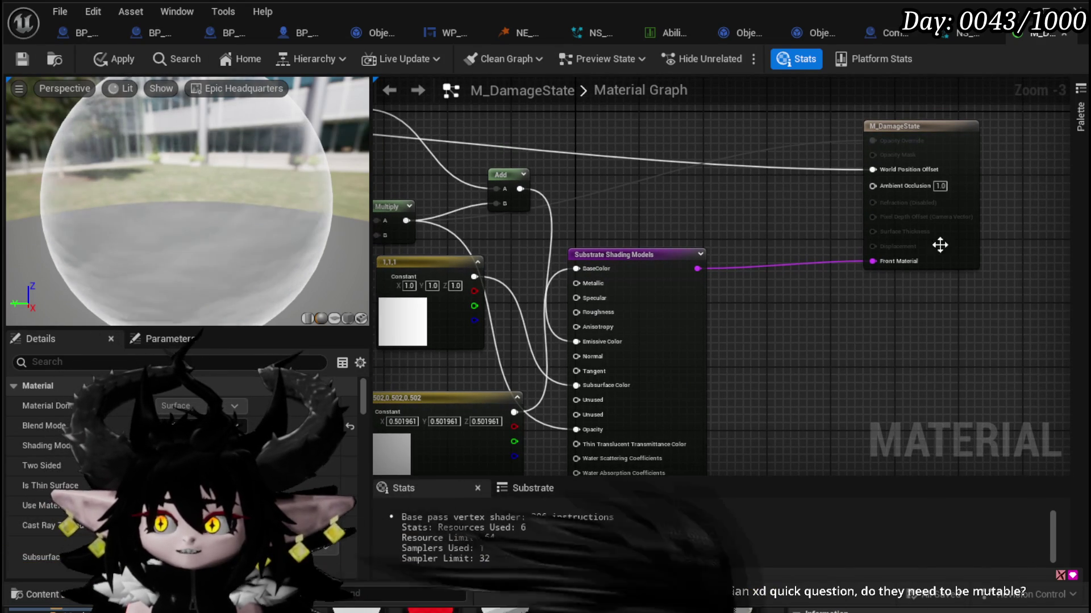
pyautogui.moveTo(819, 110)
pyautogui.mouseDown()
pyautogui.moveTo(971, 304)
pyautogui.moveTo(992, 301)
pyautogui.mouseUp()
pyautogui.click(540, 135)
pyautogui.click(100, 58)
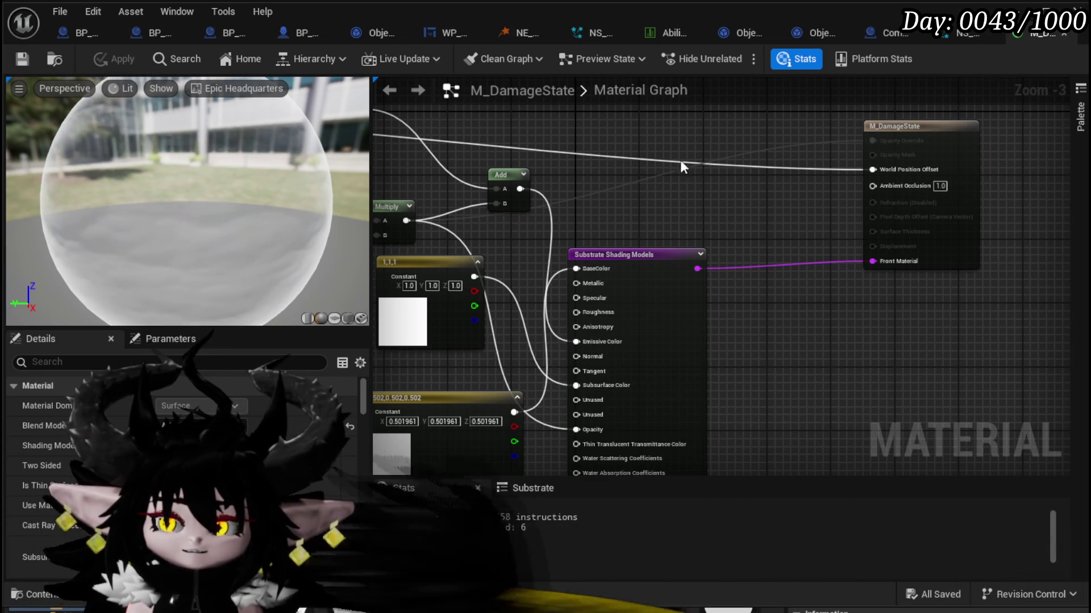
pyautogui.moveTo(662, 163); pyautogui.dragTo(703, 157)
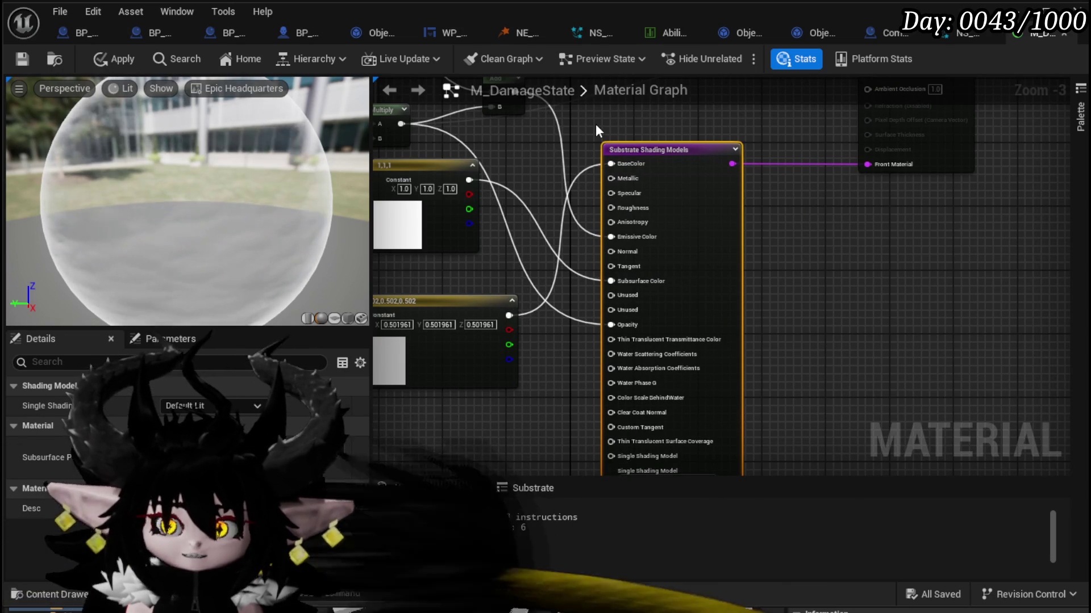
pyautogui.moveTo(571, 116)
pyautogui.mouseDown()
pyautogui.moveTo(799, 289)
pyautogui.moveTo(775, 449)
pyautogui.moveTo(787, 426)
pyautogui.mouseUp()
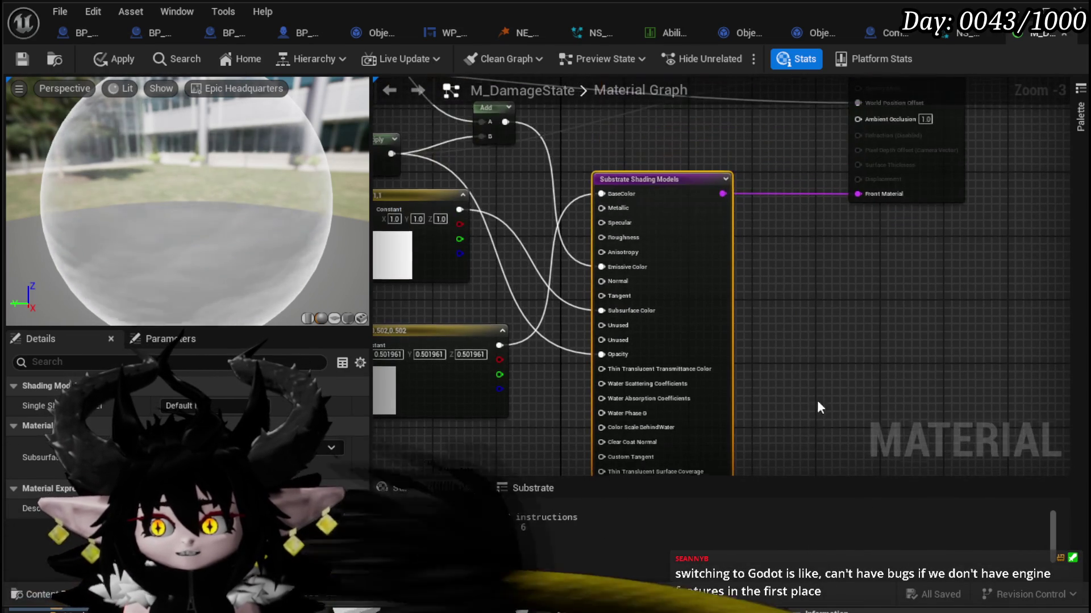
pyautogui.click(116, 60)
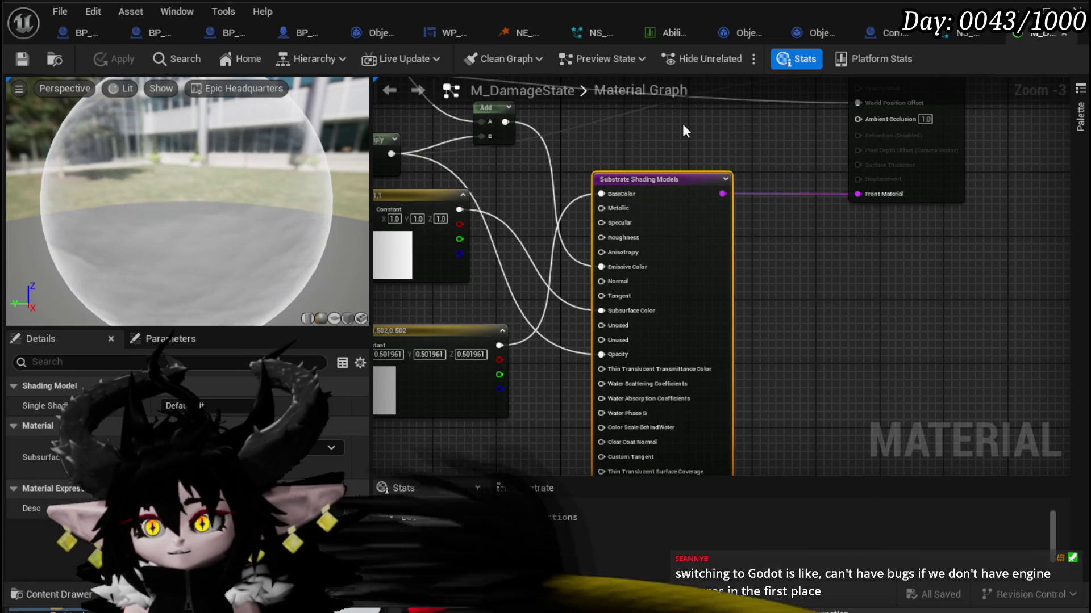
pyautogui.click(1066, 36)
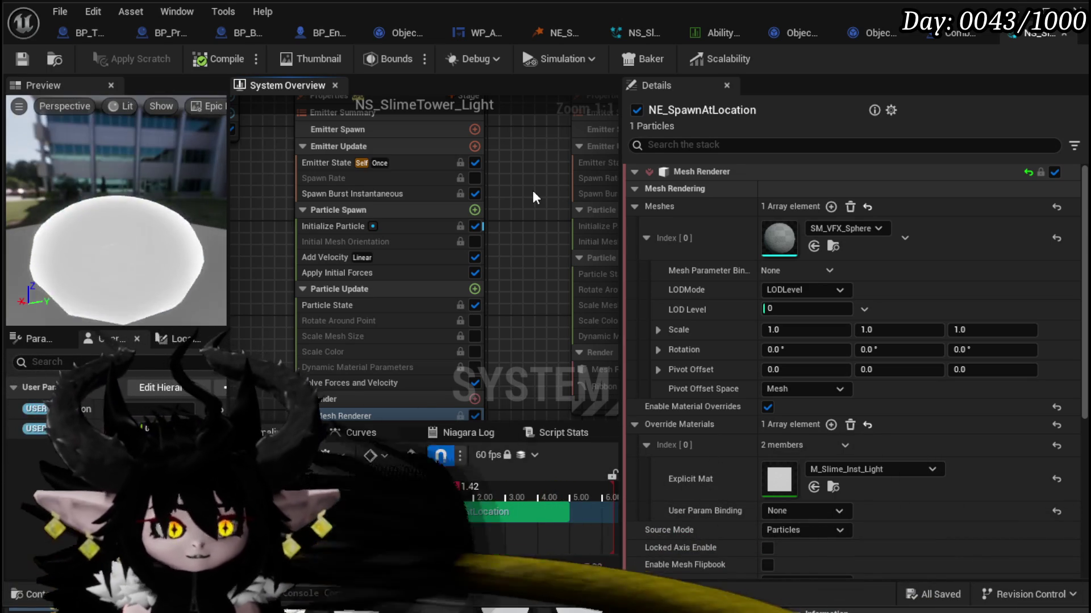
# Step: Frame both emitter nodes in the NS_SlimeTower_Light overview, then bring up Combat_Manager's Enemy_SpawnTower graph
pyautogui.scroll(-3, 531, 156)
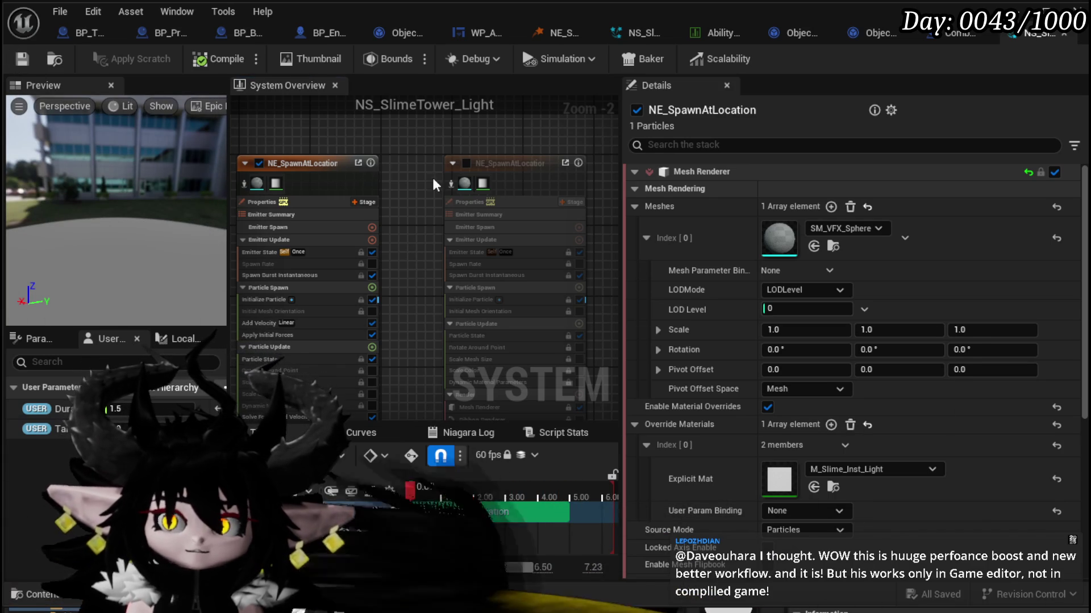
pyautogui.scroll(-2, 434, 185)
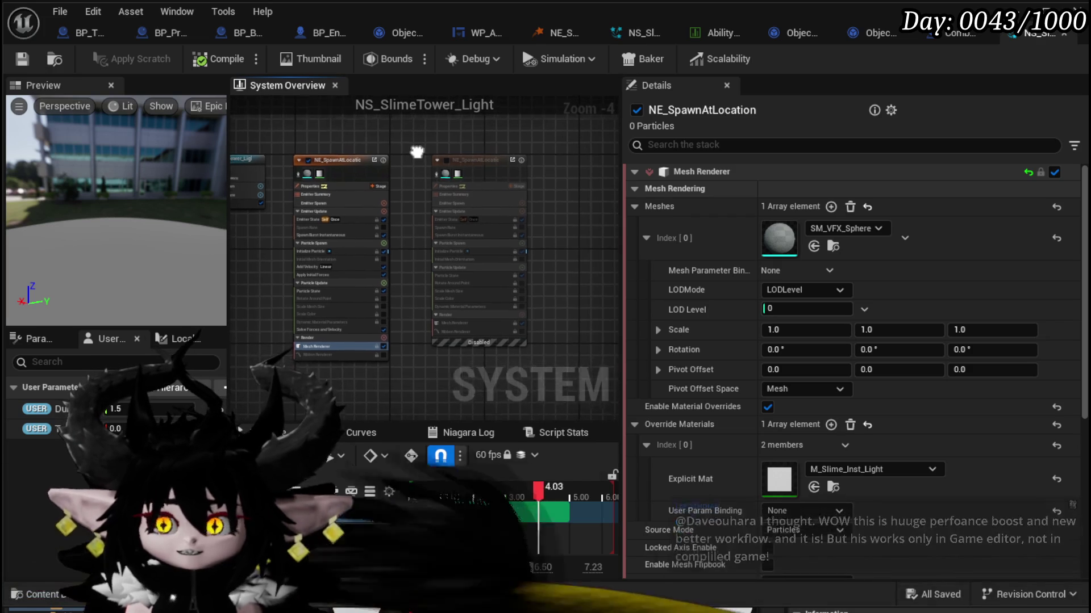
pyautogui.moveTo(419, 162); pyautogui.dragTo(454, 151)
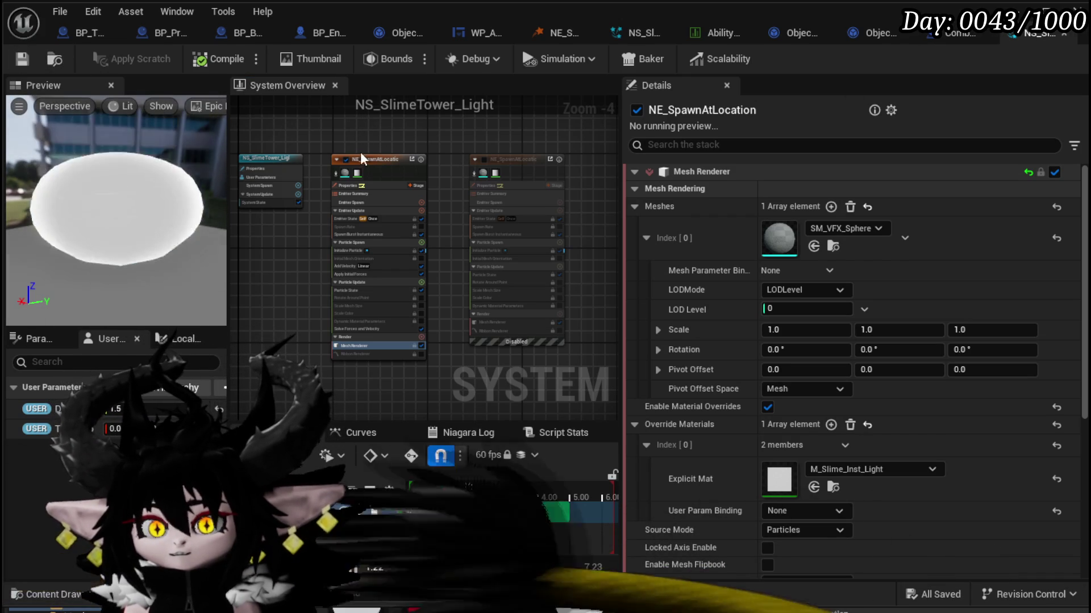
pyautogui.moveTo(240, 134); pyautogui.dragTo(281, 142)
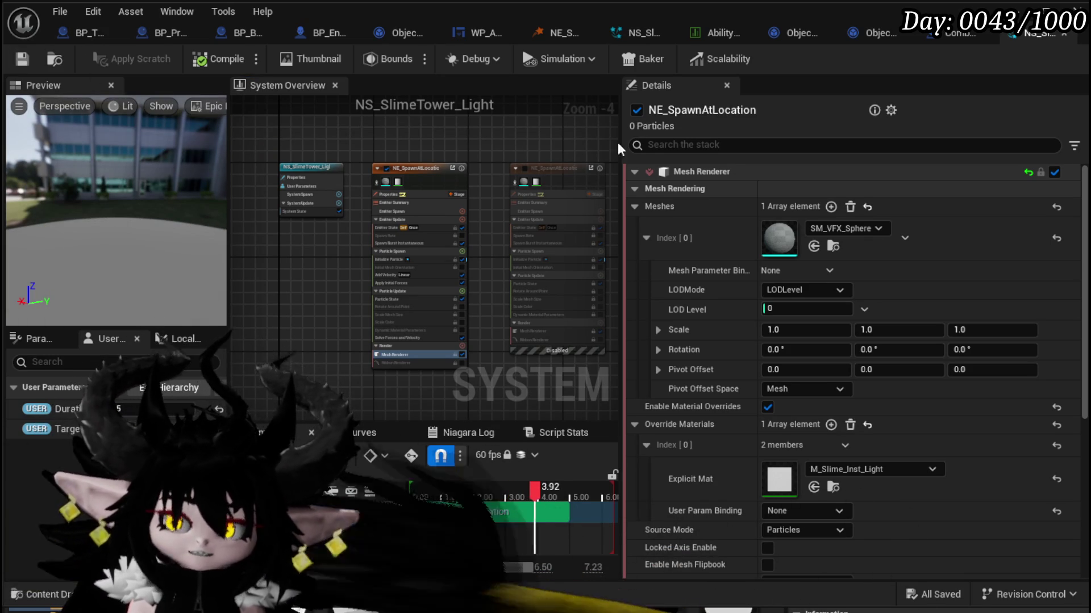
pyautogui.click(953, 39)
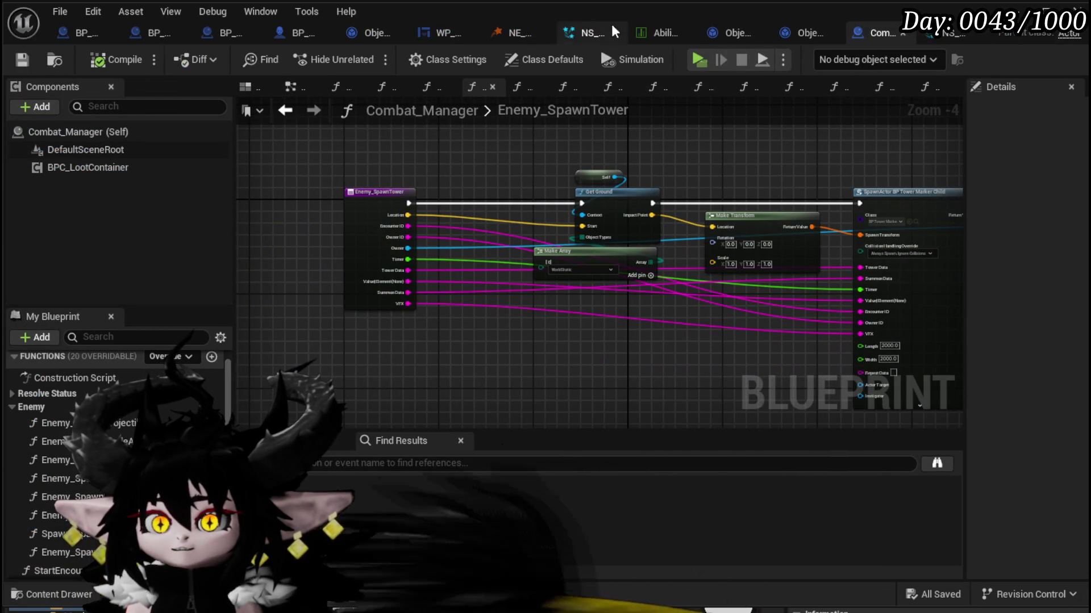
# Step: Check the VFXID string variable in Object_AbilitySpawnInformationHolder, then show BP_TowerMarker_Child's EventGraph
pyautogui.click(787, 38)
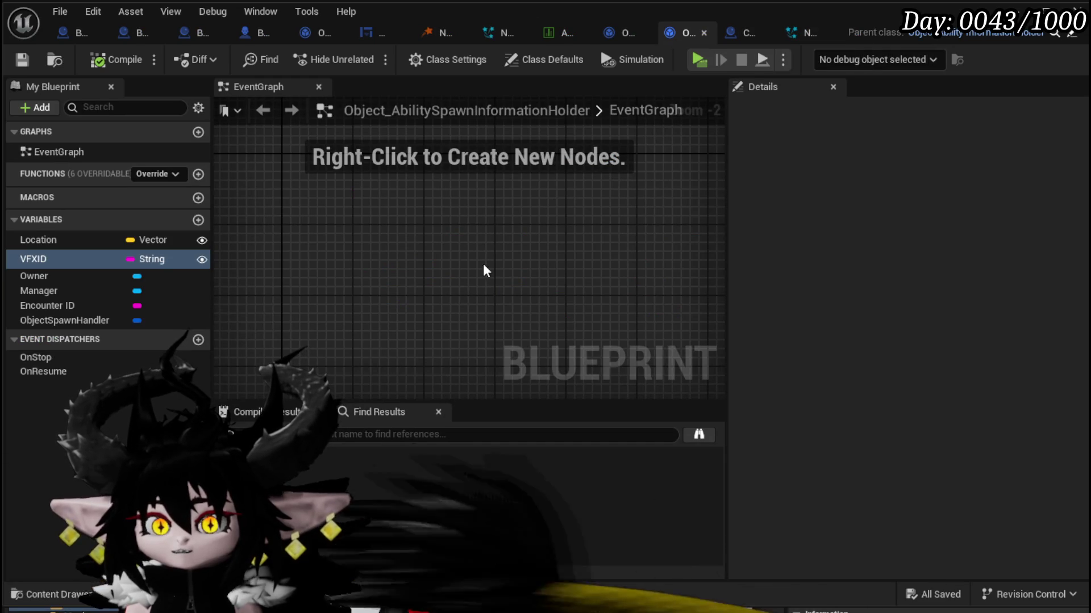
pyautogui.scroll(-2, 482, 268)
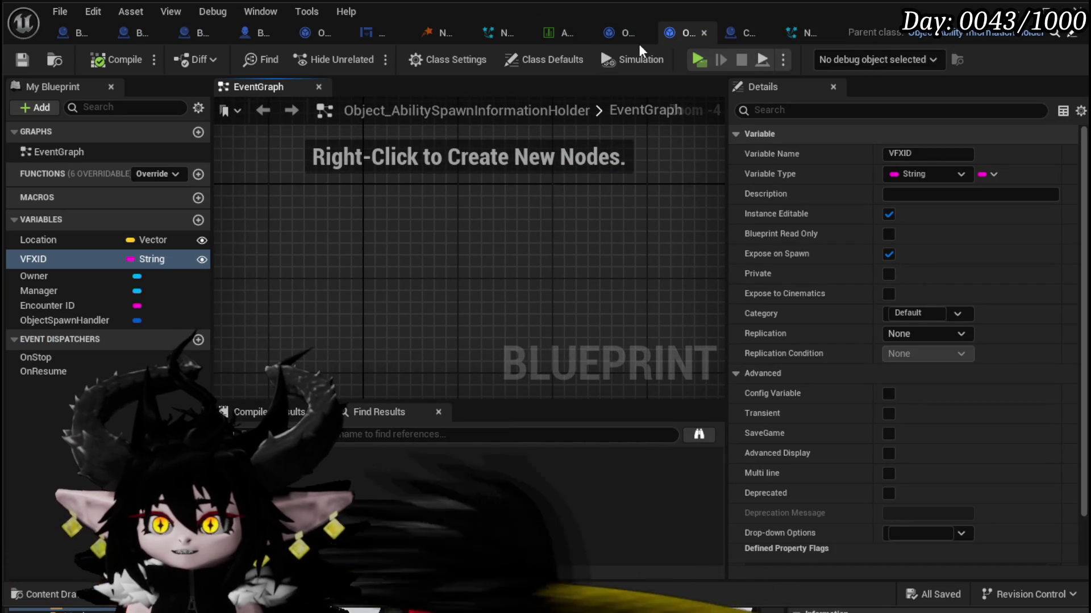
pyautogui.click(65, 34)
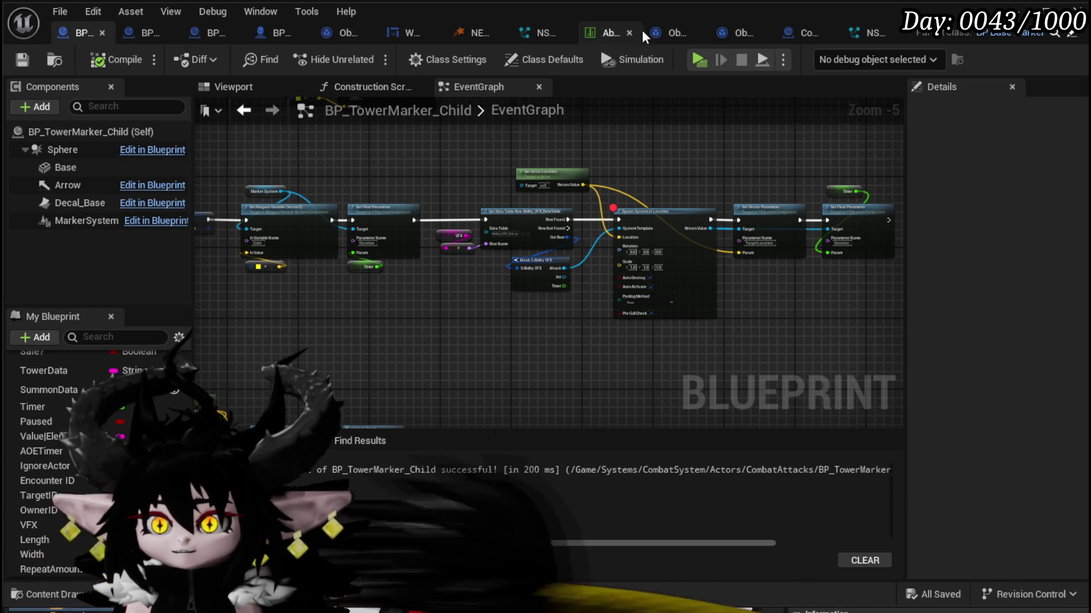
# Step: In BP_EnemyBoss_SlimeYY's AbilityTree, place the Make Literal String node above Spawn Tower
pyautogui.click(271, 36)
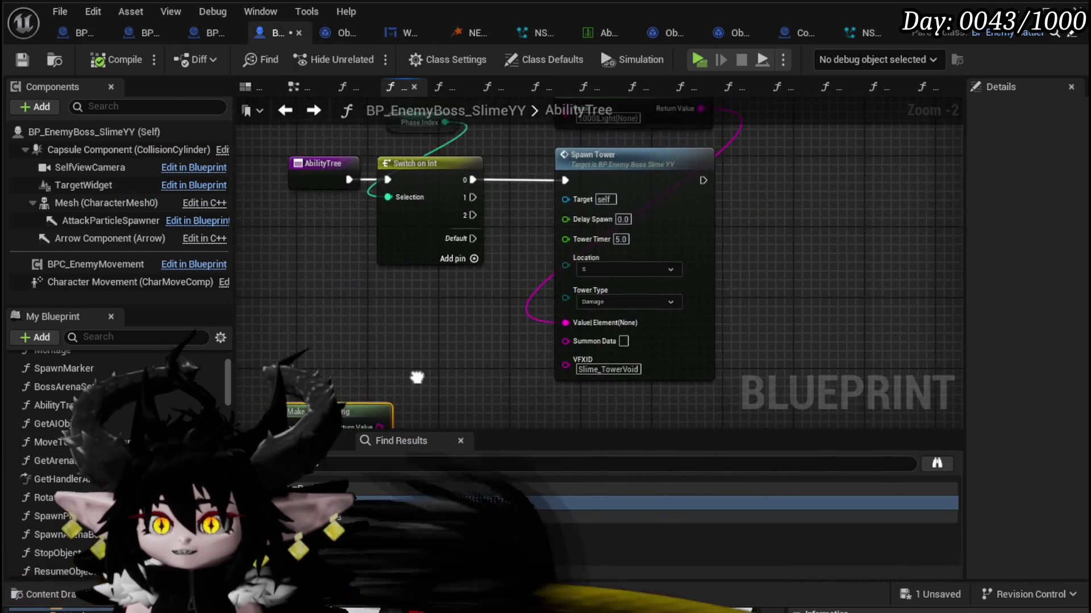
pyautogui.moveTo(581, 187)
pyautogui.mouseDown()
pyautogui.moveTo(363, 341)
pyautogui.moveTo(423, 358)
pyautogui.mouseUp()
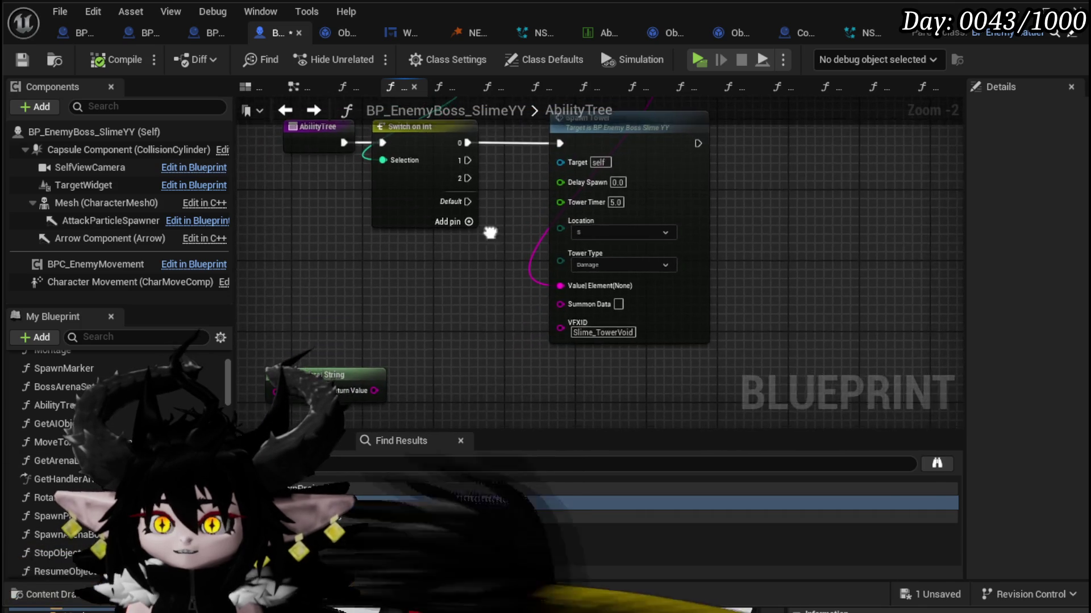
pyautogui.moveTo(363, 289)
pyautogui.mouseDown()
pyautogui.moveTo(417, 234)
pyautogui.moveTo(353, 236)
pyautogui.moveTo(363, 171)
pyautogui.moveTo(464, 153)
pyautogui.moveTo(488, 181)
pyautogui.moveTo(503, 166)
pyautogui.moveTo(490, 153)
pyautogui.mouseUp()
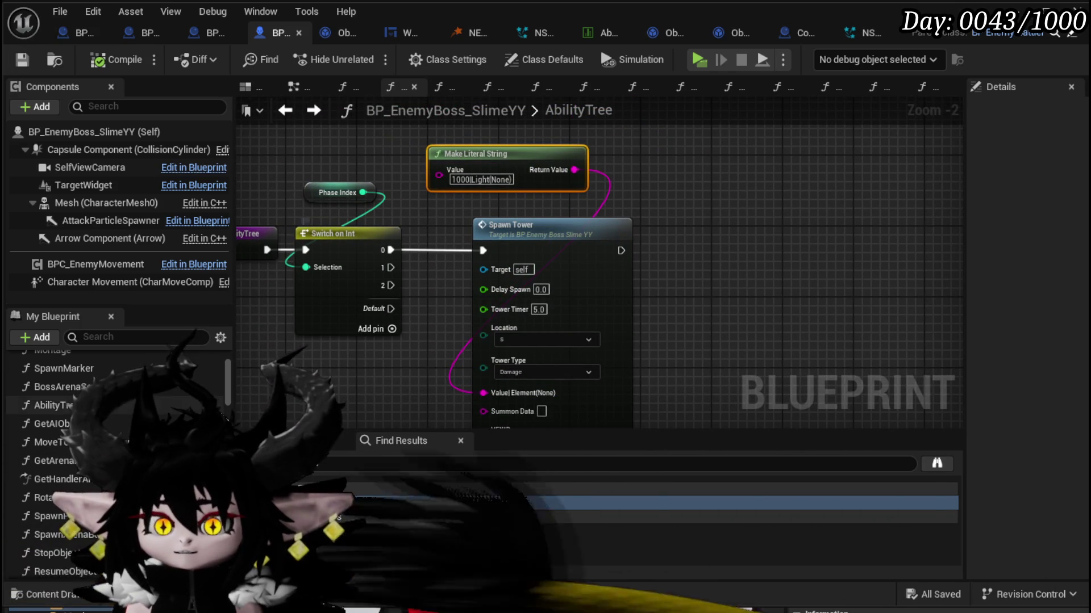
pyautogui.scroll(3, 114, 454)
# Step: Add a new function named GetAbilityData, then compile and save the boss blueprint
pyautogui.click(218, 403)
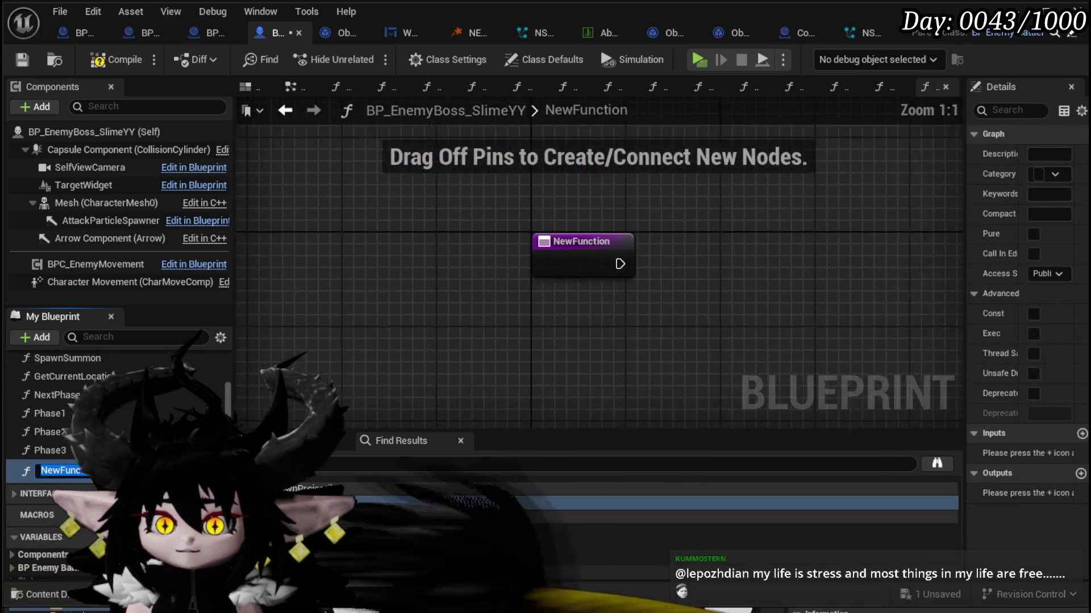
pyautogui.write('Get')
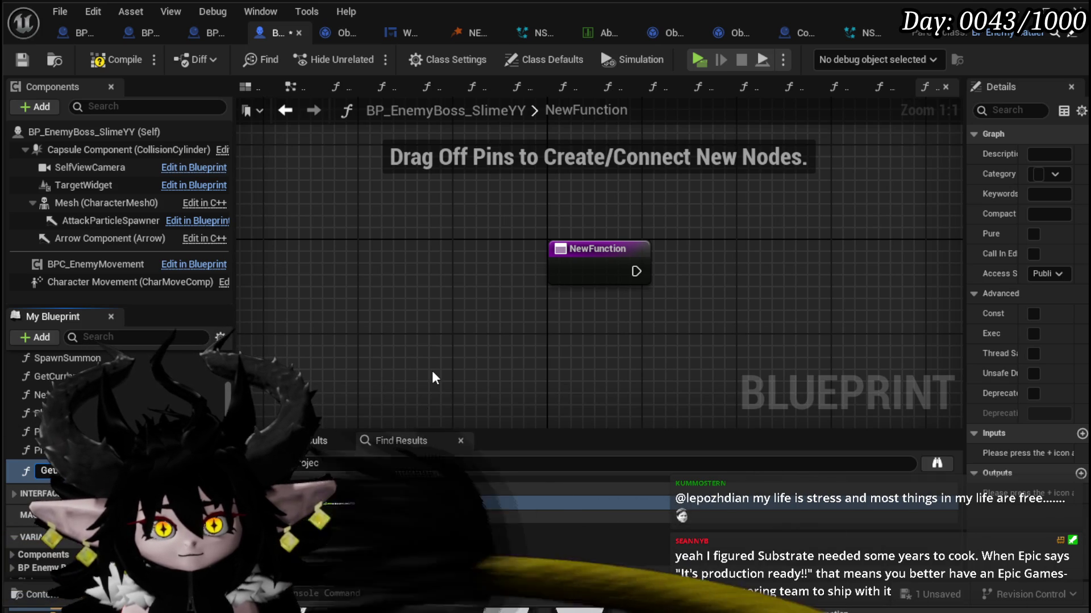
pyautogui.press('Return')
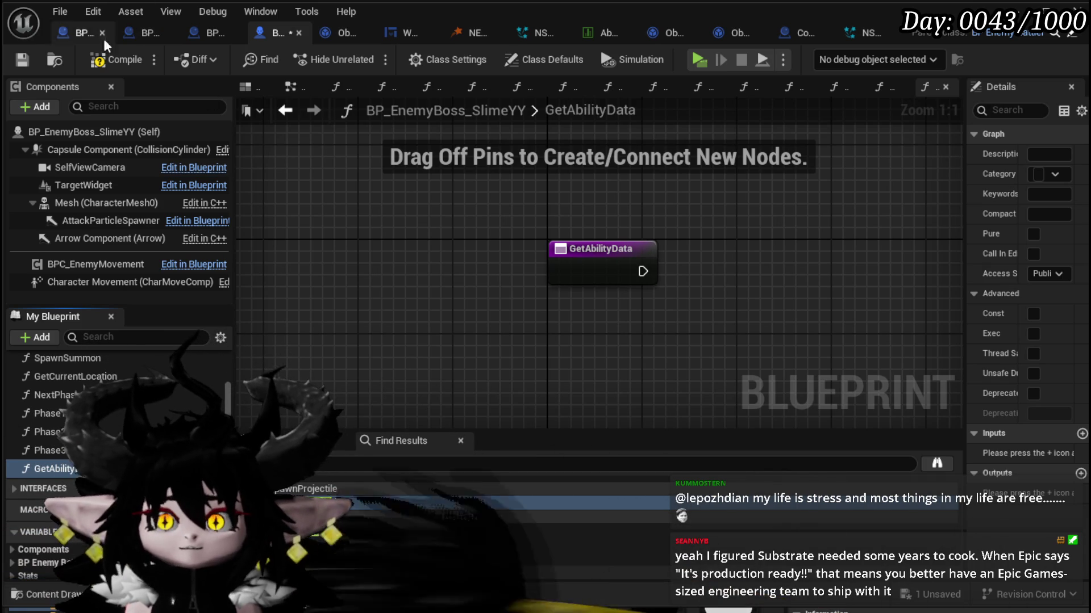
pyautogui.click(113, 59)
pyautogui.click(22, 59)
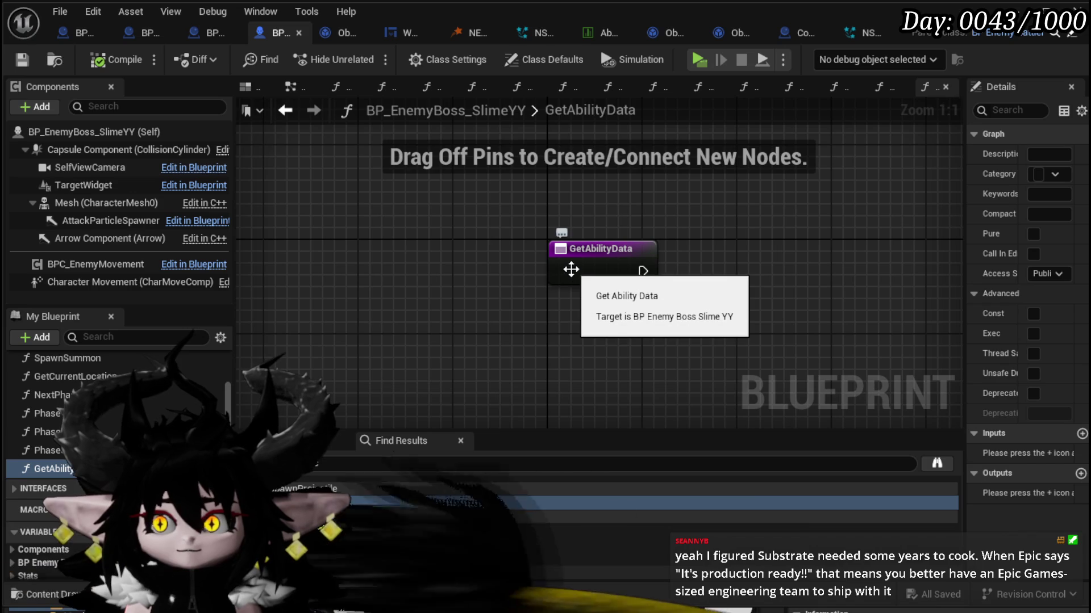
# Step: Add a Make Literal String node to the GetAbilityData graph
pyautogui.click(570, 269)
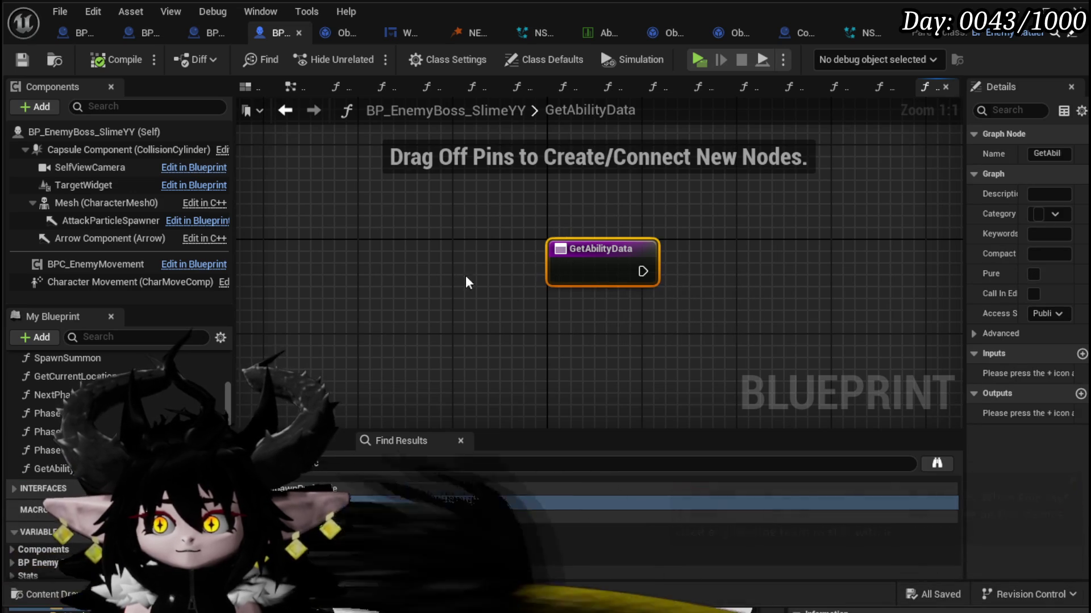
pyautogui.moveTo(689, 267); pyautogui.dragTo(505, 253)
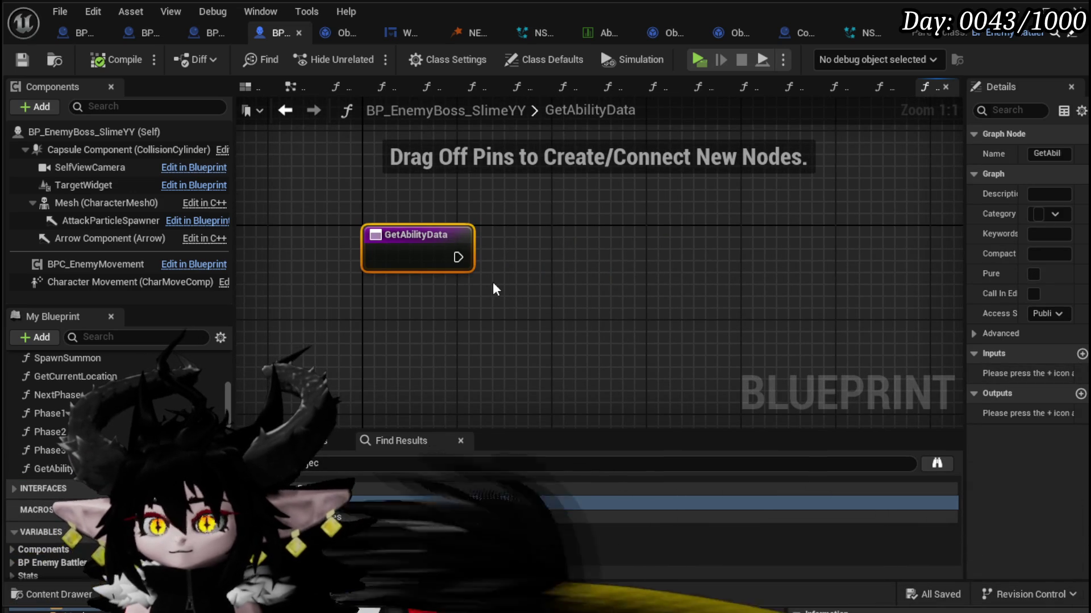
pyautogui.rightClick(512, 330)
pyautogui.write('Mak')
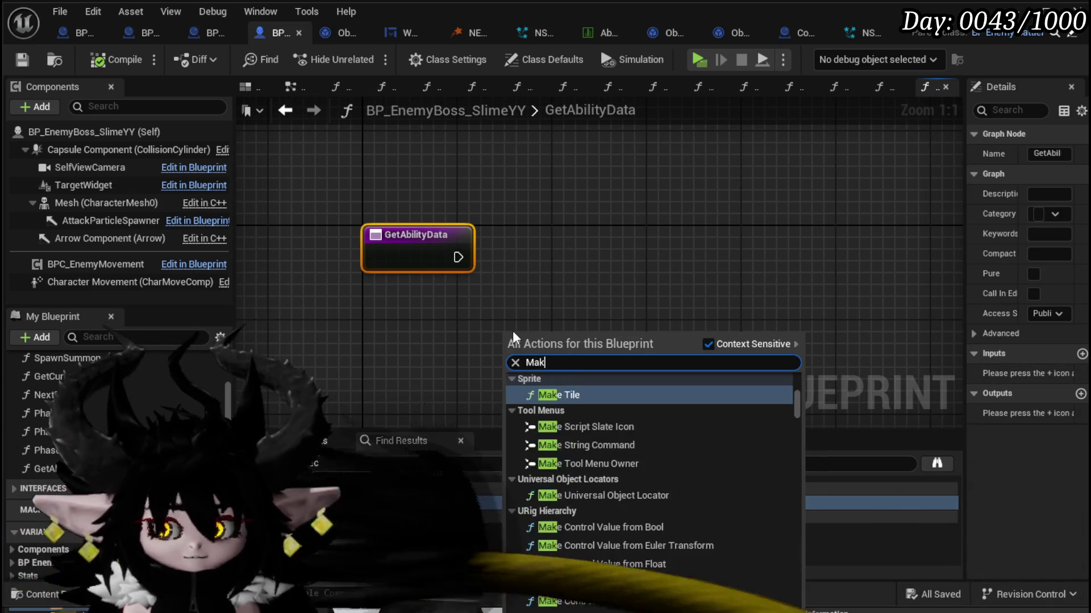
pyautogui.write('e Literal String')
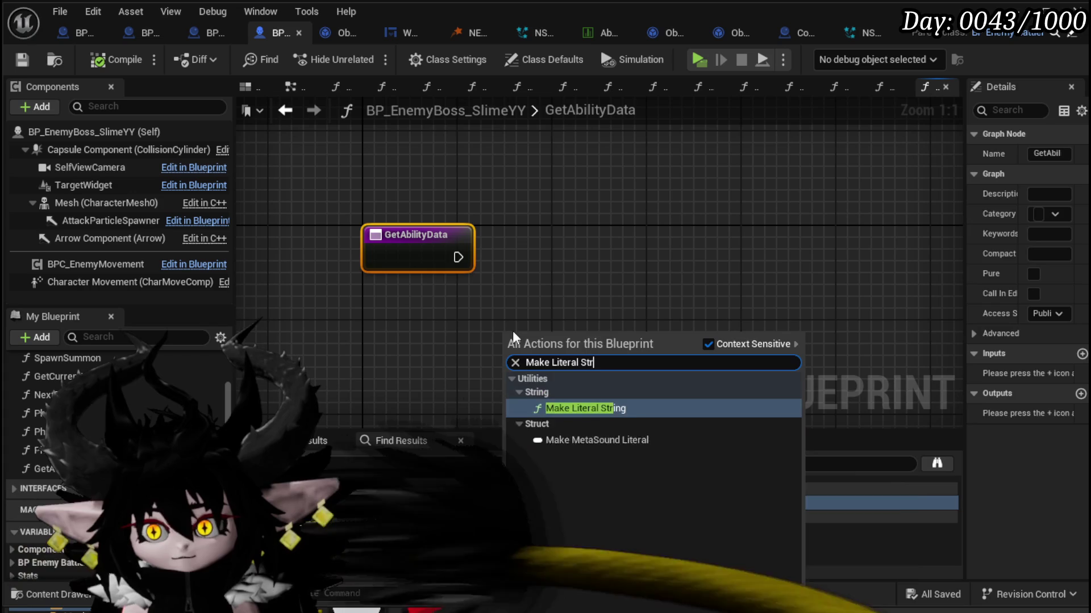
pyautogui.press('Return')
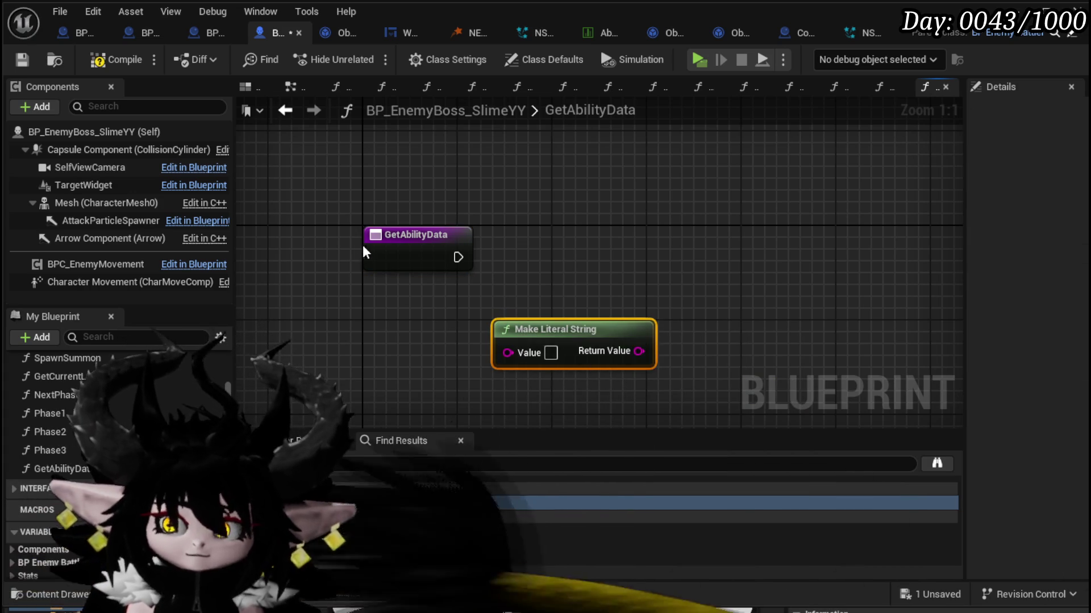
# Step: Give GetAbilityData a New Param output, move its Return Node right, and compile
pyautogui.click(363, 244)
pyautogui.click(1080, 395)
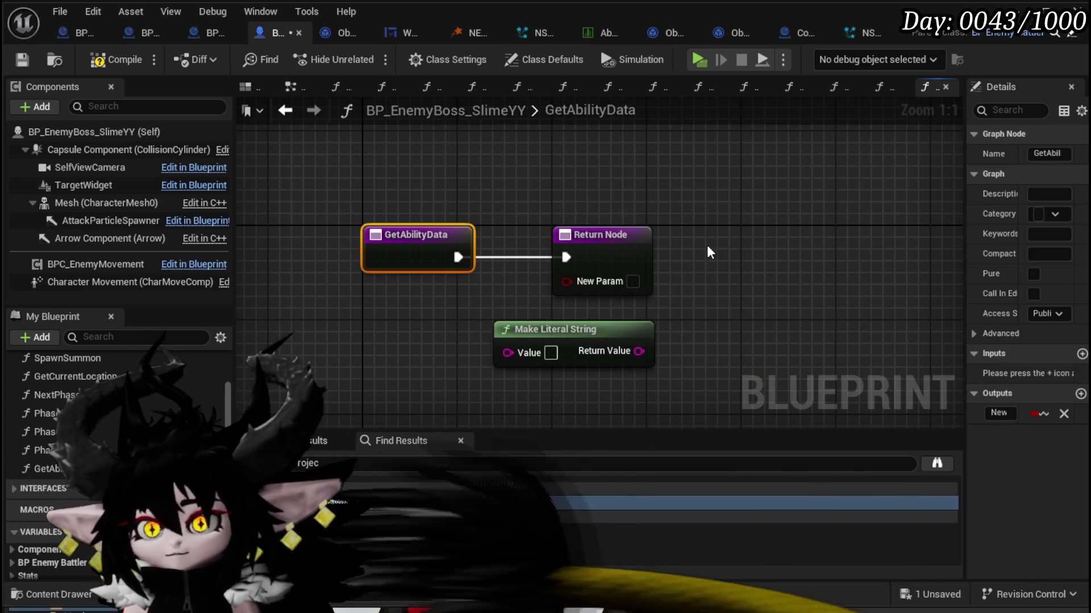
pyautogui.moveTo(591, 236); pyautogui.dragTo(806, 237)
pyautogui.click(571, 182)
pyautogui.click(118, 63)
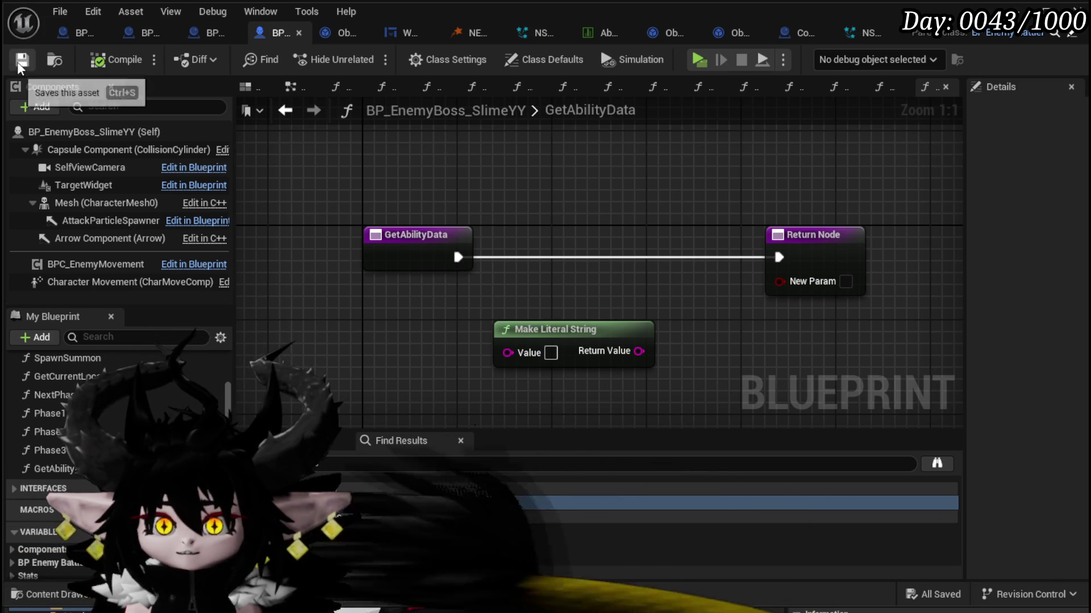
# Step: Move the Make Literal String node up-left beside the GetAbilityData entry
pyautogui.moveTo(455, 173); pyautogui.dragTo(370, 143)
pyautogui.moveTo(510, 303); pyautogui.dragTo(475, 291)
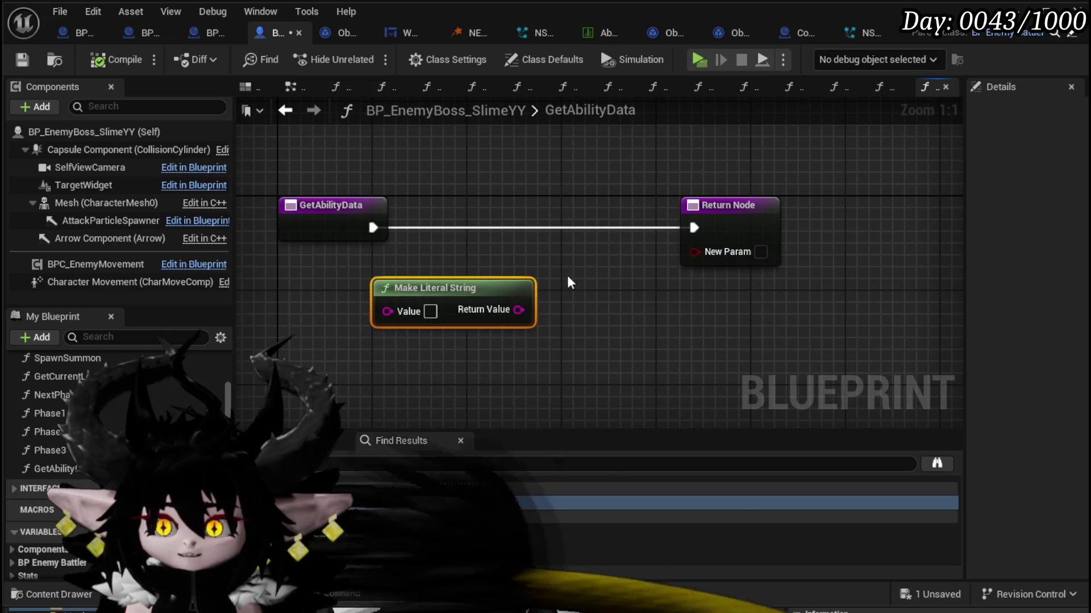
pyautogui.moveTo(566, 275)
pyautogui.mouseDown()
pyautogui.moveTo(504, 244)
pyautogui.moveTo(568, 254)
pyautogui.mouseUp()
# Step: Save the blueprint and review the GetAbilityData graph
pyautogui.click(21, 60)
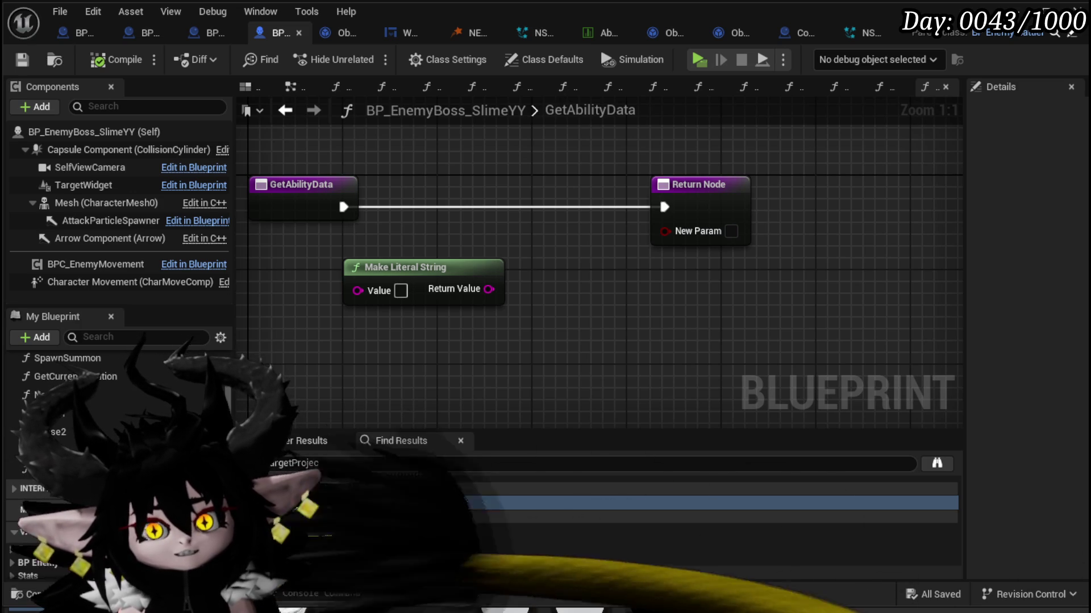
pyautogui.hotkey('ctrl', 's')
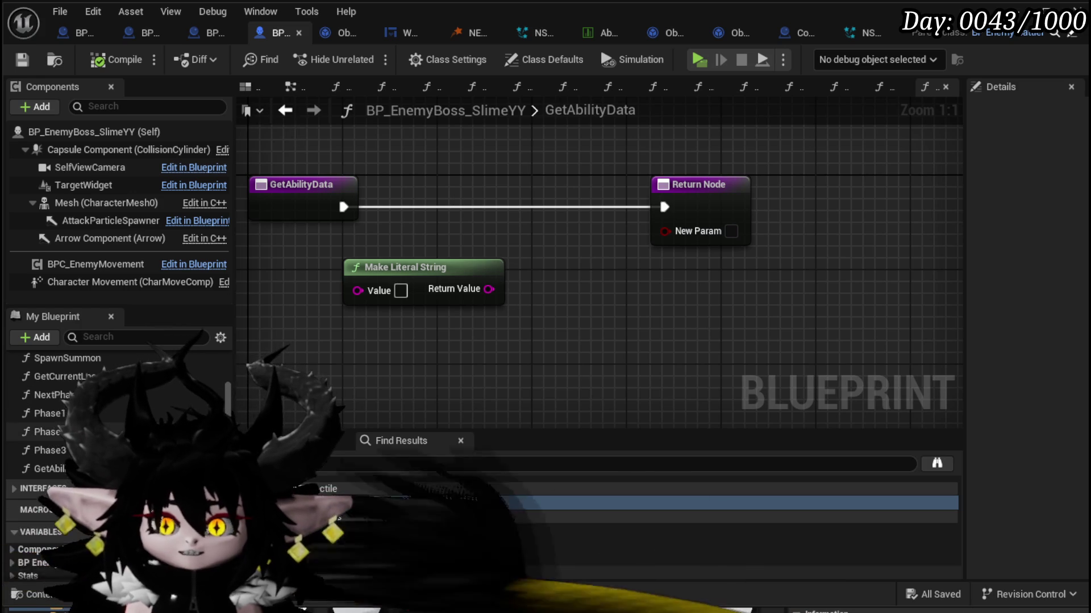
pyautogui.scroll(10, 116, 405)
pyautogui.scroll(2, 116, 405)
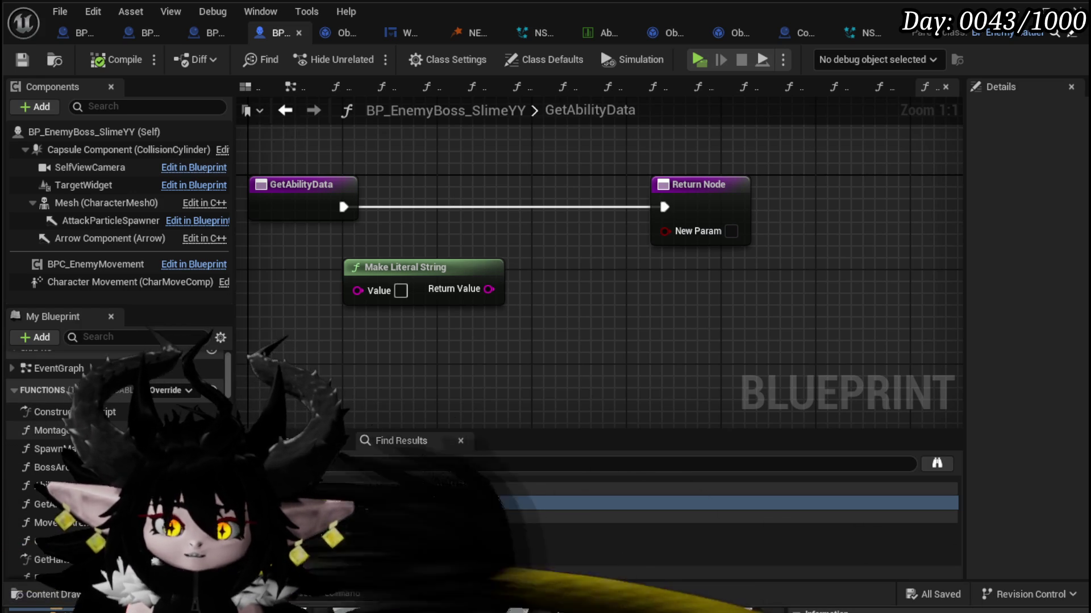
pyautogui.scroll(-2, 115, 405)
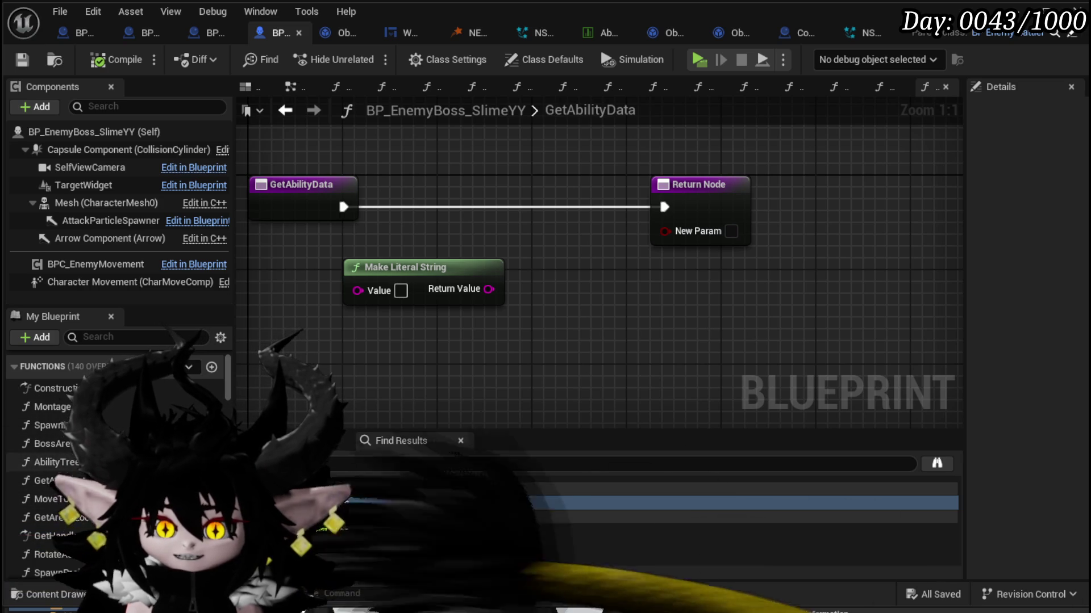
pyautogui.scroll(-2, 57, 448)
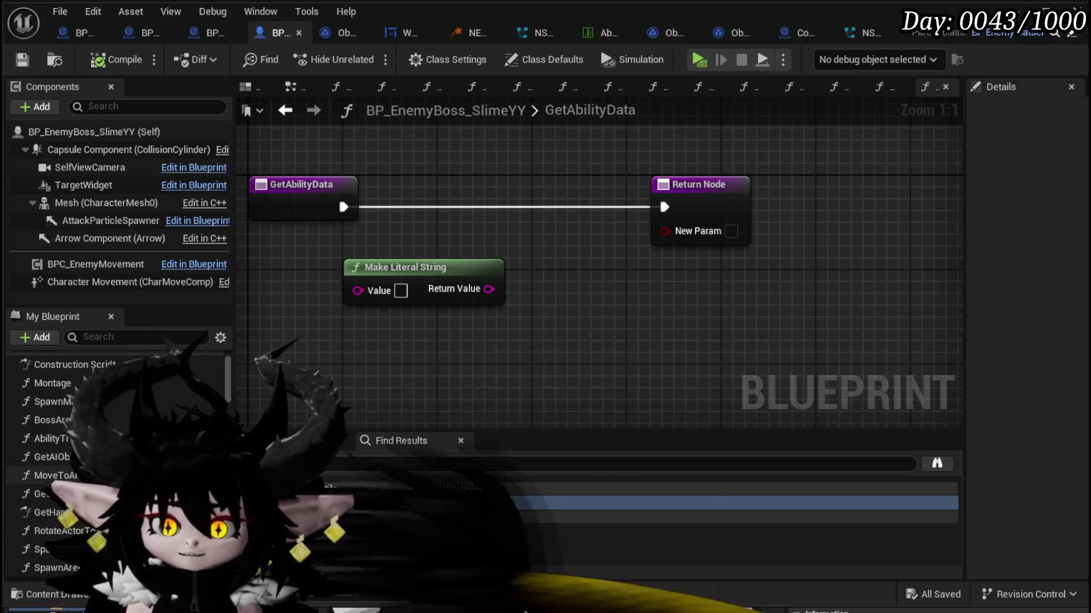
pyautogui.scroll(-10, 57, 449)
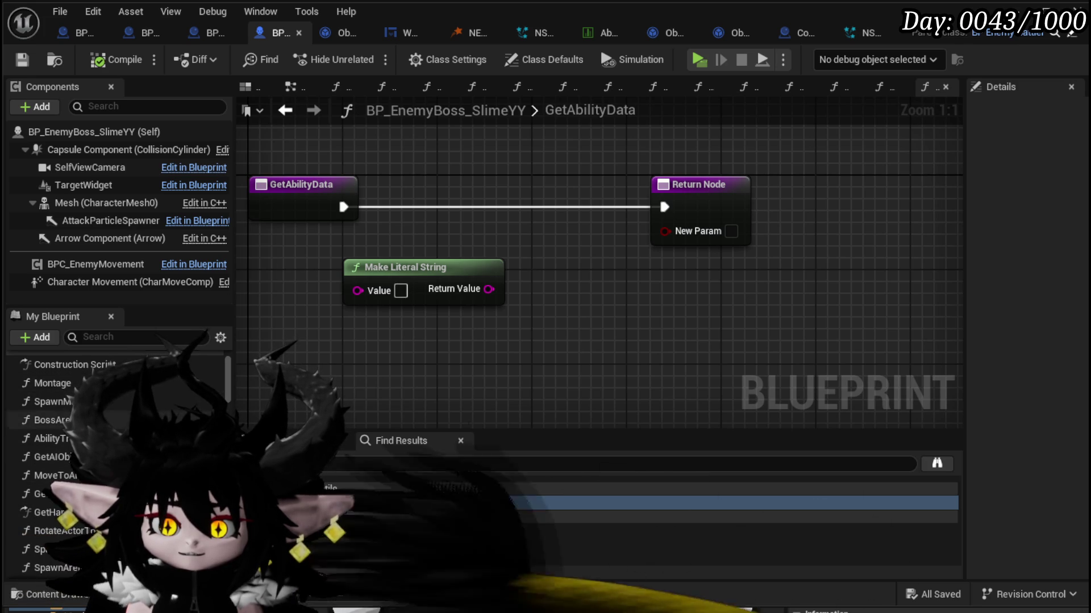
# Step: In the Phase1 graph, select the Make Literal String node holding 1000|Light(None)
pyautogui.doubleClick(50, 484)
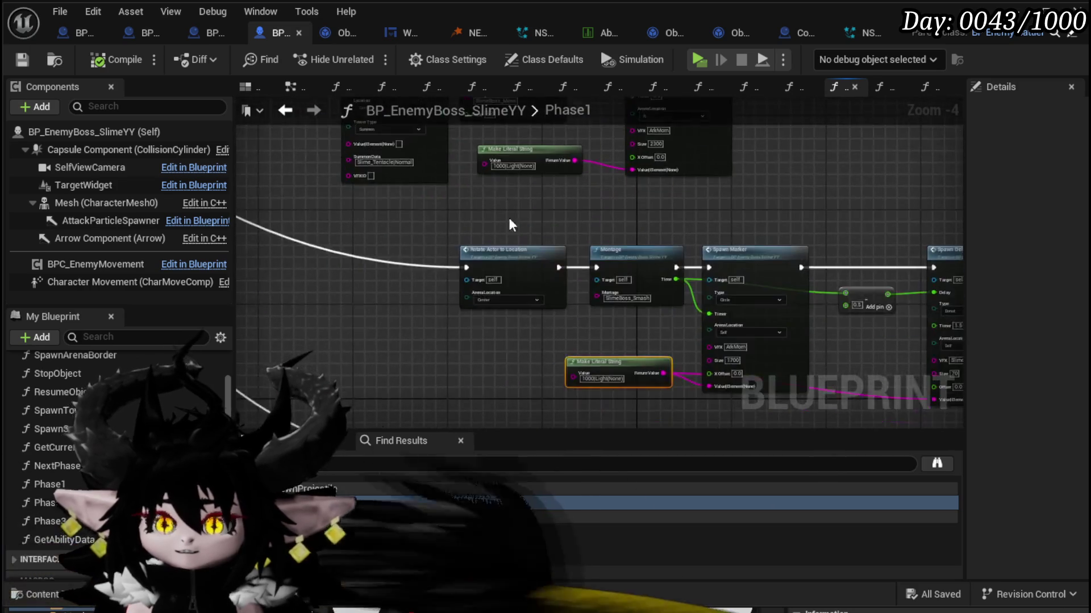
pyautogui.scroll(-2, 508, 216)
pyautogui.scroll(5, 444, 264)
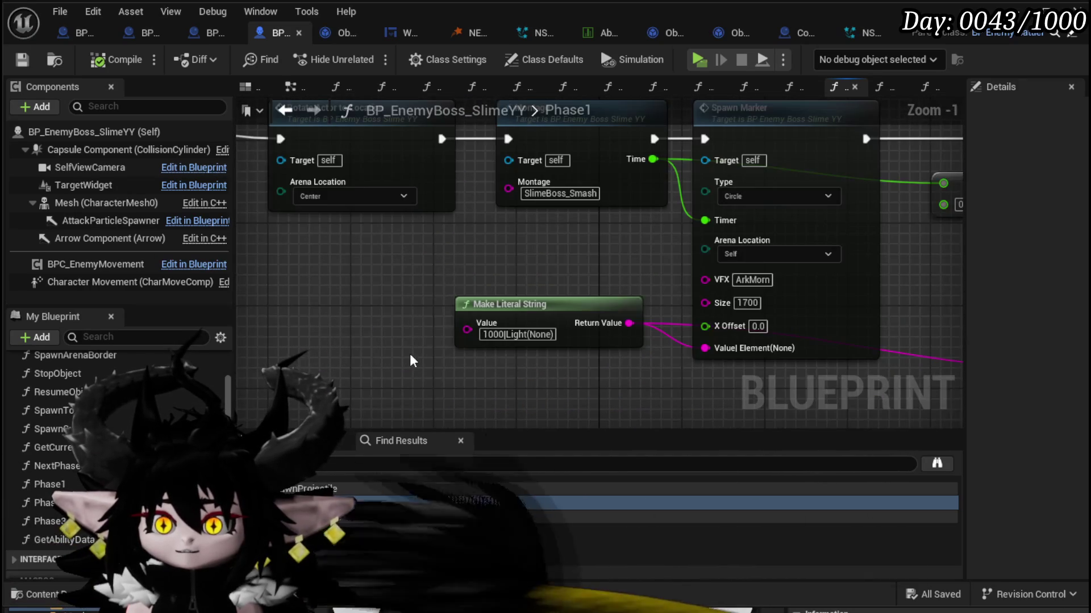
pyautogui.scroll(-2, 410, 354)
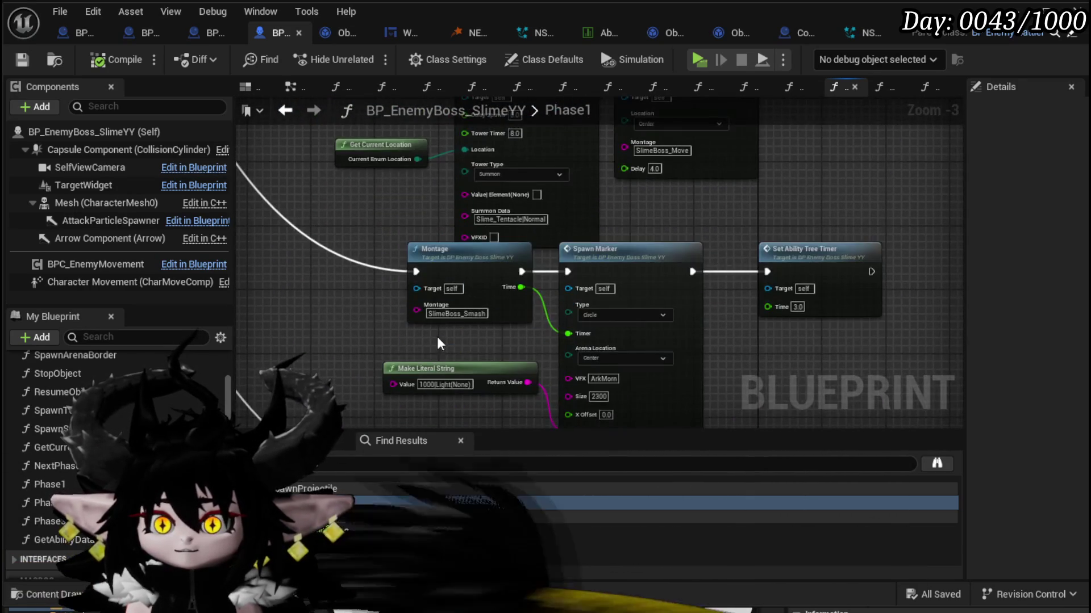
pyautogui.scroll(-2, 437, 336)
pyautogui.scroll(4, 363, 293)
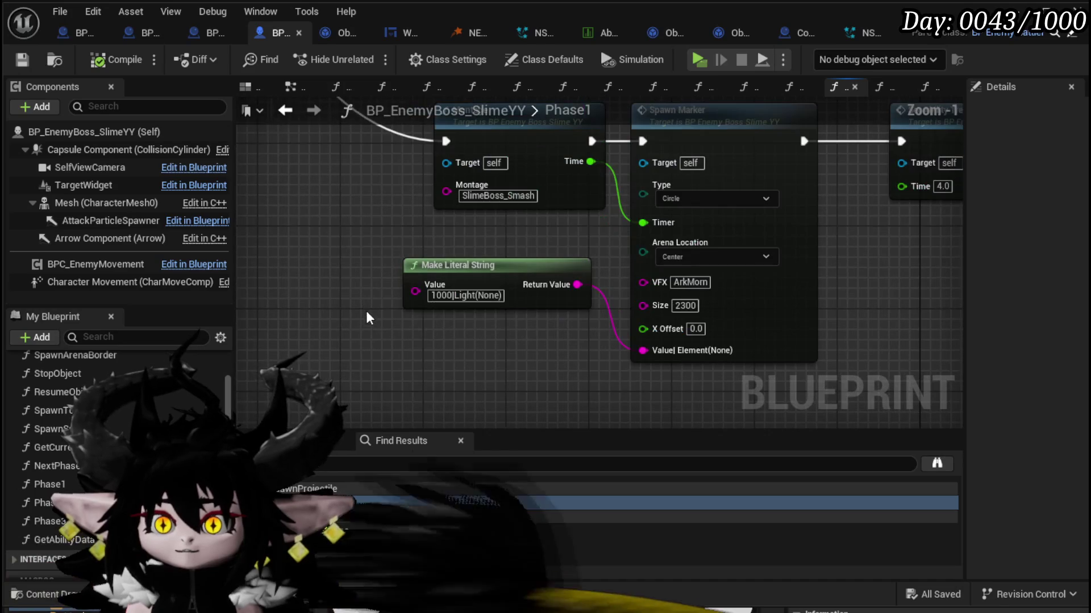
pyautogui.moveTo(371, 334); pyautogui.dragTo(461, 261)
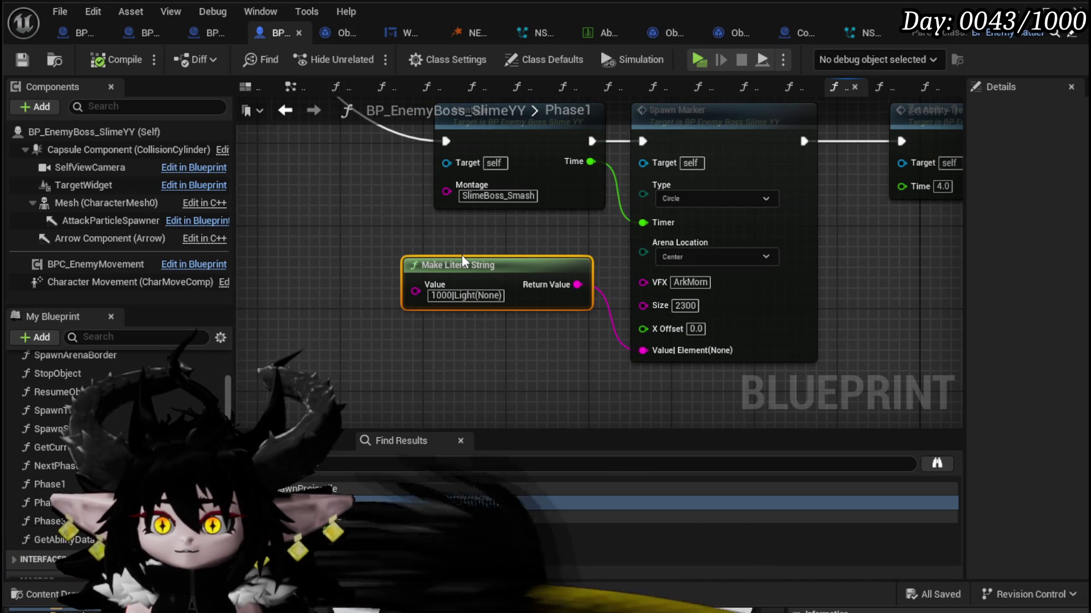
# Step: Paste that literal string node into the GetAbilityData graph and frame the nodes
pyautogui.doubleClick(73, 539)
pyautogui.hotkey('ctrl', 'v')
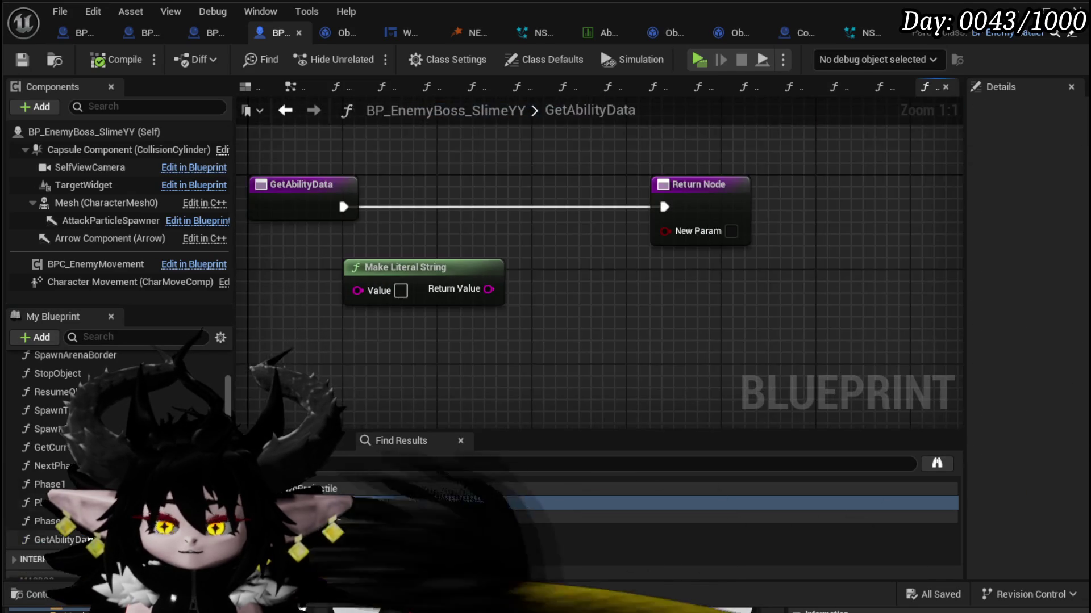
pyautogui.scroll(-3, 445, 285)
pyautogui.scroll(-7, 461, 301)
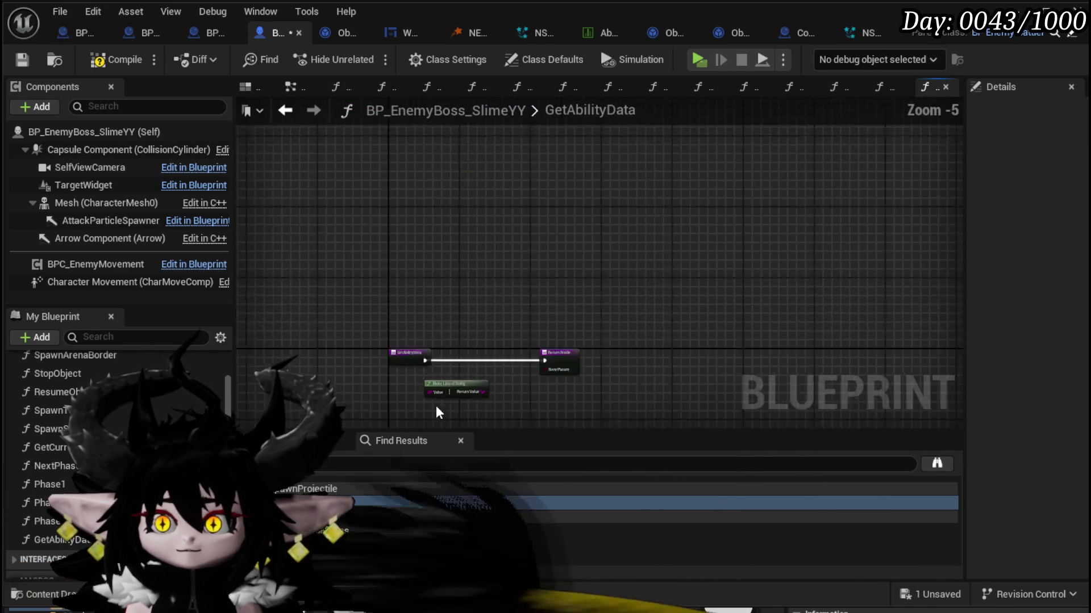
pyautogui.moveTo(460, 320)
pyautogui.mouseDown()
pyautogui.moveTo(485, 154)
pyautogui.moveTo(418, 269)
pyautogui.moveTo(418, 250)
pyautogui.mouseUp()
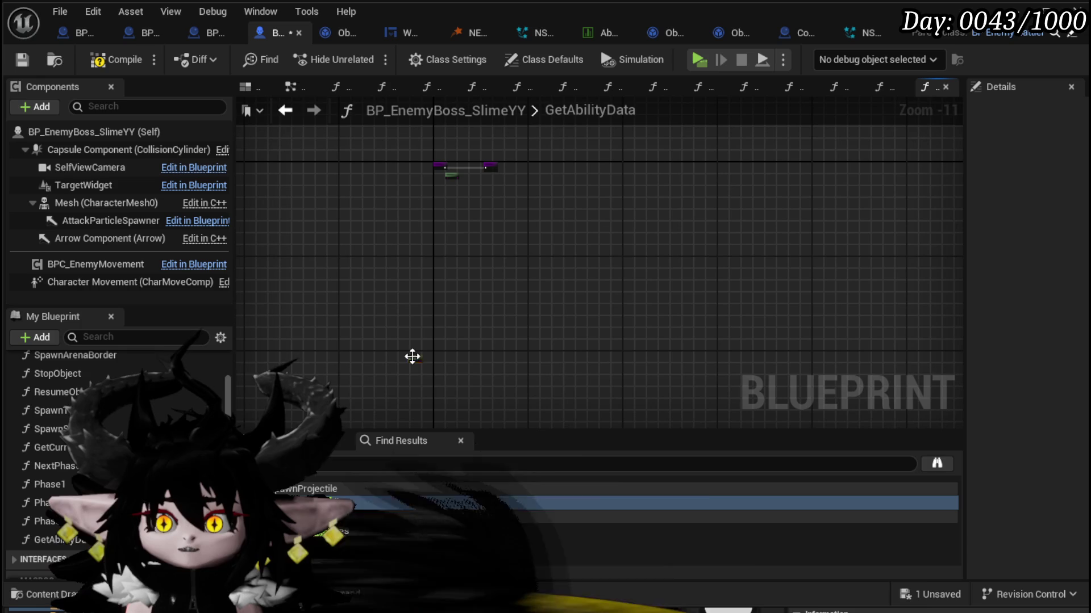
pyautogui.moveTo(515, 190); pyautogui.dragTo(409, 244)
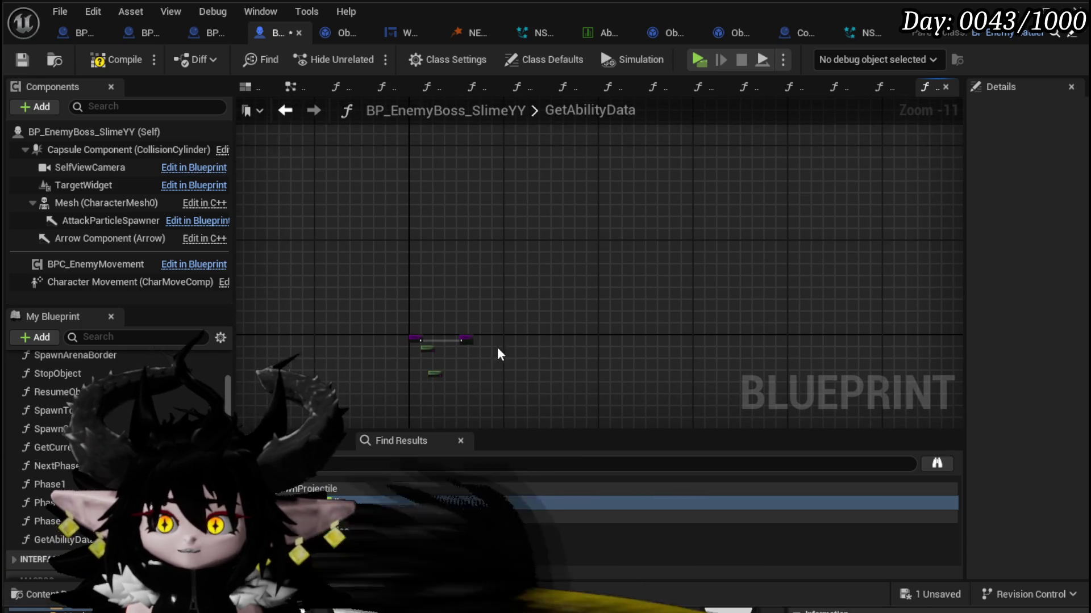
pyautogui.scroll(10, 461, 245)
# Step: Wire the pasted 1000|Light(None) string into the Return Node as output MarkerDamage, removing NewParam
pyautogui.moveTo(449, 291); pyautogui.dragTo(375, 206)
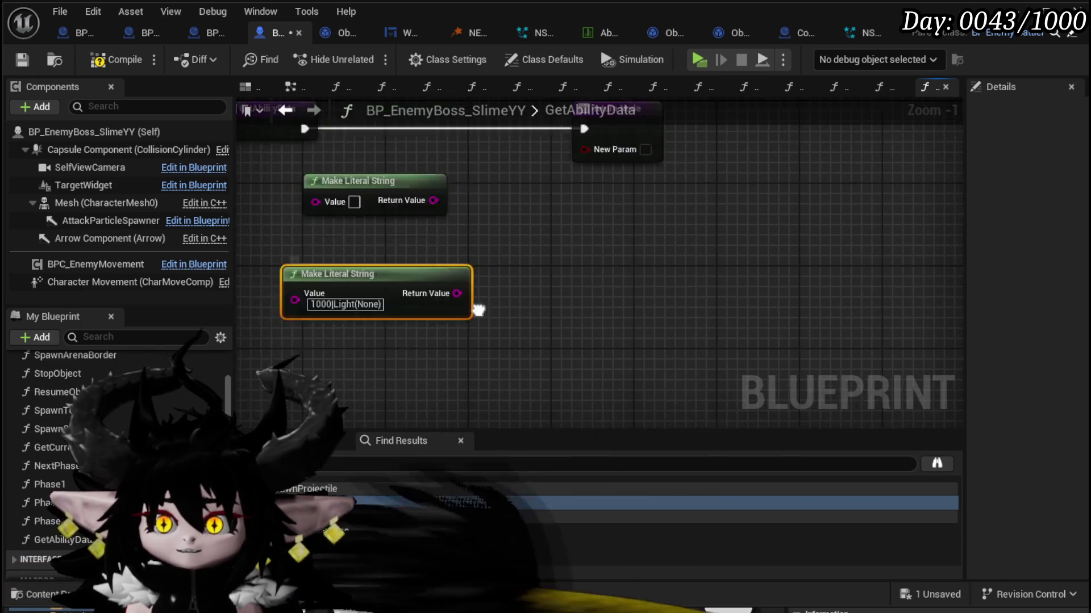
pyautogui.moveTo(454, 343); pyautogui.dragTo(639, 168)
pyautogui.click(638, 168)
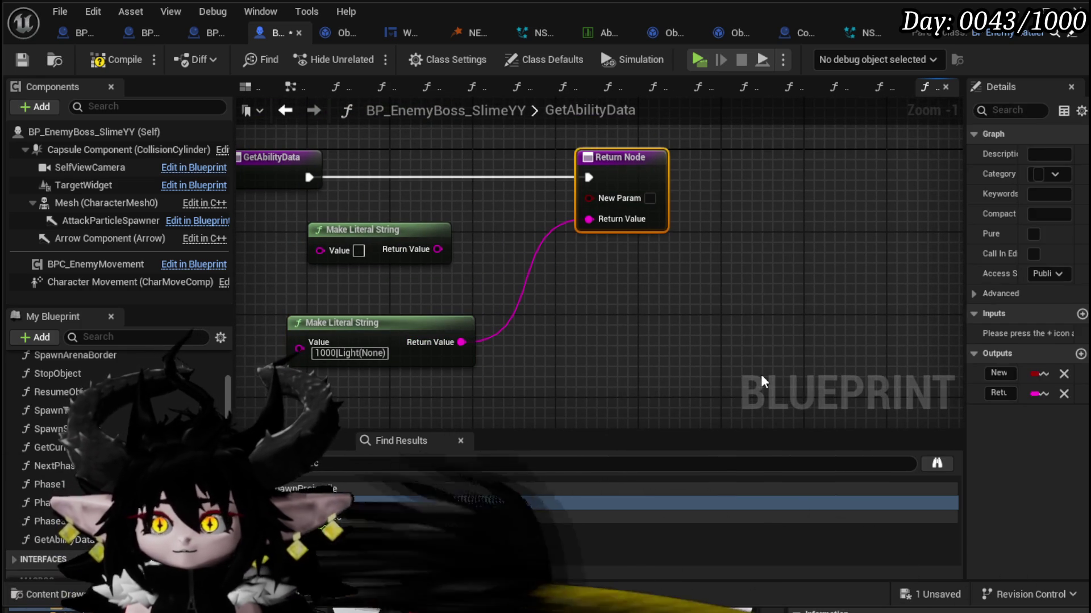
pyautogui.moveTo(964, 349); pyautogui.dragTo(622, 366)
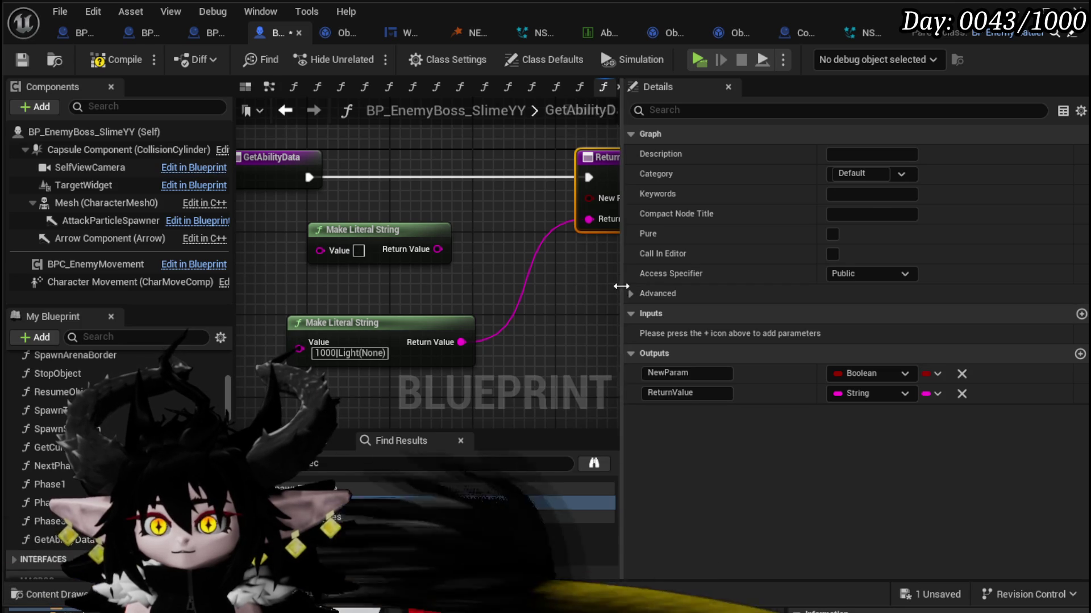
pyautogui.moveTo(621, 293); pyautogui.dragTo(716, 318)
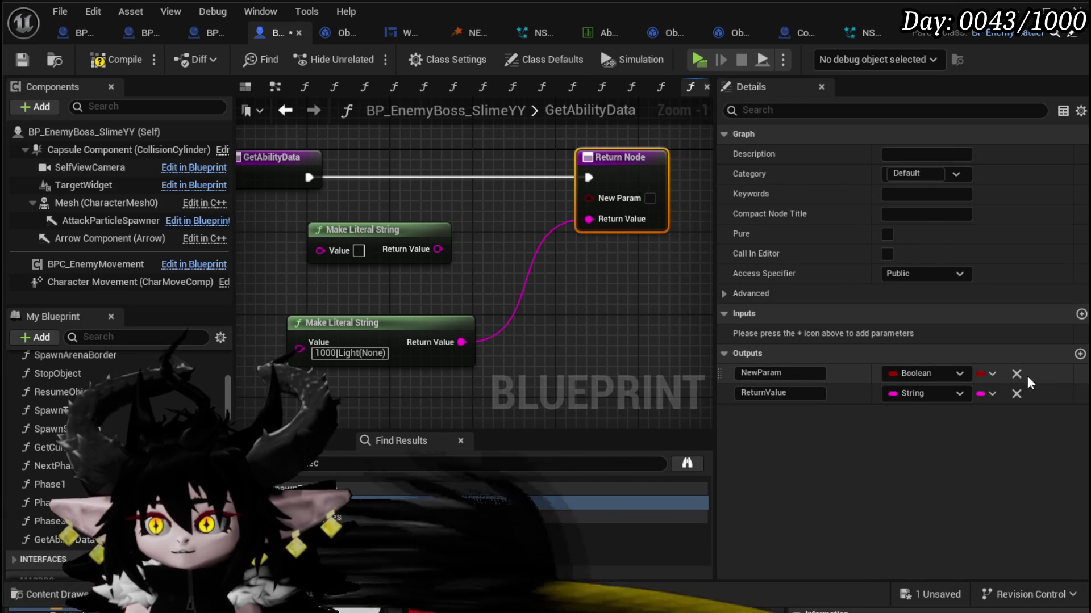
pyautogui.click(1016, 374)
pyautogui.click(784, 374)
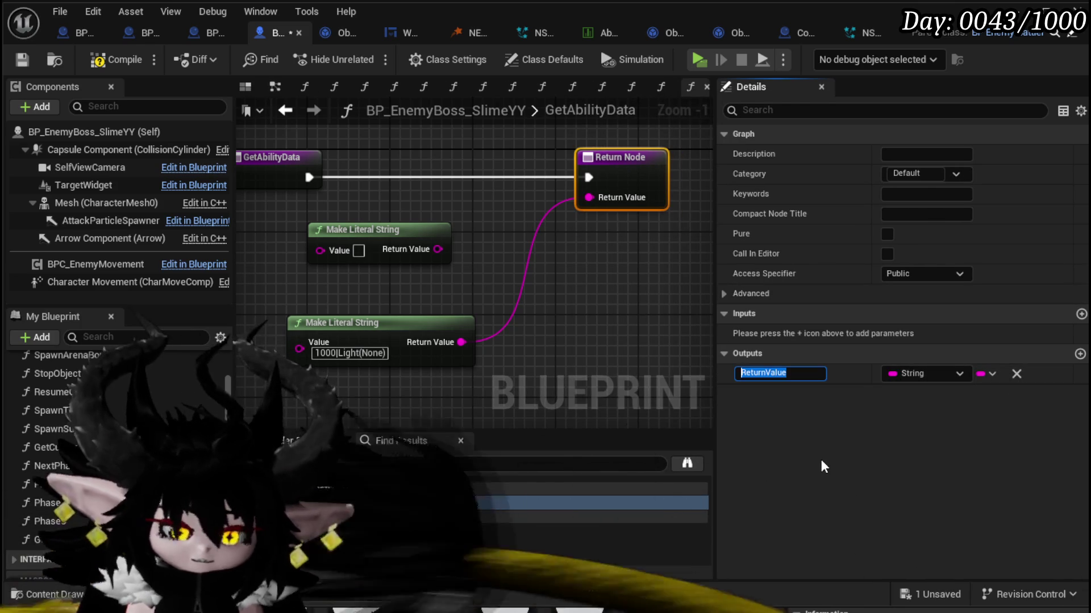
pyautogui.write('MarkerDamage')
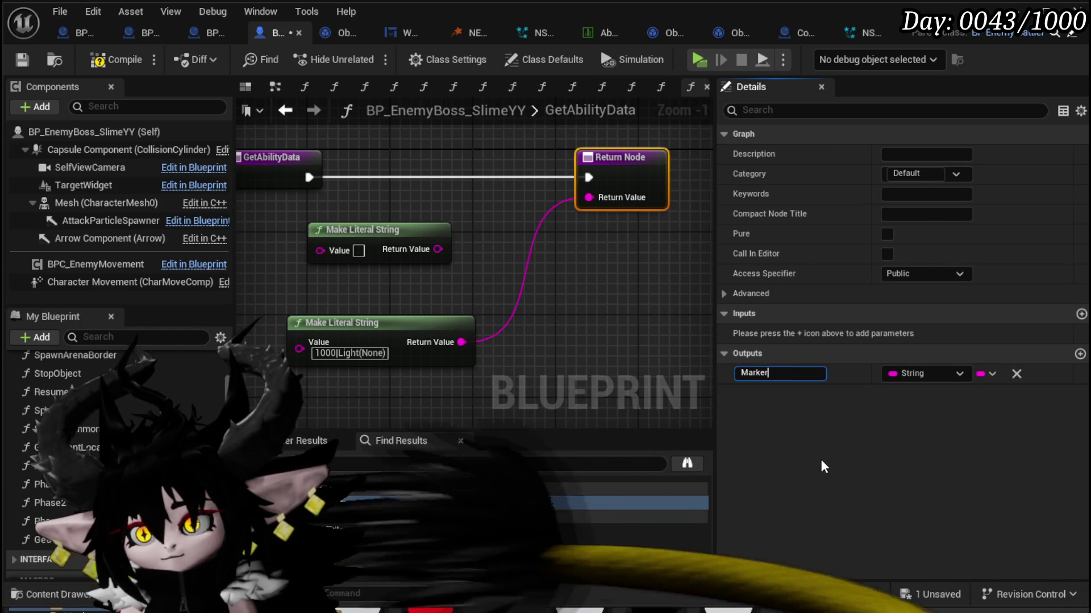
pyautogui.press('Return')
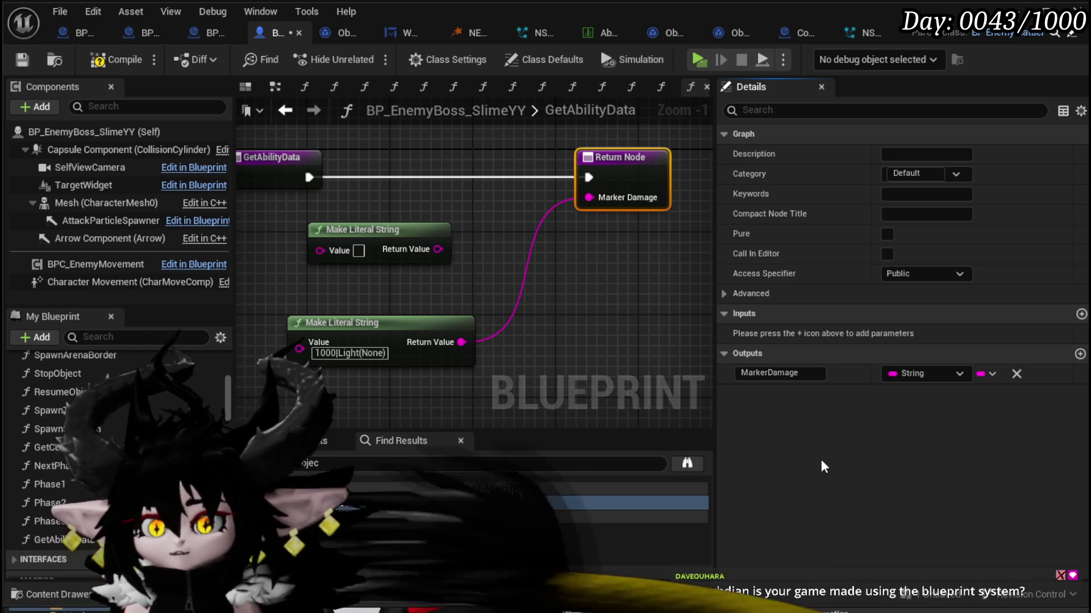
# Step: Duplicate the literal string, wire it to a new string output, and remove the Boolean NewParam
pyautogui.click(370, 328)
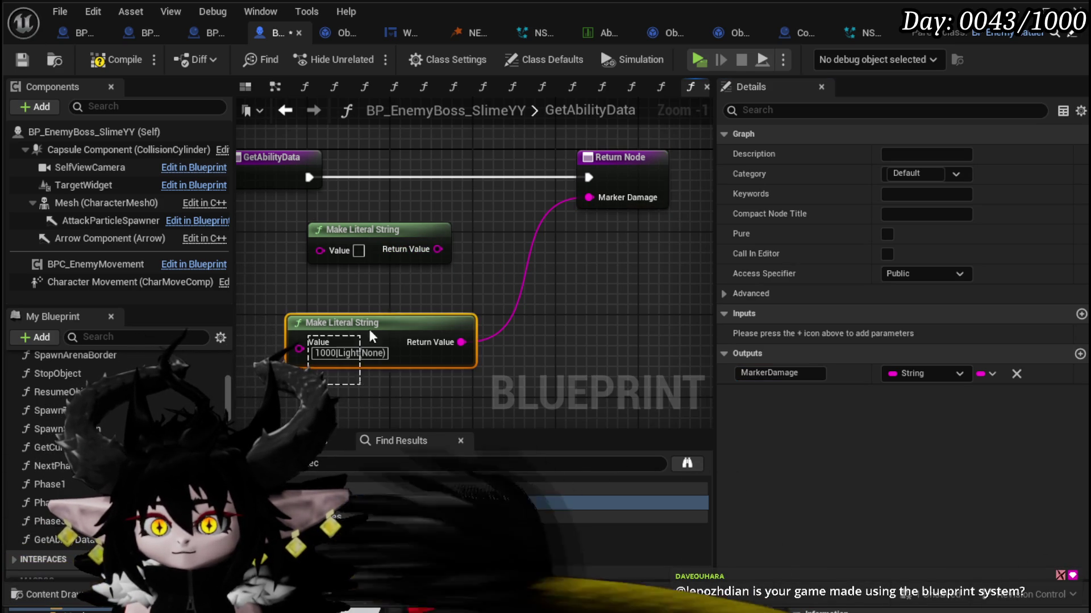
pyautogui.hotkey('ctrl', 'd')
pyautogui.click(625, 164)
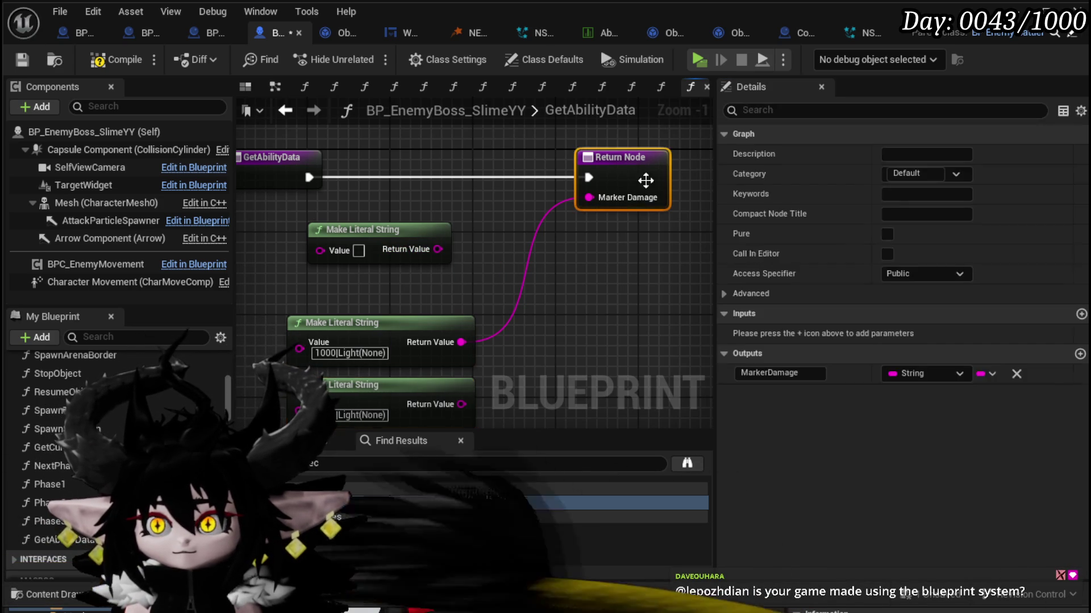
pyautogui.click(1080, 354)
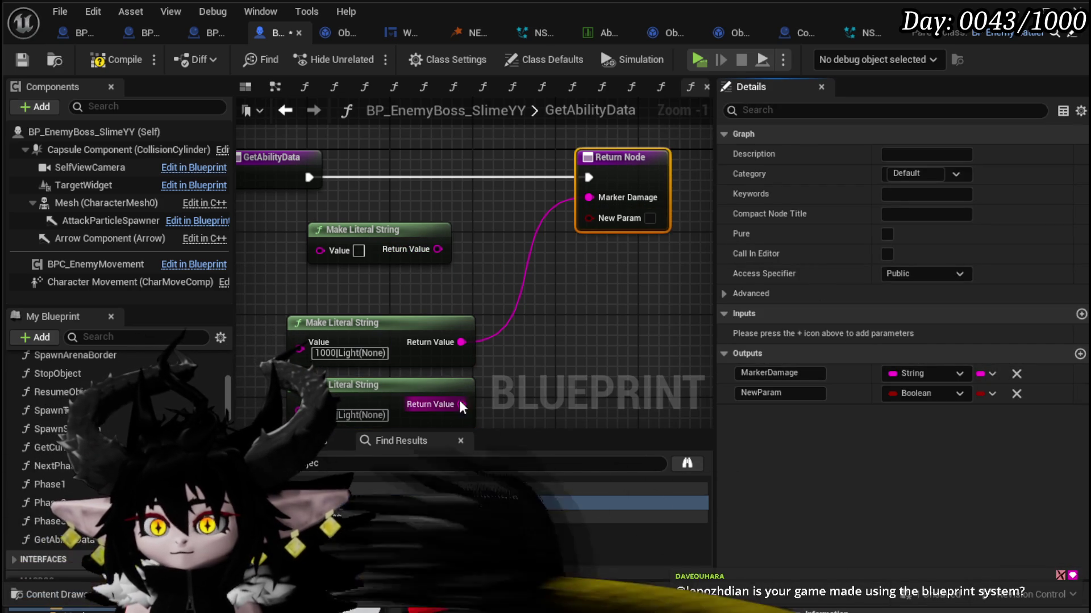
pyautogui.moveTo(461, 405); pyautogui.dragTo(614, 220)
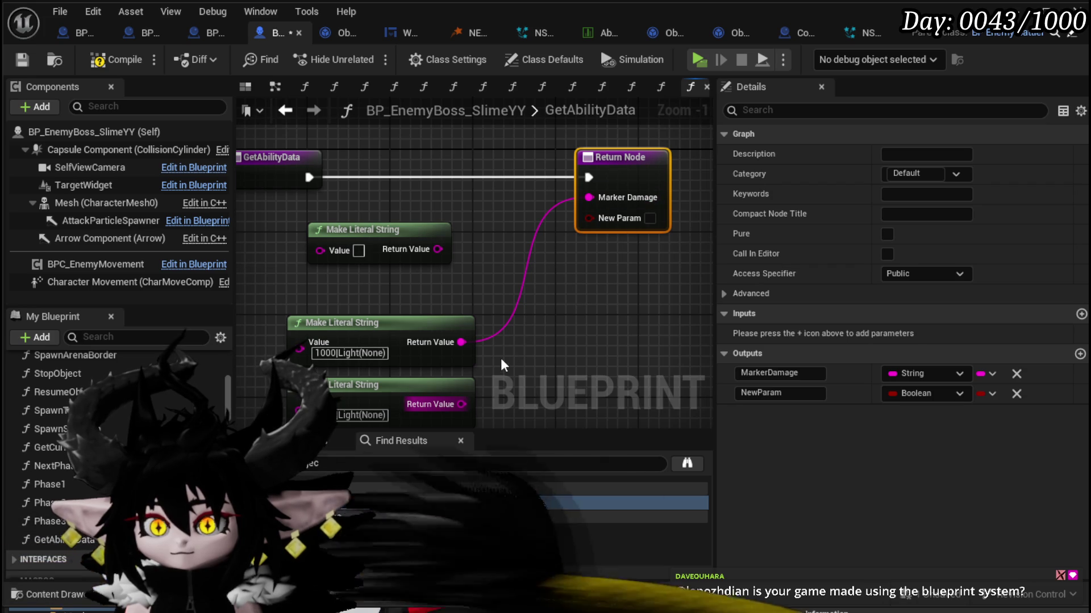
pyautogui.moveTo(461, 404)
pyautogui.mouseDown()
pyautogui.moveTo(685, 139)
pyautogui.moveTo(664, 199)
pyautogui.mouseUp()
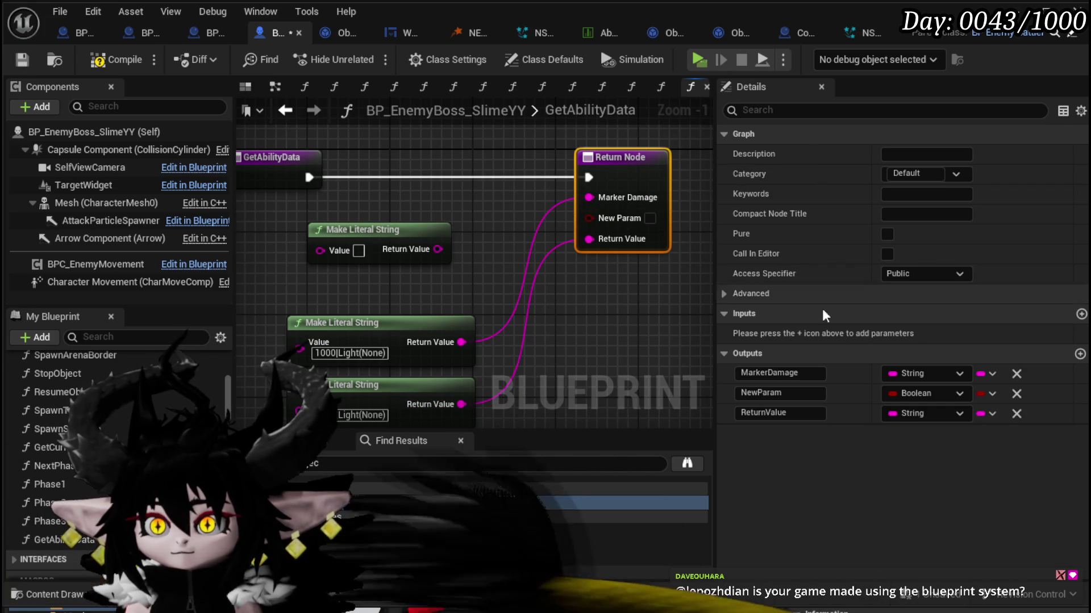
pyautogui.click(1016, 393)
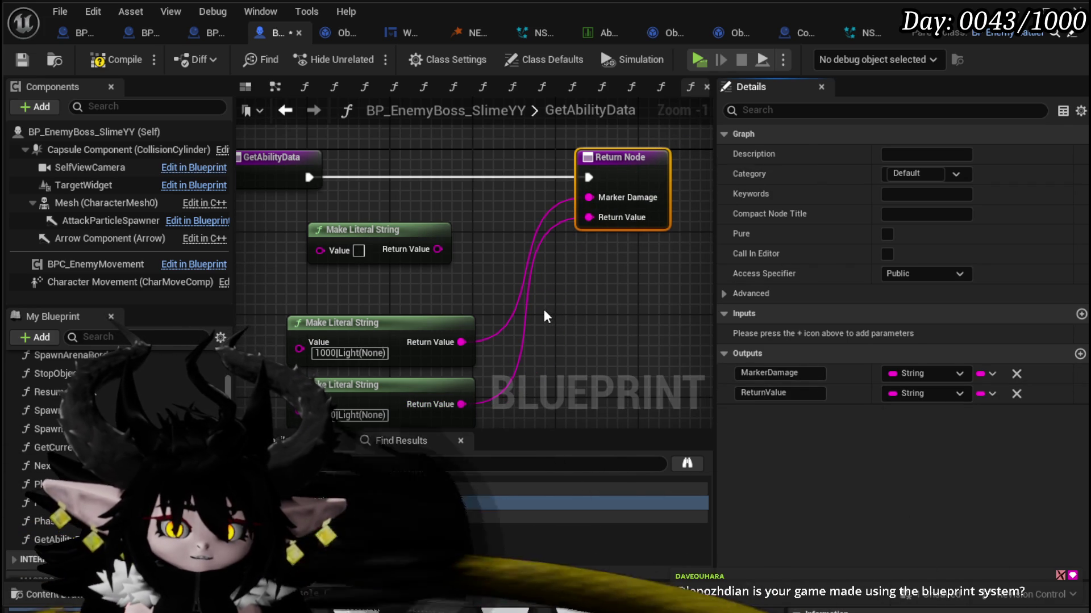
# Step: Rename the second output to ProjectileDamage, then compile and save the blueprint
pyautogui.moveTo(544, 312)
pyautogui.mouseDown()
pyautogui.moveTo(527, 249)
pyautogui.moveTo(530, 257)
pyautogui.mouseUp()
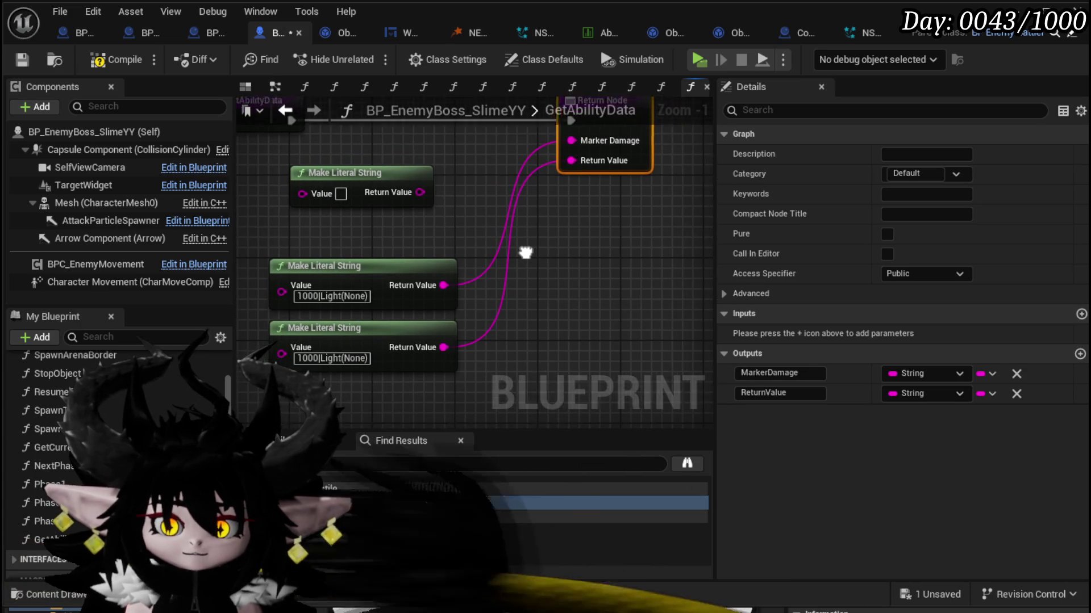
pyautogui.moveTo(530, 257); pyautogui.dragTo(544, 309)
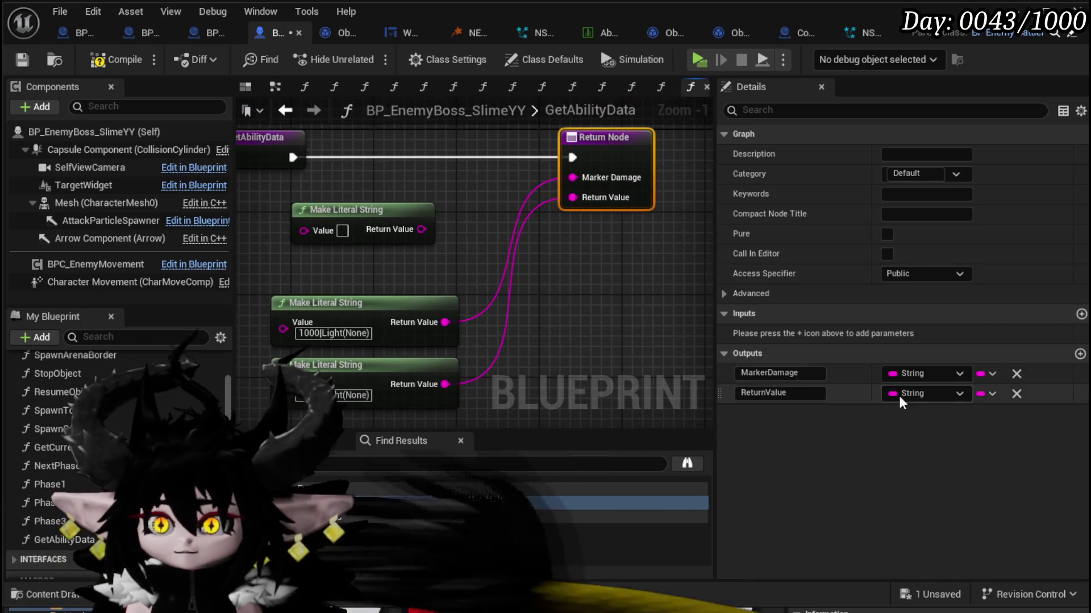
pyautogui.click(779, 393)
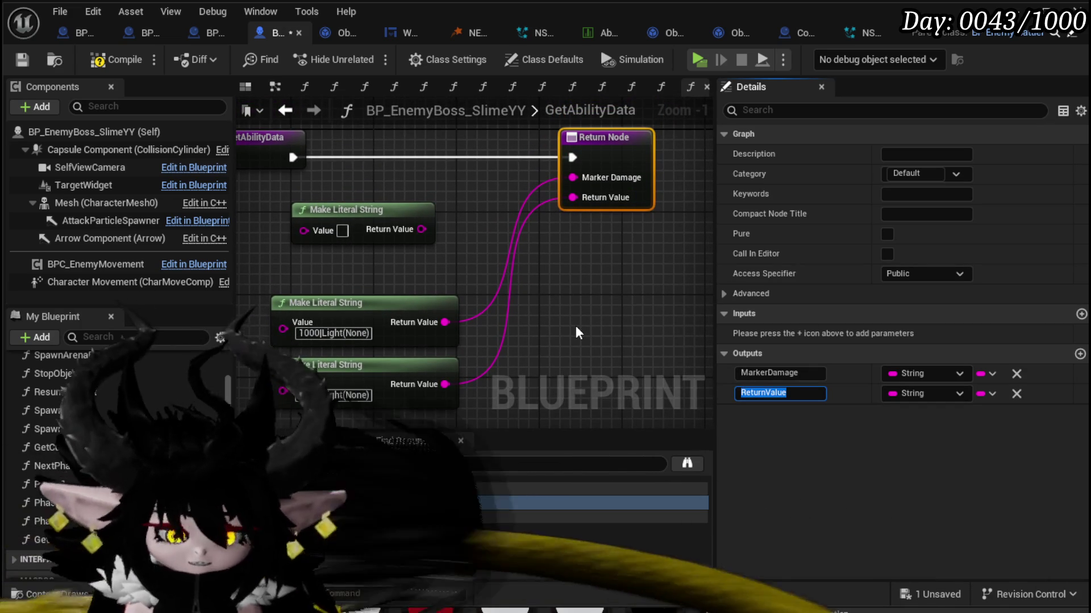
pyautogui.write('ProjectileDama')
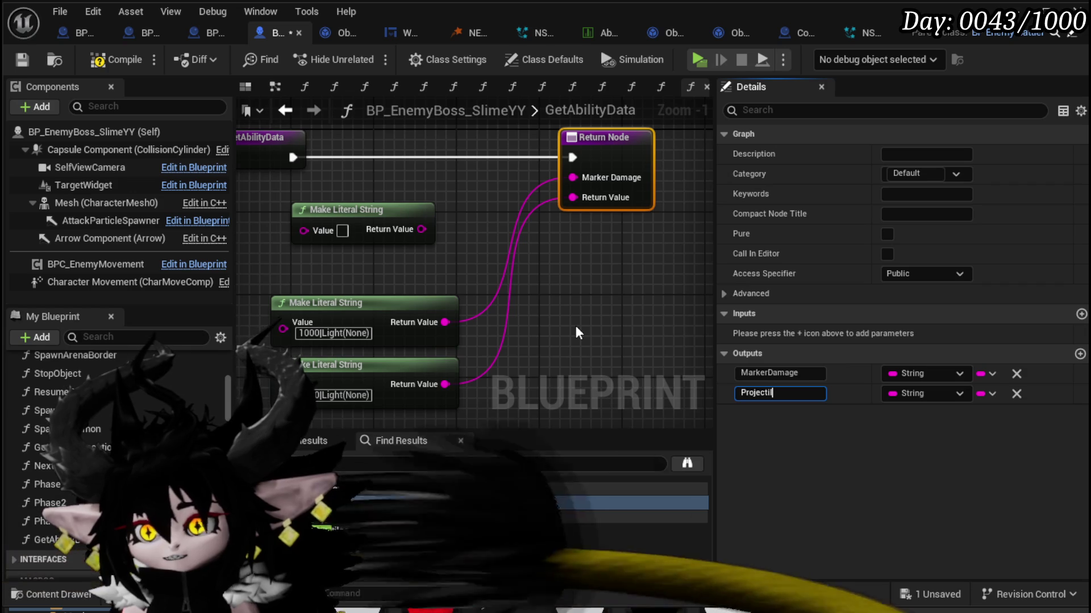
pyautogui.write('ge')
pyautogui.press('Return')
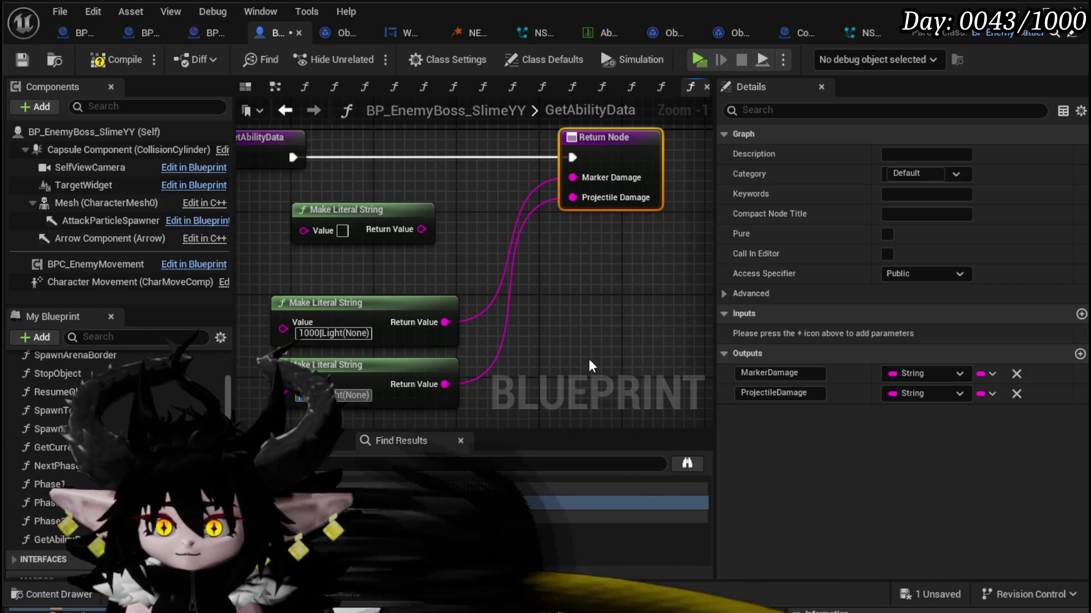
pyautogui.click(629, 353)
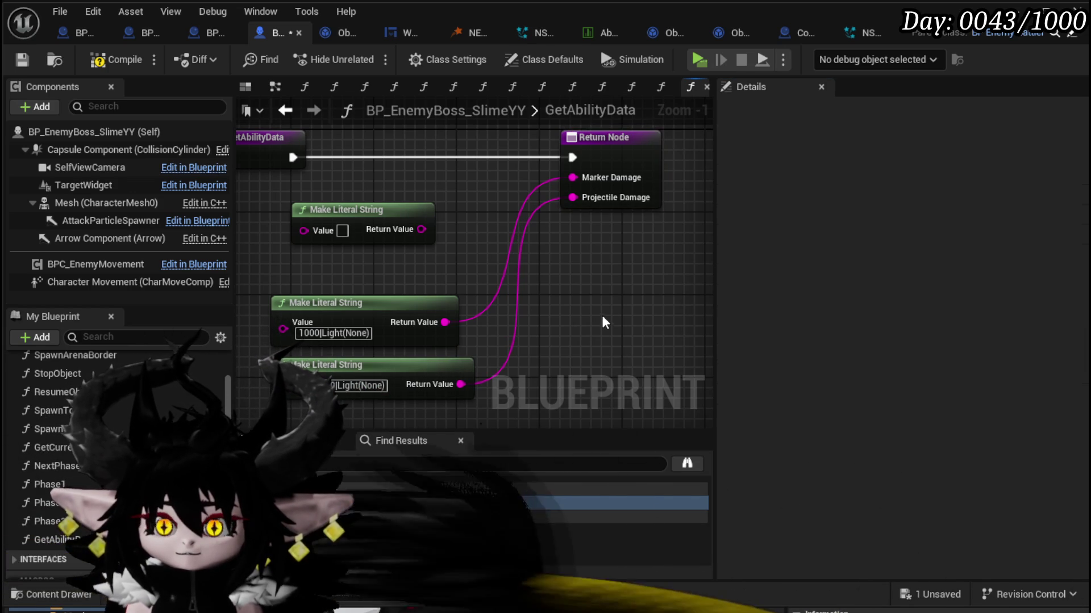
pyautogui.click(110, 56)
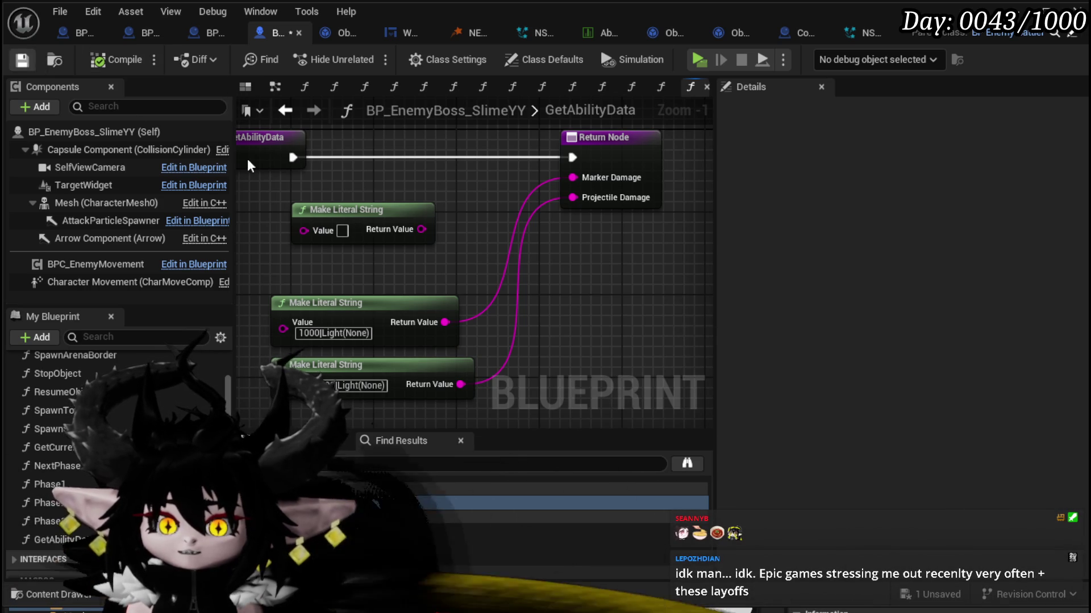
pyautogui.hotkey('ctrl', 's')
# Step: Rearrange the 1000 and 200 literal string nodes neatly and save the blueprint
pyautogui.moveTo(618, 294)
pyautogui.mouseDown()
pyautogui.moveTo(618, 260)
pyautogui.moveTo(653, 274)
pyautogui.mouseUp()
pyautogui.moveTo(339, 246)
pyautogui.mouseDown()
pyautogui.moveTo(424, 348)
pyautogui.moveTo(383, 305)
pyautogui.mouseUp()
pyautogui.click(419, 226)
pyautogui.press('Home')
pyautogui.moveTo(406, 267); pyautogui.dragTo(486, 153)
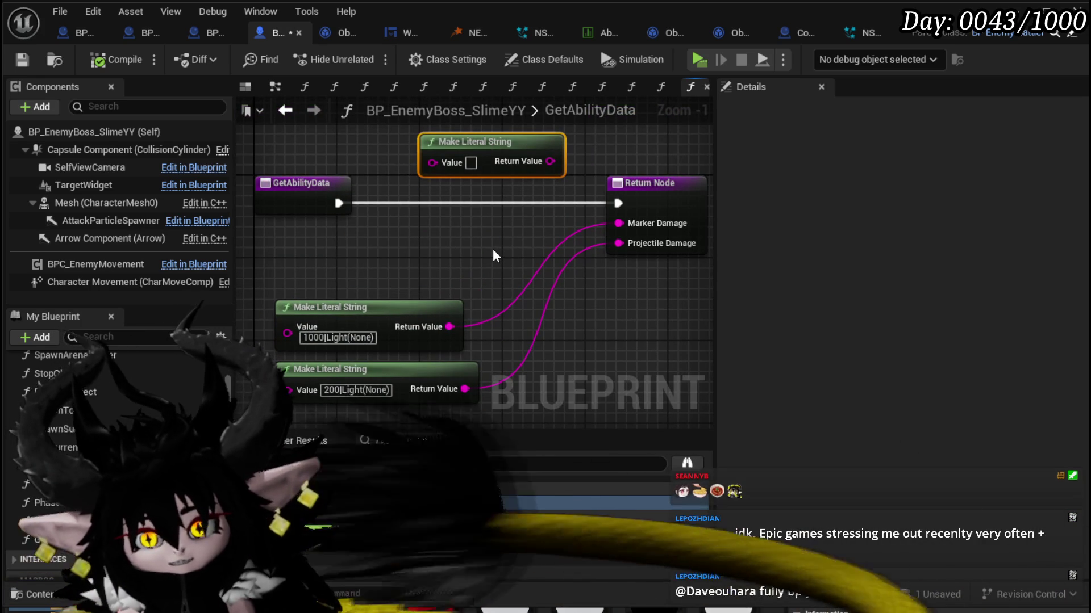
pyautogui.moveTo(416, 300); pyautogui.dragTo(418, 255)
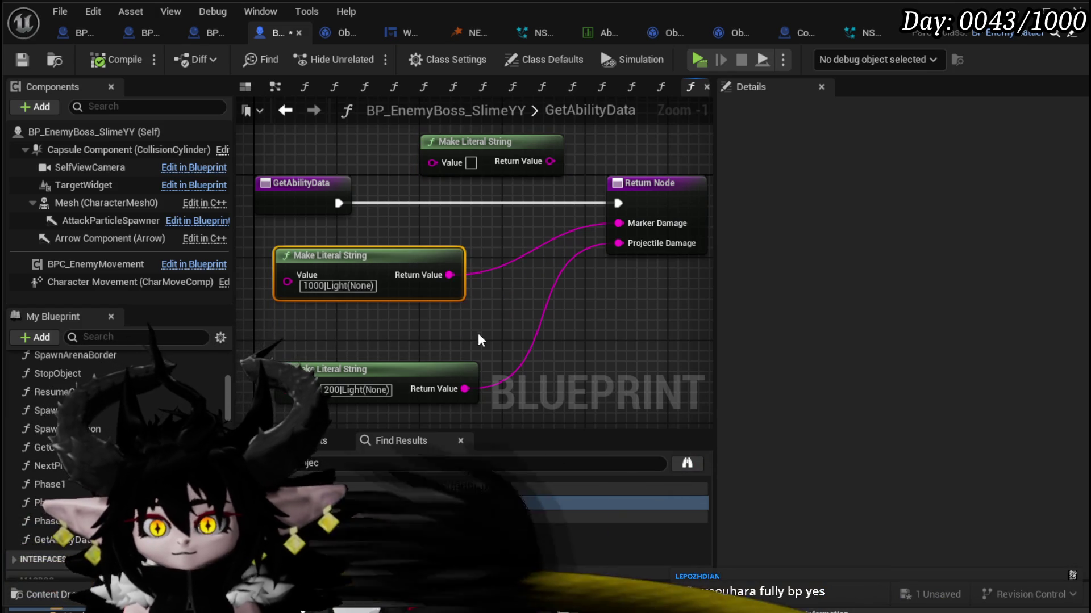
pyautogui.moveTo(434, 374); pyautogui.dragTo(423, 325)
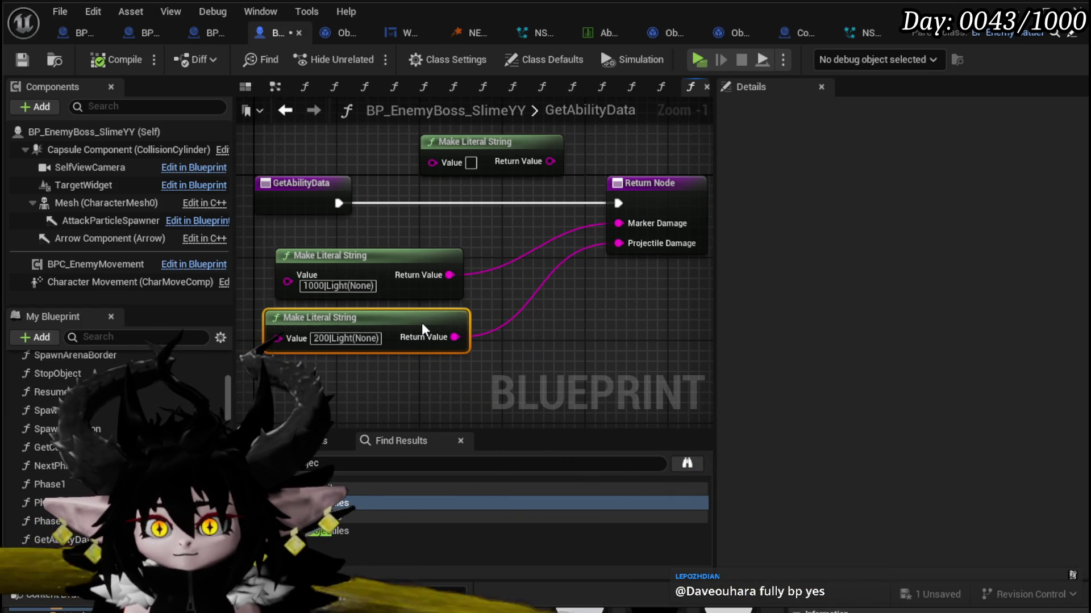
pyautogui.moveTo(500, 289); pyautogui.dragTo(499, 274)
pyautogui.click(499, 274)
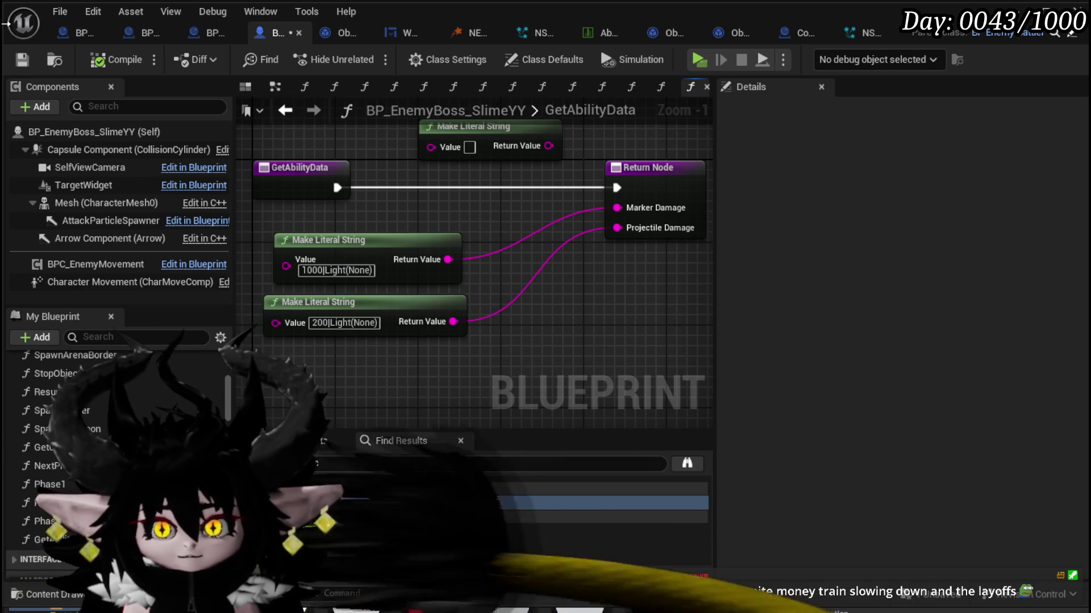
pyautogui.click(24, 60)
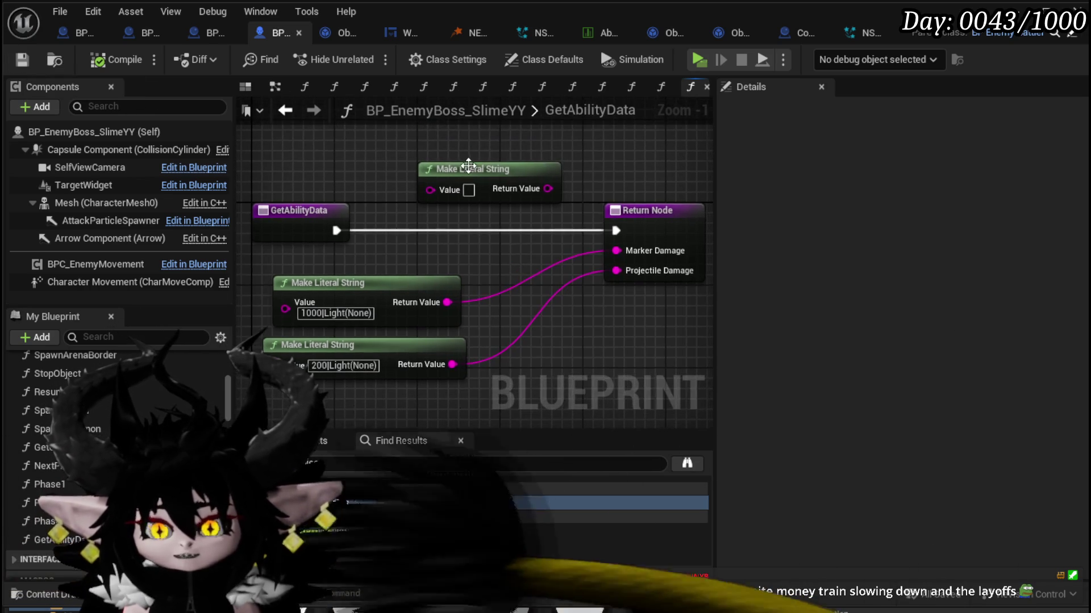
# Step: Place the third literal string below the others, wire it to a new output, and start a play test
pyautogui.moveTo(489, 165); pyautogui.dragTo(486, 123)
pyautogui.moveTo(428, 237)
pyautogui.mouseDown()
pyautogui.moveTo(418, 300)
pyautogui.moveTo(516, 312)
pyautogui.mouseUp()
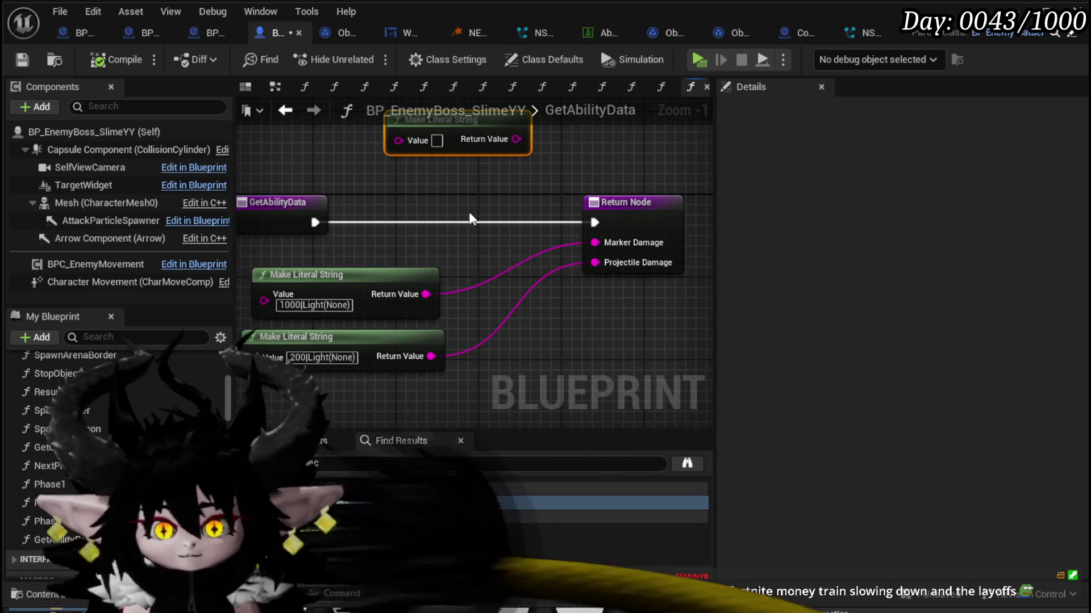
pyautogui.scroll(-2, 462, 201)
pyautogui.moveTo(447, 150)
pyautogui.mouseDown()
pyautogui.moveTo(369, 393)
pyautogui.moveTo(428, 361)
pyautogui.mouseUp()
pyautogui.moveTo(615, 203); pyautogui.dragTo(614, 203)
pyautogui.hotkey('alt', 'p')
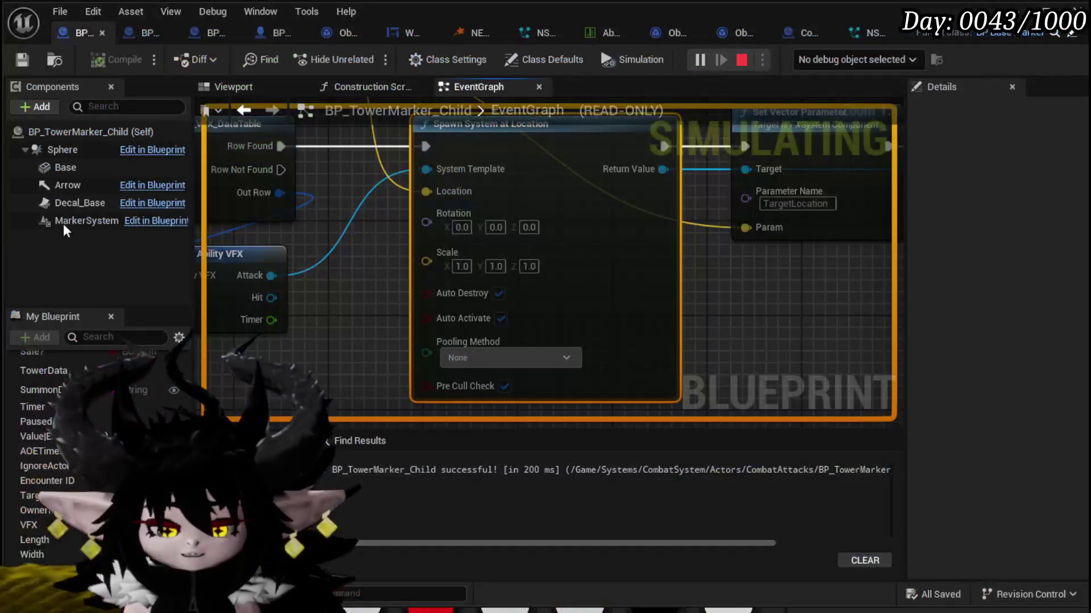
# Step: Stop the play test, survey the tower marker graph, and select the boss's Get Ability Data node
pyautogui.press('Escape')
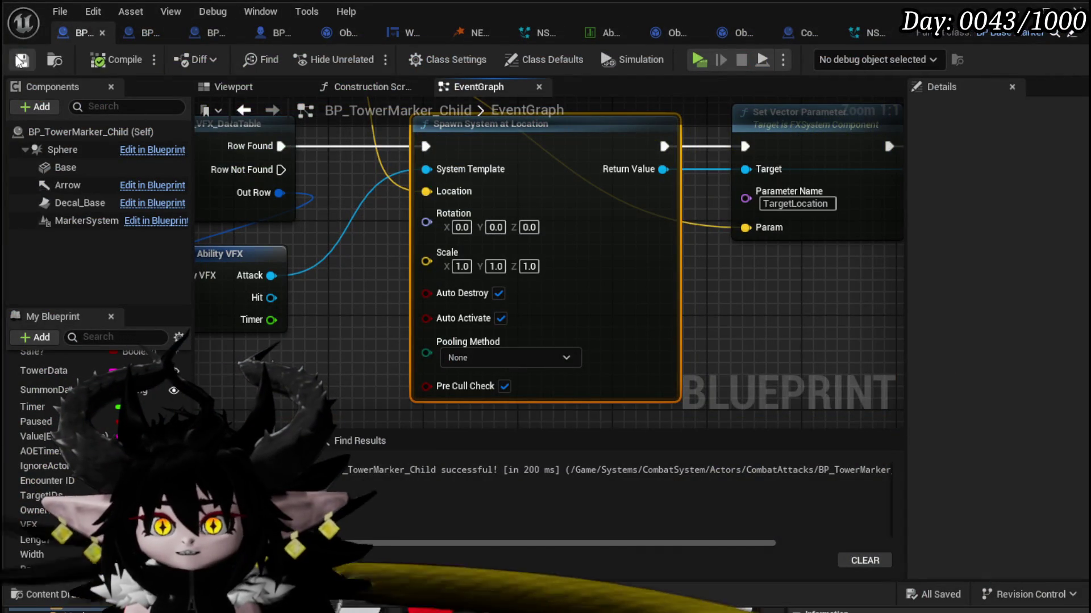
pyautogui.scroll(-2, 336, 305)
pyautogui.moveTo(486, 211); pyautogui.dragTo(626, 313)
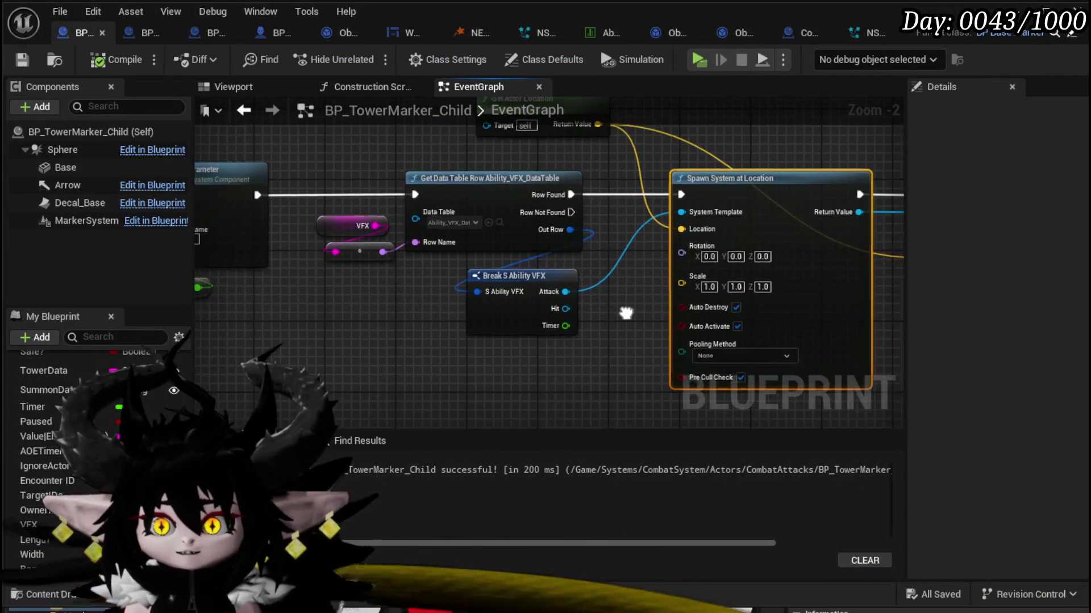
pyautogui.scroll(-3, 625, 313)
pyautogui.moveTo(566, 280); pyautogui.dragTo(669, 271)
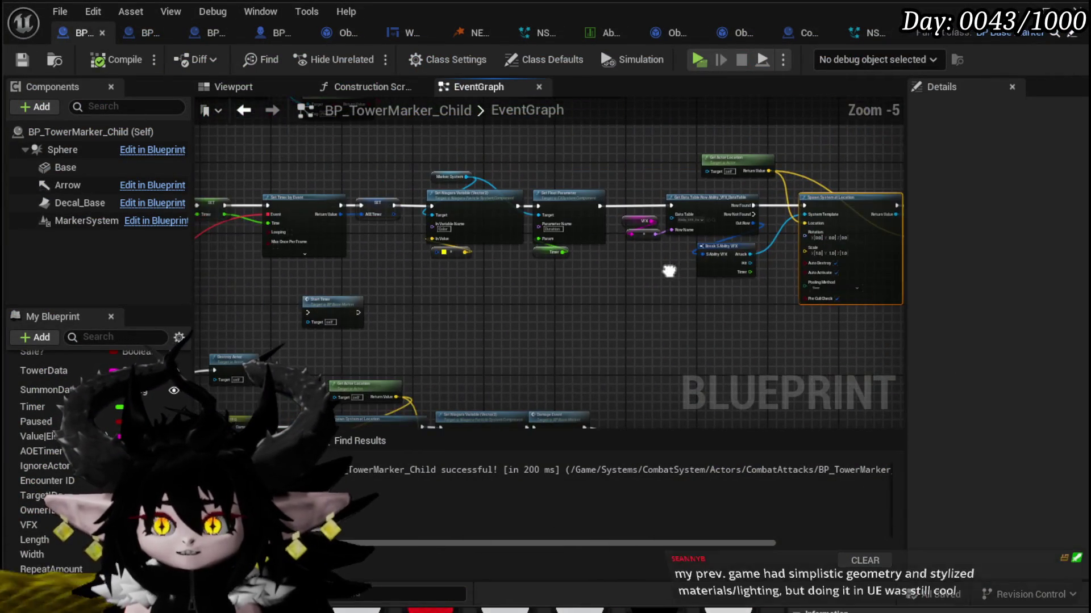
pyautogui.click(264, 35)
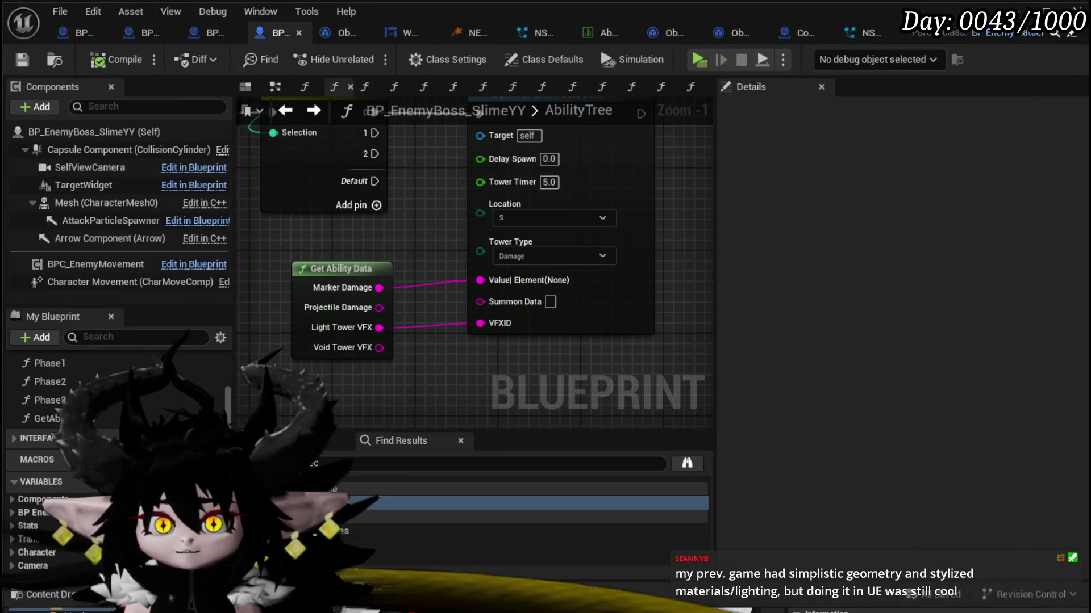
pyautogui.click(372, 325)
pyautogui.moveTo(372, 325)
pyautogui.mouseDown()
pyautogui.moveTo(392, 482)
pyautogui.moveTo(486, 317)
pyautogui.mouseUp()
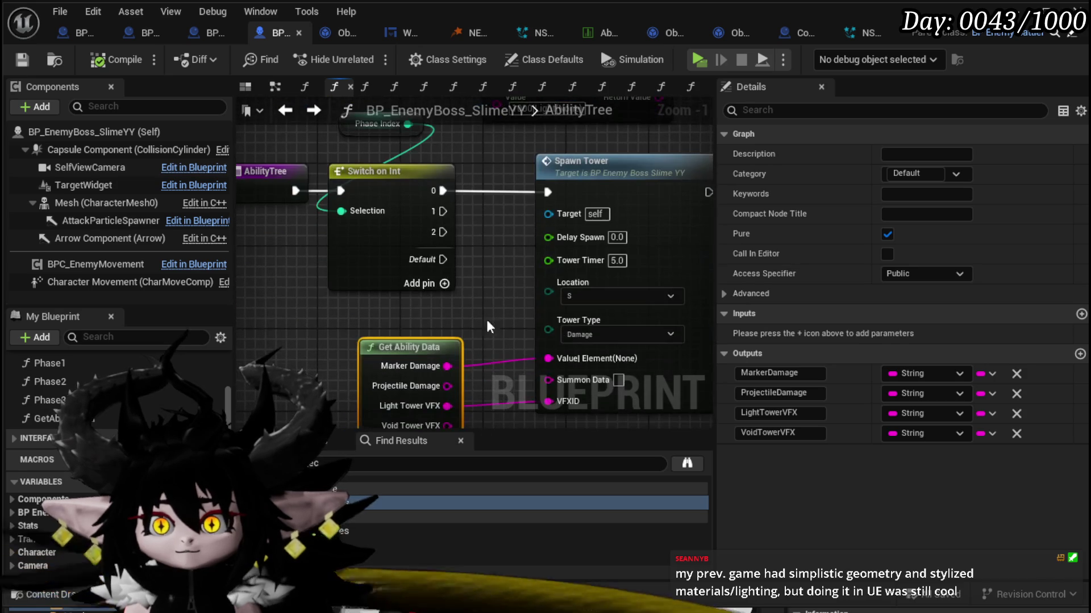
pyautogui.scroll(1, 56, 398)
# Step: Paste a Get Ability Data node into Phase1 and open GetAbilityData's four string outputs
pyautogui.doubleClick(50, 387)
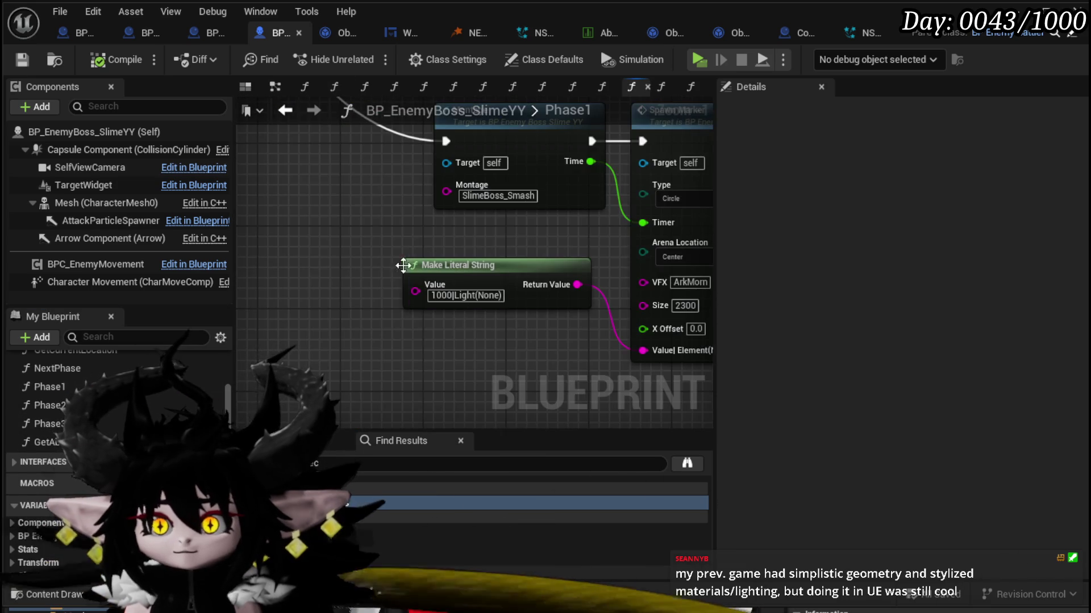
pyautogui.scroll(-11, 395, 261)
pyautogui.scroll(3, 433, 297)
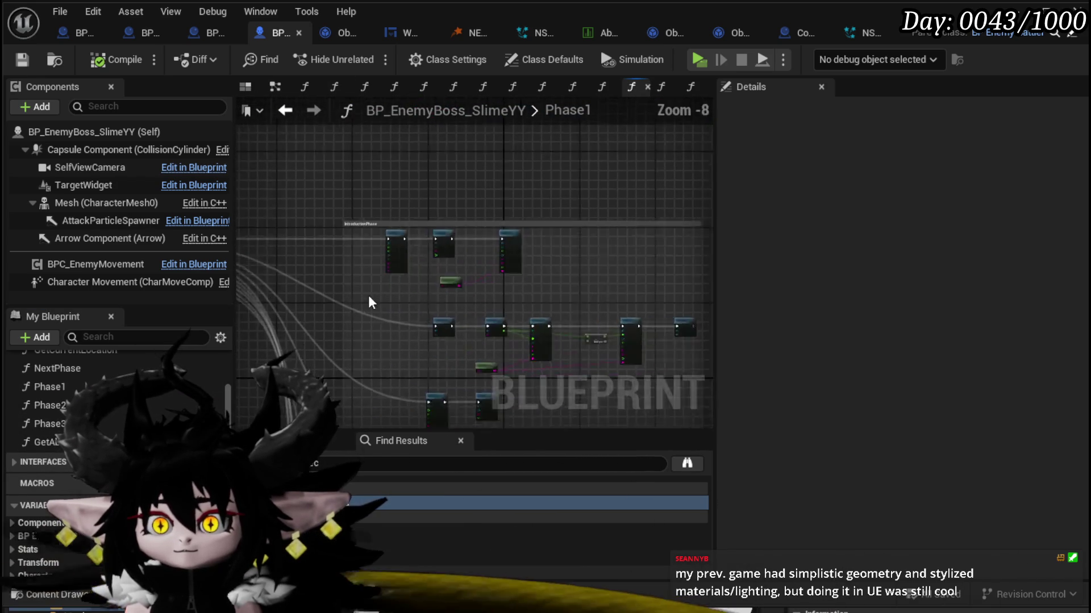
pyautogui.scroll(5, 527, 311)
pyautogui.moveTo(527, 311); pyautogui.dragTo(293, 340)
pyautogui.hotkey('ctrl', 'v')
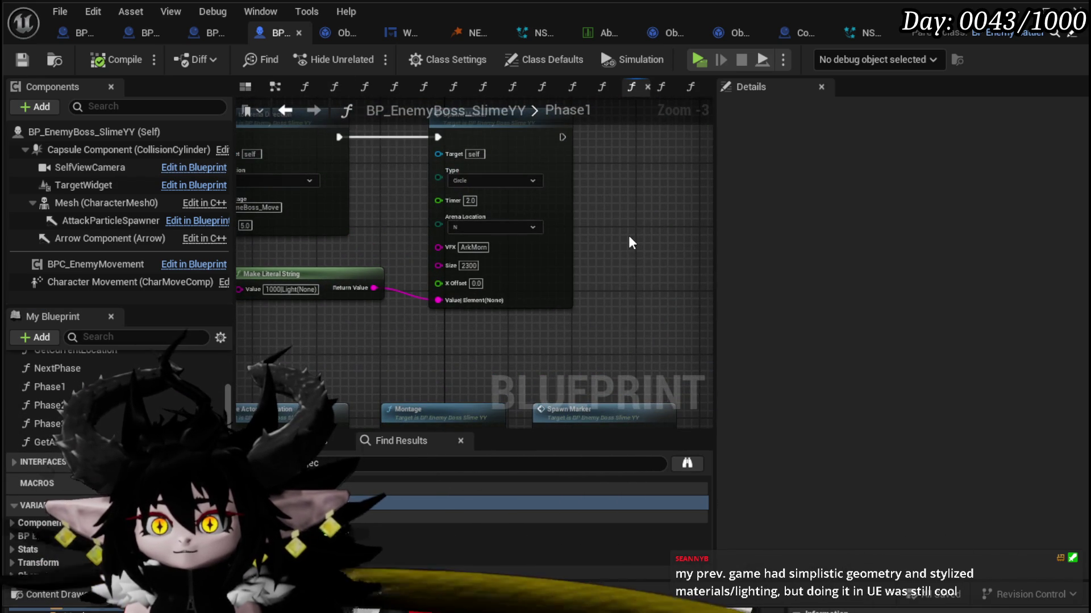
pyautogui.moveTo(622, 302)
pyautogui.mouseDown()
pyautogui.moveTo(482, 306)
pyautogui.moveTo(549, 323)
pyautogui.mouseUp()
pyautogui.scroll(2, 482, 305)
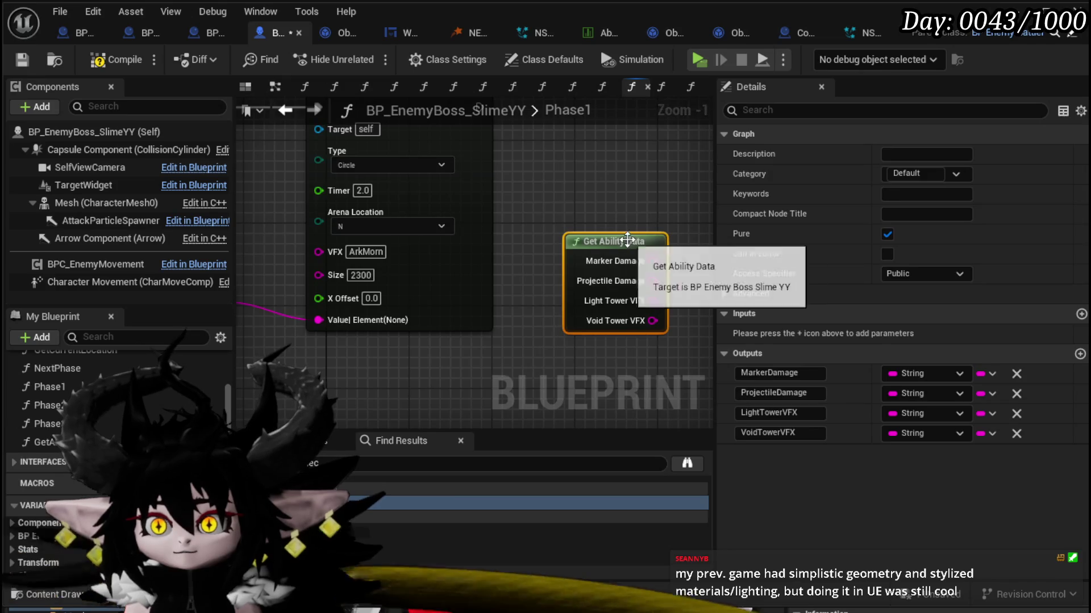
pyautogui.doubleClick(589, 280)
pyautogui.click(625, 162)
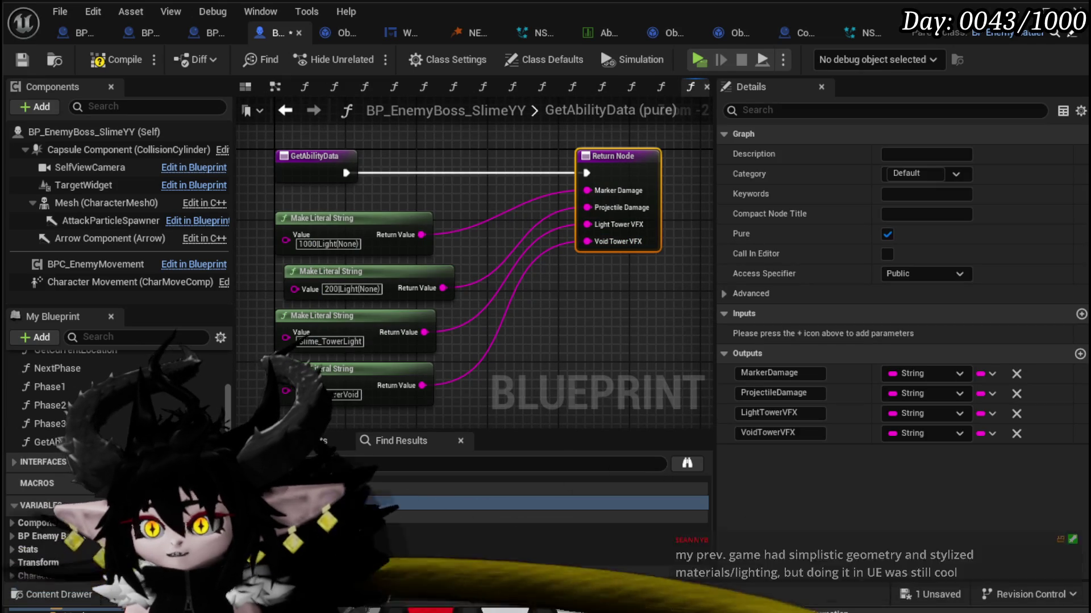
# Step: Add GetAbilityData outputs named LightMarkerVFX and VoidMarkerVFX(Donut)
pyautogui.click(1080, 354)
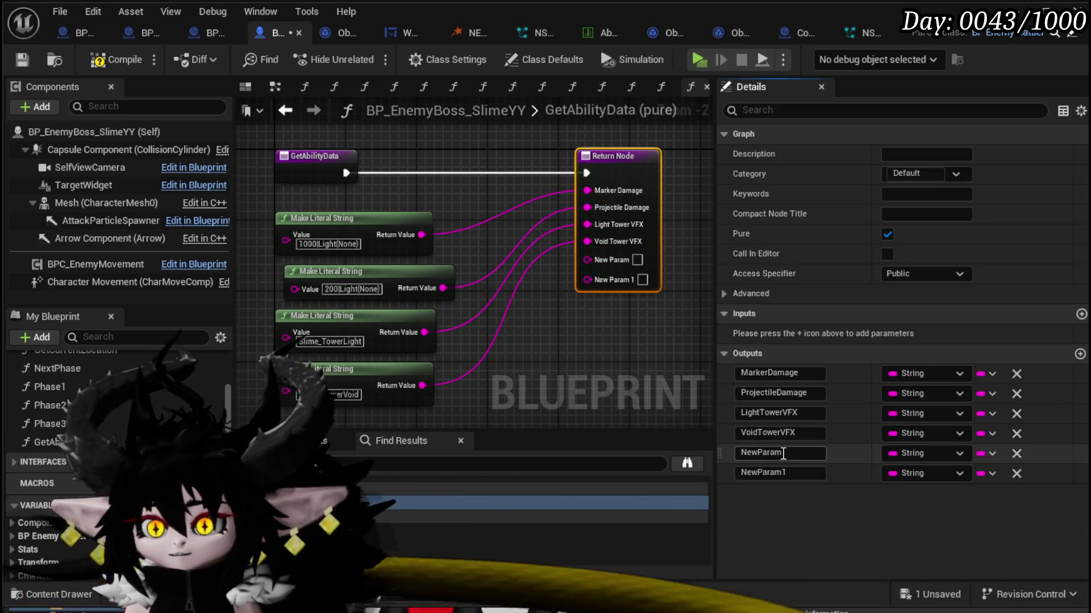
pyautogui.write('L')
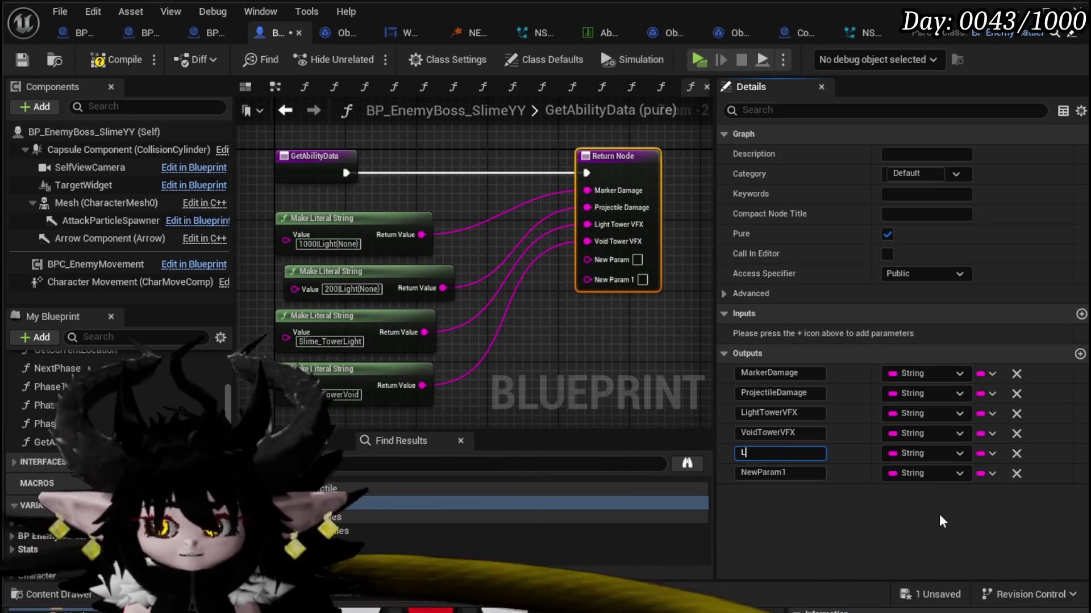
pyautogui.write('ightMarkerVFX')
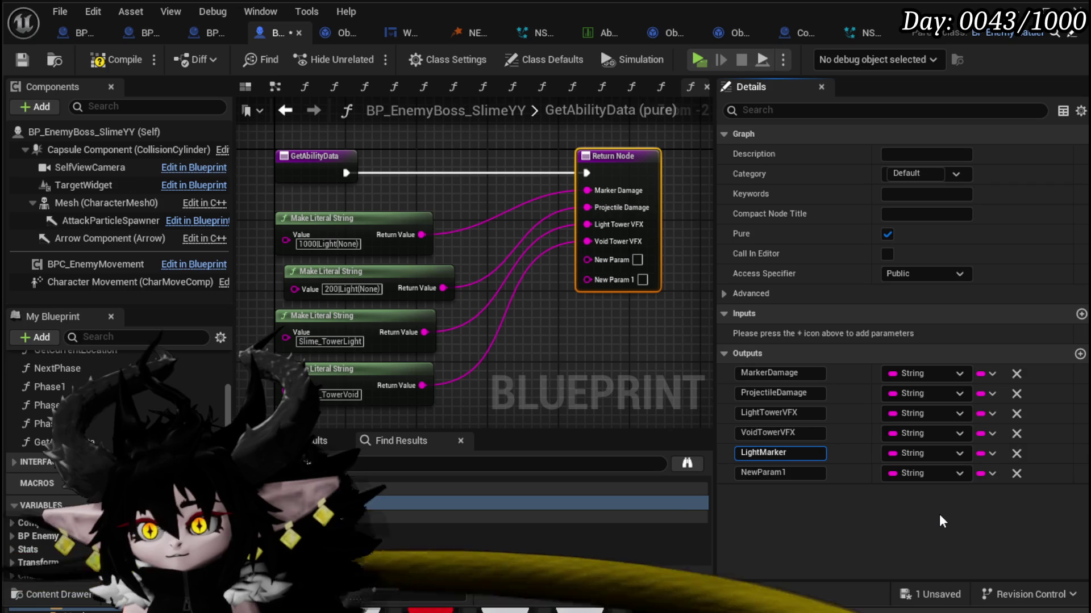
pyautogui.press('Return')
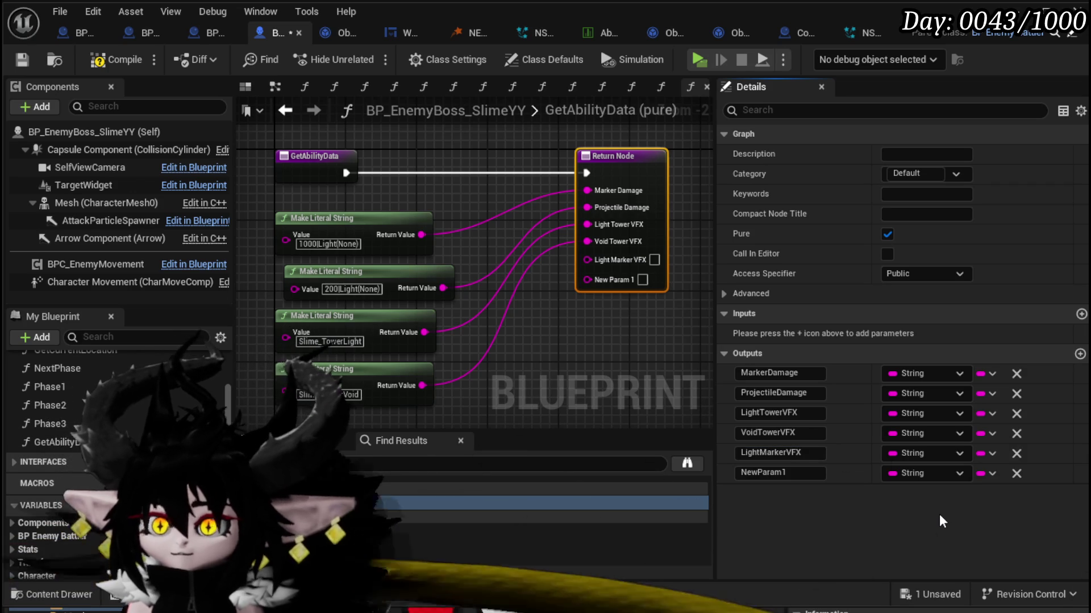
pyautogui.click(736, 473)
pyautogui.write('V')
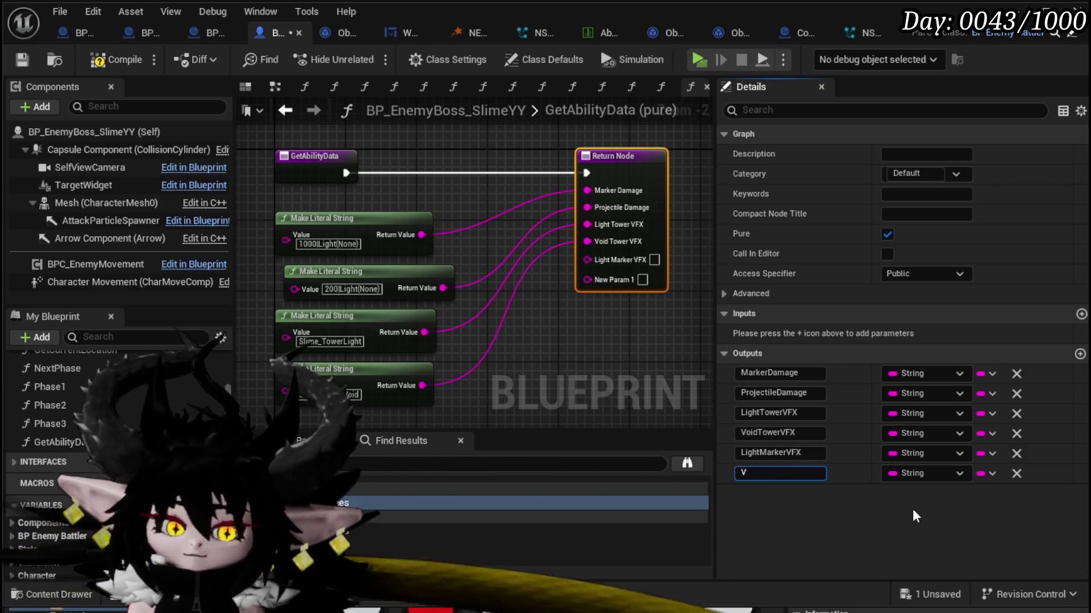
pyautogui.write('oidMa')
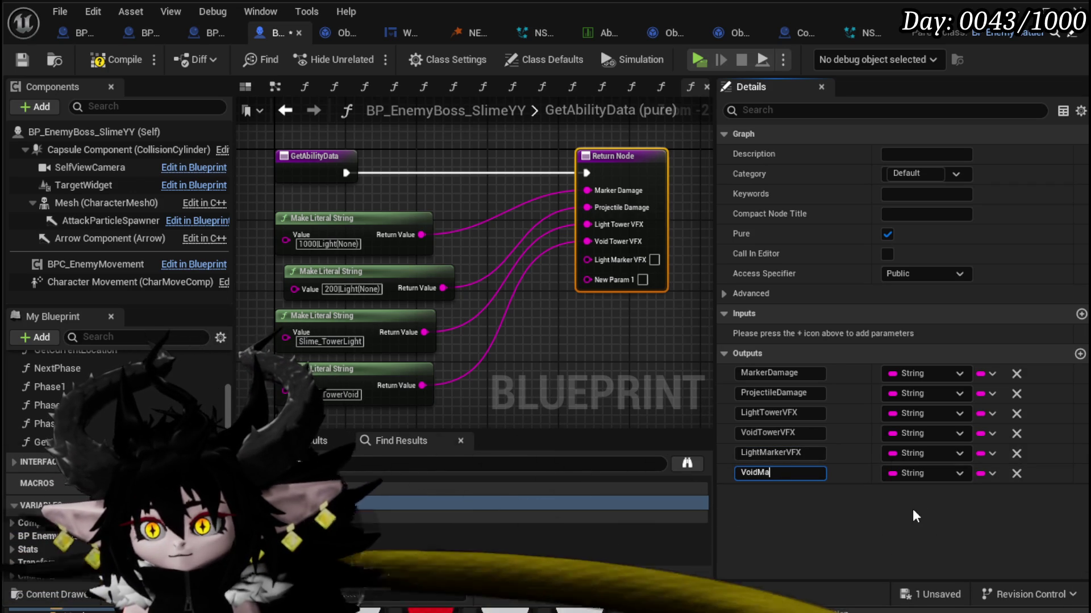
pyautogui.write('rkerVFX')
pyautogui.press('Return')
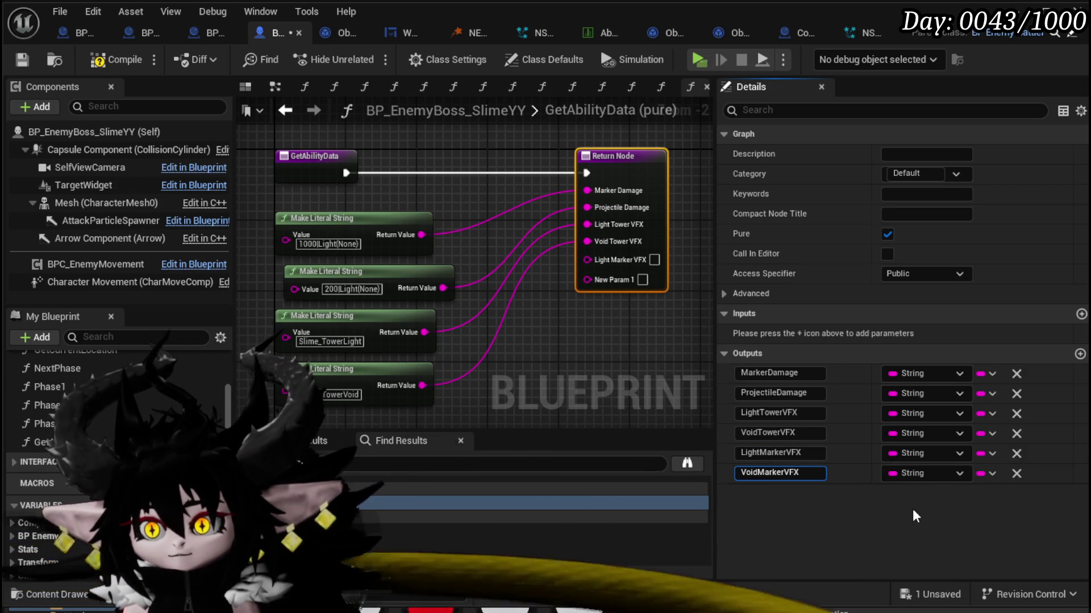
pyautogui.click(817, 472)
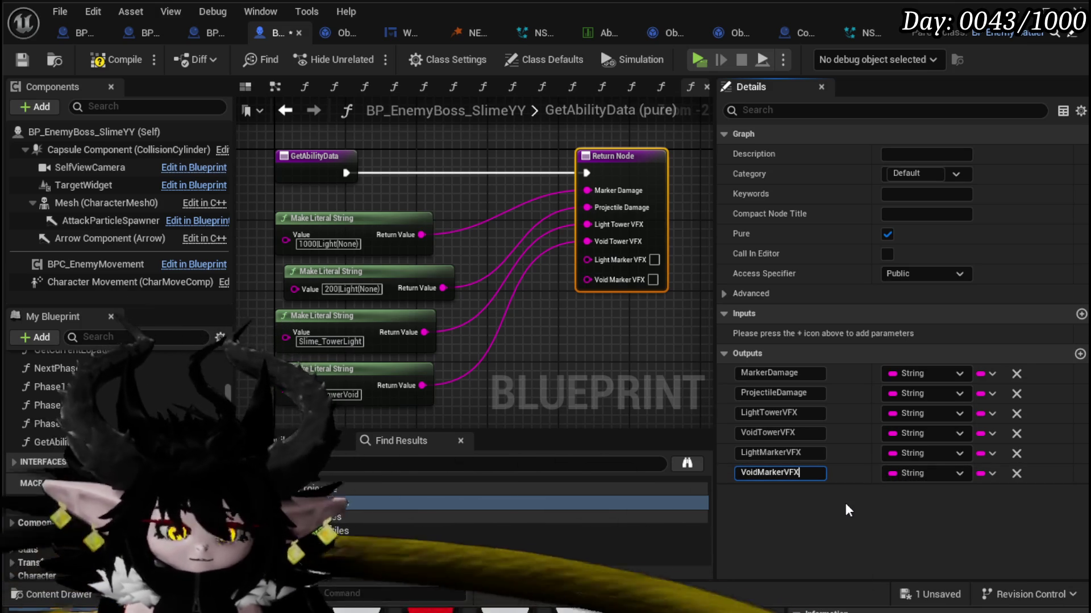
pyautogui.write('(Donut)')
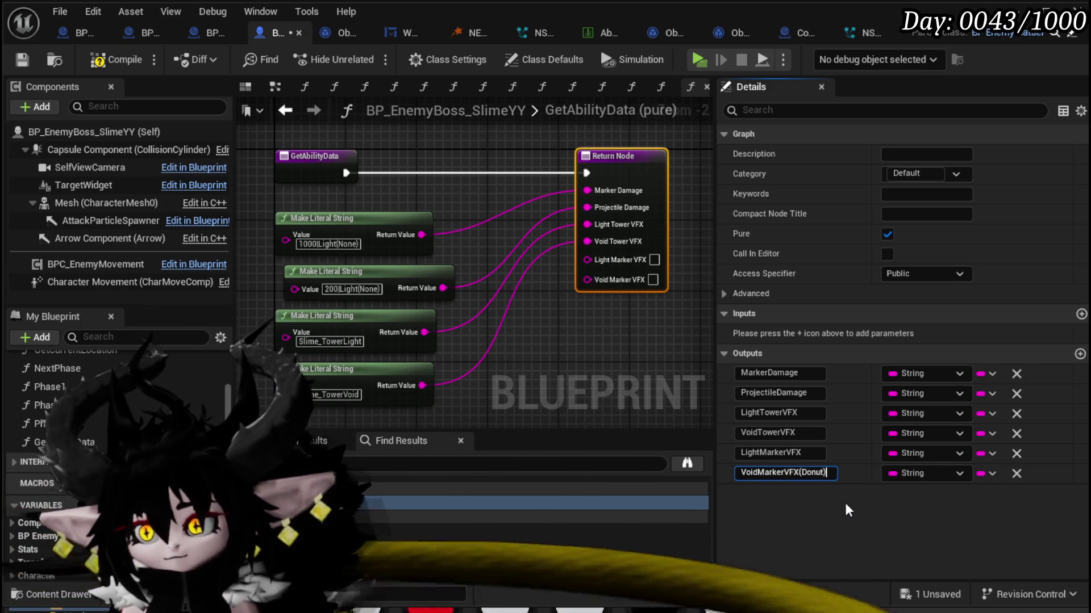
pyautogui.press('Return')
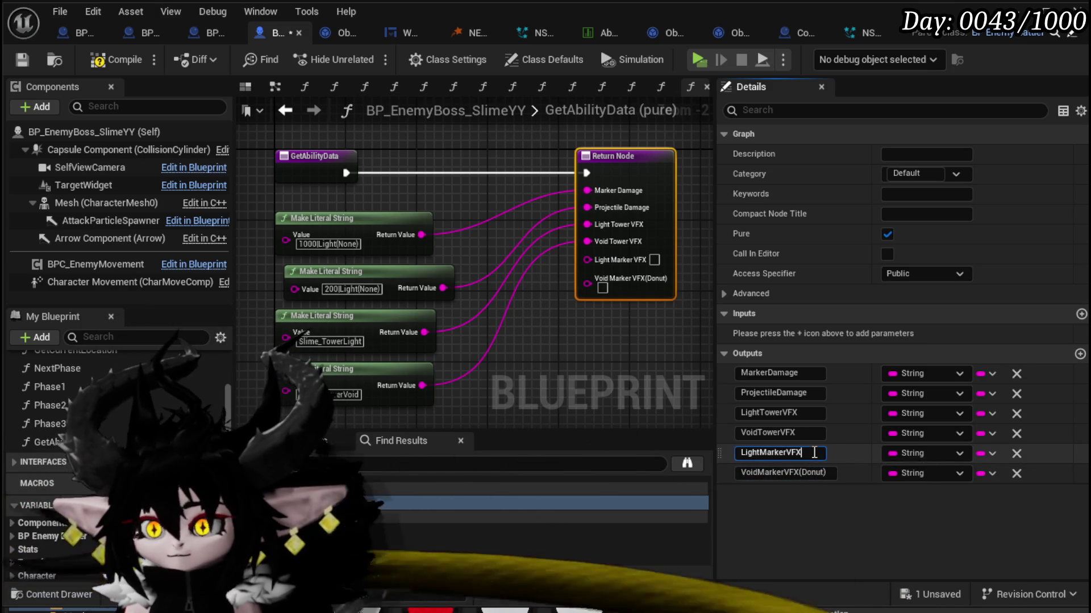
# Step: Duplicate the two tower VFX string nodes, wiring one into Light Marker VFX with value ArkMorn
pyautogui.moveTo(547, 368); pyautogui.dragTo(555, 309)
pyautogui.moveTo(344, 382)
pyautogui.mouseDown()
pyautogui.moveTo(372, 332)
pyautogui.moveTo(331, 280)
pyautogui.moveTo(341, 250)
pyautogui.mouseUp()
pyautogui.hotkey('ctrl', 'c')
pyautogui.hotkey('ctrl', 'v')
pyautogui.moveTo(540, 348); pyautogui.dragTo(506, 366)
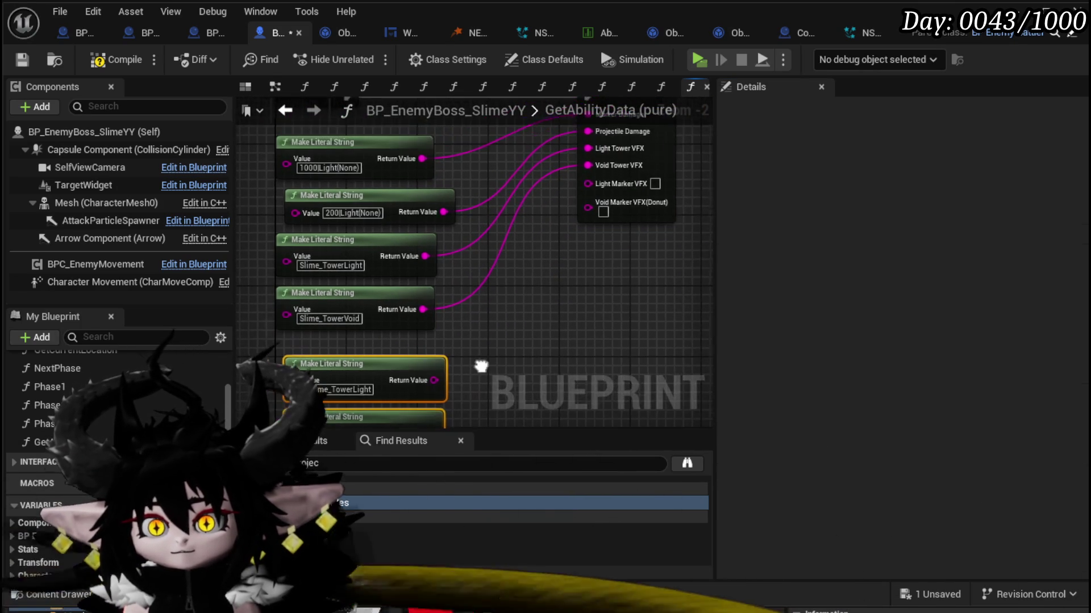
pyautogui.moveTo(575, 210); pyautogui.dragTo(591, 182)
pyautogui.moveTo(333, 388); pyautogui.dragTo(399, 332)
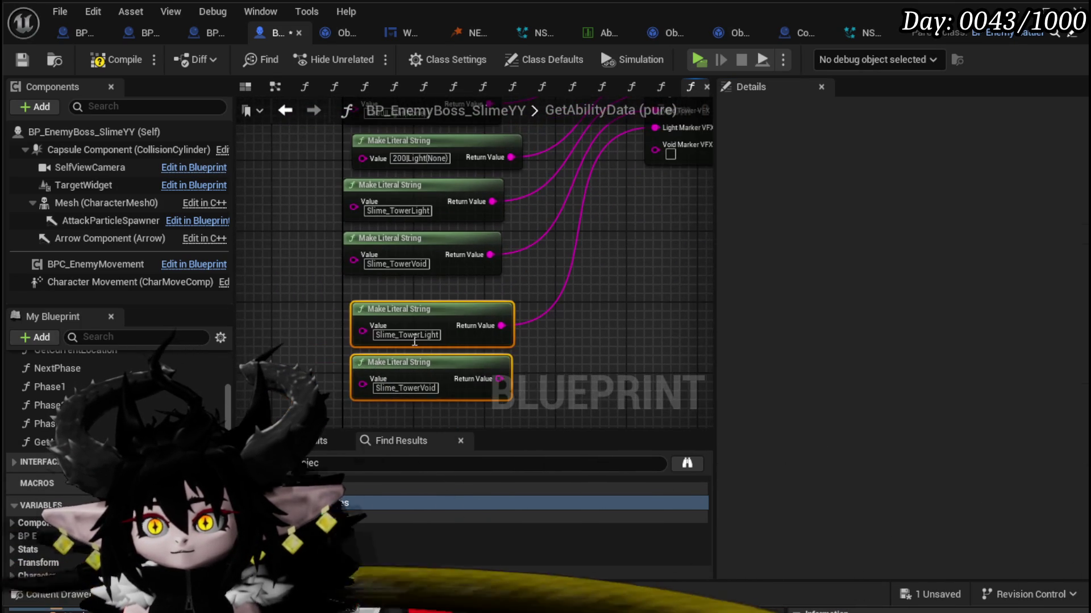
pyautogui.doubleClick(399, 331)
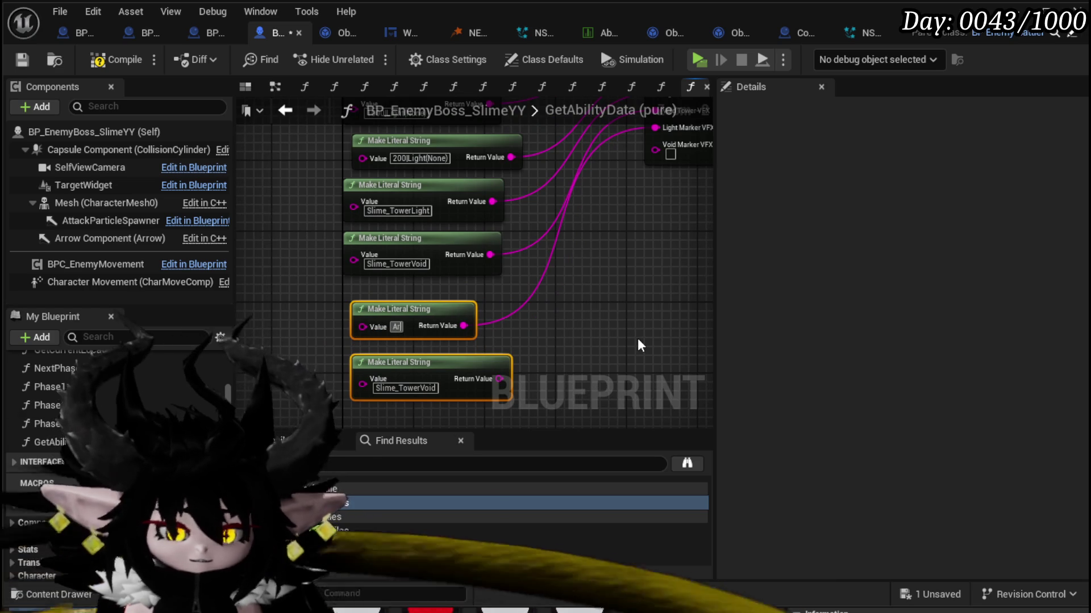
pyautogui.write('ArkMorn')
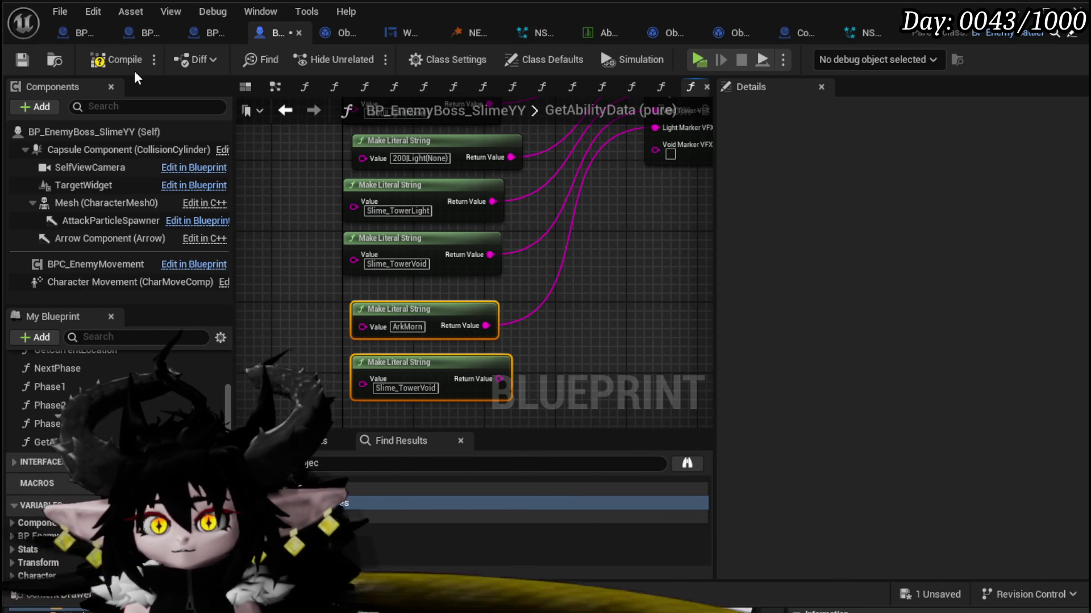
# Step: In Phase1, wire Light Marker VFX to the marker's VFX and Marker Damage to Value|Element, deleting the old damage string
pyautogui.click(287, 114)
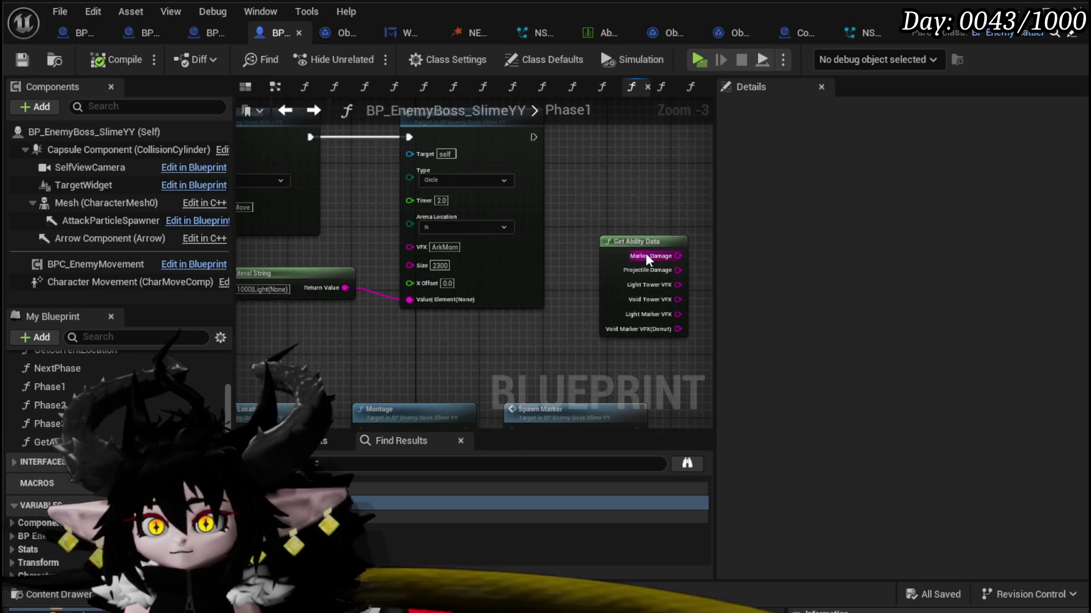
pyautogui.moveTo(645, 253); pyautogui.dragTo(284, 306)
pyautogui.scroll(3, 471, 248)
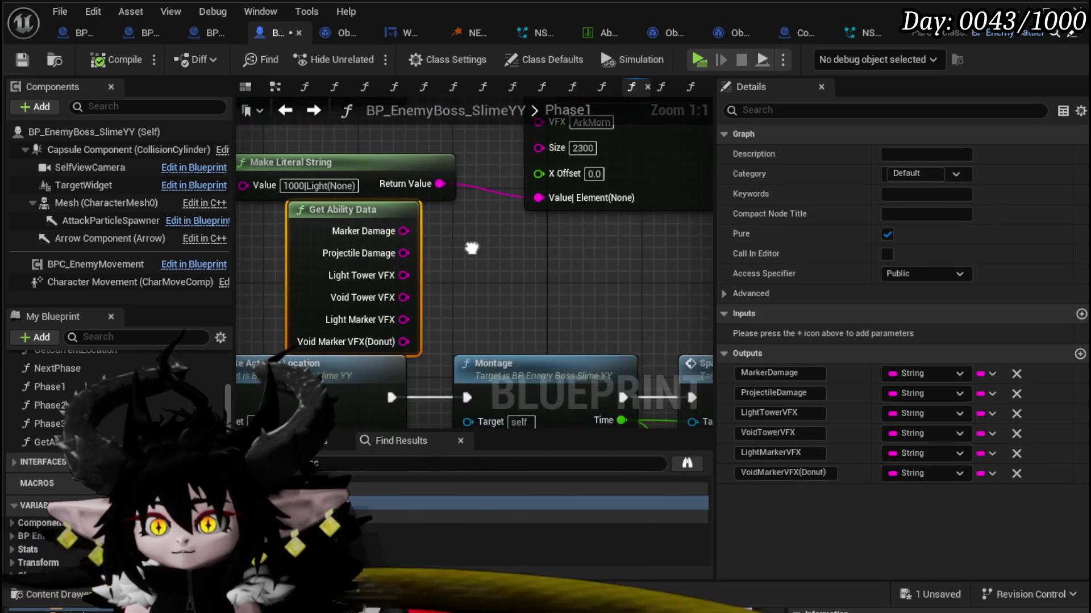
pyautogui.moveTo(406, 343); pyautogui.dragTo(521, 195)
pyautogui.moveTo(543, 150); pyautogui.dragTo(541, 147)
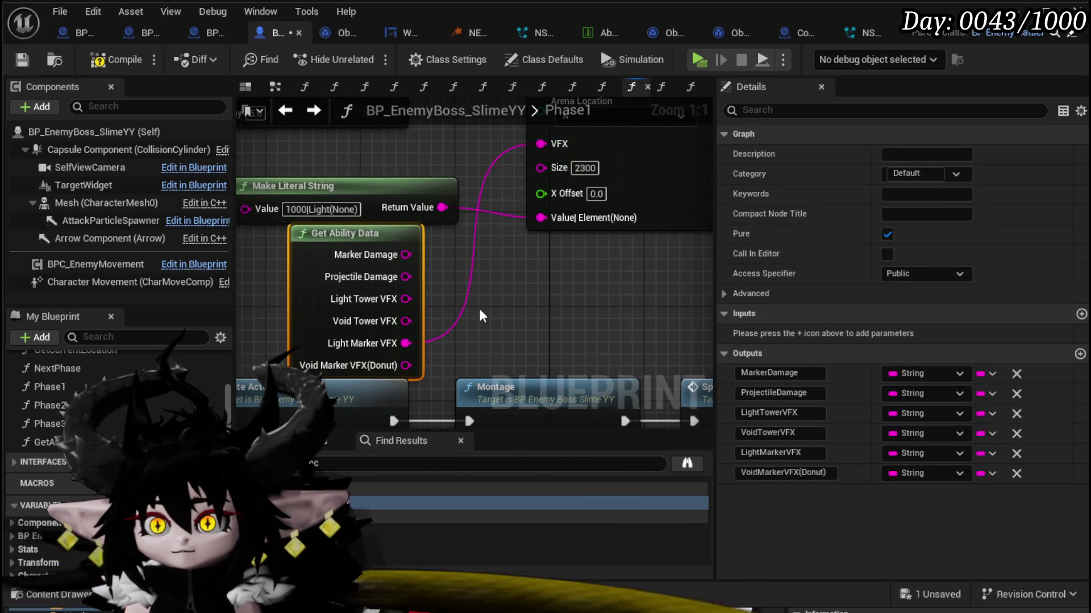
pyautogui.moveTo(405, 255)
pyautogui.mouseDown()
pyautogui.moveTo(477, 258)
pyautogui.moveTo(541, 217)
pyautogui.mouseUp()
pyautogui.click(431, 196)
pyautogui.press('Delete')
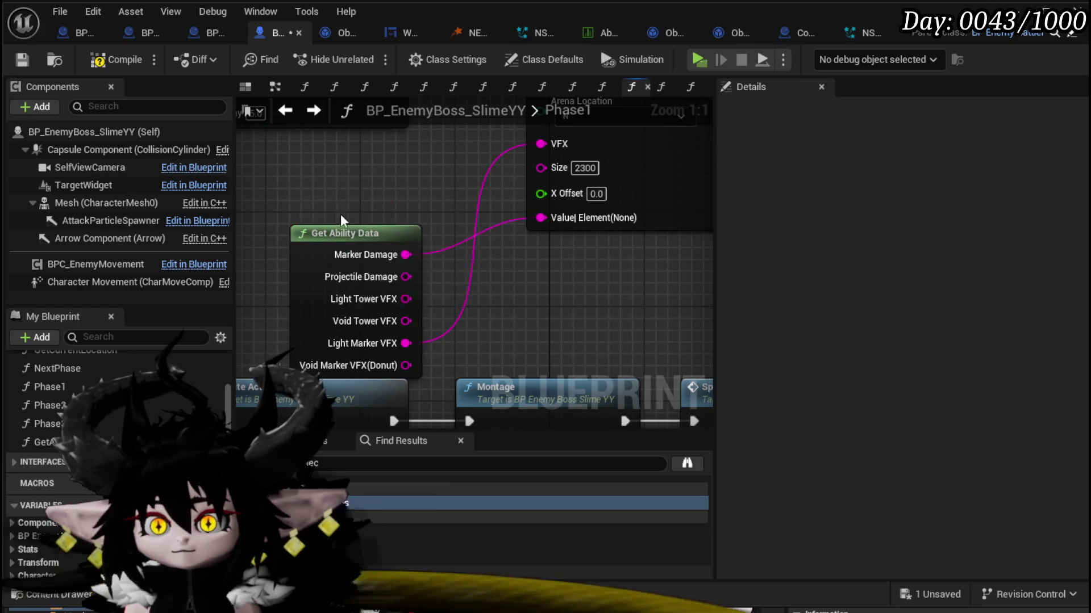
# Step: Place a Get Ability Data copy beside Spawn Tower and wire Void Tower VFX into its VFXID
pyautogui.click(341, 233)
pyautogui.scroll(-3, 486, 275)
pyautogui.moveTo(470, 373); pyautogui.dragTo(532, 317)
pyautogui.moveTo(611, 259)
pyautogui.mouseDown()
pyautogui.moveTo(625, 296)
pyautogui.moveTo(704, 358)
pyautogui.mouseUp()
pyautogui.scroll(-4, 704, 358)
pyautogui.moveTo(568, 318)
pyautogui.mouseDown()
pyautogui.moveTo(400, 291)
pyautogui.moveTo(499, 287)
pyautogui.moveTo(316, 278)
pyautogui.moveTo(307, 255)
pyautogui.moveTo(243, 236)
pyautogui.moveTo(257, 307)
pyautogui.moveTo(13, 282)
pyautogui.mouseUp()
pyautogui.scroll(4, 400, 291)
pyautogui.scroll(-3, 400, 291)
pyautogui.scroll(3, 499, 287)
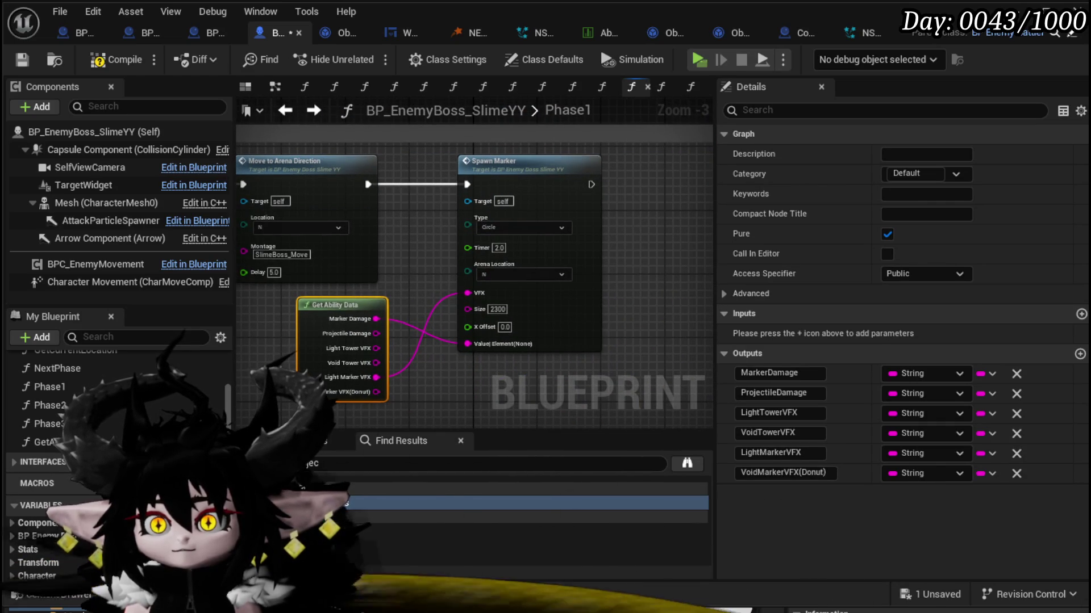
pyautogui.moveTo(340, 284)
pyautogui.mouseDown()
pyautogui.moveTo(521, 257)
pyautogui.moveTo(467, 250)
pyautogui.mouseUp()
pyautogui.moveTo(134, 247); pyautogui.dragTo(300, 238)
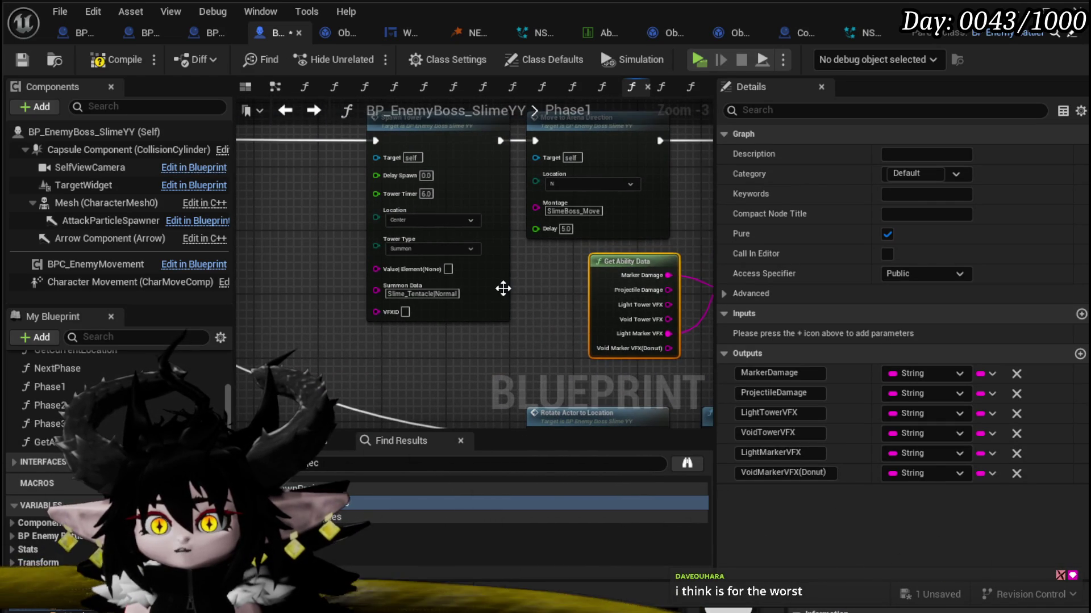
pyautogui.moveTo(628, 290); pyautogui.dragTo(676, 276)
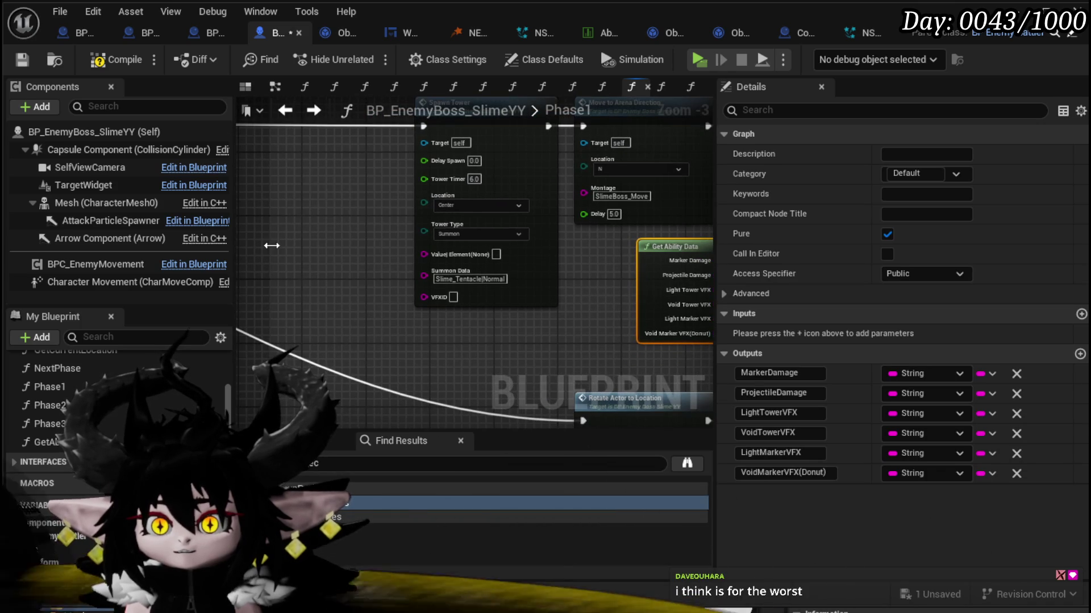
pyautogui.hotkey('ctrl', 'v')
pyautogui.scroll(3, 343, 264)
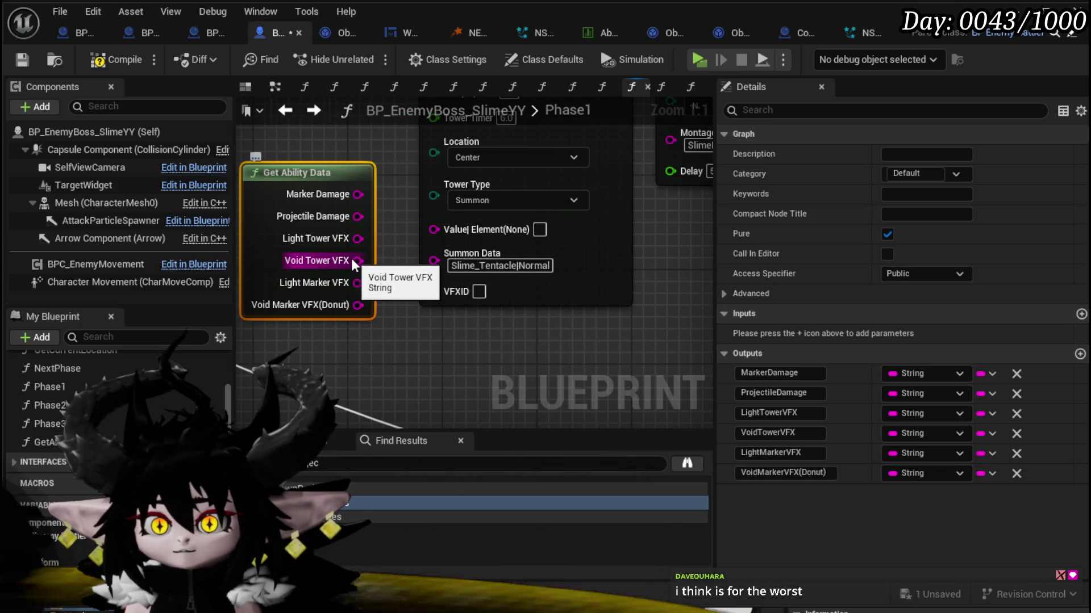
pyautogui.moveTo(357, 260); pyautogui.dragTo(447, 291)
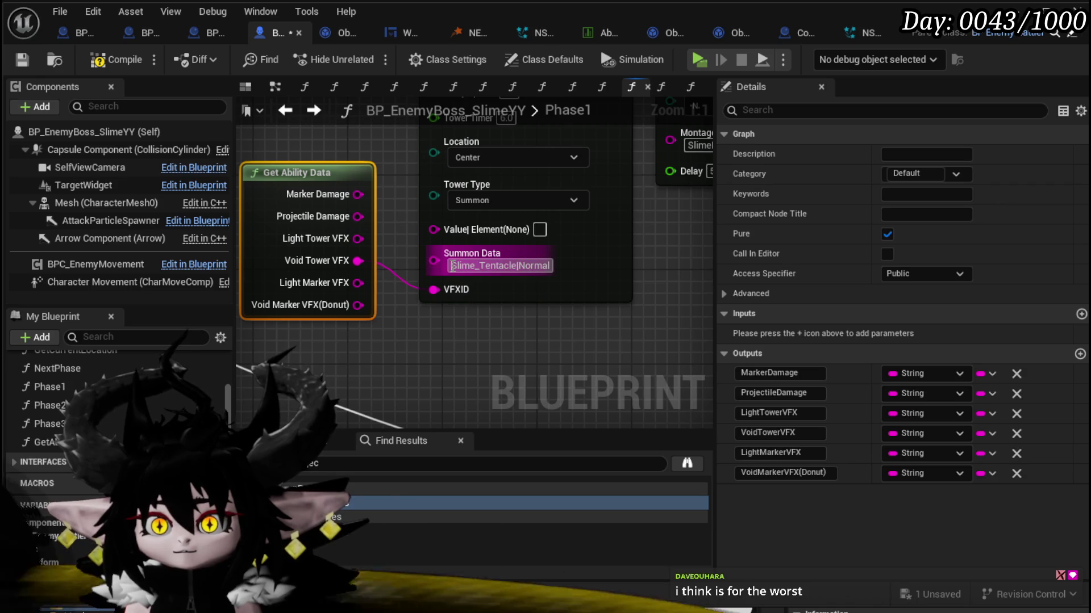
pyautogui.moveTo(453, 266); pyautogui.dragTo(571, 265)
# Step: Add a Summon ID string output to the GetAbilityData function
pyautogui.doubleClick(279, 173)
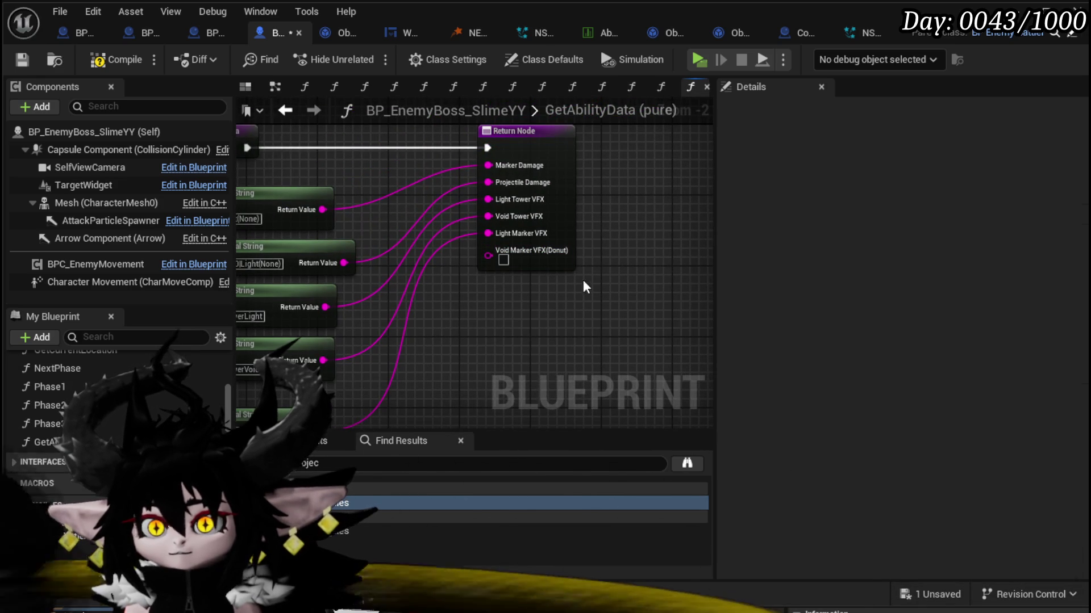
pyautogui.click(563, 262)
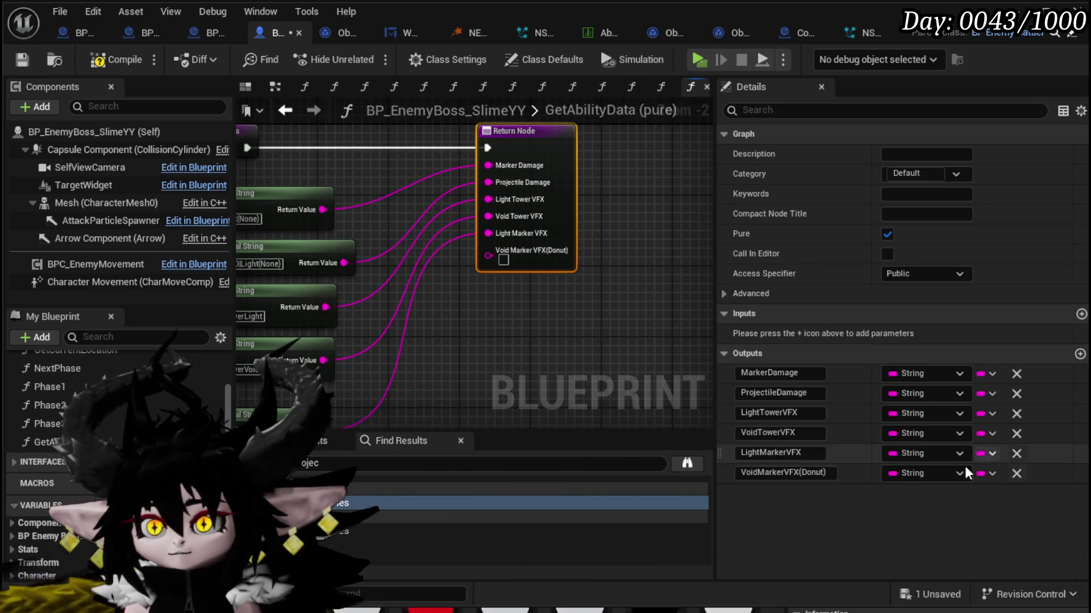
pyautogui.click(1079, 354)
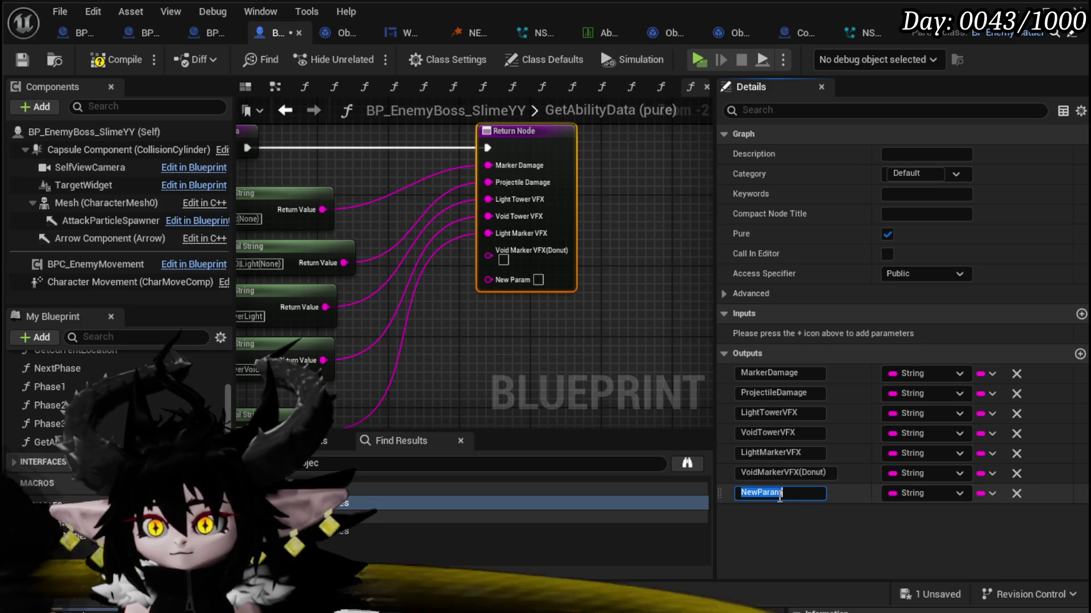
pyautogui.write('S')
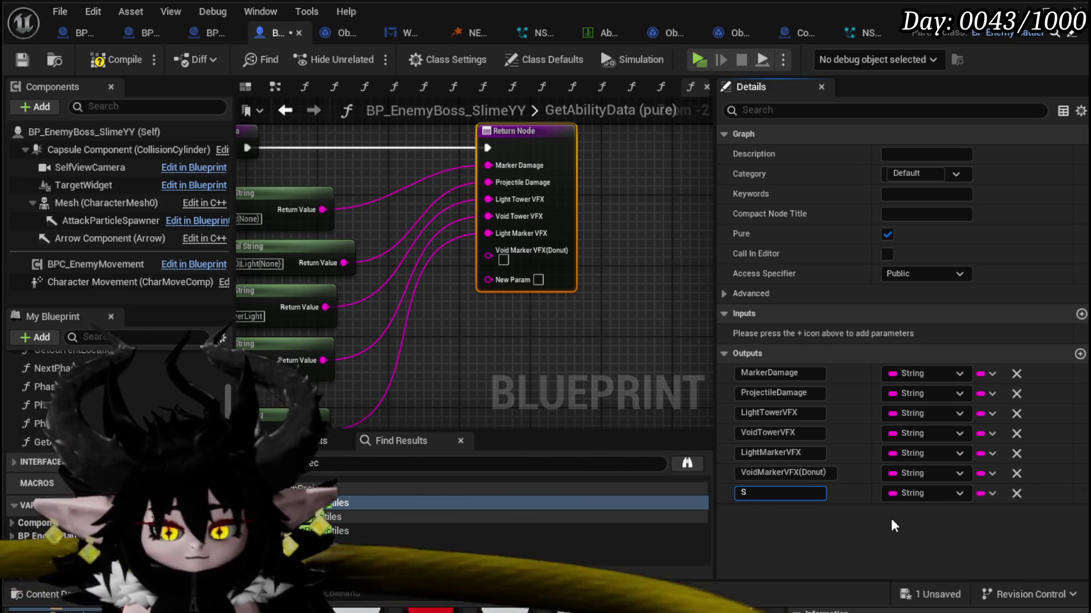
pyautogui.write('ummonData')
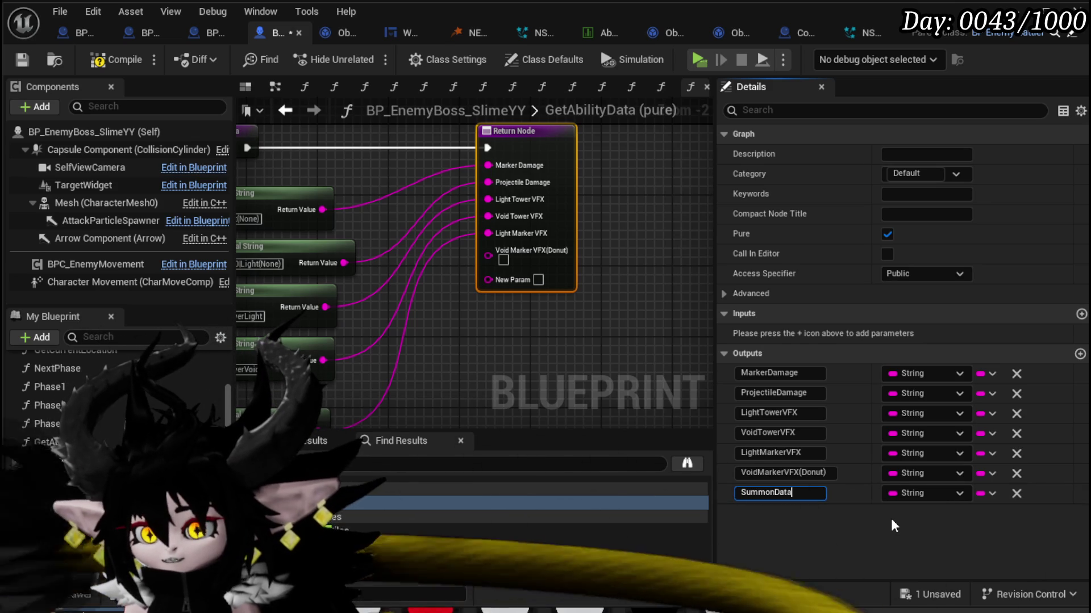
pyautogui.press('Return')
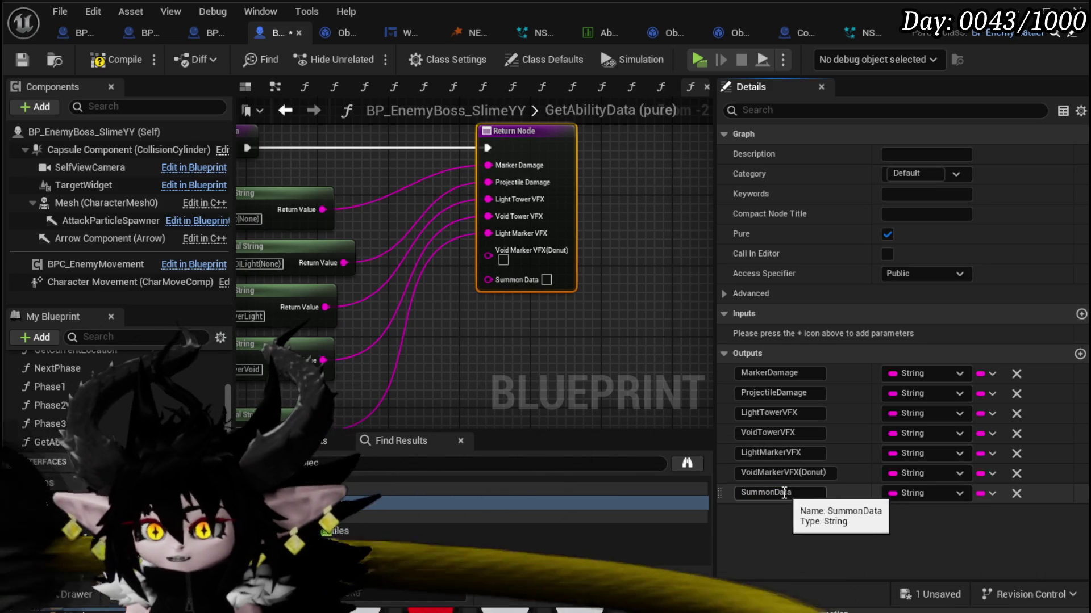
pyautogui.write('ID')
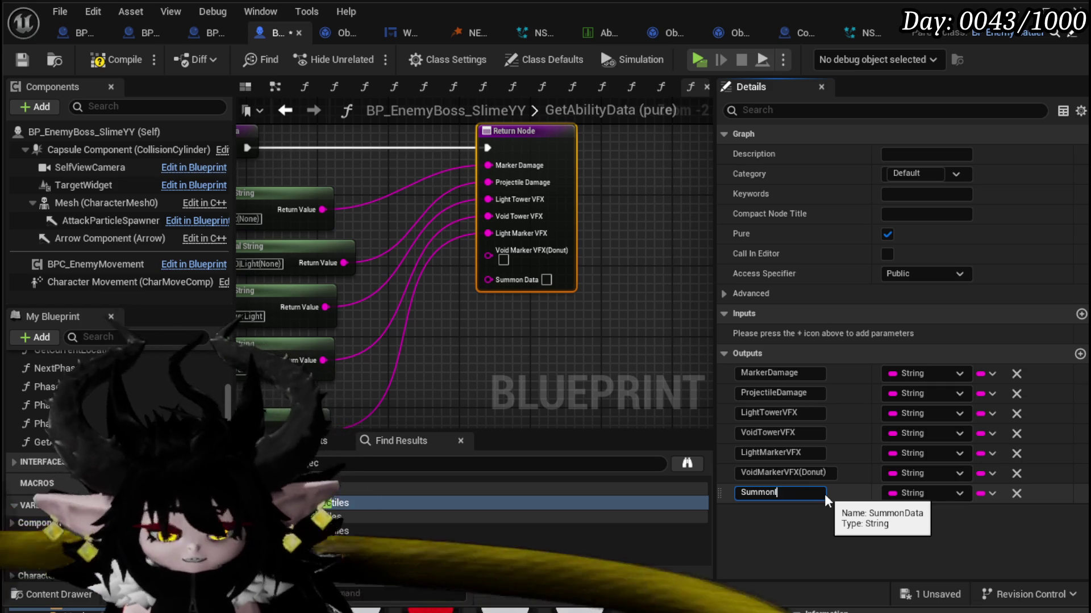
pyautogui.press('Return')
# Step: Remove the extra S from the string value, wire ArkMorn into Summon ID and a duplicate into Void Marker VFX(Donut)
pyautogui.moveTo(469, 342); pyautogui.dragTo(618, 184)
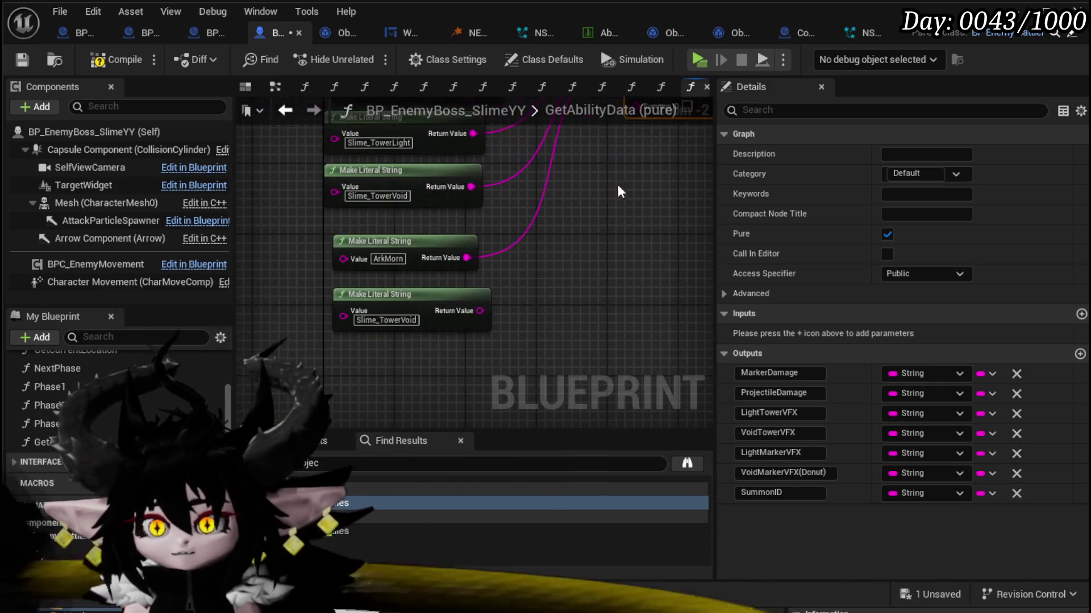
pyautogui.click(418, 349)
pyautogui.write('entacleNormal')
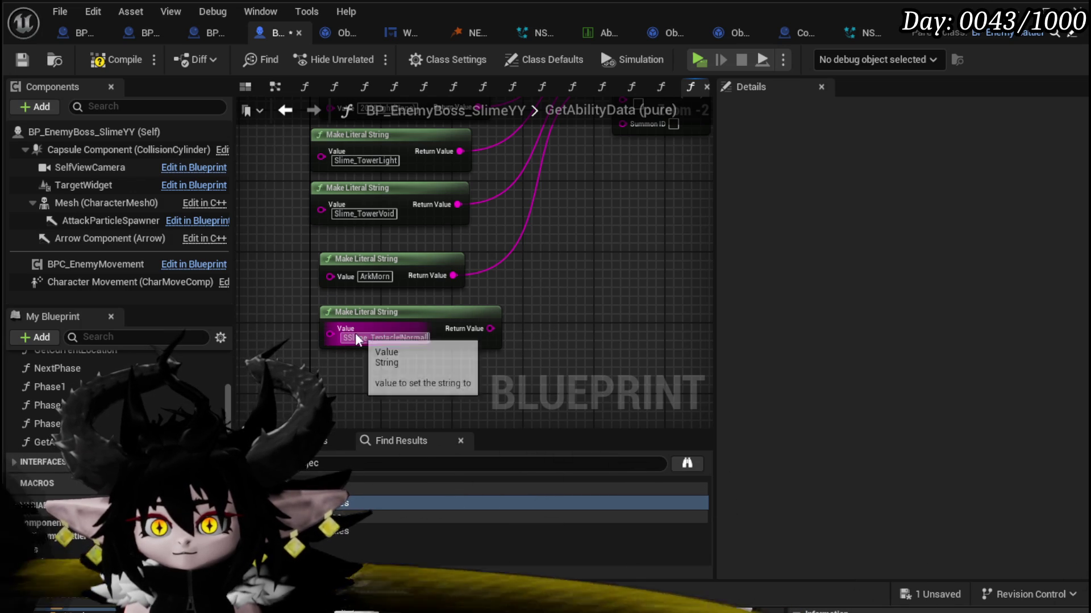
pyautogui.moveTo(348, 338); pyautogui.dragTo(339, 363)
pyautogui.press('Delete')
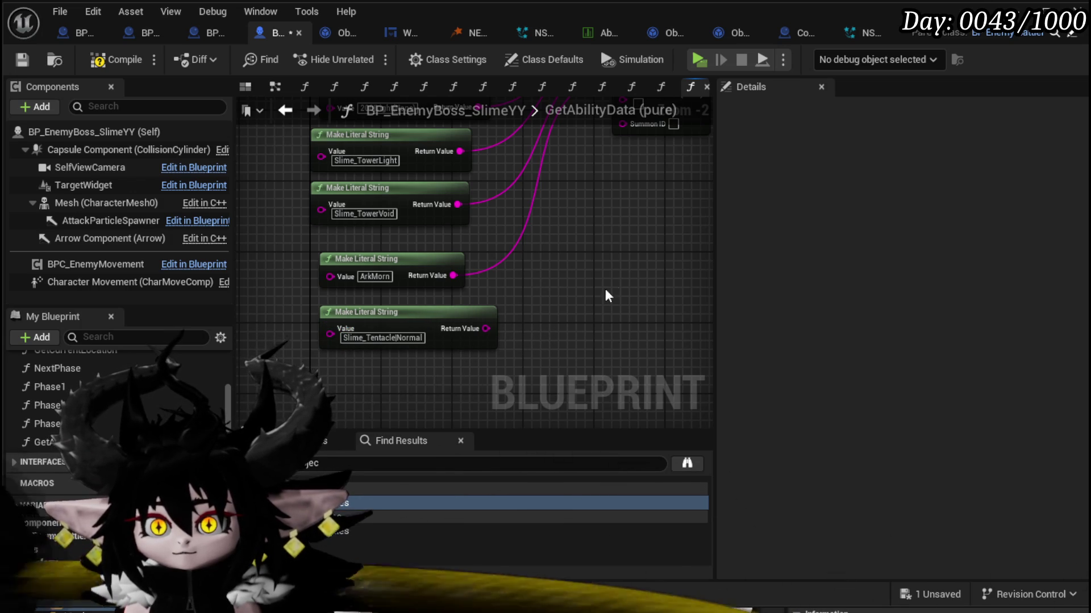
pyautogui.moveTo(605, 289); pyautogui.dragTo(562, 325)
pyautogui.moveTo(608, 154); pyautogui.dragTo(609, 155)
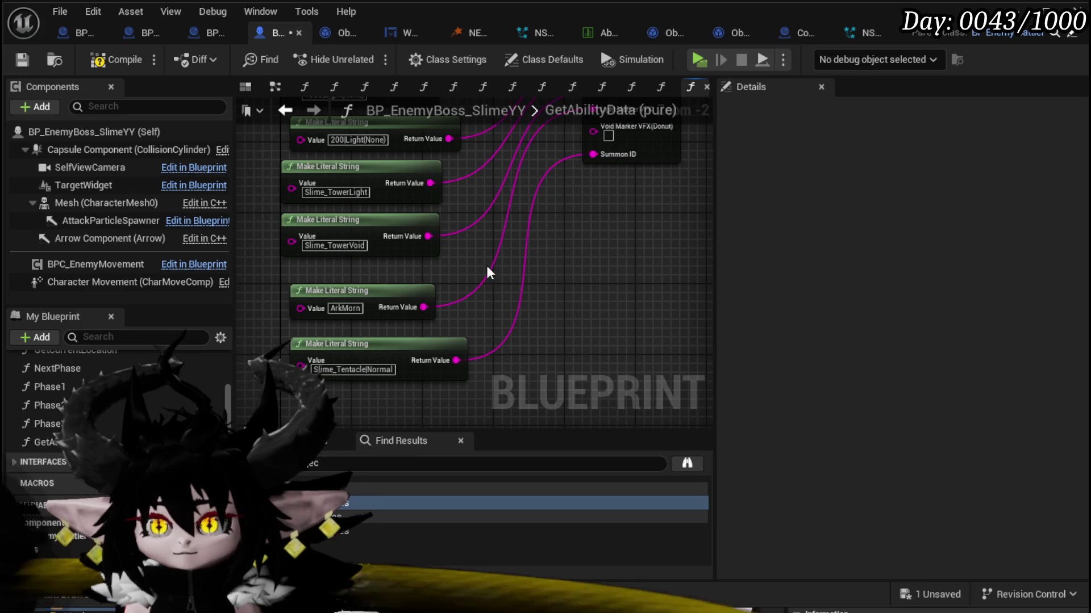
pyautogui.moveTo(401, 349); pyautogui.dragTo(393, 384)
pyautogui.click(409, 313)
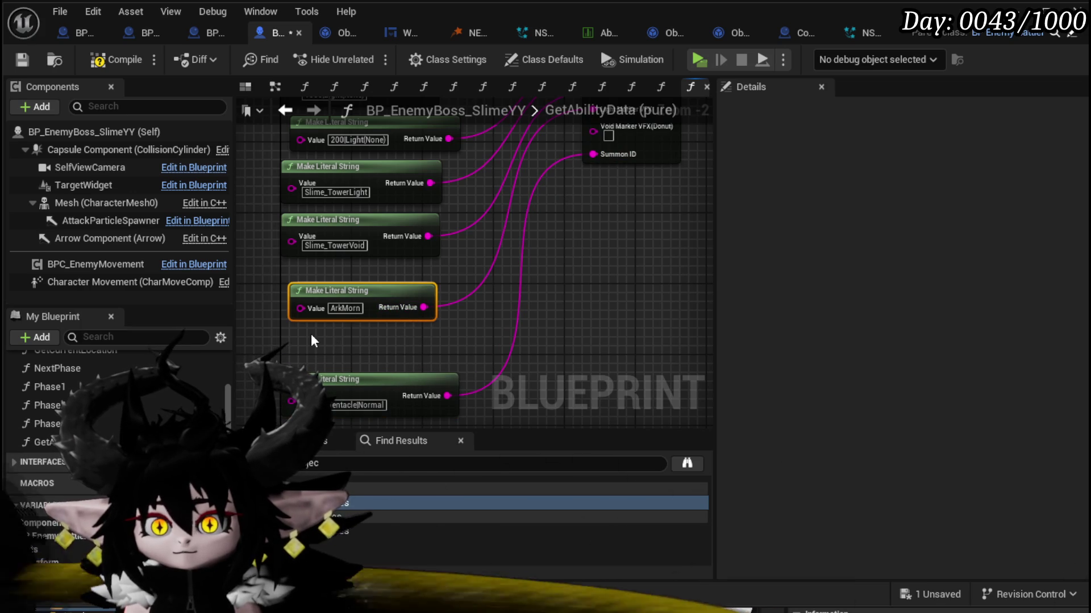
pyautogui.hotkey('ctrl', 'd')
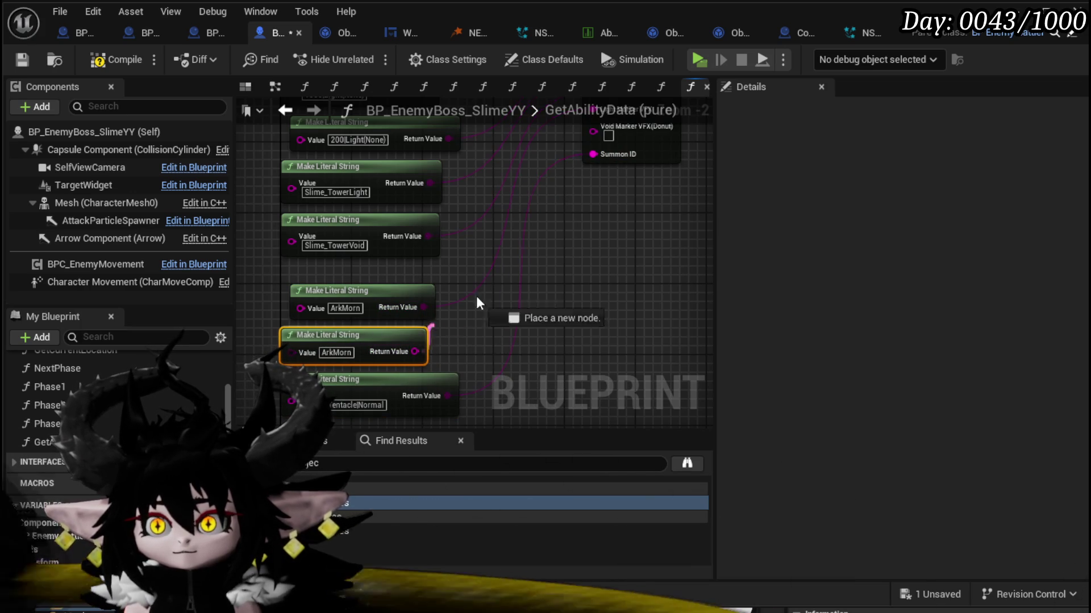
pyautogui.moveTo(476, 298); pyautogui.dragTo(602, 132)
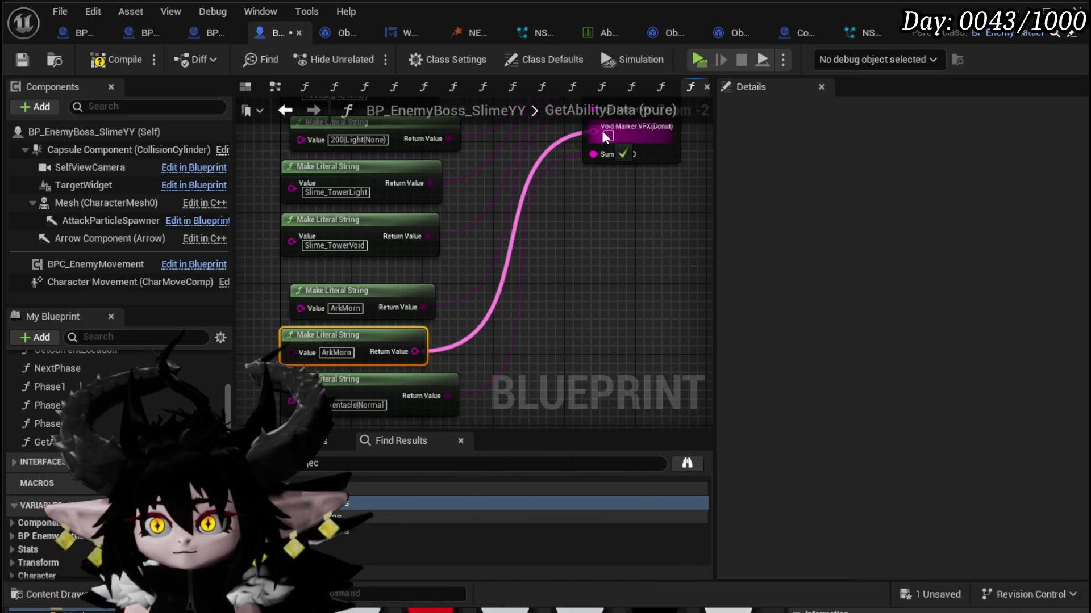
# Step: Compile and save the blueprint
pyautogui.click(94, 61)
pyautogui.click(22, 60)
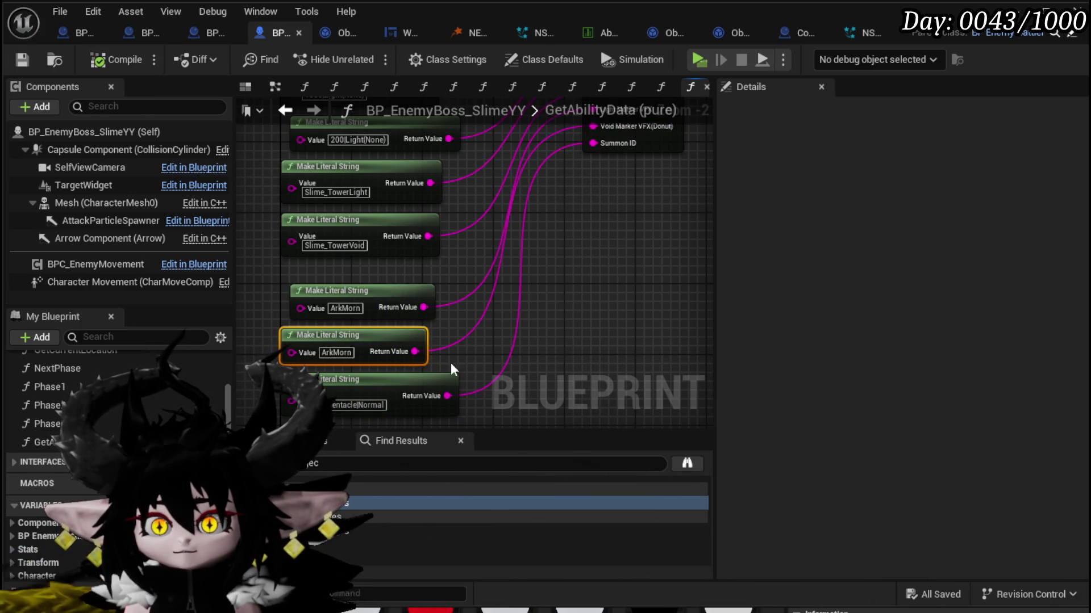
pyautogui.click(313, 109)
# Step: Connect Summon ID to Spawn Tower's Summon Data input
pyautogui.moveTo(358, 328); pyautogui.dragTo(445, 263)
pyautogui.scroll(-3, 446, 262)
pyautogui.scroll(-3, 337, 284)
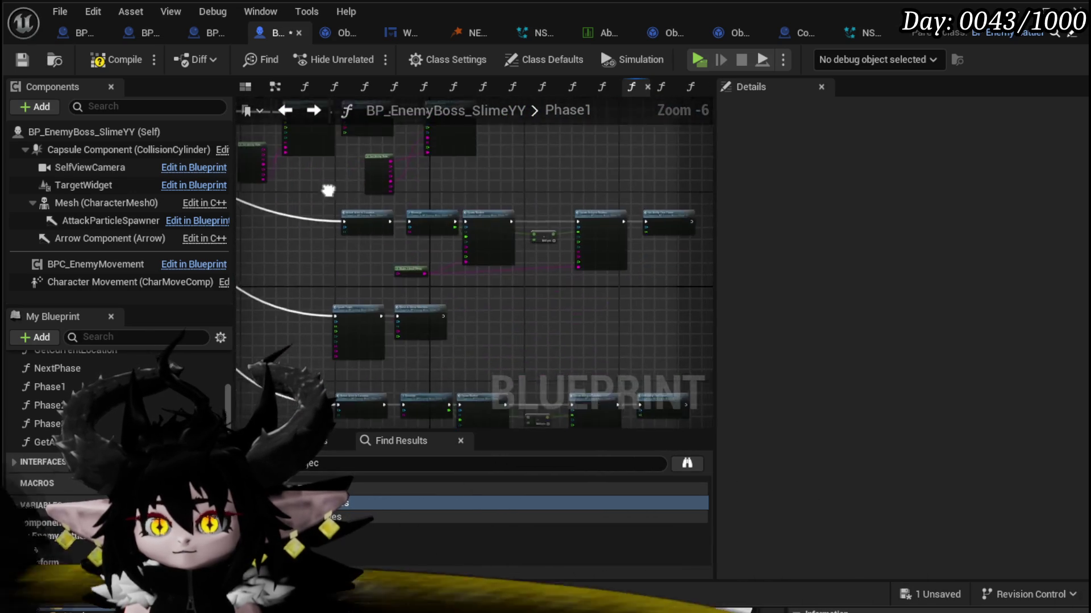
pyautogui.scroll(4, 384, 266)
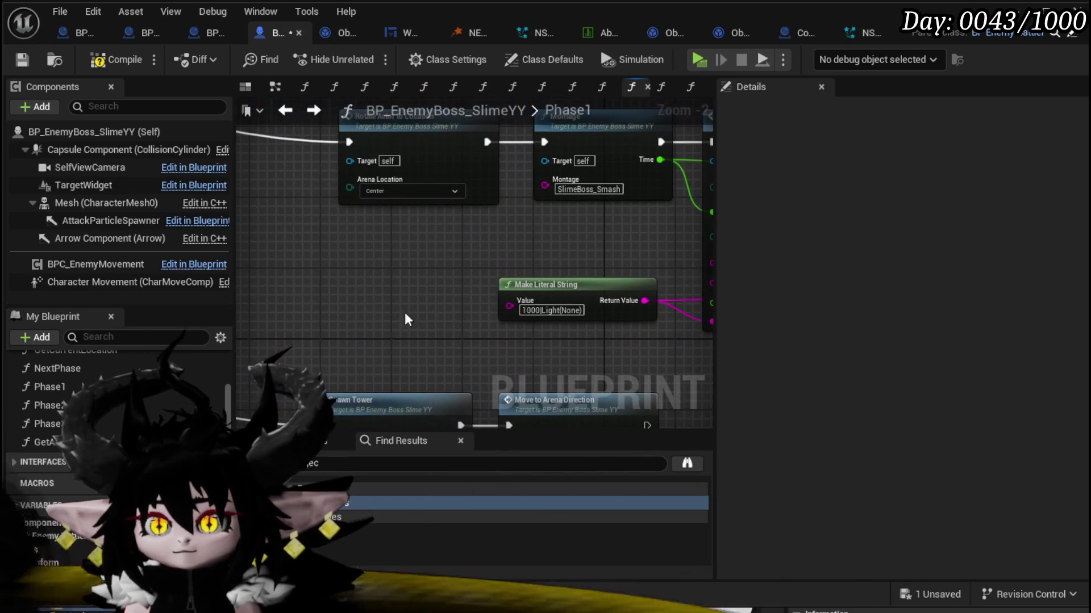
# Step: Add a Get Ability Data node to Phase1 and feed its Light Marker VFX into the marker's VFX input
pyautogui.moveTo(42, 442)
pyautogui.mouseDown()
pyautogui.moveTo(409, 301)
pyautogui.moveTo(435, 279)
pyautogui.mouseUp()
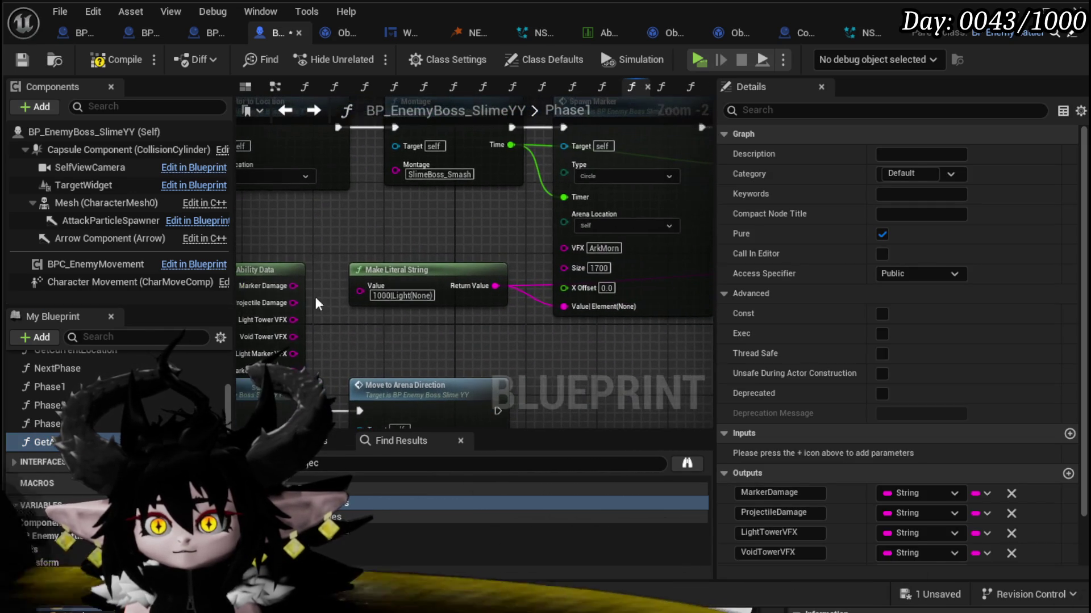
pyautogui.moveTo(253, 277); pyautogui.dragTo(290, 233)
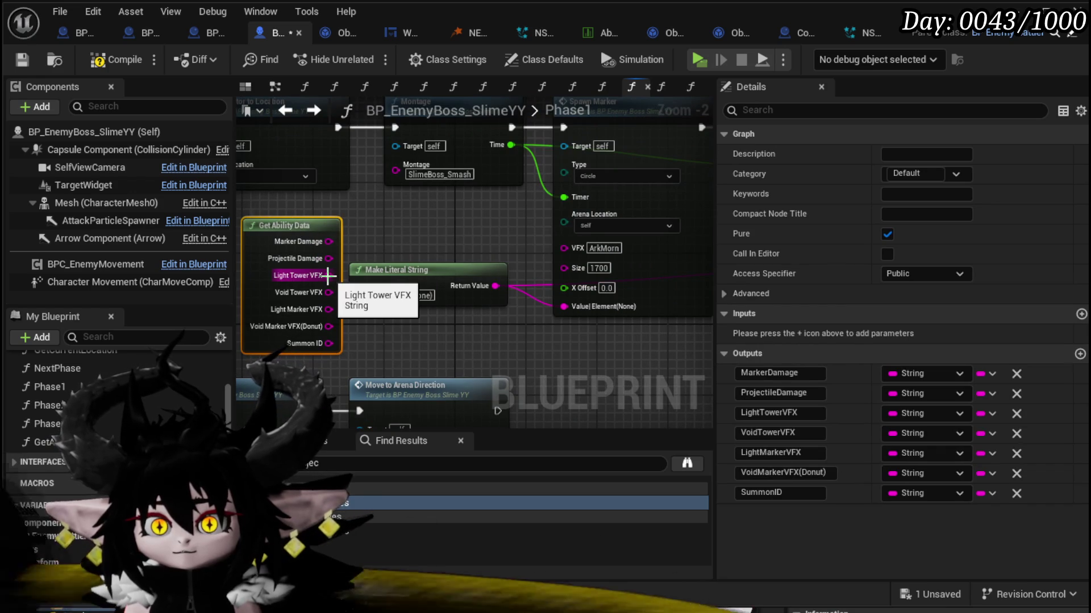
pyautogui.moveTo(382, 318)
pyautogui.mouseDown()
pyautogui.moveTo(340, 383)
pyautogui.moveTo(363, 340)
pyautogui.moveTo(425, 326)
pyautogui.mouseUp()
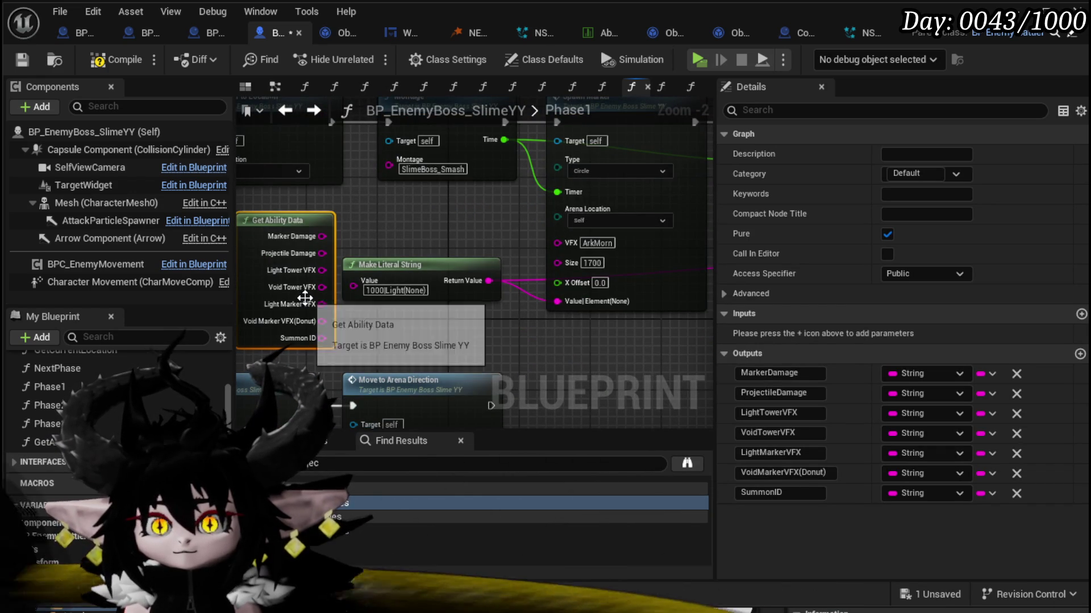
pyautogui.moveTo(321, 305); pyautogui.dragTo(444, 294)
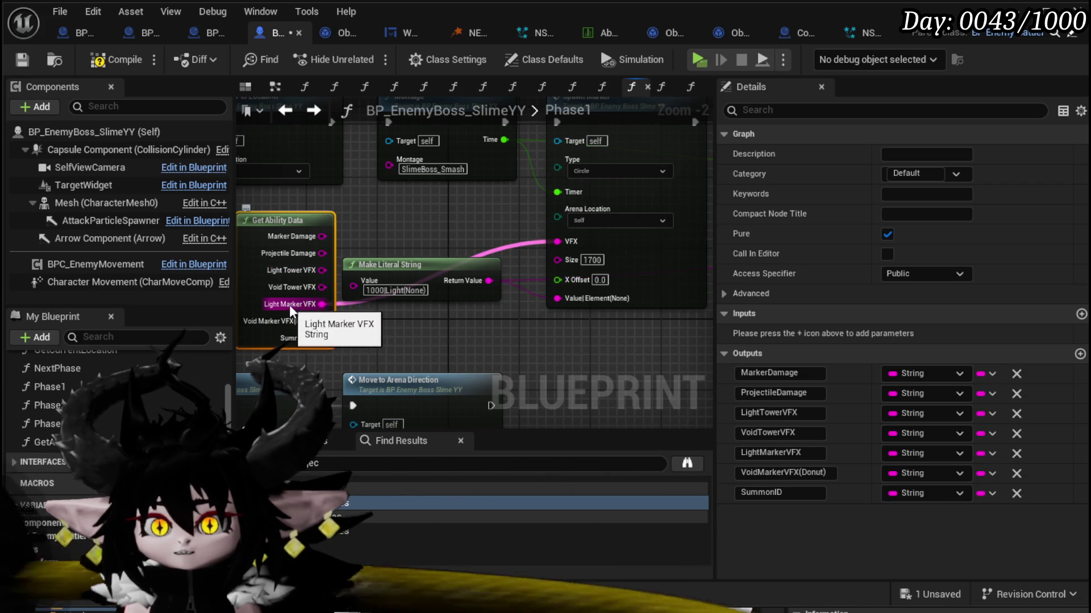
pyautogui.moveTo(430, 278); pyautogui.dragTo(444, 312)
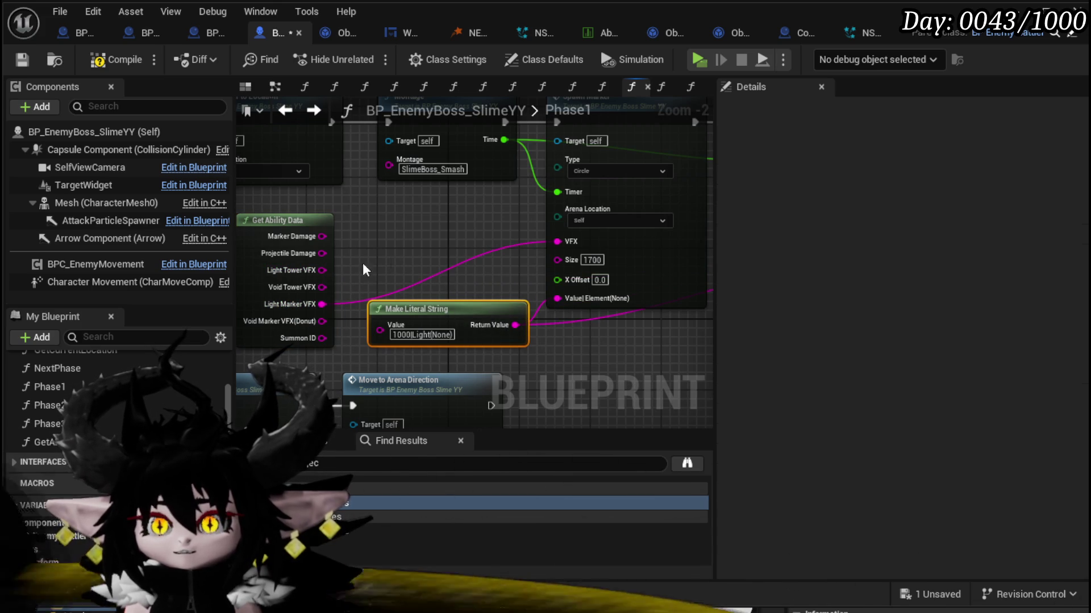
pyautogui.moveTo(422, 245)
pyautogui.mouseDown()
pyautogui.moveTo(383, 328)
pyautogui.moveTo(436, 218)
pyautogui.mouseUp()
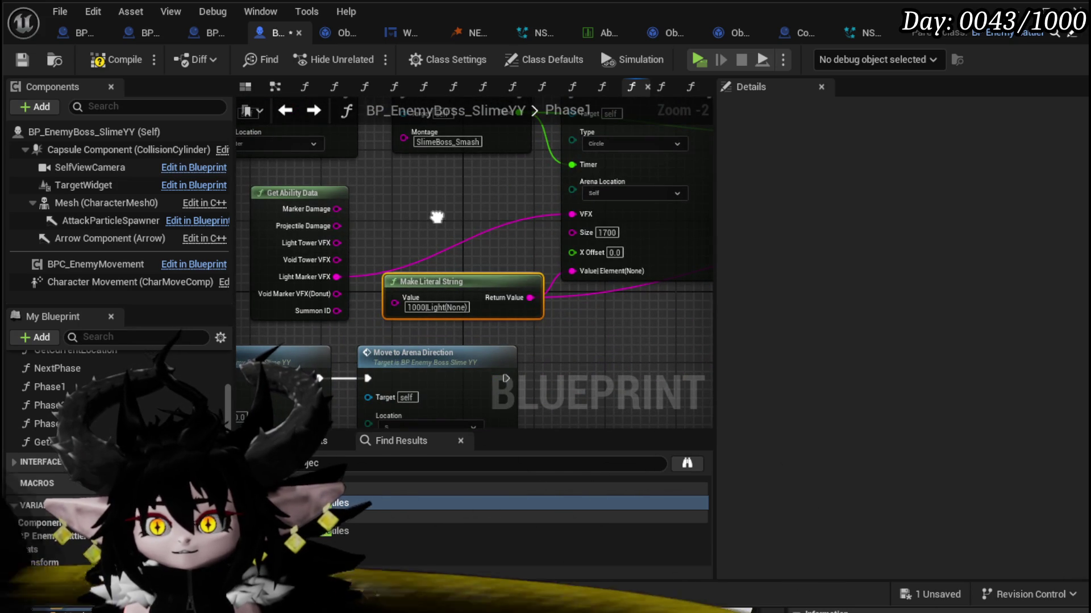
pyautogui.doubleClick(308, 195)
# Step: Add a LightMarkerVFX(Small) output below the original and rename the original LightMarkerVFX(Big)
pyautogui.click(558, 277)
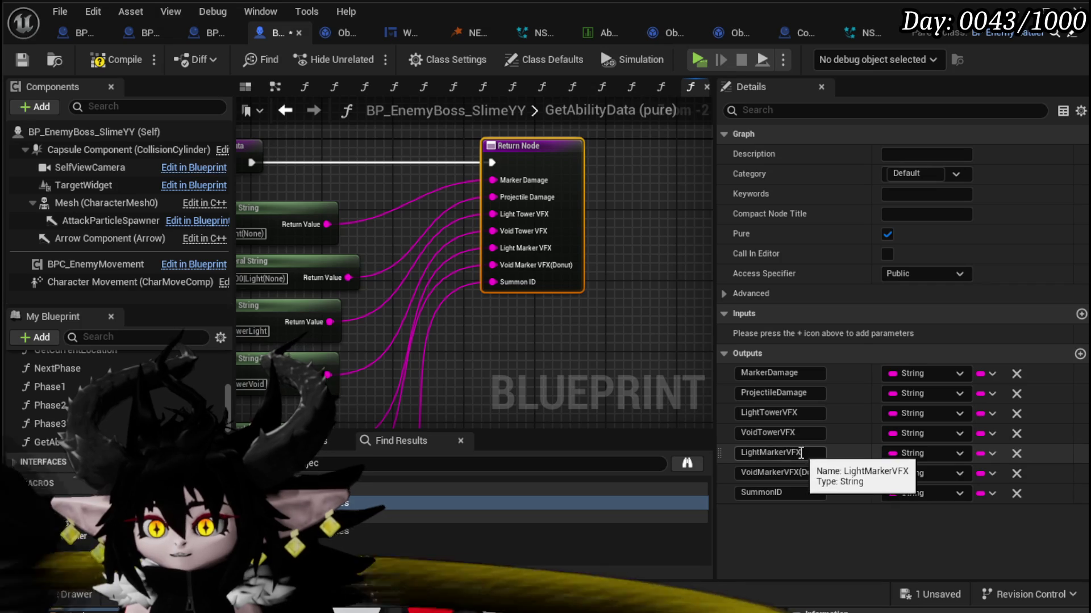
pyautogui.click(1080, 354)
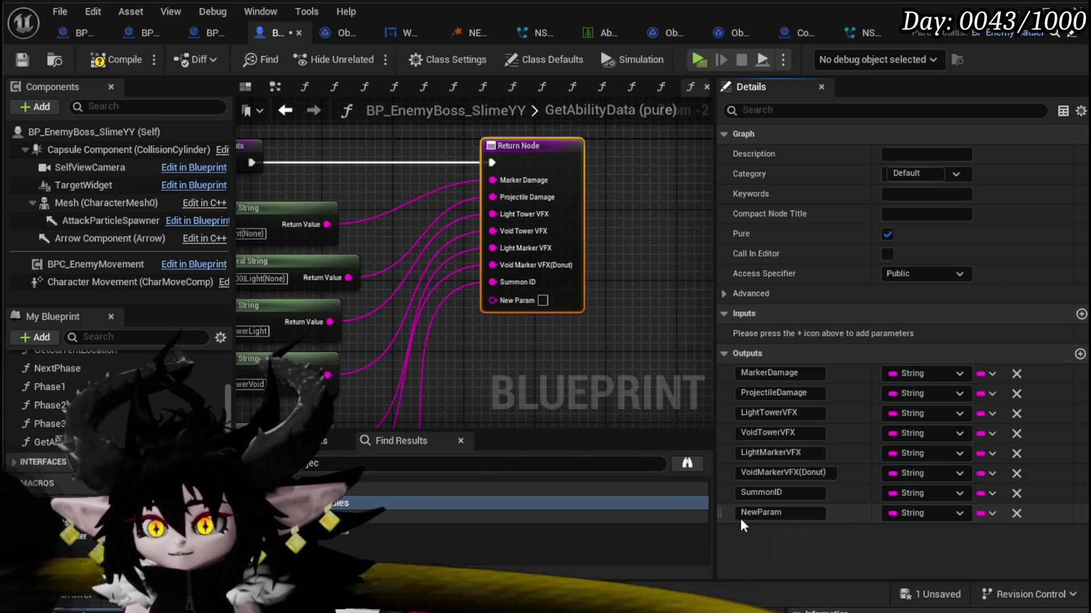
pyautogui.moveTo(729, 470); pyautogui.dragTo(730, 471)
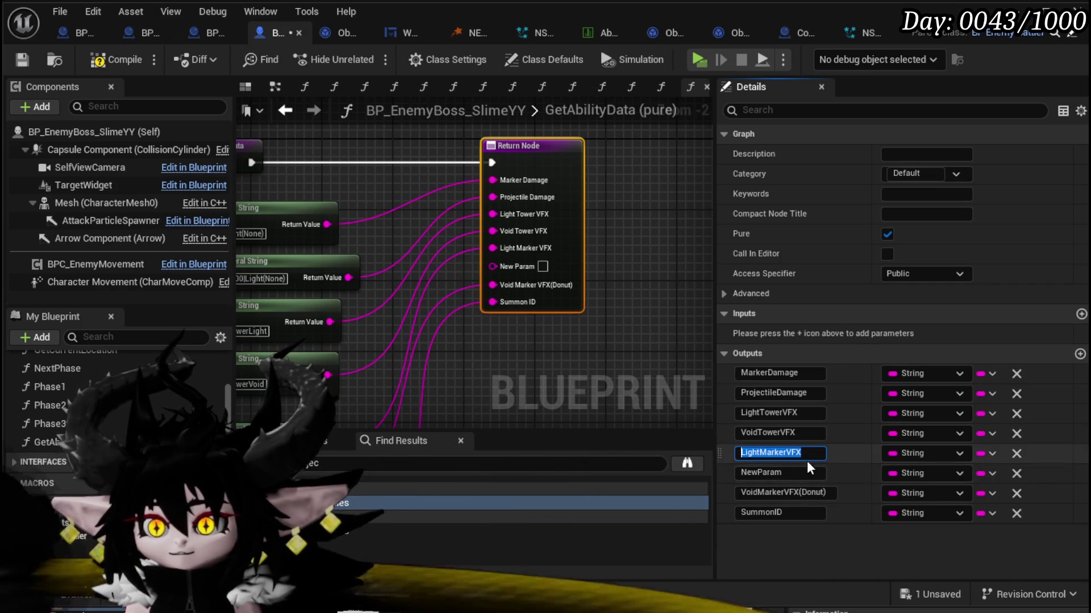
pyautogui.click(791, 473)
pyautogui.write('LightMarkerVFX')
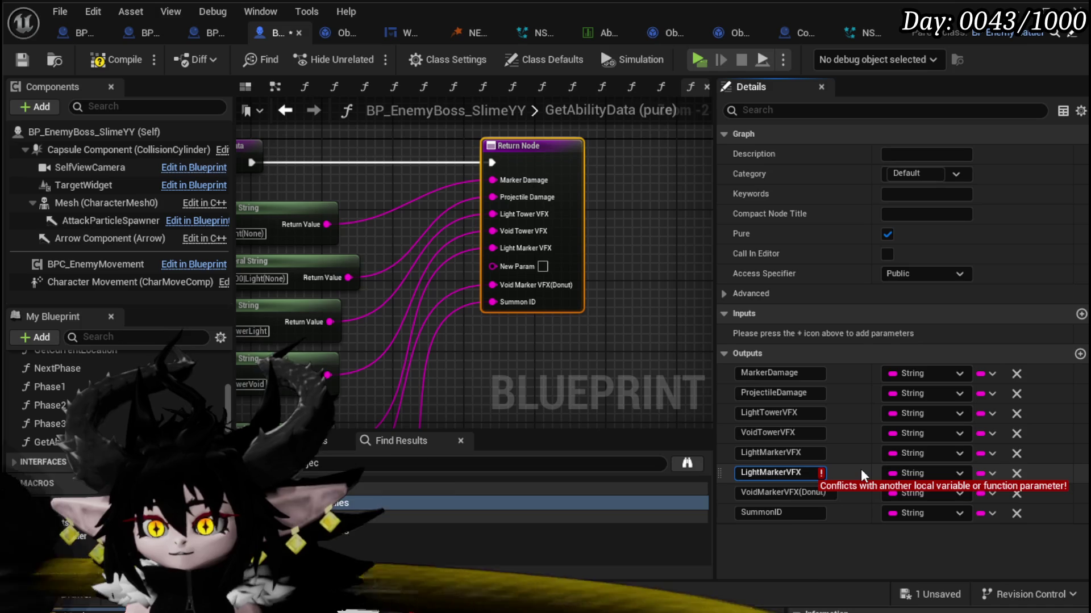
pyautogui.write('(Sma')
pyautogui.write('ll)')
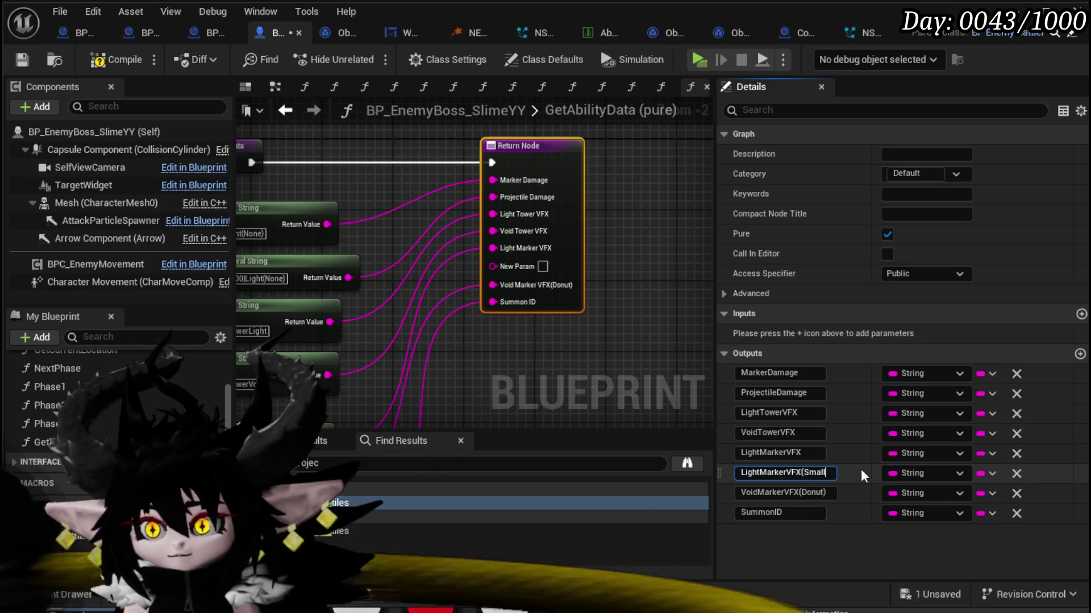
pyautogui.press('Return')
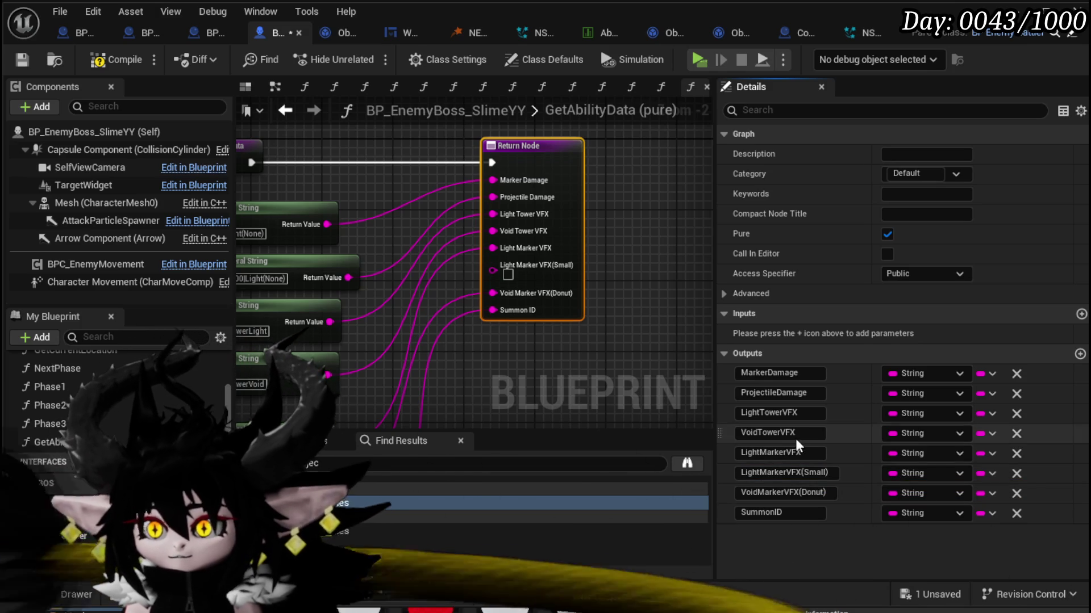
pyautogui.click(807, 452)
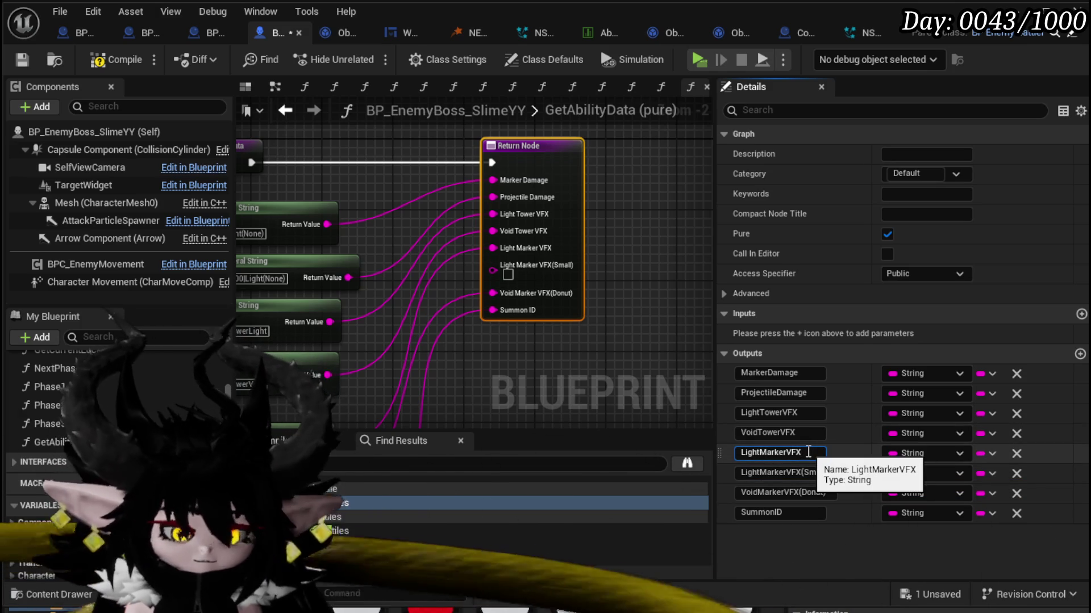
pyautogui.write('(Big')
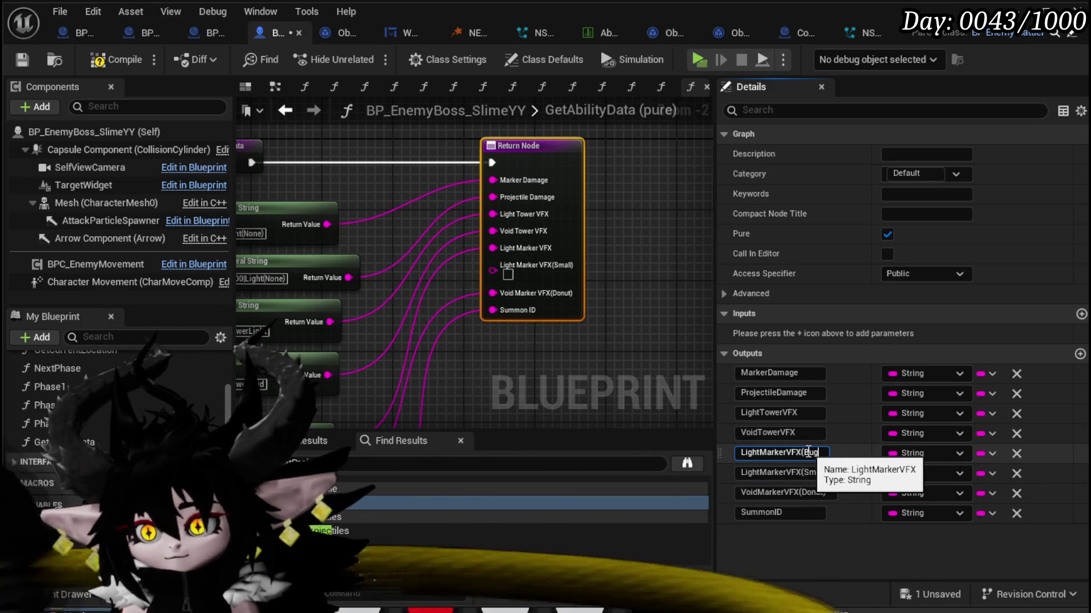
pyautogui.write('u')
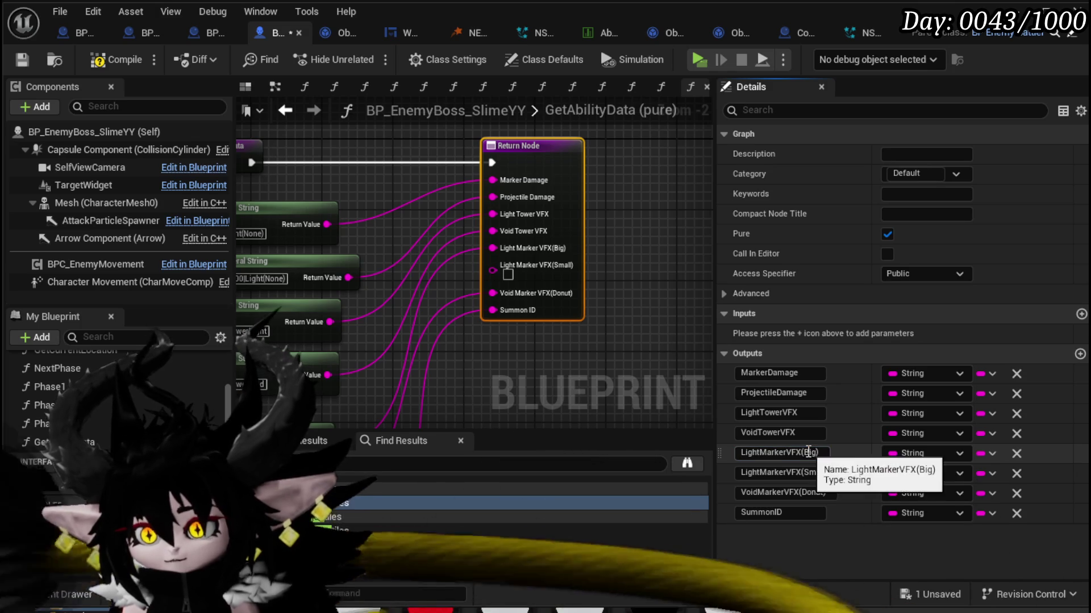
pyautogui.press('Return')
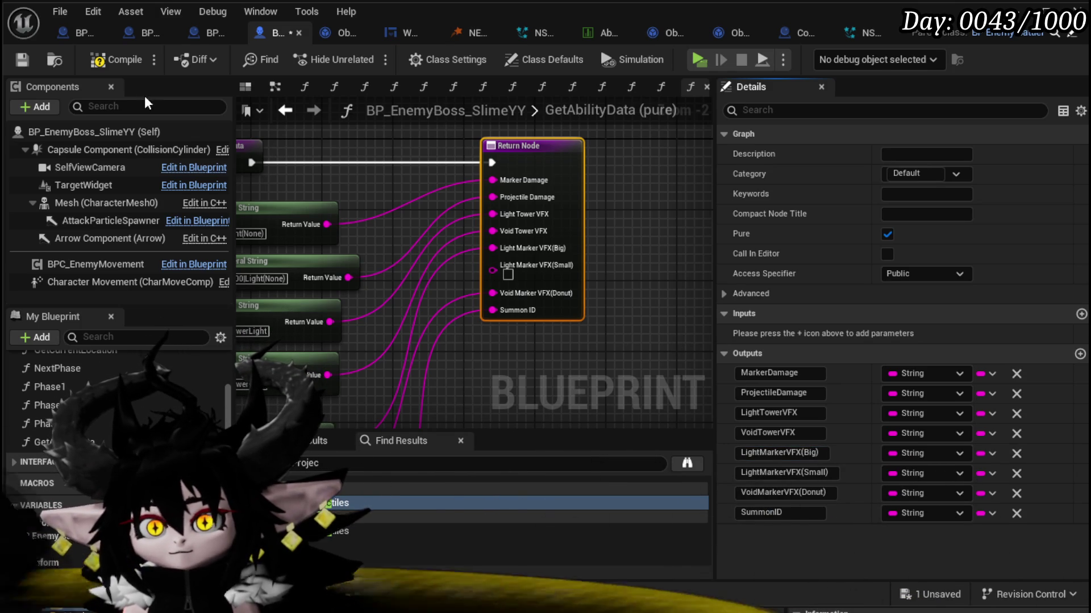
# Step: Move three literal string nodes lower to make room
pyautogui.scroll(-2, 449, 349)
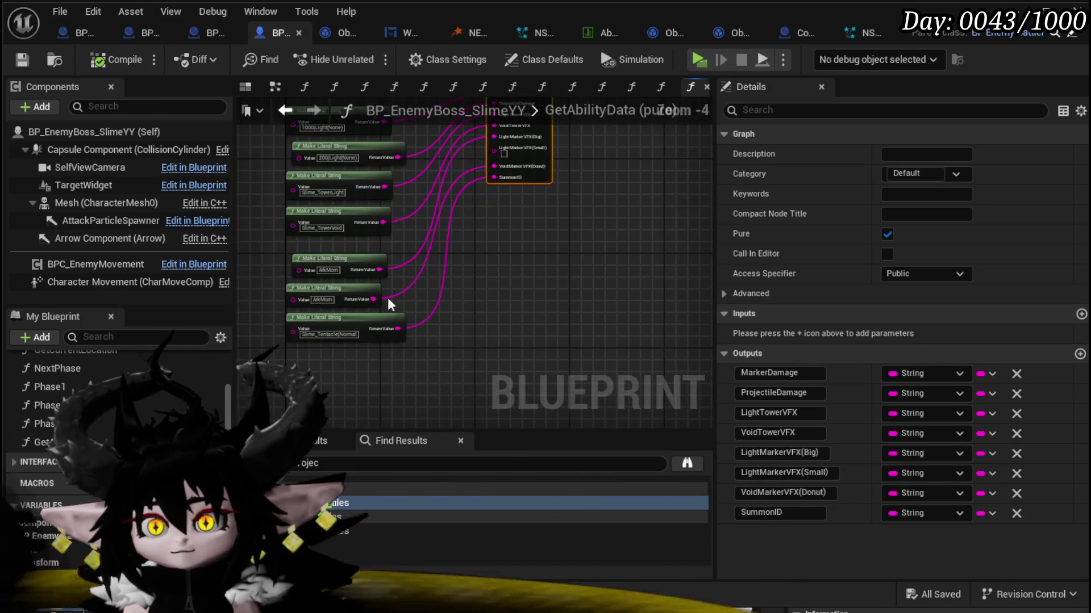
pyautogui.moveTo(292, 347); pyautogui.dragTo(380, 230)
pyautogui.moveTo(278, 350)
pyautogui.mouseDown()
pyautogui.moveTo(332, 252)
pyautogui.moveTo(332, 308)
pyautogui.moveTo(306, 299)
pyautogui.moveTo(321, 313)
pyautogui.mouseUp()
pyautogui.scroll(2, 312, 287)
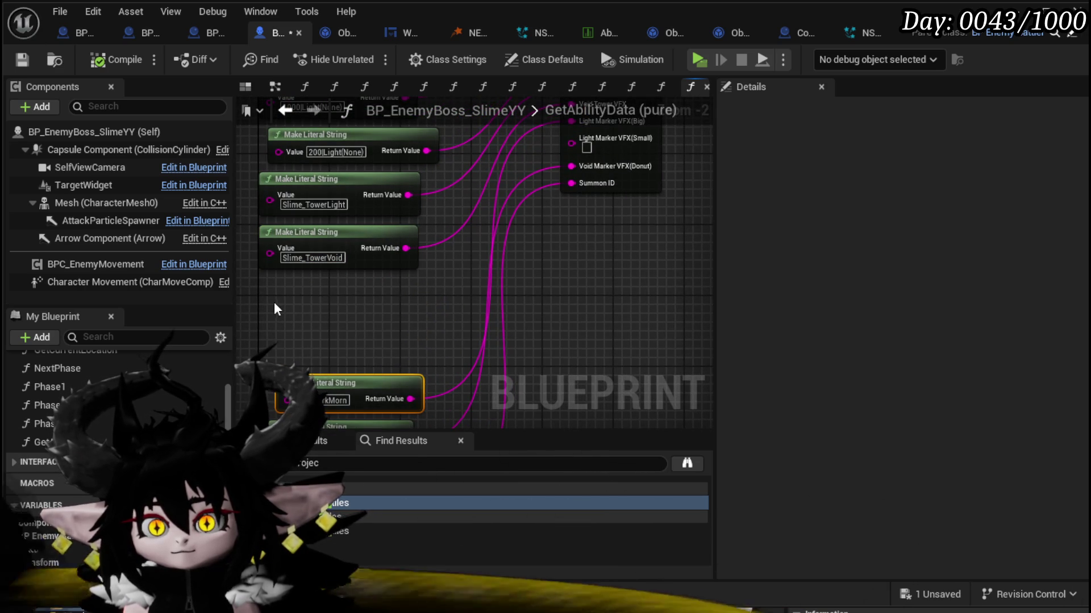
# Step: Paste an ArkMorn string, wire it into Light Marker VFX(Small), align the ArkMorn nodes, and save
pyautogui.hotkey('ctrl', 'v')
pyautogui.moveTo(401, 319); pyautogui.dragTo(489, 235)
pyautogui.moveTo(577, 146); pyautogui.dragTo(578, 145)
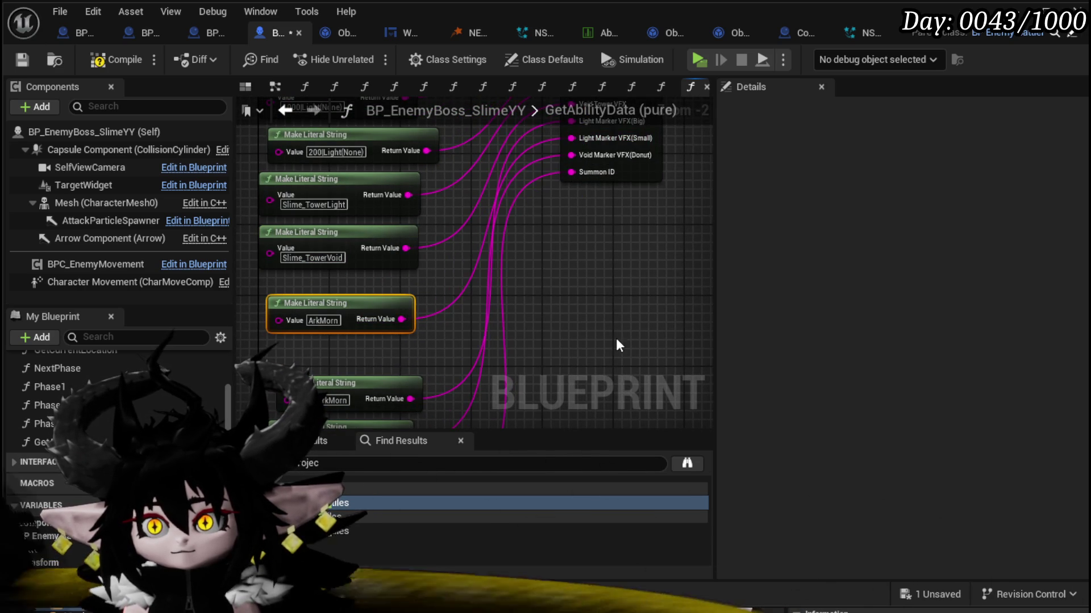
pyautogui.click(436, 263)
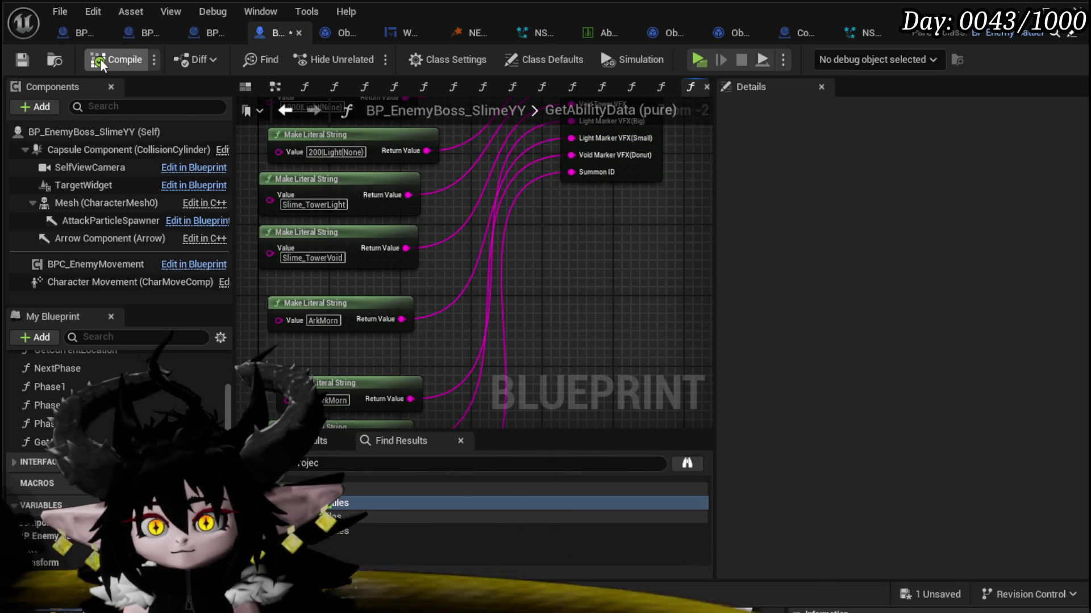
pyautogui.moveTo(421, 384); pyautogui.dragTo(610, 255)
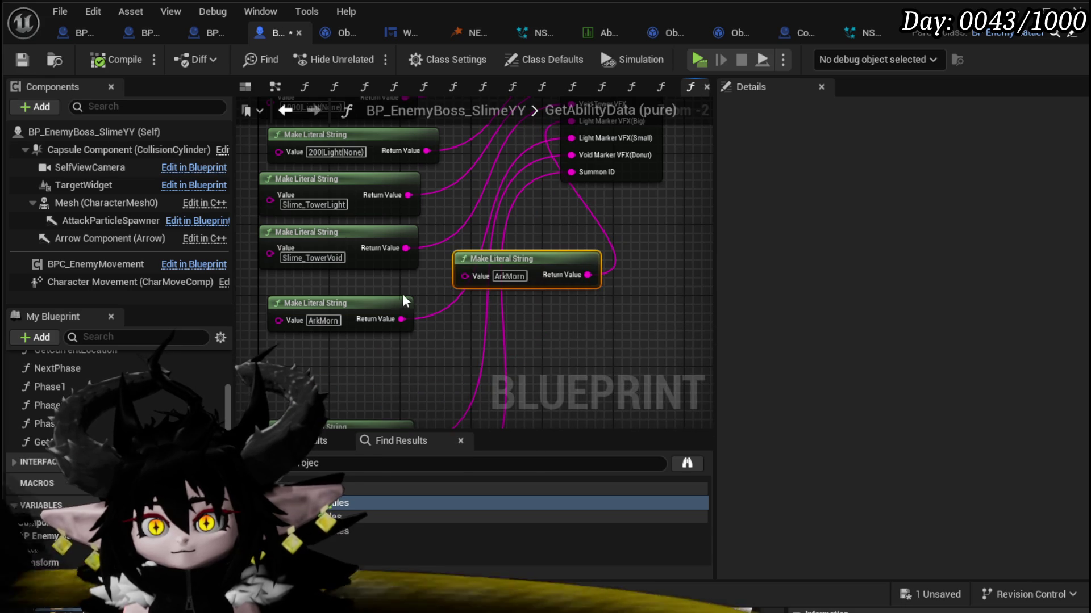
pyautogui.click(402, 302)
pyautogui.moveTo(384, 320); pyautogui.dragTo(384, 365)
pyautogui.moveTo(550, 275)
pyautogui.mouseDown()
pyautogui.moveTo(345, 300)
pyautogui.moveTo(375, 301)
pyautogui.mouseUp()
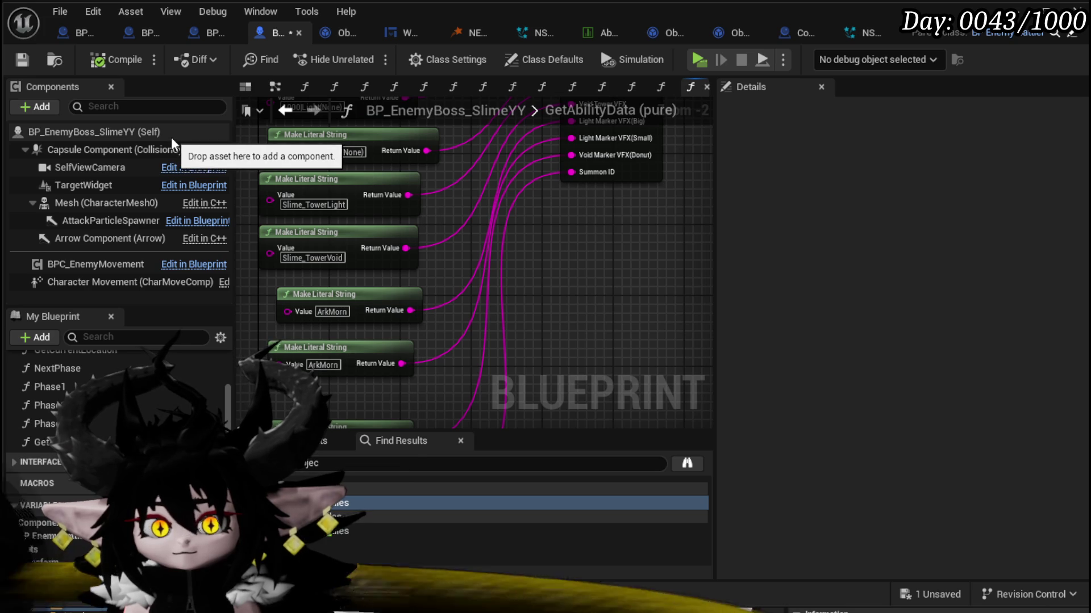
pyautogui.click(26, 59)
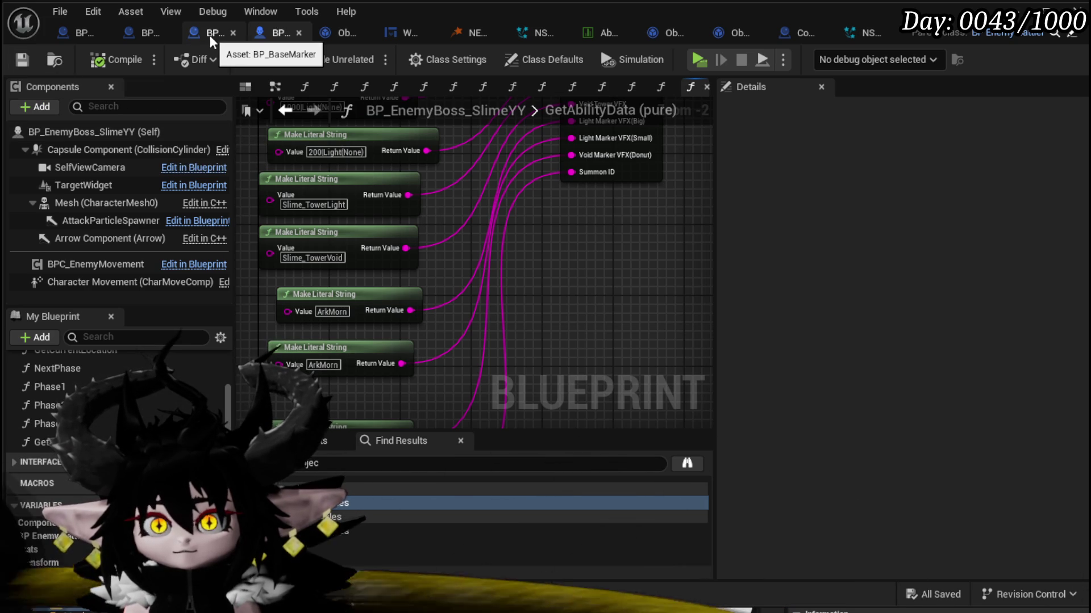
# Step: In Phase1, feed the marker VFX from Light Marker VFX(Small) and wire Marker Damage
pyautogui.click(285, 110)
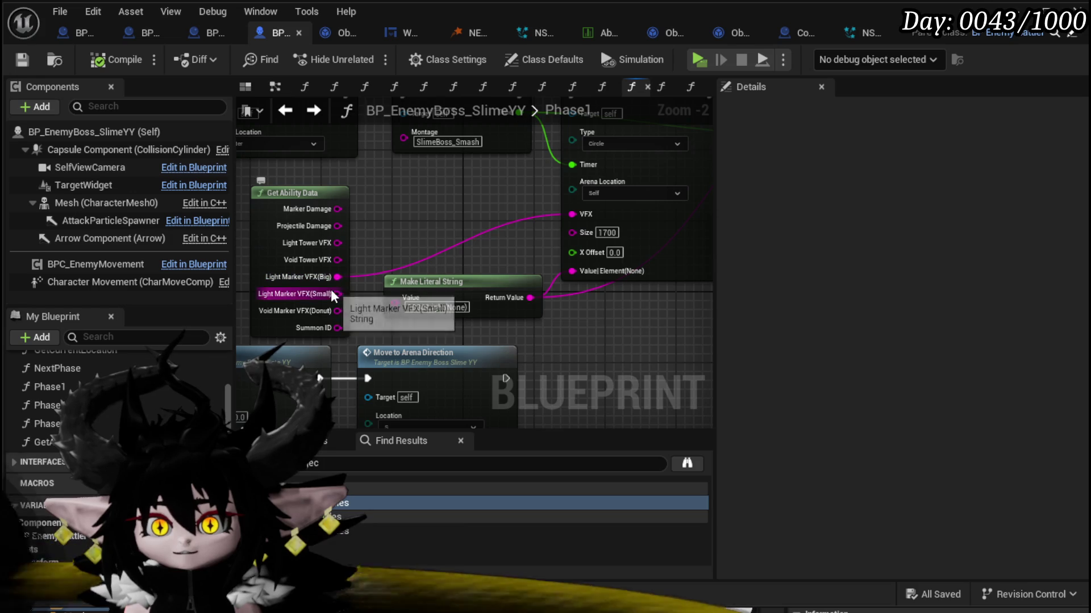
pyautogui.moveTo(338, 293)
pyautogui.mouseDown()
pyautogui.moveTo(624, 220)
pyautogui.moveTo(572, 215)
pyautogui.mouseUp()
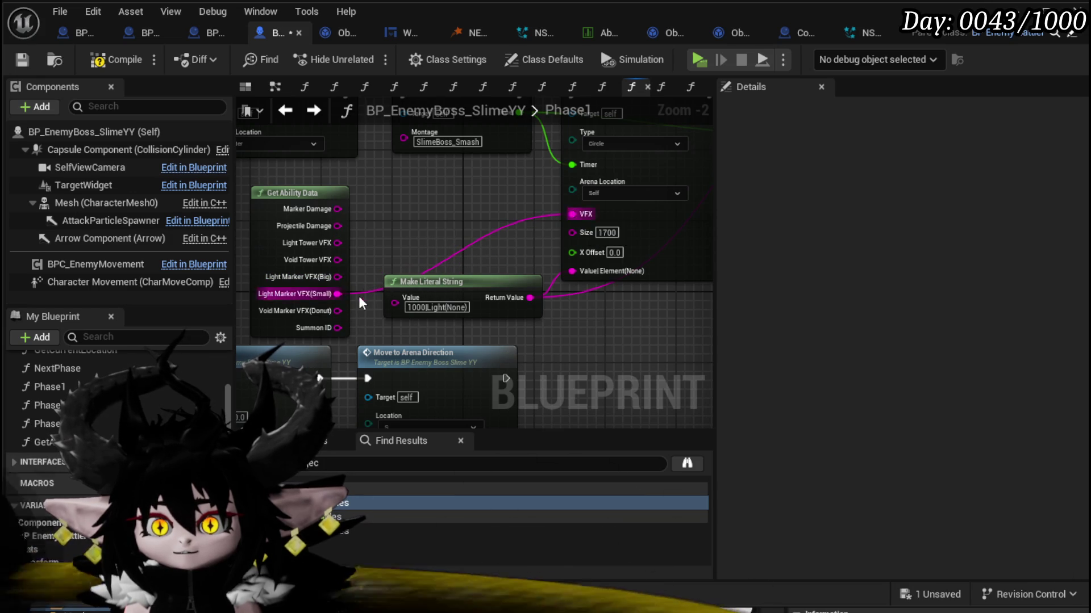
pyautogui.moveTo(337, 210)
pyautogui.mouseDown()
pyautogui.moveTo(566, 278)
pyautogui.moveTo(577, 270)
pyautogui.mouseUp()
# Step: Copy the donut marker's Slime_VoidDonut value and open the GetAbilityData function graph
pyautogui.moveTo(325, 209)
pyautogui.mouseDown()
pyautogui.moveTo(426, 252)
pyautogui.moveTo(466, 290)
pyautogui.moveTo(275, 324)
pyautogui.moveTo(352, 267)
pyautogui.moveTo(328, 356)
pyautogui.moveTo(478, 302)
pyautogui.moveTo(518, 267)
pyautogui.moveTo(483, 271)
pyautogui.mouseUp()
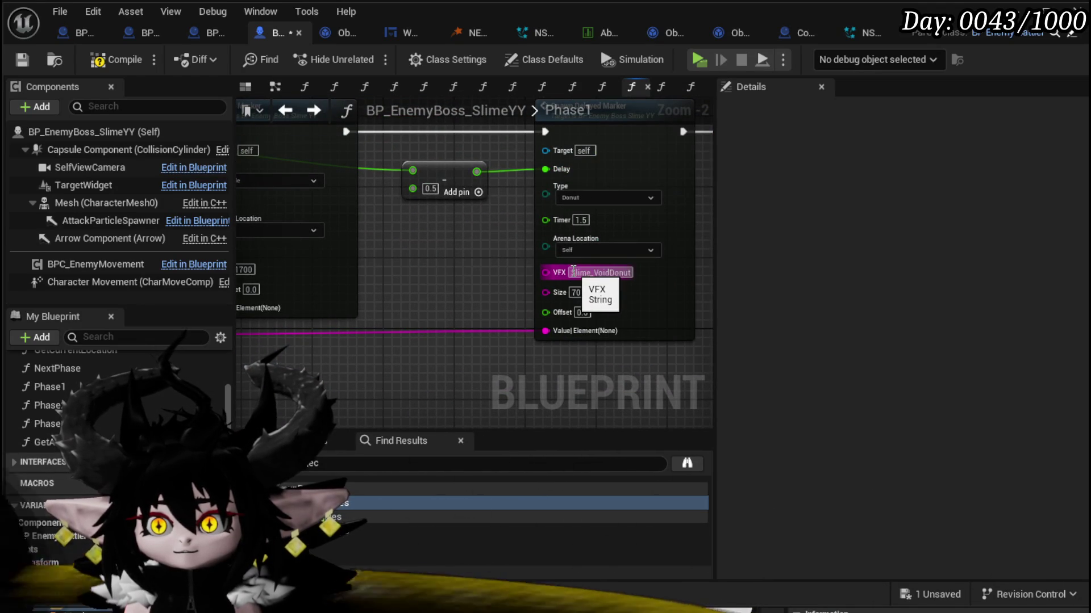
pyautogui.moveTo(573, 272)
pyautogui.mouseDown()
pyautogui.moveTo(644, 273)
pyautogui.moveTo(352, 273)
pyautogui.moveTo(364, 227)
pyautogui.mouseUp()
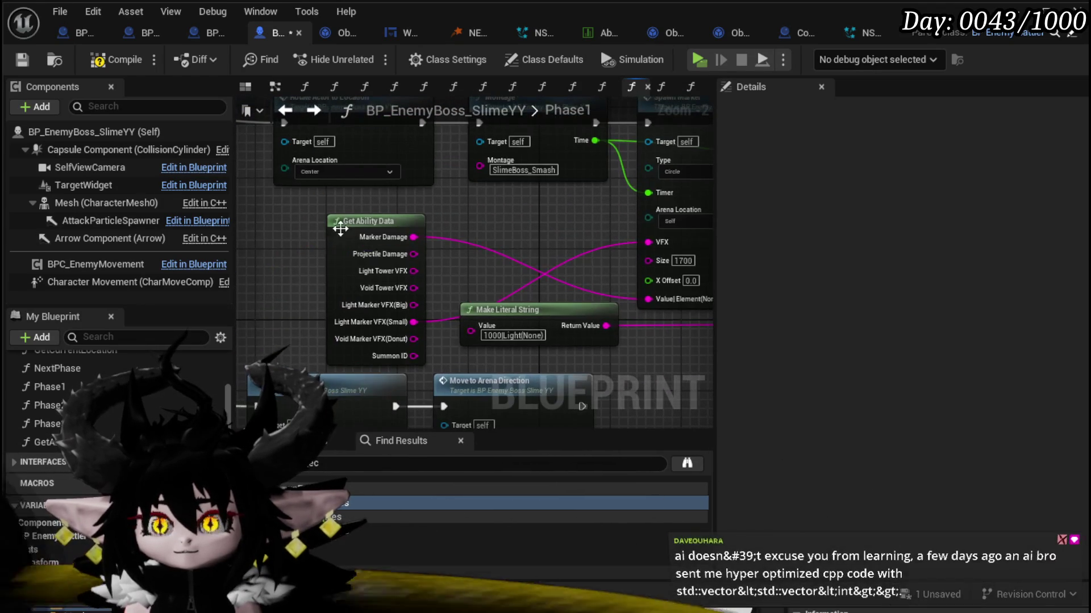
pyautogui.doubleClick(363, 221)
pyautogui.moveTo(521, 273); pyautogui.dragTo(373, 370)
# Step: Replace the ArkMorn literal with Slime_VoidDonut, save, and return to Phase1
pyautogui.moveTo(486, 264)
pyautogui.mouseDown()
pyautogui.moveTo(504, 163)
pyautogui.moveTo(557, 246)
pyautogui.moveTo(247, 408)
pyautogui.mouseUp()
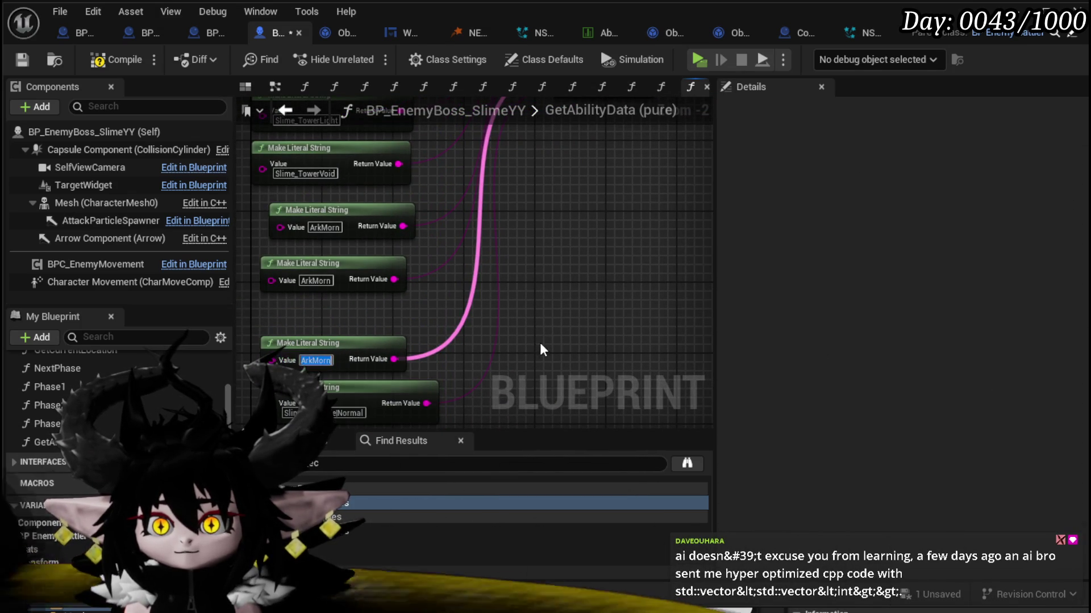
pyautogui.write('Slime_VoidDonut')
pyautogui.press('Return')
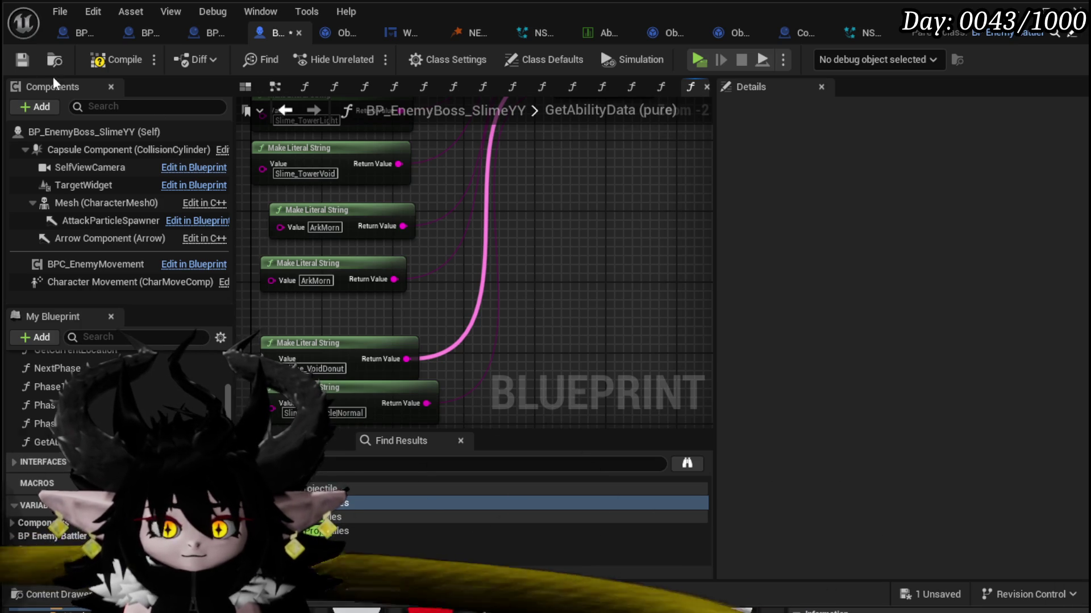
pyautogui.click(23, 59)
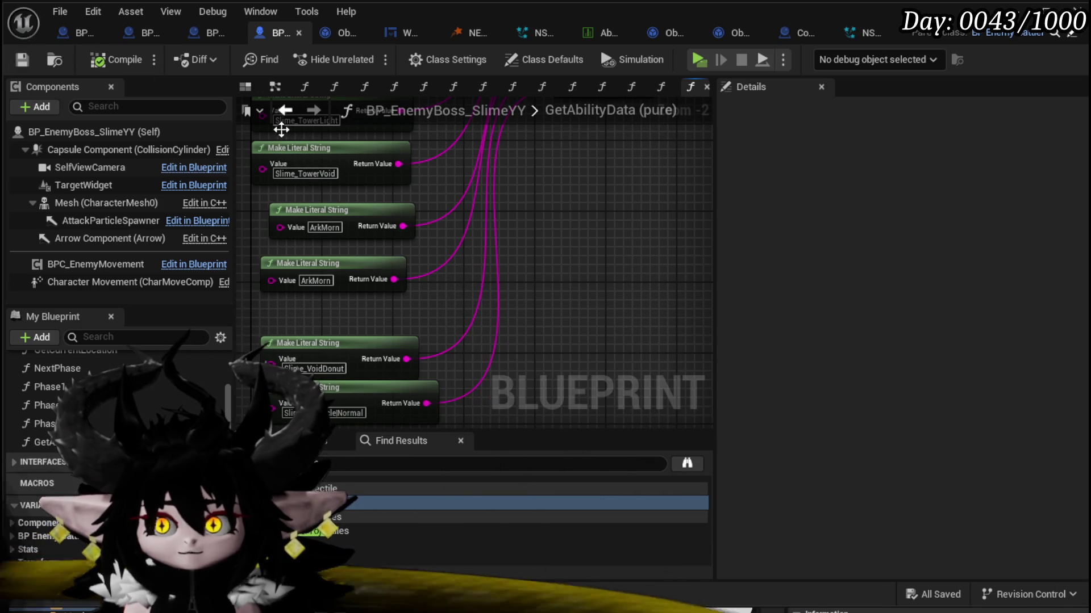
pyautogui.click(285, 109)
pyautogui.moveTo(535, 241); pyautogui.dragTo(427, 243)
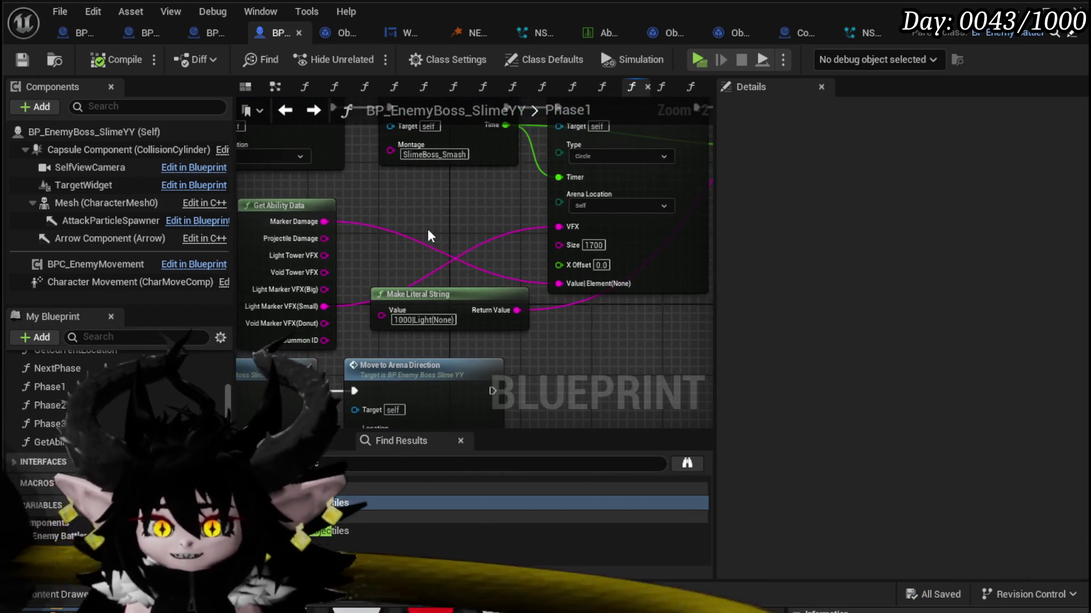
# Step: Paste a copy of the Get Ability Data node beside the donut marker node
pyautogui.click(330, 212)
pyautogui.click(477, 260)
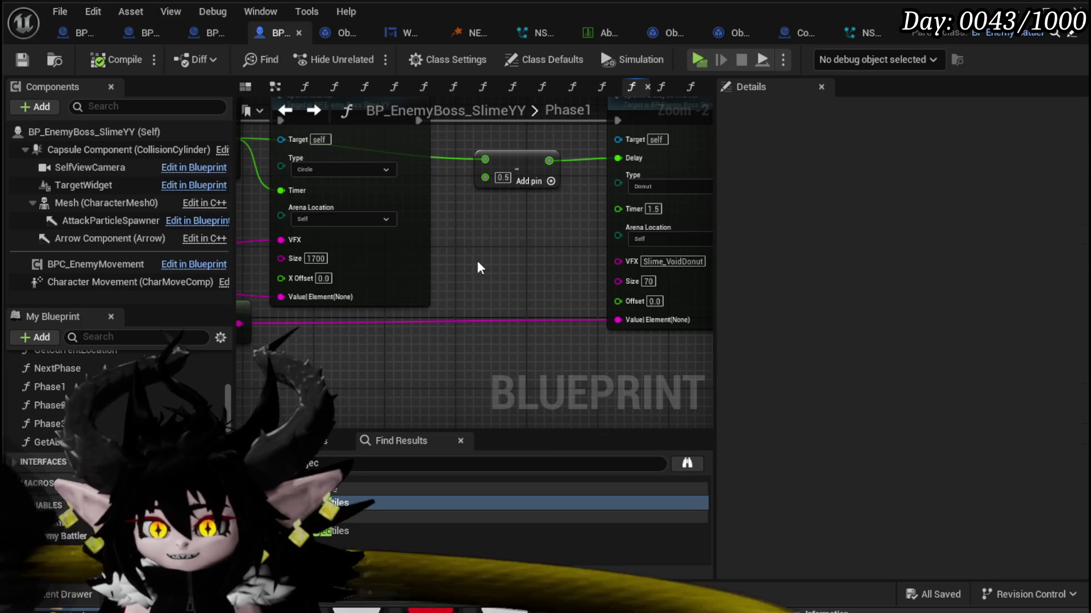
pyautogui.hotkey('ctrl', 'v')
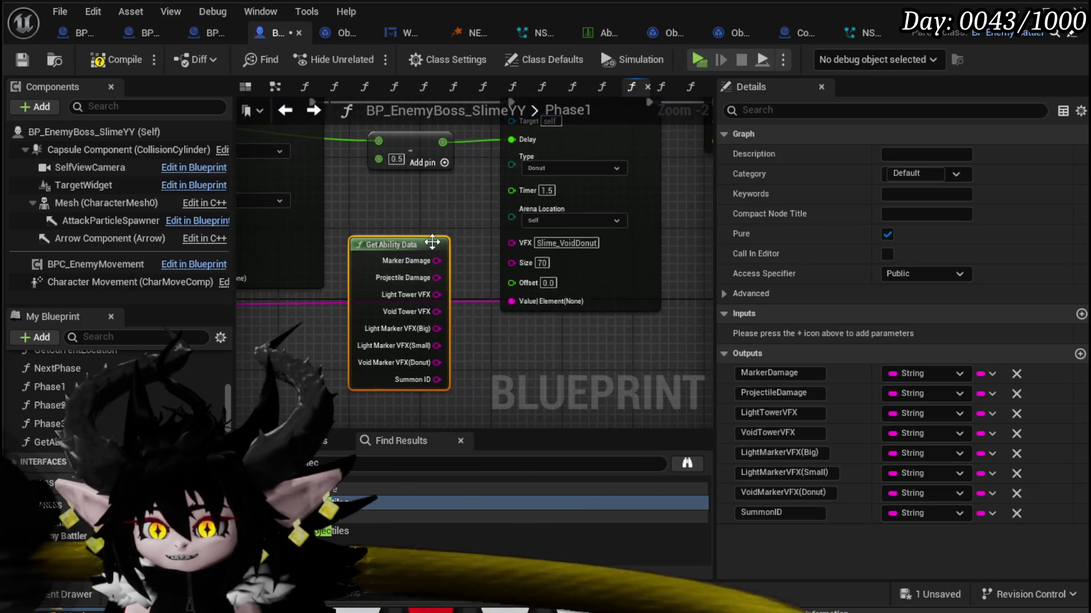
pyautogui.scroll(2, 470, 264)
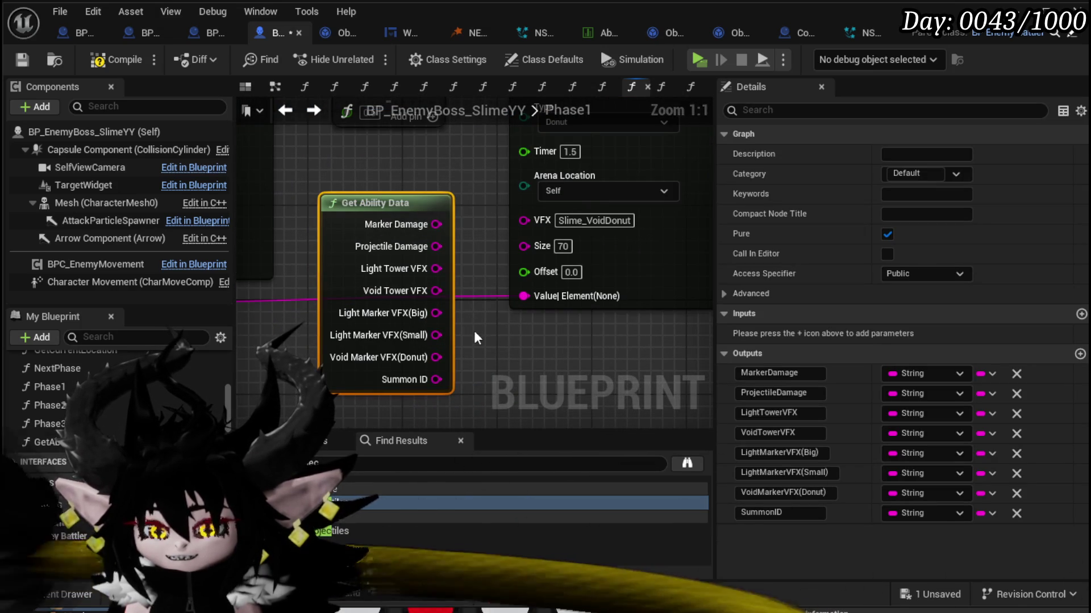
pyautogui.moveTo(494, 308)
pyautogui.mouseDown()
pyautogui.moveTo(501, 295)
pyautogui.moveTo(492, 303)
pyautogui.mouseUp()
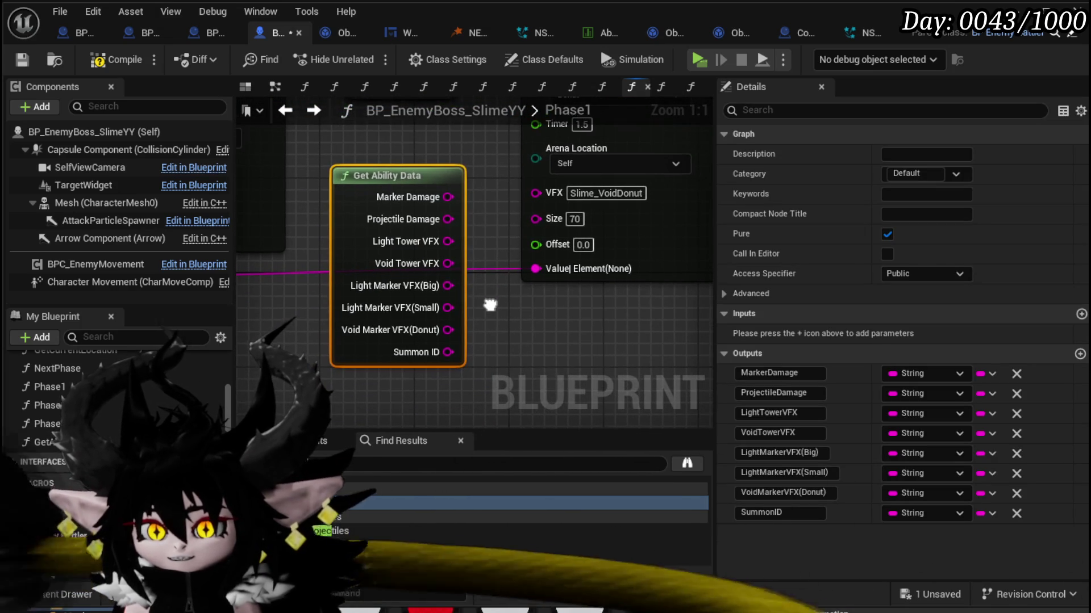
pyautogui.moveTo(542, 328); pyautogui.dragTo(508, 332)
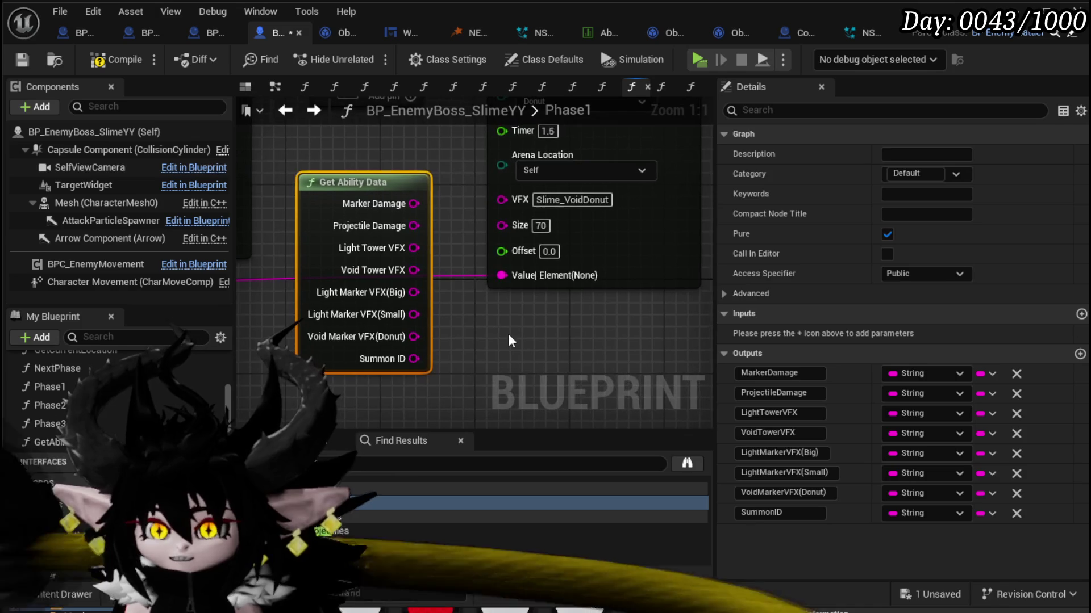
pyautogui.click(441, 199)
pyautogui.click(373, 192)
pyautogui.moveTo(441, 231)
pyautogui.mouseDown()
pyautogui.moveTo(445, 240)
pyautogui.moveTo(456, 228)
pyautogui.moveTo(540, 286)
pyautogui.moveTo(521, 270)
pyautogui.mouseUp()
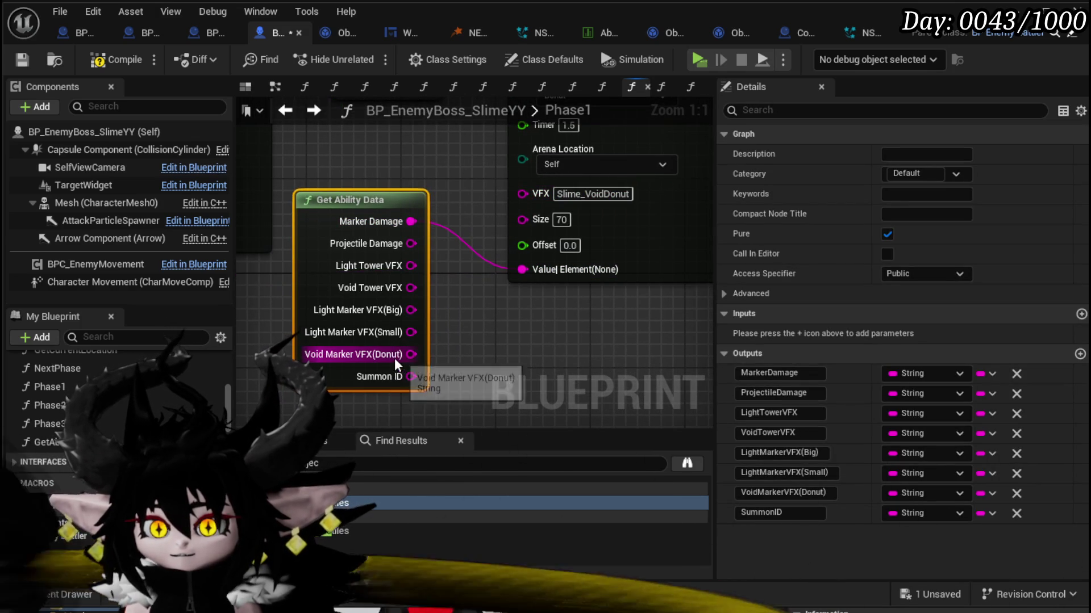
# Step: Feed Void Marker VFX(Donut) into the donut marker's VFX, delete the literal string, and save
pyautogui.moveTo(410, 354); pyautogui.dragTo(522, 194)
pyautogui.scroll(-4, 469, 232)
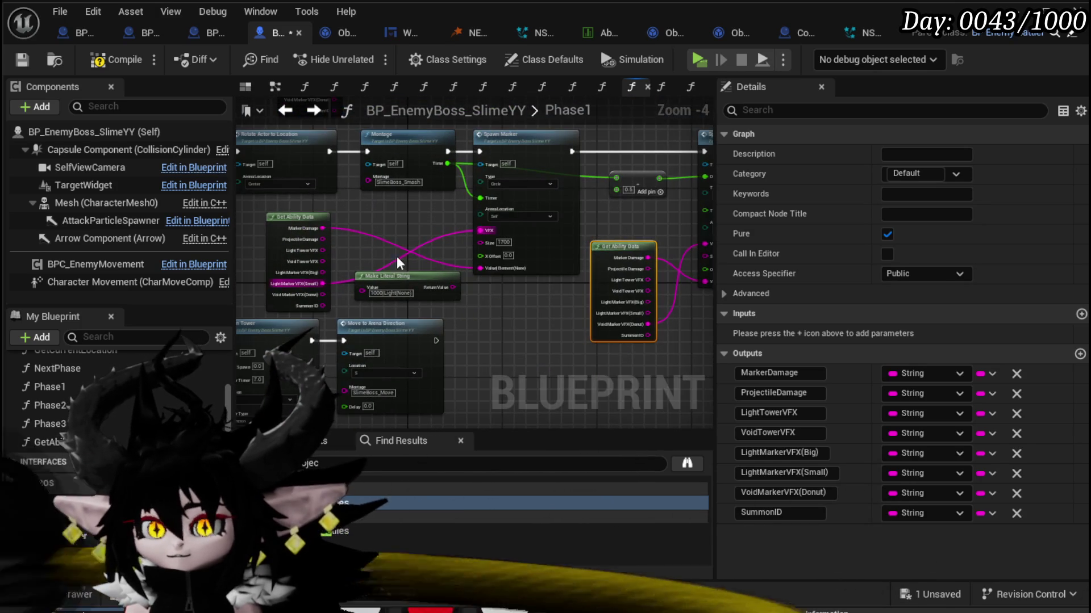
pyautogui.click(451, 293)
pyautogui.press('Delete')
pyautogui.moveTo(620, 263); pyautogui.dragTo(628, 240)
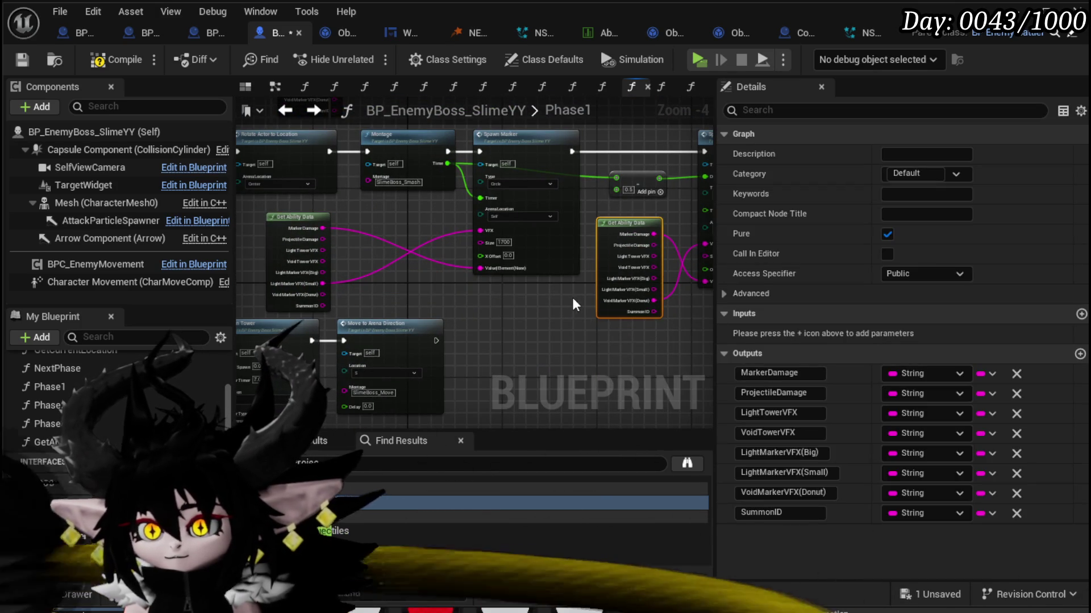
pyautogui.click(538, 304)
pyautogui.click(29, 63)
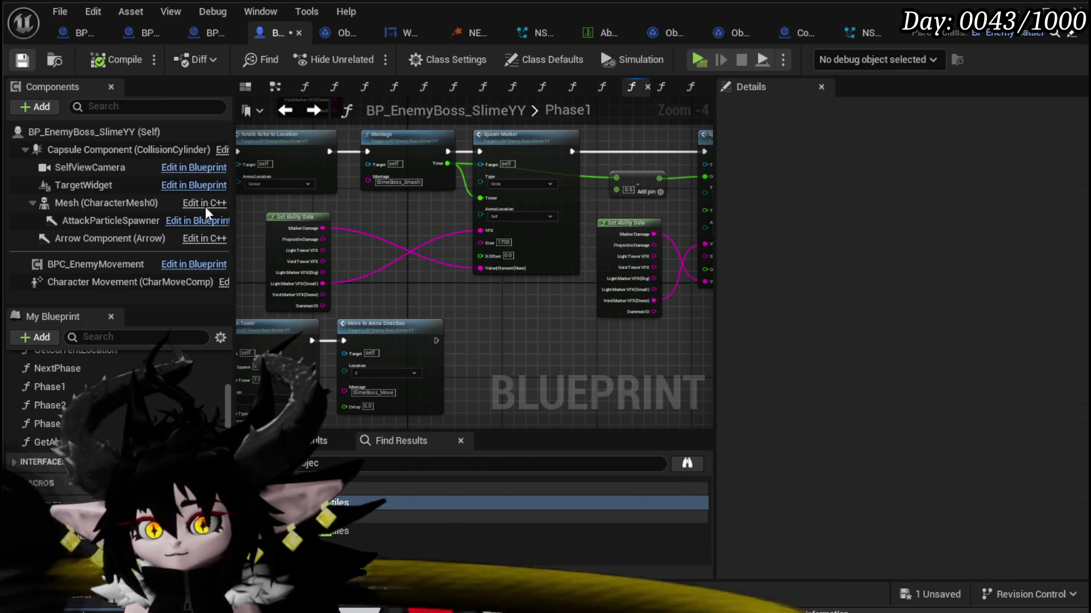
pyautogui.click(316, 239)
pyautogui.scroll(3, 403, 304)
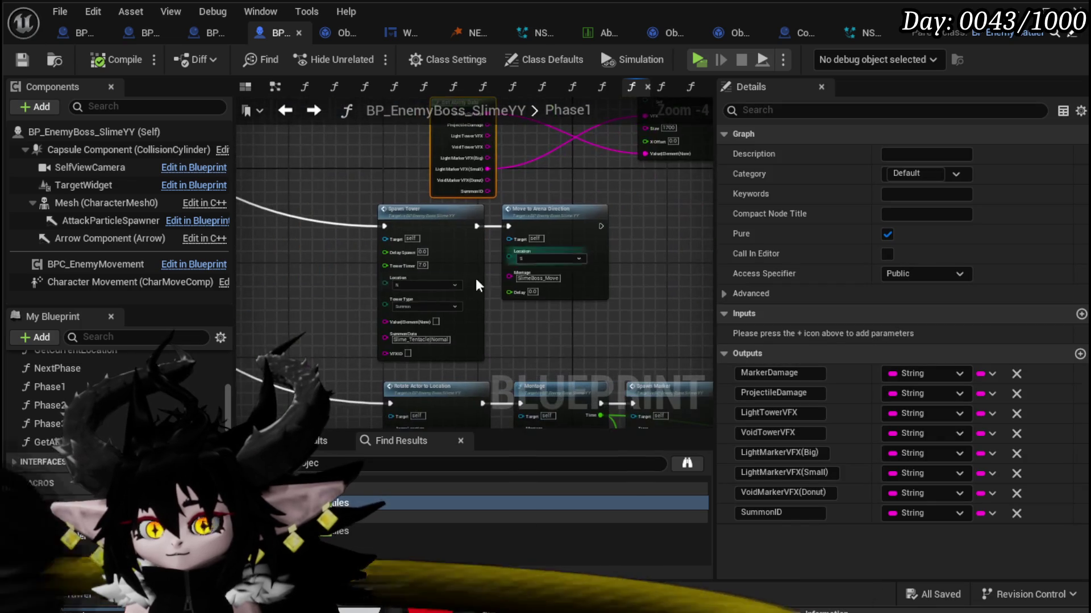
# Step: Paste a Get Ability Data node and place it beside Spawn Tower
pyautogui.click(277, 263)
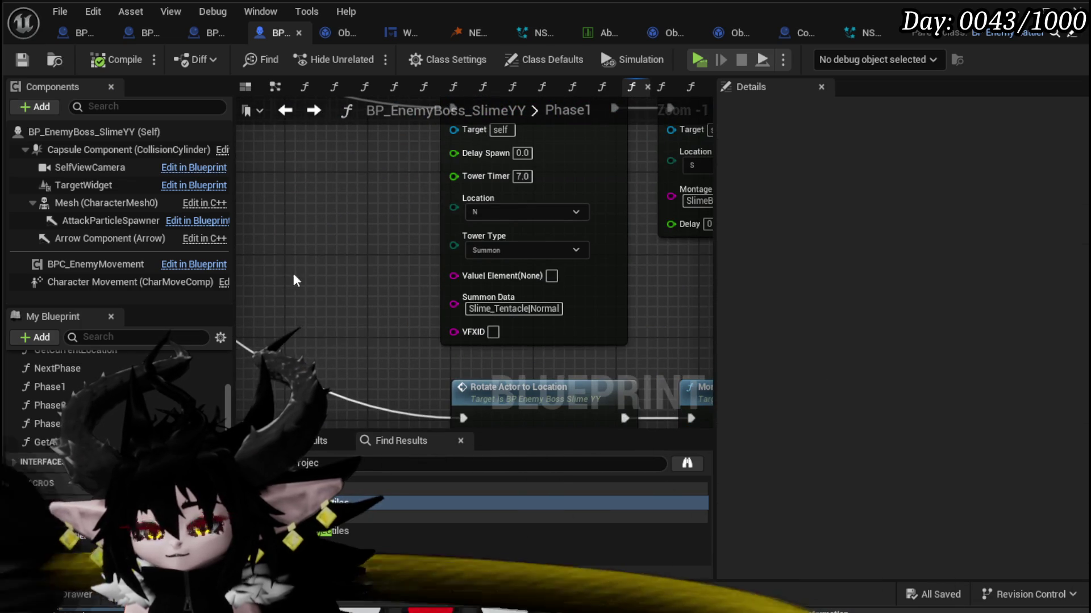
pyautogui.hotkey('ctrl', 'v')
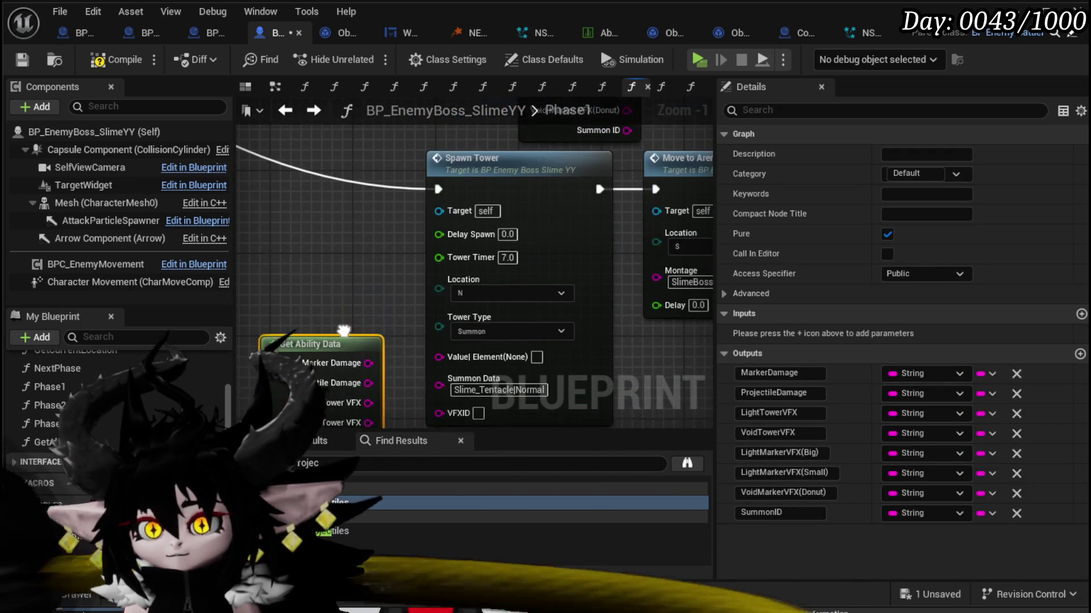
pyautogui.moveTo(386, 359); pyautogui.dragTo(390, 288)
pyautogui.moveTo(364, 191)
pyautogui.mouseDown()
pyautogui.moveTo(364, 167)
pyautogui.moveTo(380, 194)
pyautogui.moveTo(392, 302)
pyautogui.moveTo(374, 259)
pyautogui.mouseUp()
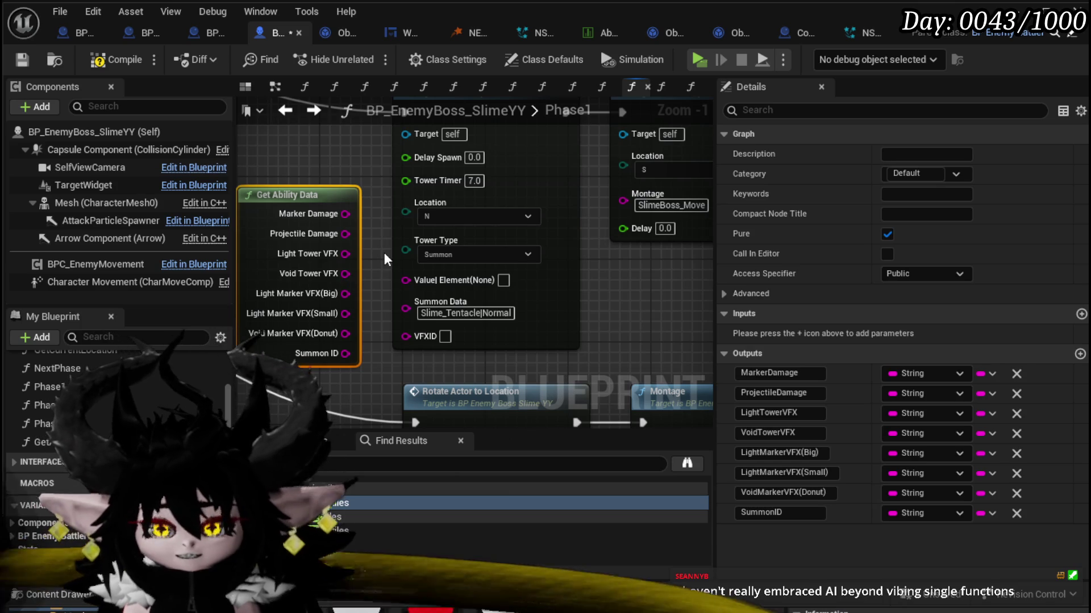
pyautogui.moveTo(384, 253)
pyautogui.mouseDown()
pyautogui.moveTo(410, 261)
pyautogui.moveTo(390, 199)
pyautogui.mouseUp()
pyautogui.scroll(2, 390, 199)
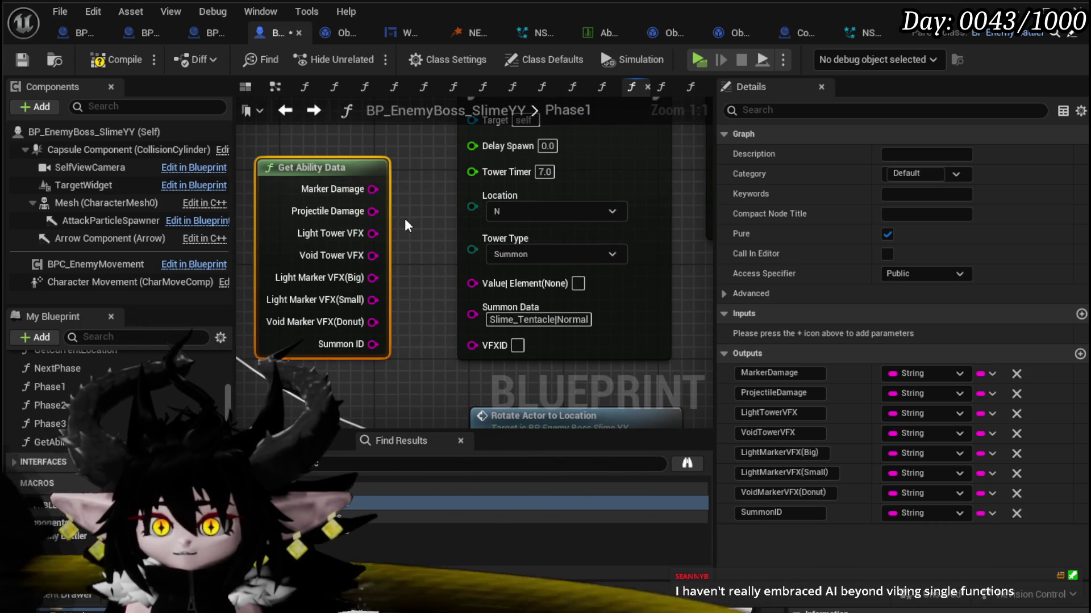
pyautogui.moveTo(405, 225)
pyautogui.mouseDown()
pyautogui.moveTo(401, 207)
pyautogui.moveTo(404, 227)
pyautogui.mouseUp()
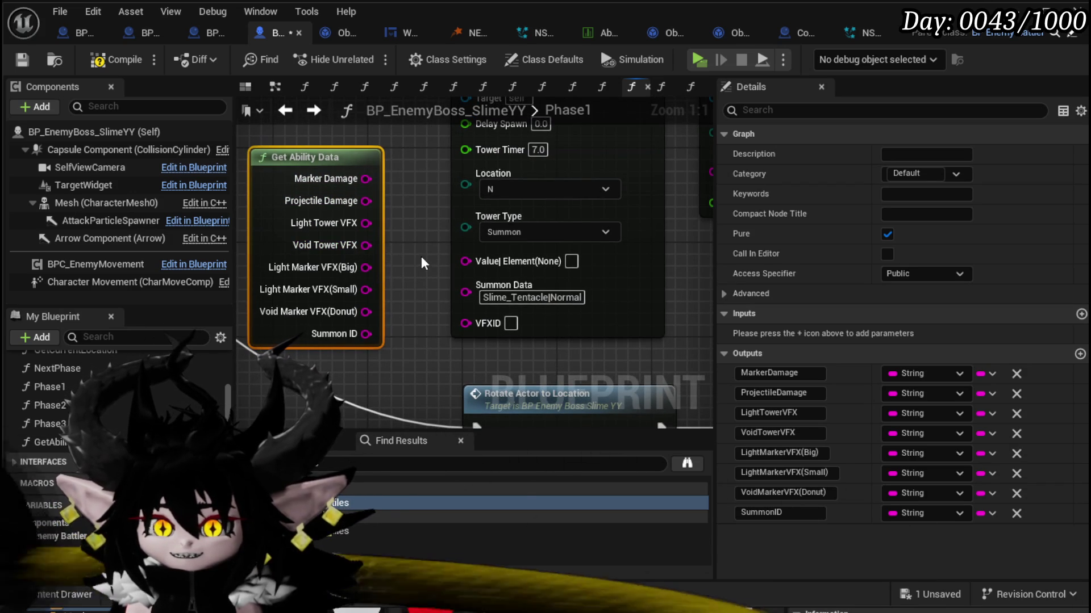
pyautogui.moveTo(410, 253); pyautogui.dragTo(408, 239)
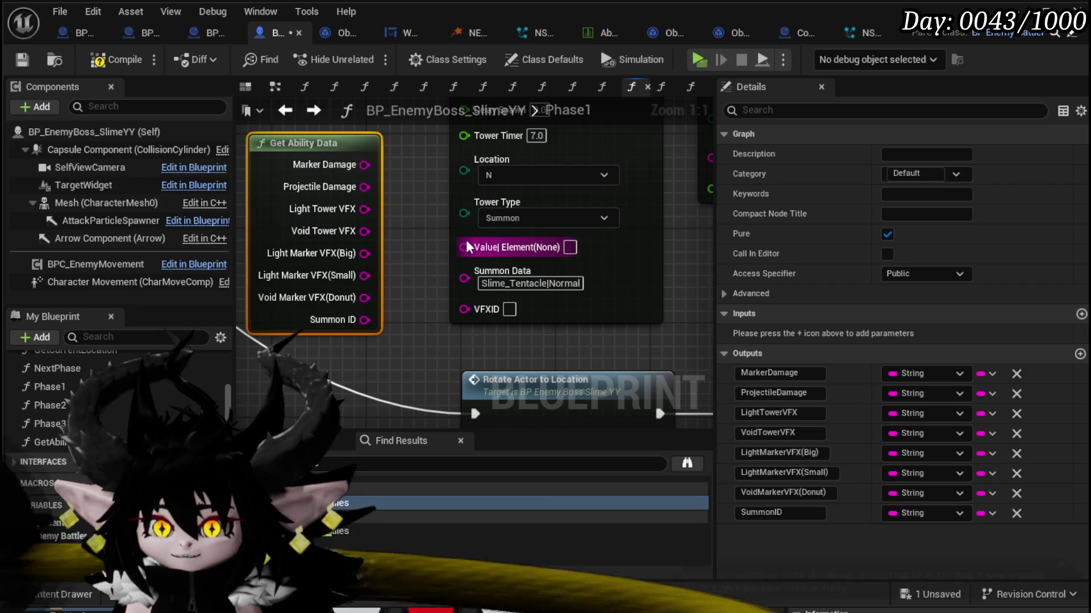
# Step: Wire Void Tower VFX to VFXID and Summon ID to Summon Data, removing a stray Marker Damage wire
pyautogui.moveTo(365, 165); pyautogui.dragTo(464, 246)
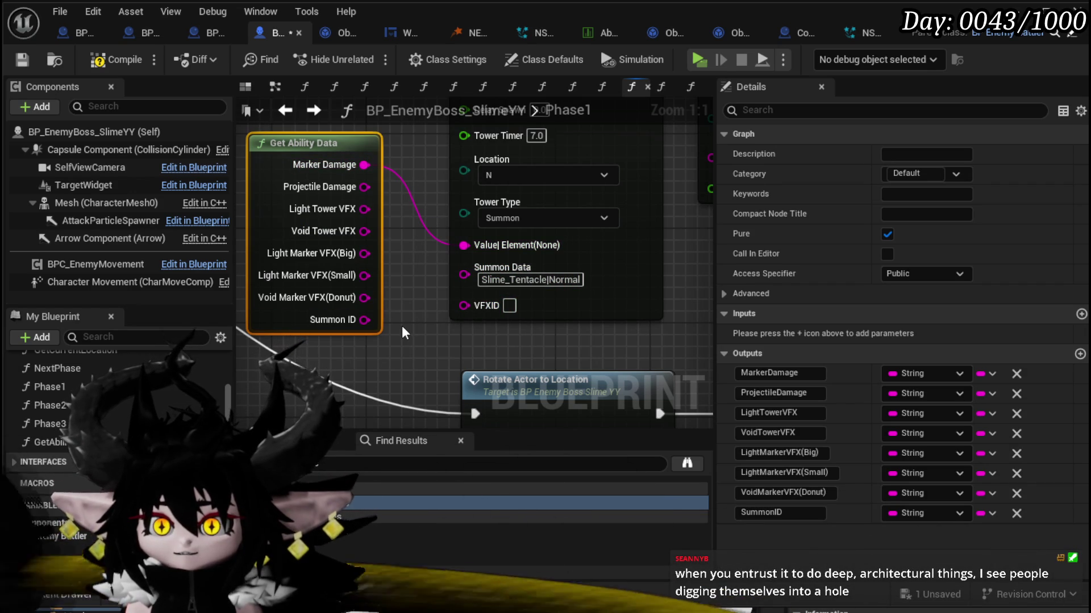
pyautogui.keyDown('alt'); pyautogui.click(464, 245); pyautogui.keyUp('alt')
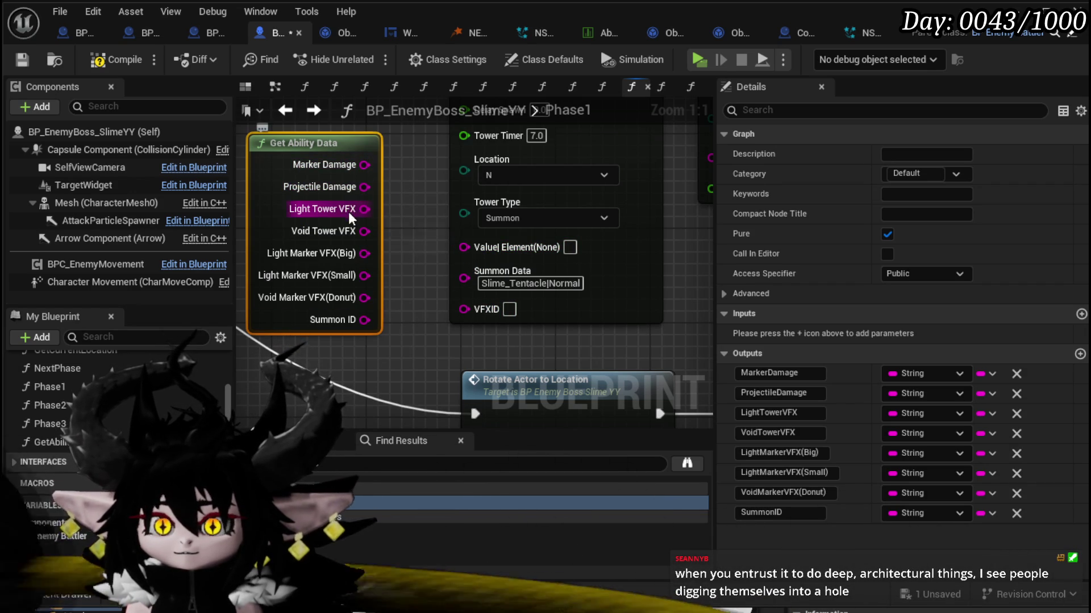
pyautogui.moveTo(365, 232)
pyautogui.mouseDown()
pyautogui.moveTo(445, 305)
pyautogui.moveTo(464, 307)
pyautogui.mouseUp()
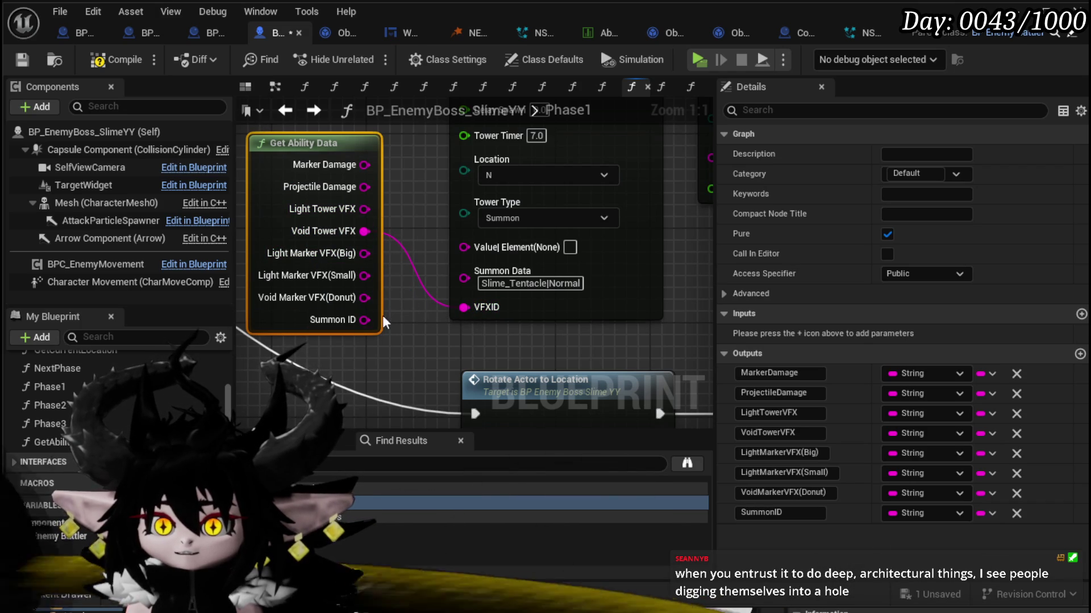
pyautogui.moveTo(364, 319); pyautogui.dragTo(464, 277)
pyautogui.moveTo(434, 350); pyautogui.dragTo(405, 392)
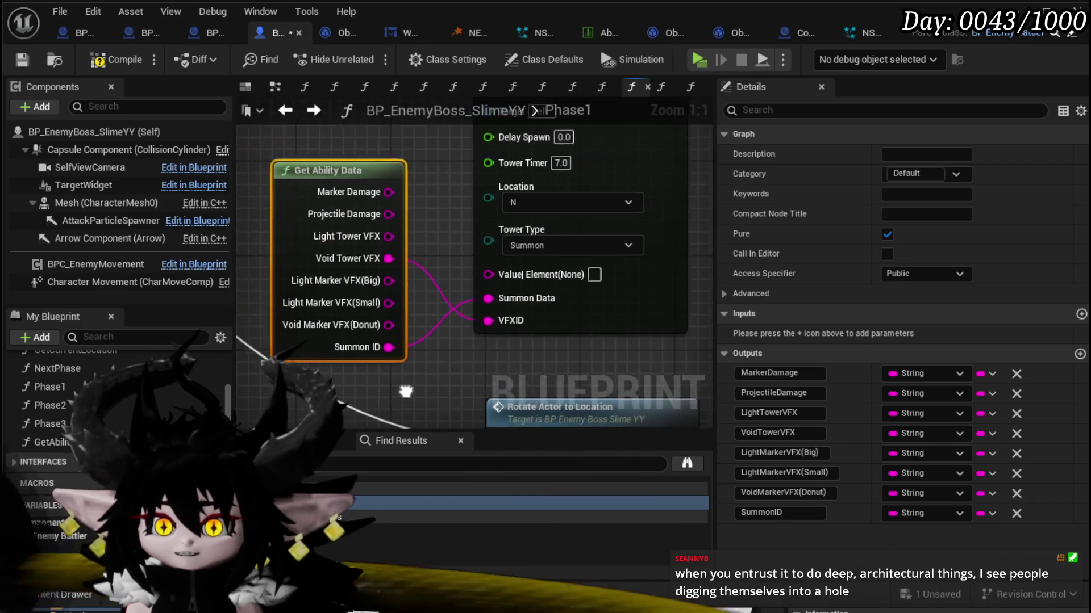
pyautogui.scroll(-2, 406, 392)
pyautogui.scroll(-1, 355, 271)
pyautogui.moveTo(608, 341)
pyautogui.mouseDown()
pyautogui.moveTo(273, 322)
pyautogui.moveTo(413, 330)
pyautogui.moveTo(451, 161)
pyautogui.moveTo(311, 284)
pyautogui.moveTo(237, 279)
pyautogui.moveTo(285, 225)
pyautogui.mouseUp()
# Step: Paste a Get Ability Data node and feed Light Marker VFX(Small) into the string Value input
pyautogui.hotkey('ctrl', 'v')
pyautogui.scroll(4, 352, 287)
pyautogui.moveTo(400, 247); pyautogui.dragTo(400, 236)
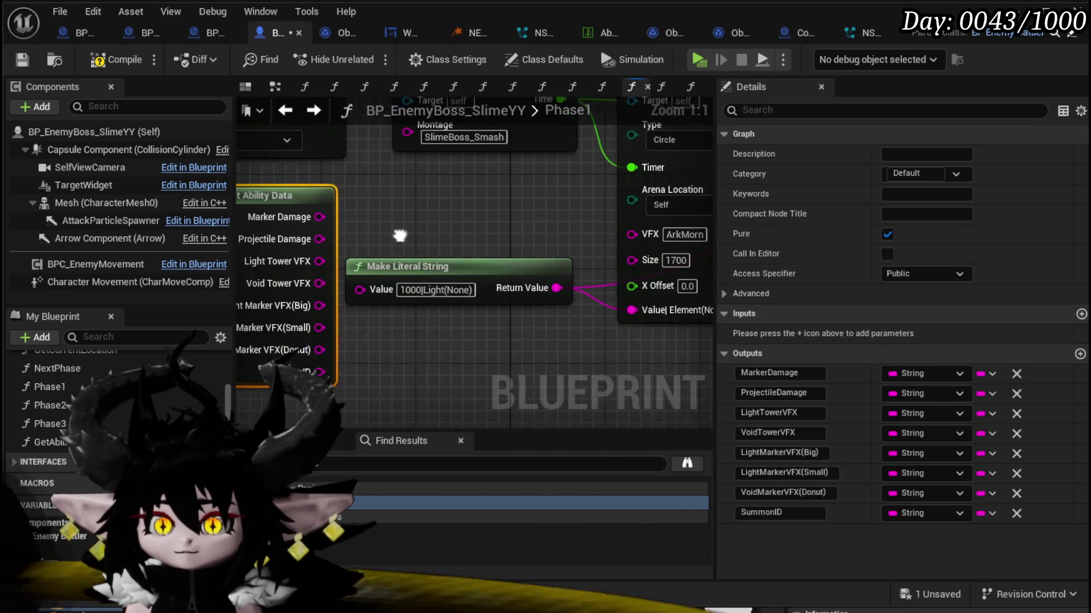
pyautogui.scroll(-2, 405, 237)
pyautogui.moveTo(347, 318)
pyautogui.mouseDown()
pyautogui.moveTo(656, 301)
pyautogui.moveTo(627, 323)
pyautogui.moveTo(614, 236)
pyautogui.mouseUp()
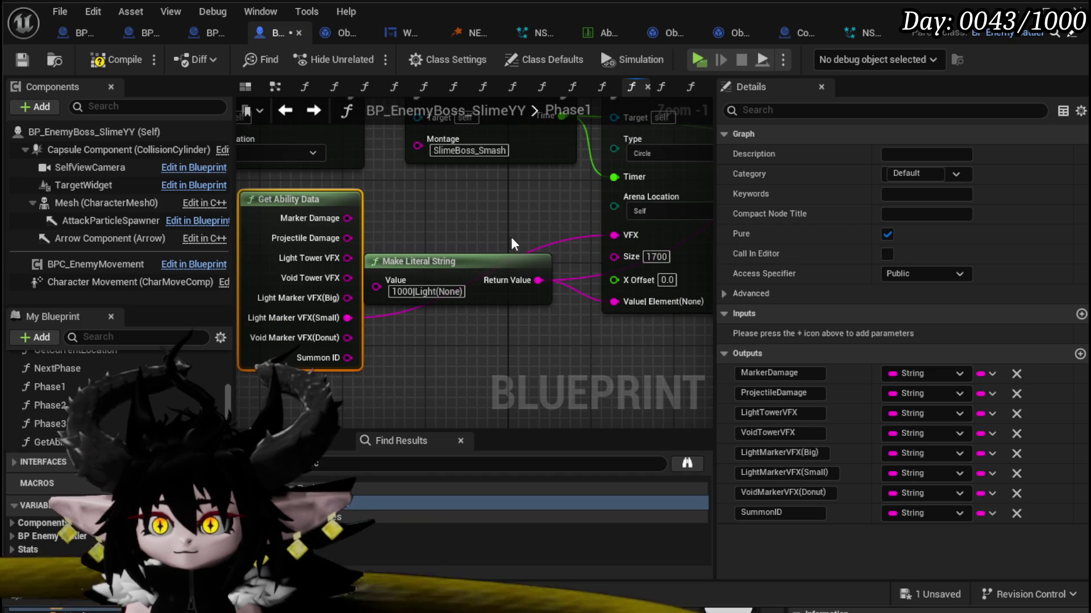
# Step: Move Make Literal String aside and wire Marker Damage into the circle marker's Value|Element
pyautogui.moveTo(510, 239); pyautogui.dragTo(506, 217)
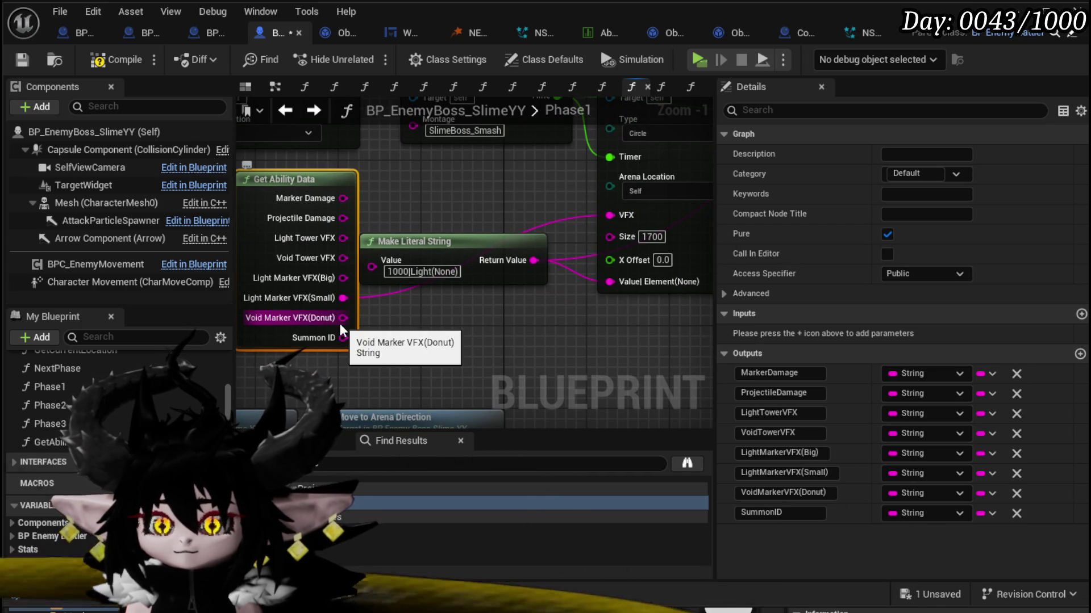
pyautogui.moveTo(469, 335)
pyautogui.mouseDown()
pyautogui.moveTo(459, 413)
pyautogui.moveTo(401, 392)
pyautogui.moveTo(241, 373)
pyautogui.moveTo(377, 397)
pyautogui.moveTo(389, 437)
pyautogui.moveTo(330, 410)
pyautogui.mouseUp()
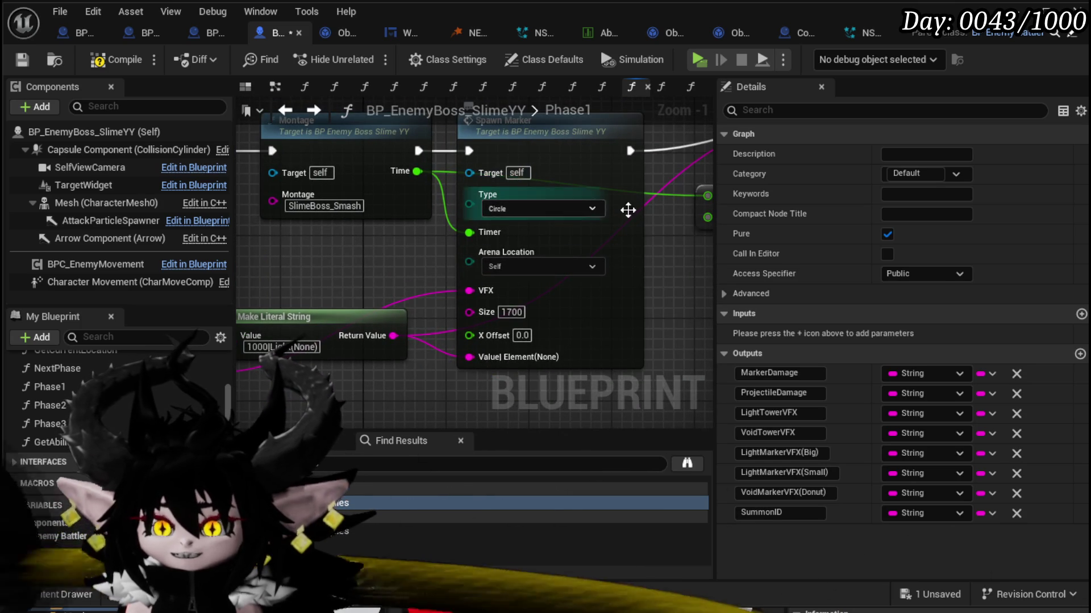
pyautogui.moveTo(564, 312)
pyautogui.mouseDown()
pyautogui.moveTo(521, 238)
pyautogui.moveTo(351, 241)
pyautogui.moveTo(390, 231)
pyautogui.moveTo(443, 243)
pyautogui.mouseUp()
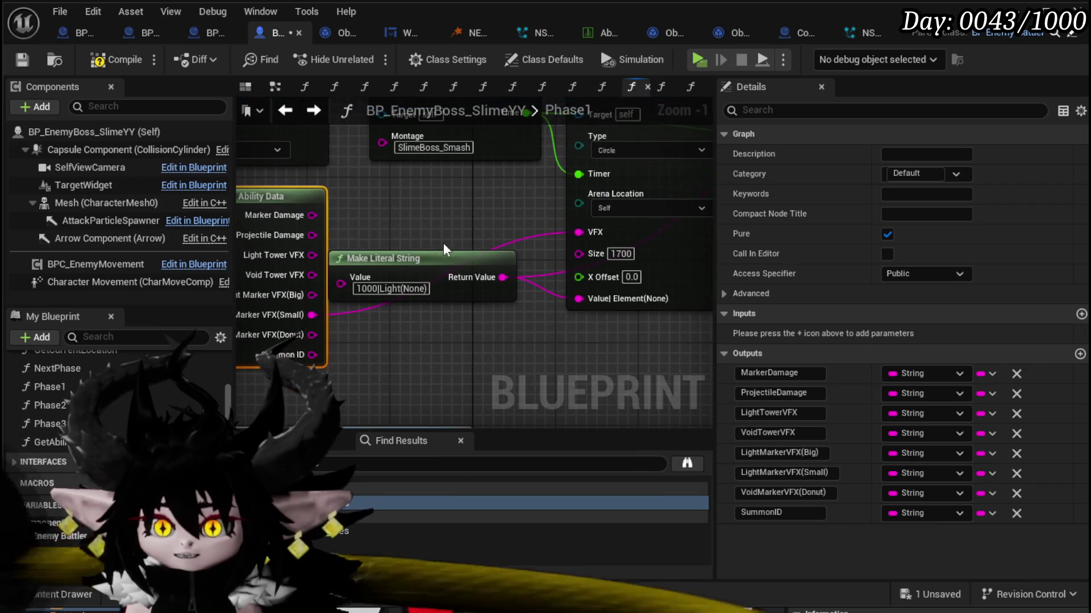
pyautogui.moveTo(443, 292); pyautogui.dragTo(533, 367)
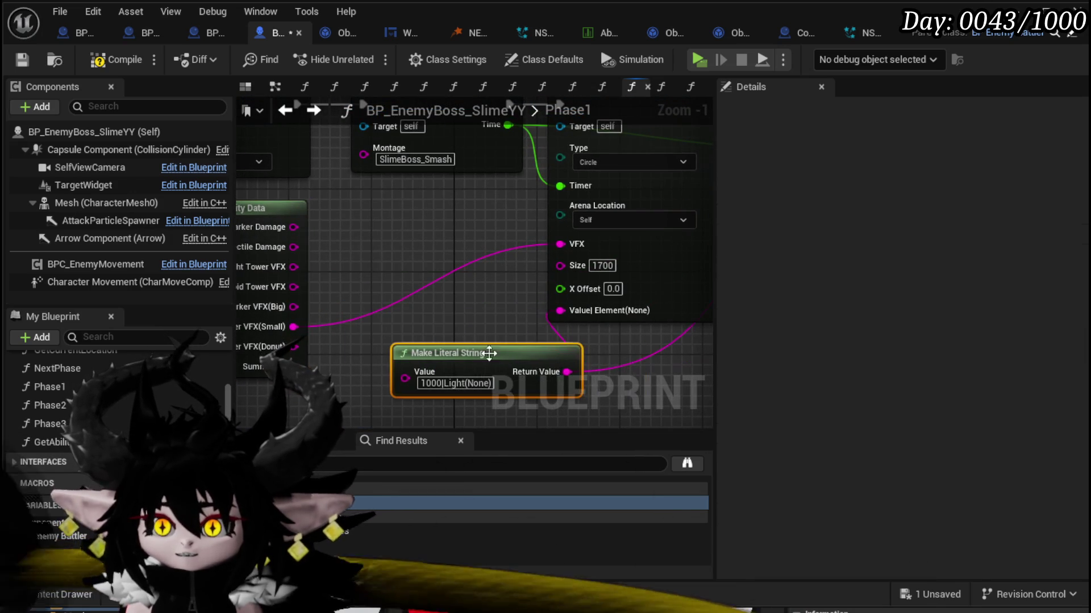
pyautogui.moveTo(435, 316); pyautogui.dragTo(452, 292)
pyautogui.moveTo(318, 222); pyautogui.dragTo(350, 221)
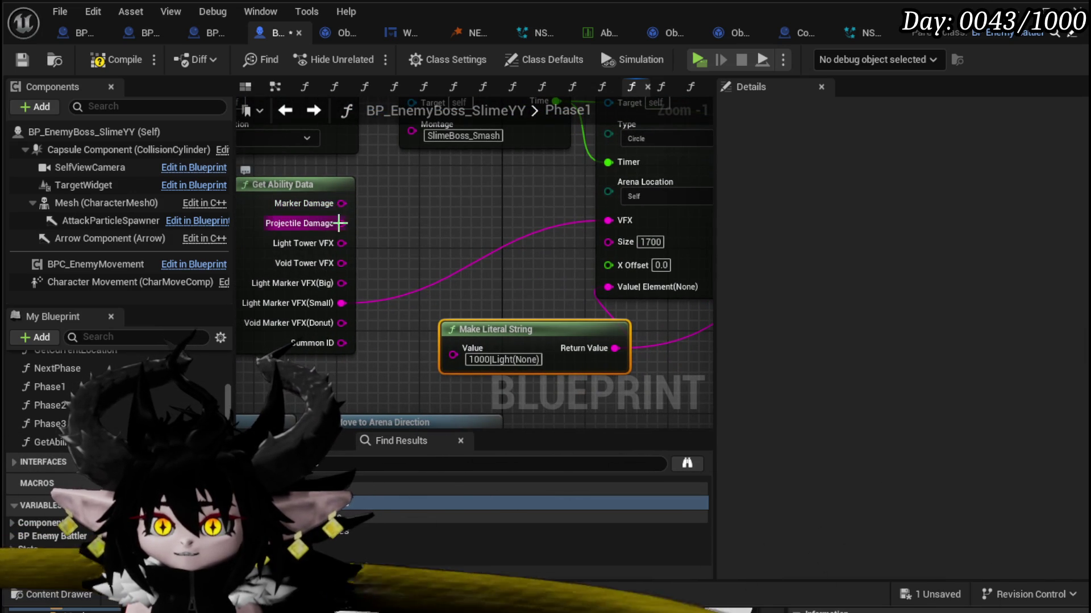
pyautogui.moveTo(341, 203)
pyautogui.mouseDown()
pyautogui.moveTo(401, 206)
pyautogui.moveTo(614, 289)
pyautogui.mouseUp()
pyautogui.scroll(-1, 403, 215)
# Step: Add Get Ability Data by the donut marker, wiring in its Marker Damage and Void Marker VFX(Donut)
pyautogui.click(425, 193)
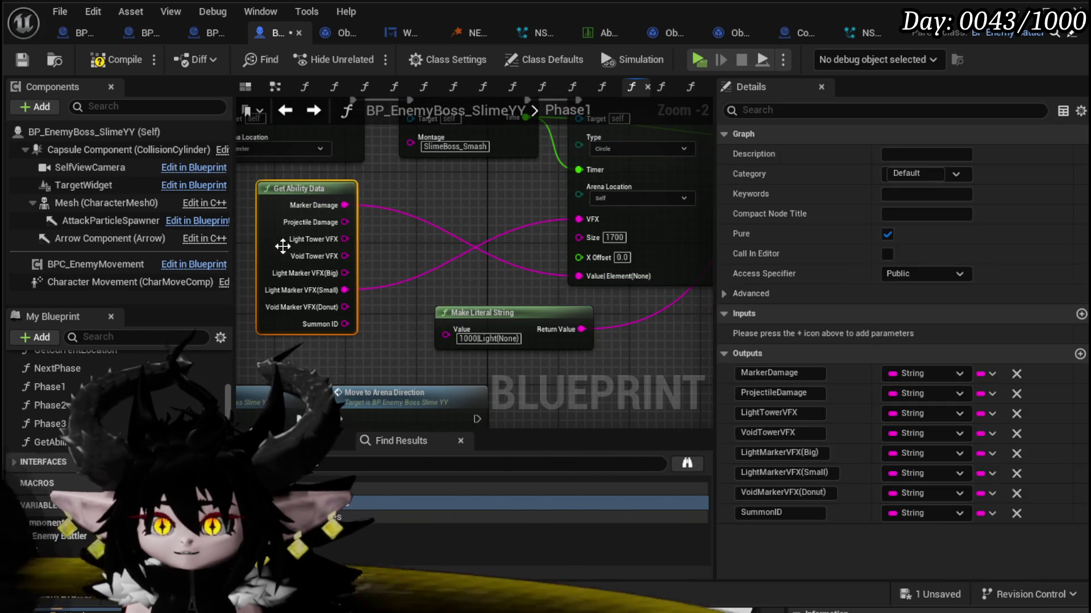
pyautogui.scroll(-2, 475, 233)
pyautogui.scroll(2, 383, 303)
pyautogui.hotkey('ctrl', 'v')
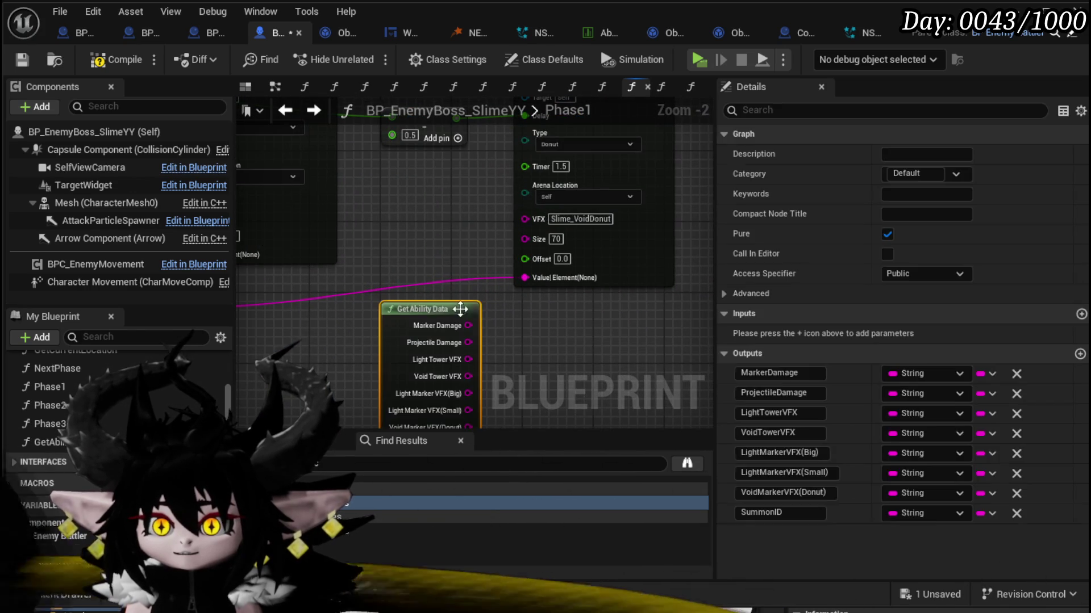
pyautogui.moveTo(444, 311)
pyautogui.mouseDown()
pyautogui.moveTo(444, 225)
pyautogui.moveTo(525, 277)
pyautogui.mouseUp()
pyautogui.moveTo(448, 220); pyautogui.dragTo(439, 222)
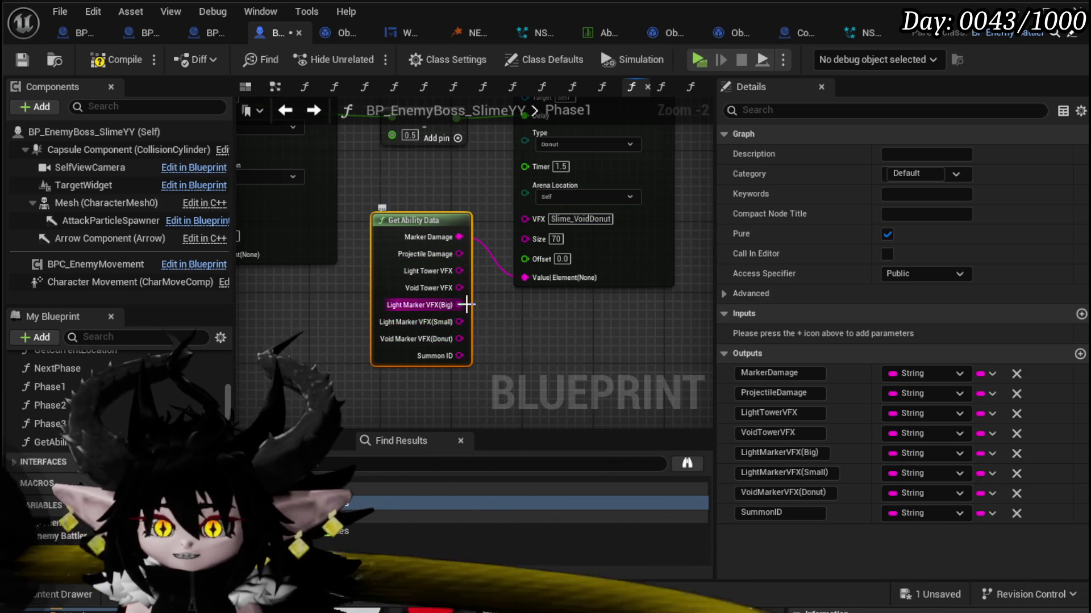
pyautogui.scroll(1, 499, 294)
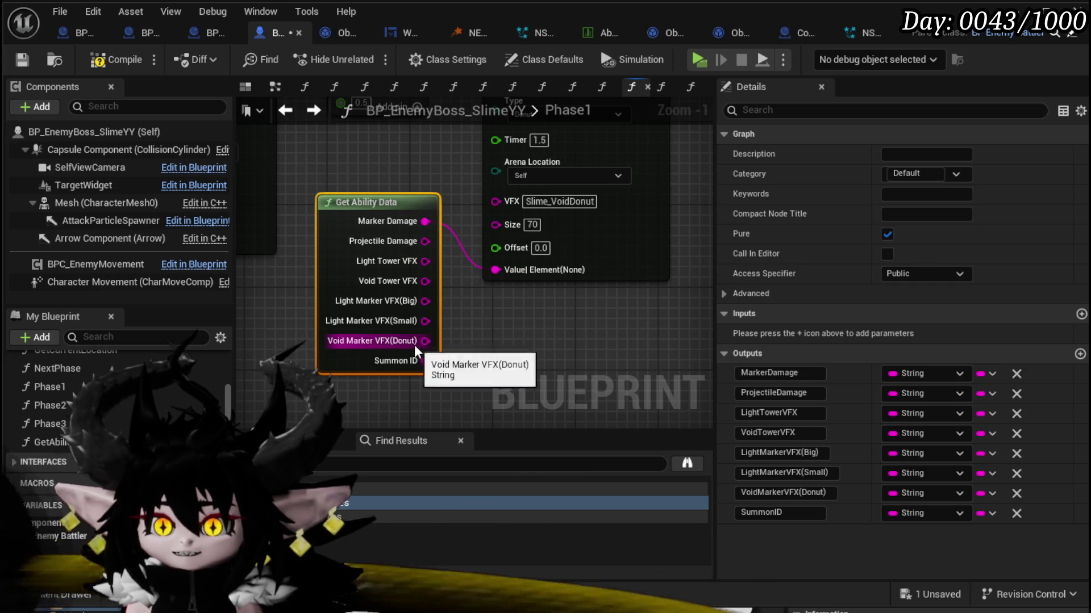
pyautogui.moveTo(425, 341); pyautogui.dragTo(496, 200)
pyautogui.scroll(-5, 415, 200)
# Step: Paste Get Ability Data by Spawn Tower and wire Void Tower VFX to VFXID, Summon ID to Summon Data
pyautogui.moveTo(392, 176)
pyautogui.mouseDown()
pyautogui.moveTo(523, 242)
pyautogui.moveTo(633, 251)
pyautogui.mouseUp()
pyautogui.scroll(5, 482, 297)
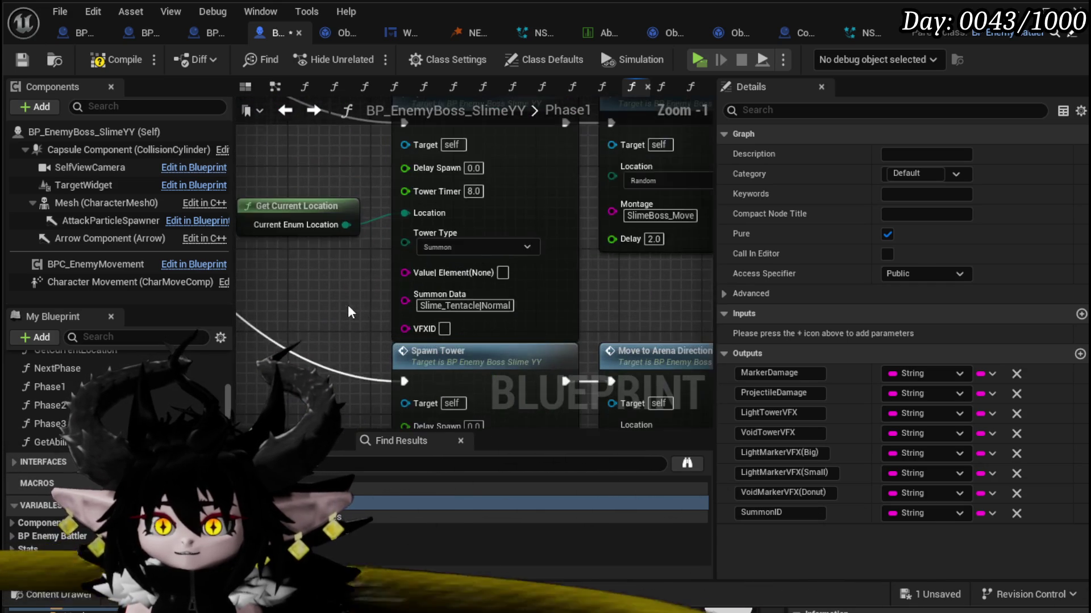
pyautogui.moveTo(347, 305)
pyautogui.mouseDown()
pyautogui.moveTo(346, 262)
pyautogui.moveTo(372, 195)
pyautogui.mouseUp()
pyautogui.hotkey('ctrl', 'v')
pyautogui.moveTo(444, 272); pyautogui.dragTo(427, 240)
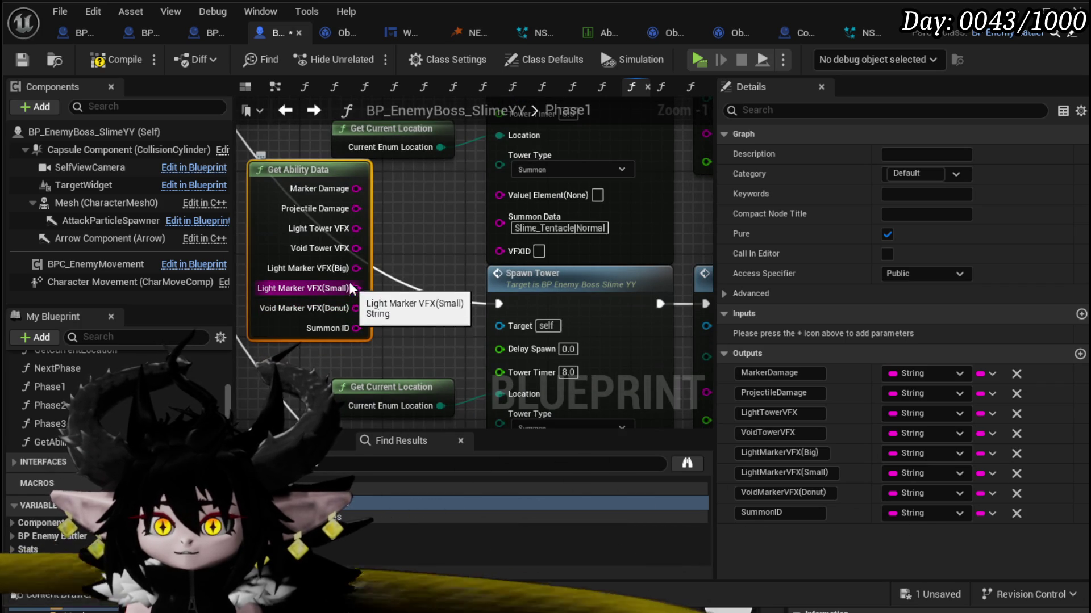
pyautogui.moveTo(356, 248); pyautogui.dragTo(479, 251)
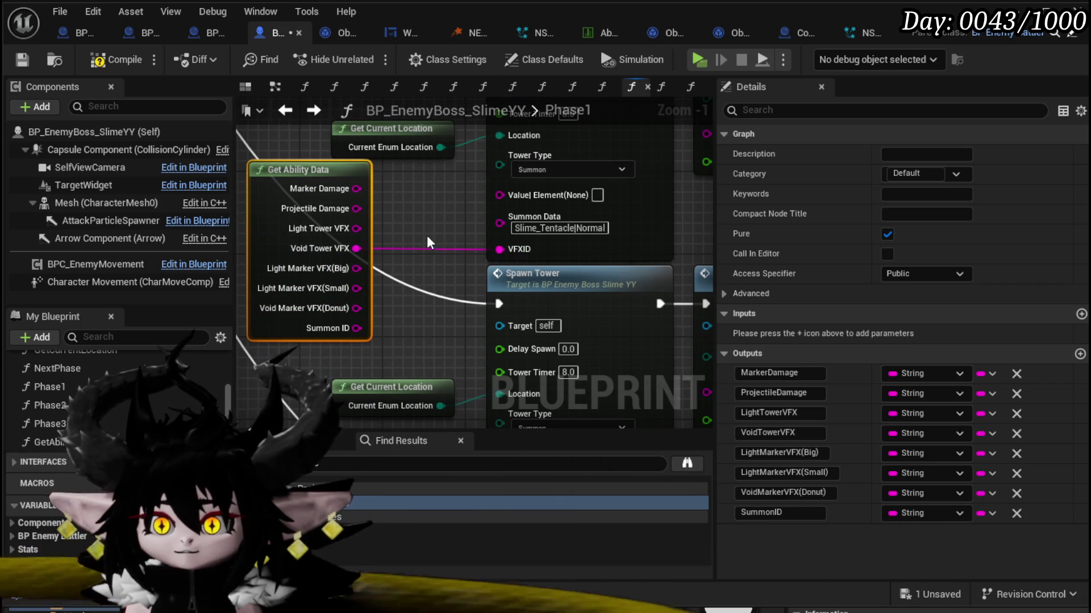
pyautogui.moveTo(356, 328)
pyautogui.mouseDown()
pyautogui.moveTo(462, 241)
pyautogui.moveTo(503, 228)
pyautogui.mouseUp()
pyautogui.scroll(-2, 503, 227)
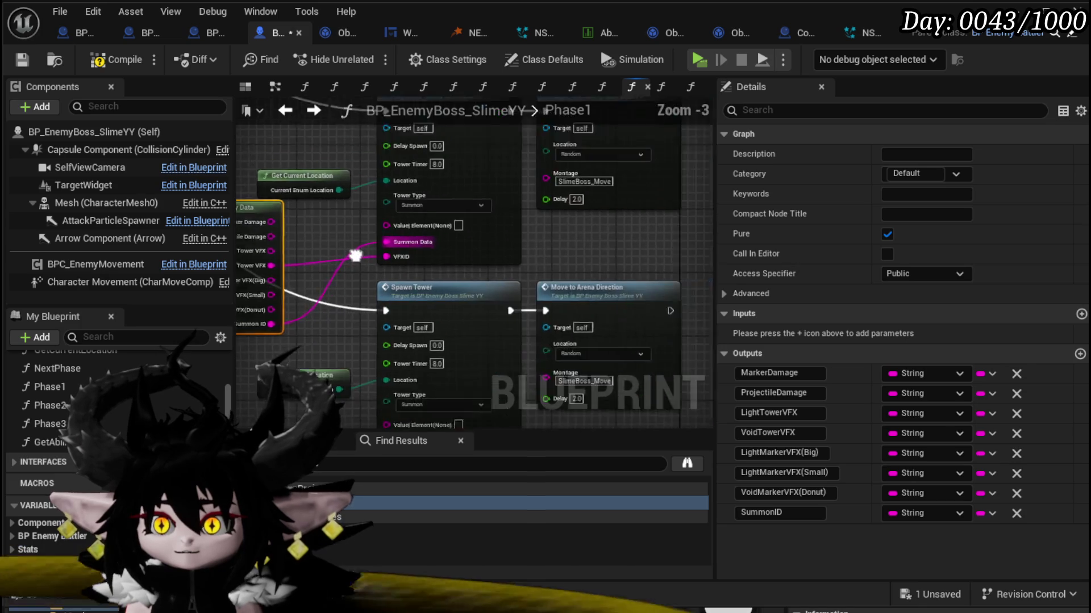
# Step: Rearrange the Get Current Location and Get Ability Data nodes neatly around Spawn Tower
pyautogui.moveTo(355, 255)
pyautogui.mouseDown()
pyautogui.moveTo(452, 250)
pyautogui.moveTo(473, 298)
pyautogui.mouseUp()
pyautogui.moveTo(413, 226); pyautogui.dragTo(413, 162)
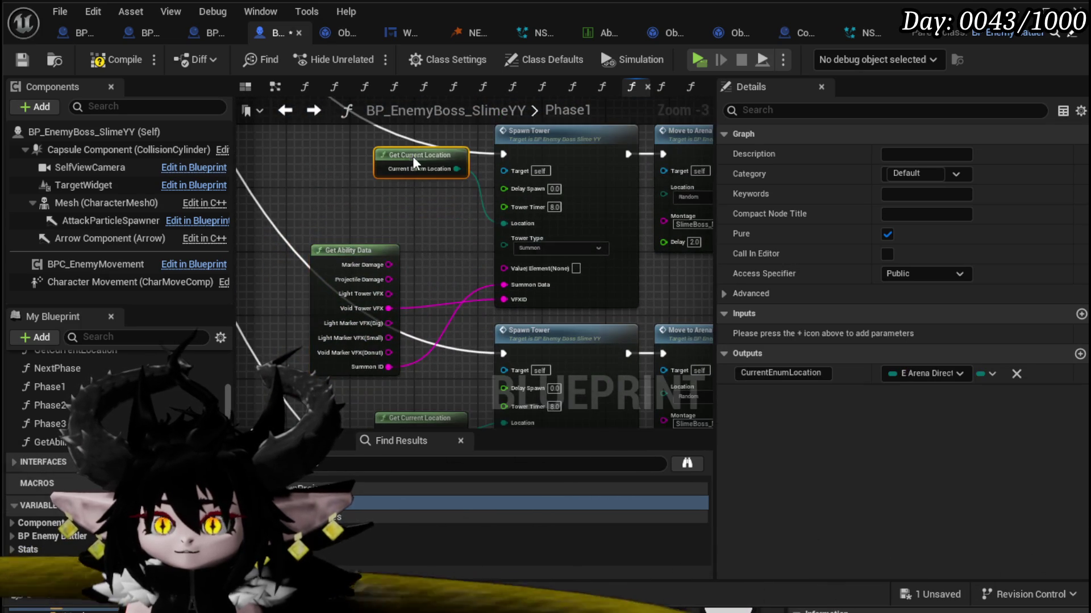
pyautogui.moveTo(347, 251); pyautogui.dragTo(442, 198)
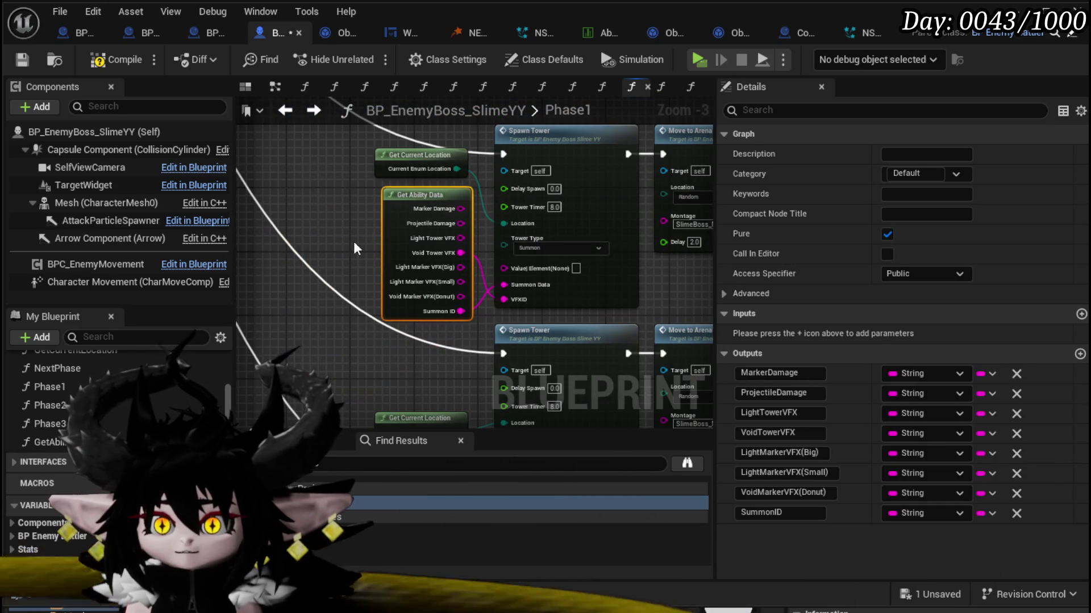
pyautogui.moveTo(427, 284); pyautogui.dragTo(433, 212)
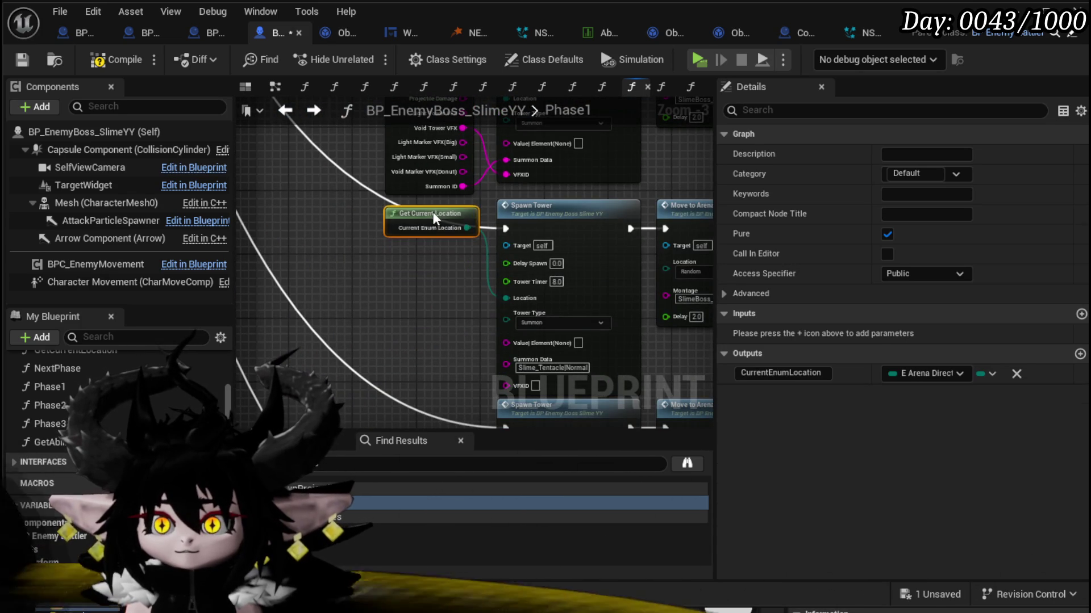
pyautogui.moveTo(397, 113); pyautogui.dragTo(398, 305)
pyautogui.moveTo(470, 284); pyautogui.dragTo(461, 209)
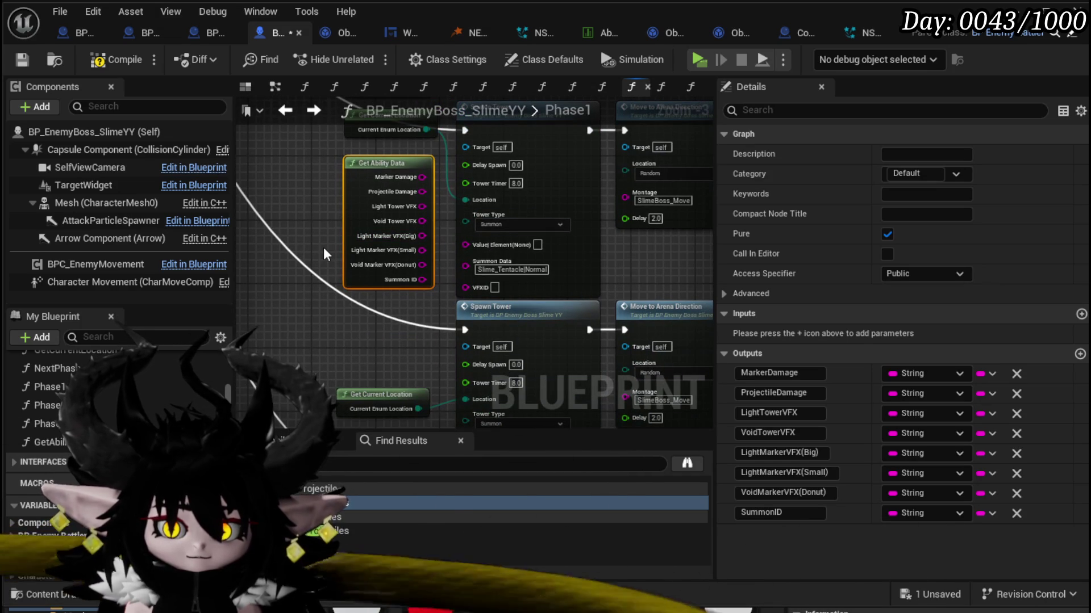
pyautogui.scroll(3, 323, 253)
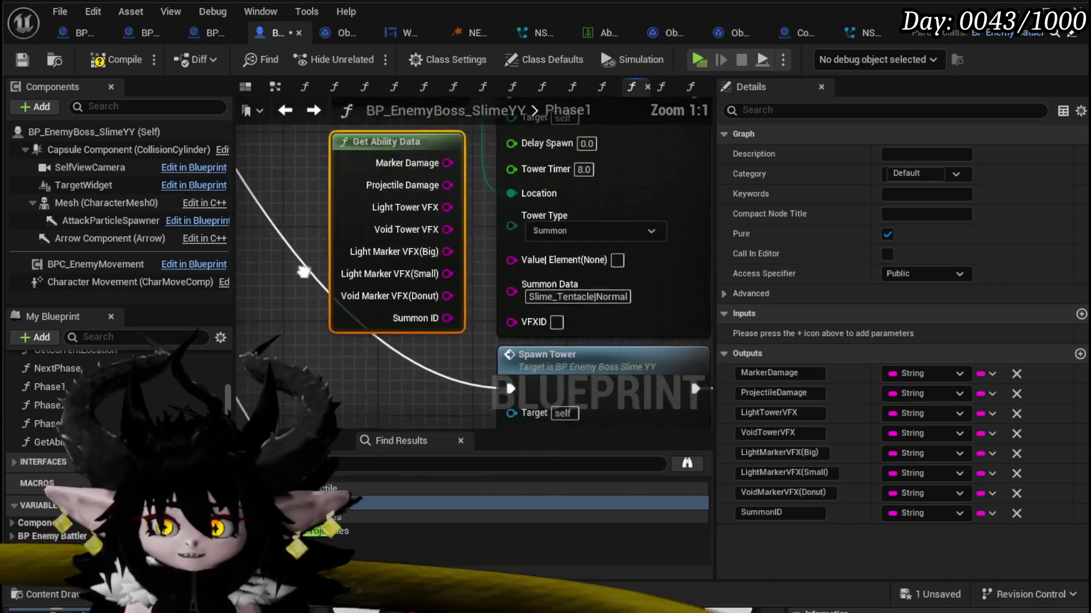
pyautogui.moveTo(304, 272)
pyautogui.mouseDown()
pyautogui.moveTo(309, 344)
pyautogui.moveTo(309, 247)
pyautogui.mouseUp()
pyautogui.moveTo(463, 255); pyautogui.dragTo(412, 273)
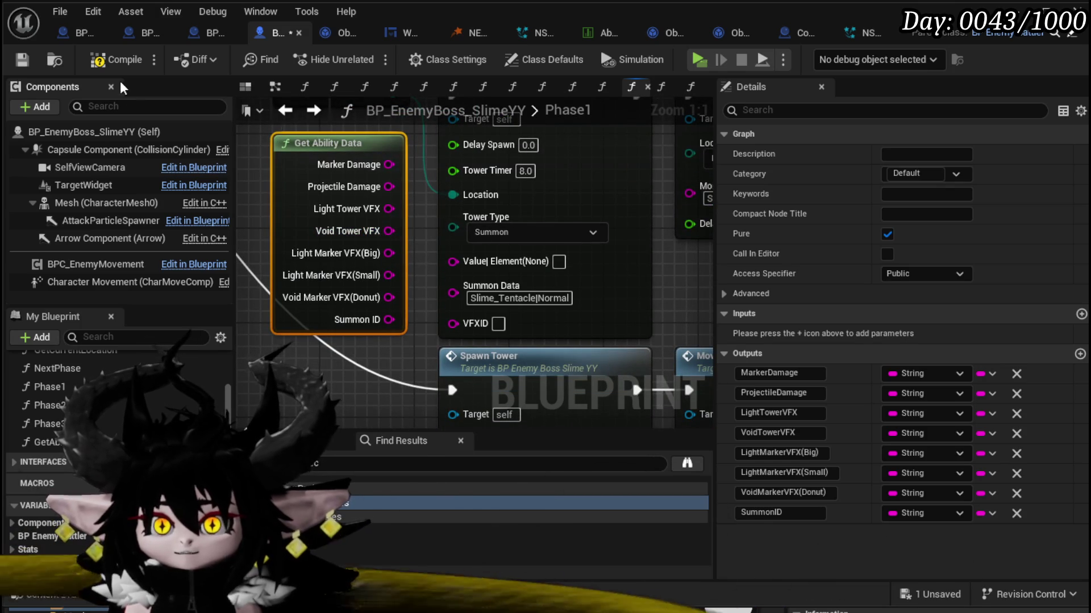
# Step: Compile the blueprint, then wire Void Tower VFX to VFXID and Summon ID to Summon Data
pyautogui.click(99, 60)
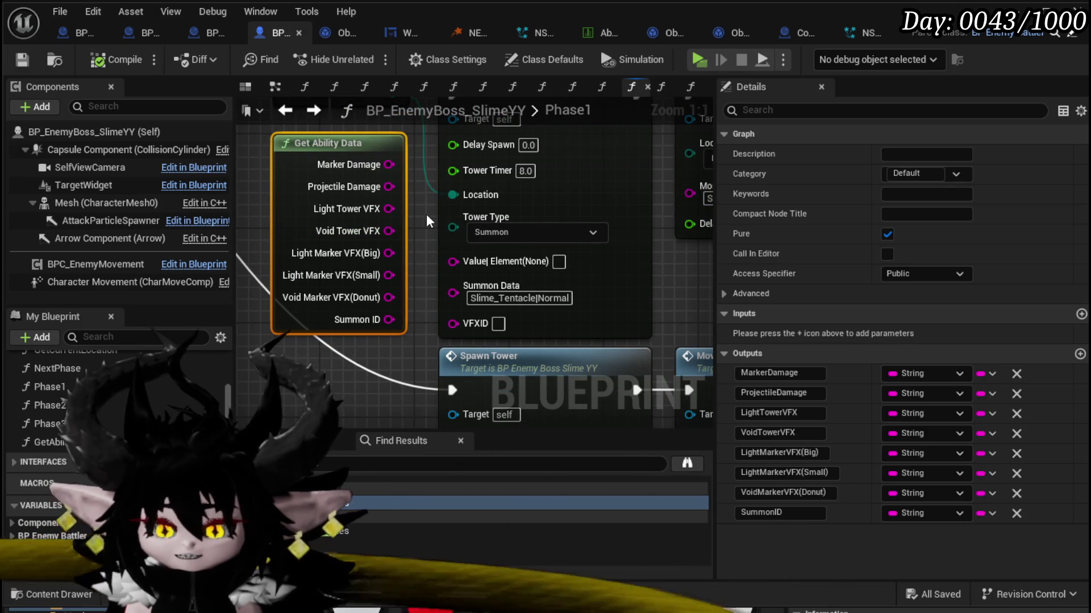
pyautogui.moveTo(427, 220)
pyautogui.mouseDown()
pyautogui.moveTo(338, 196)
pyautogui.moveTo(386, 184)
pyautogui.moveTo(400, 202)
pyautogui.mouseUp()
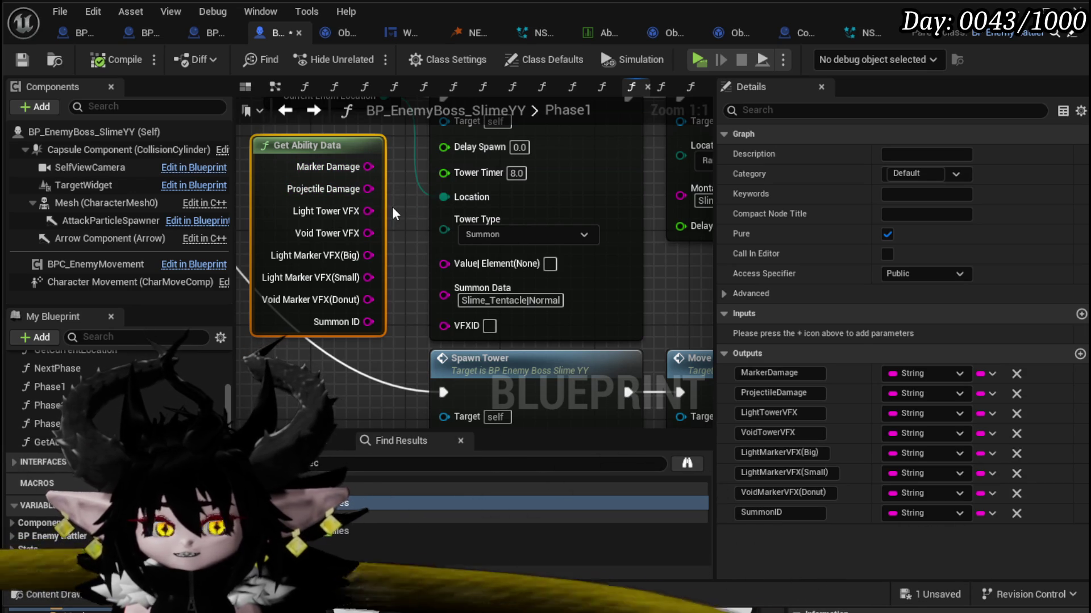
pyautogui.moveTo(347, 231)
pyautogui.mouseDown()
pyautogui.moveTo(351, 218)
pyautogui.moveTo(448, 310)
pyautogui.mouseUp()
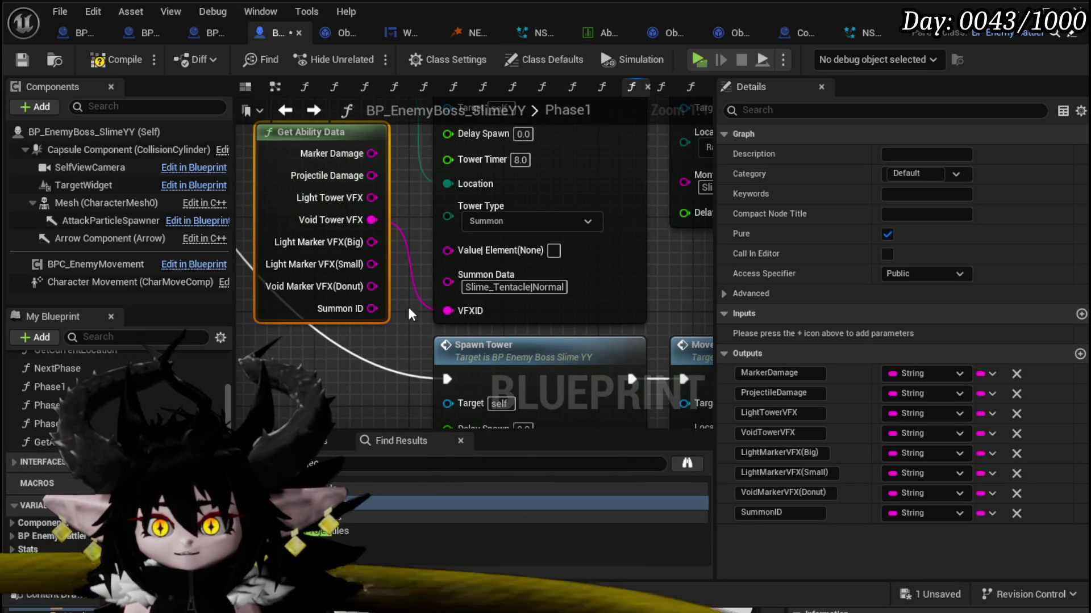
pyautogui.moveTo(372, 308); pyautogui.dragTo(448, 282)
pyautogui.scroll(-1, 384, 332)
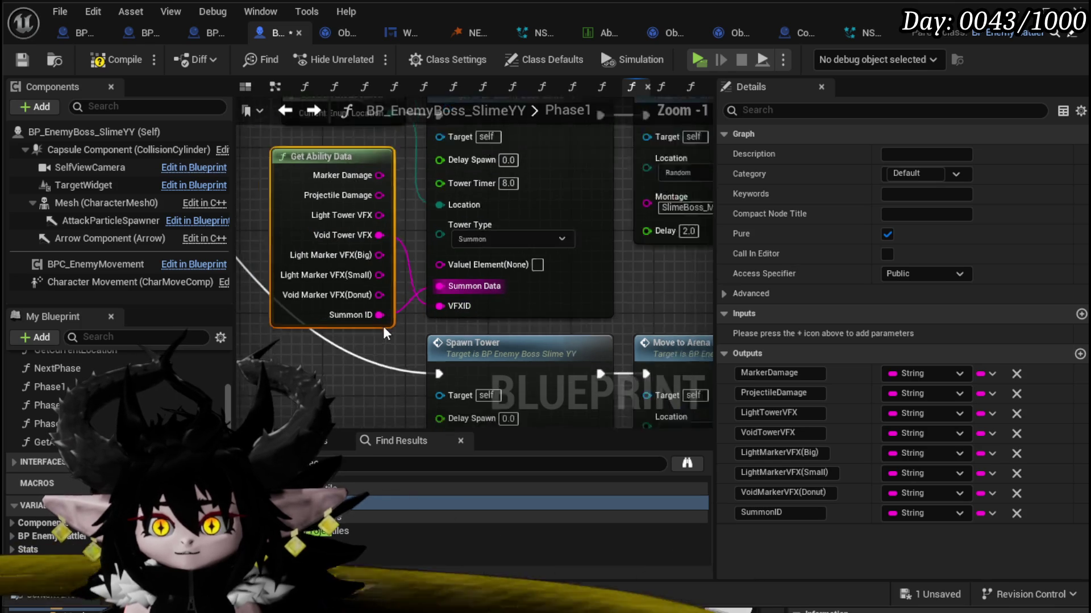
pyautogui.scroll(-1, 383, 326)
# Step: Move Get Current Location up and paste another Get Ability Data beside the next Spawn Tower
pyautogui.moveTo(364, 268)
pyautogui.mouseDown()
pyautogui.moveTo(325, 222)
pyautogui.moveTo(330, 86)
pyautogui.mouseUp()
pyautogui.moveTo(382, 295); pyautogui.dragTo(384, 240)
pyautogui.hotkey('ctrl', 'v')
pyautogui.moveTo(304, 297); pyautogui.dragTo(287, 249)
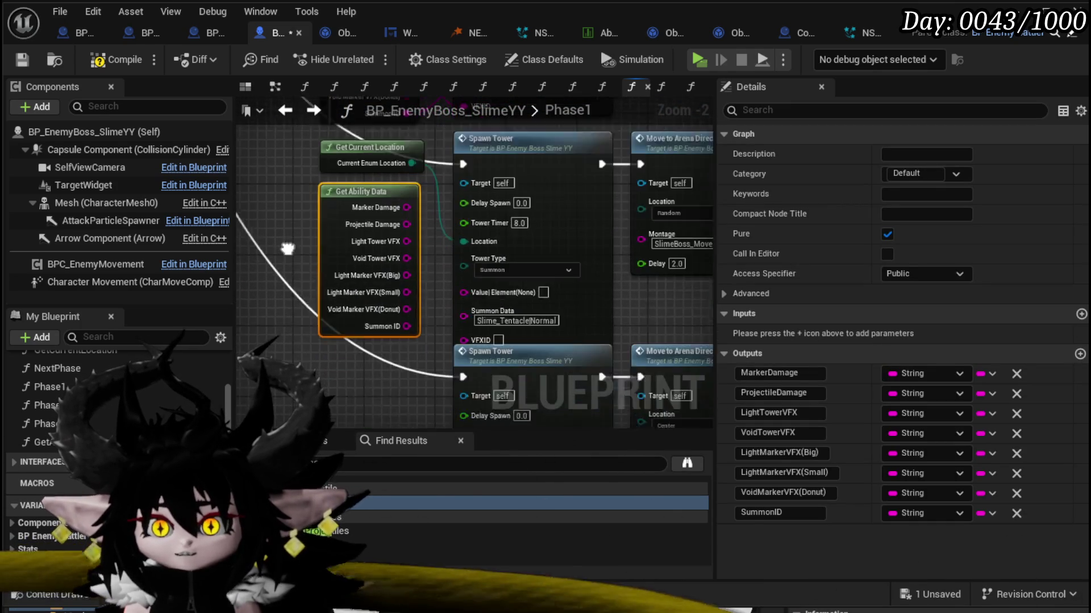
pyautogui.scroll(2, 468, 328)
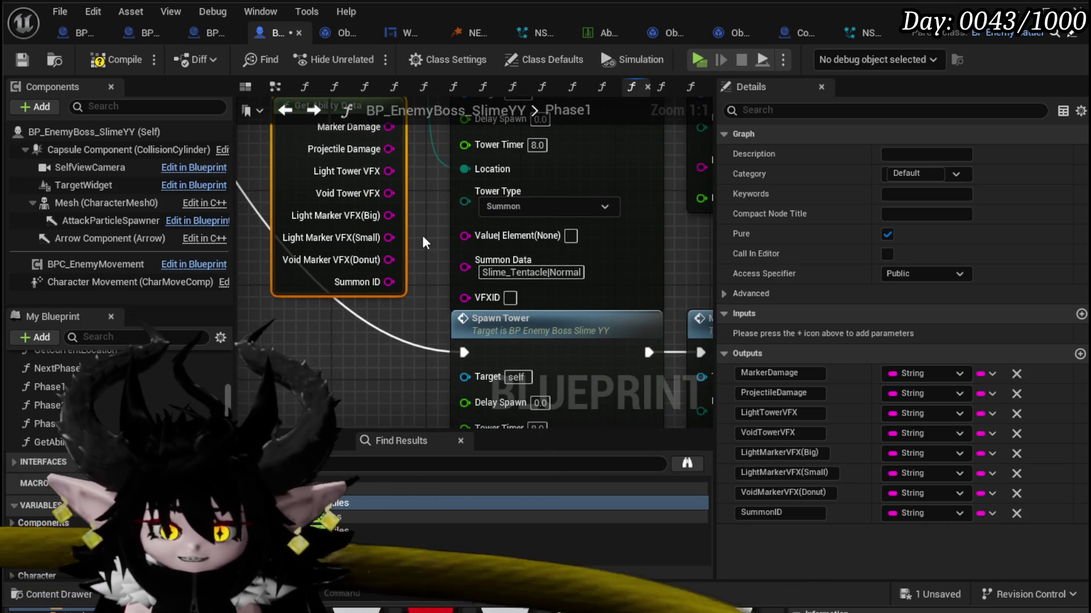
pyautogui.moveTo(421, 235); pyautogui.dragTo(421, 285)
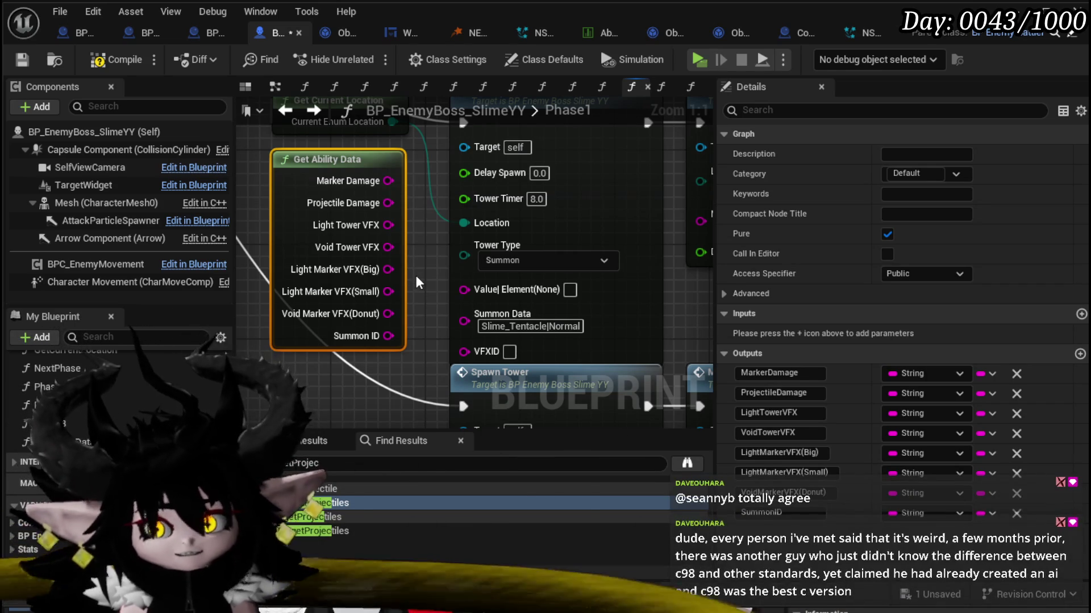
pyautogui.moveTo(415, 277); pyautogui.dragTo(408, 250)
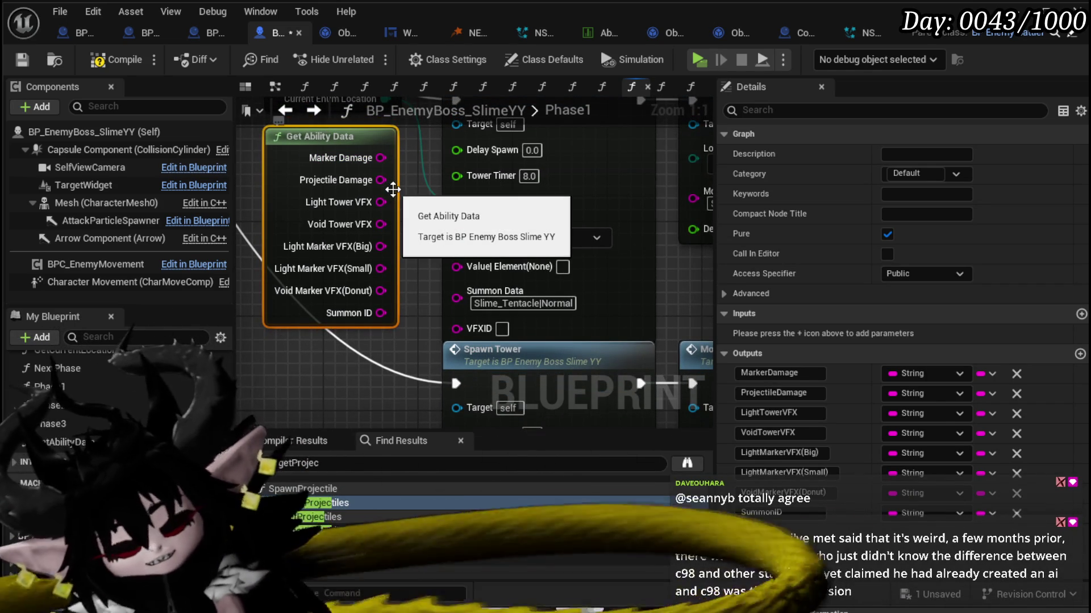
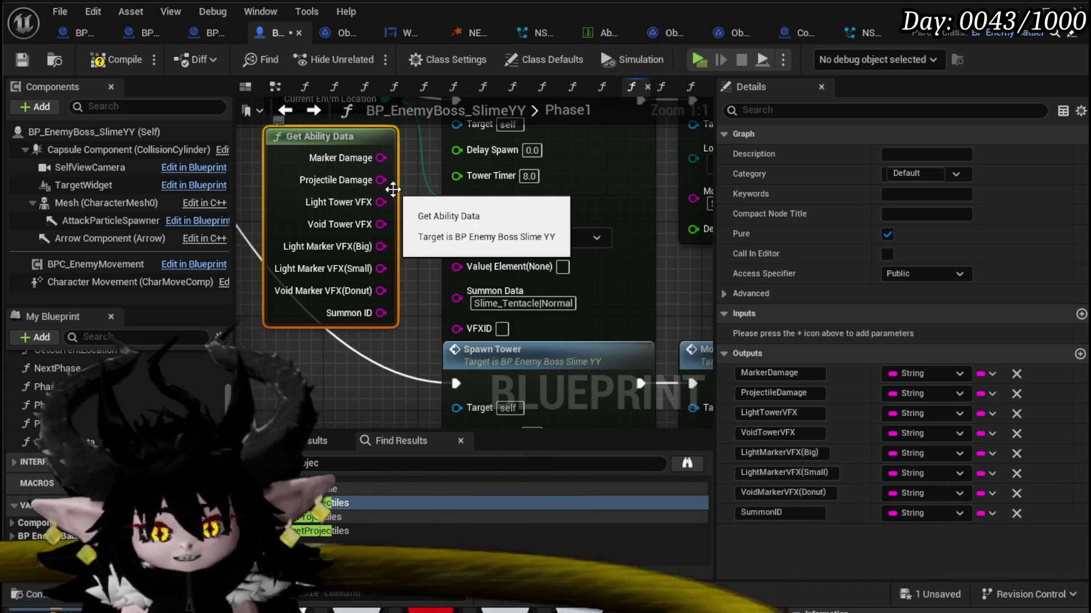
# Step: Wire Get Ability Data's Void Tower VFX to Spawn Tower's VFXID and Summon ID to Summon Data
pyautogui.moveTo(393, 190); pyautogui.dragTo(397, 165)
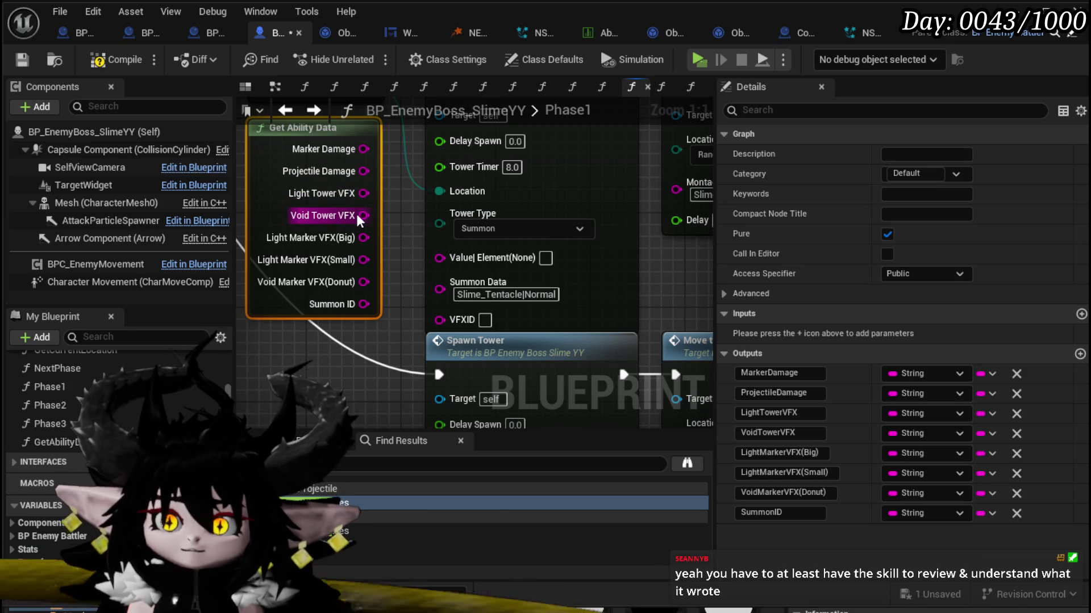
pyautogui.moveTo(363, 215)
pyautogui.mouseDown()
pyautogui.moveTo(438, 325)
pyautogui.moveTo(453, 323)
pyautogui.moveTo(440, 319)
pyautogui.mouseUp()
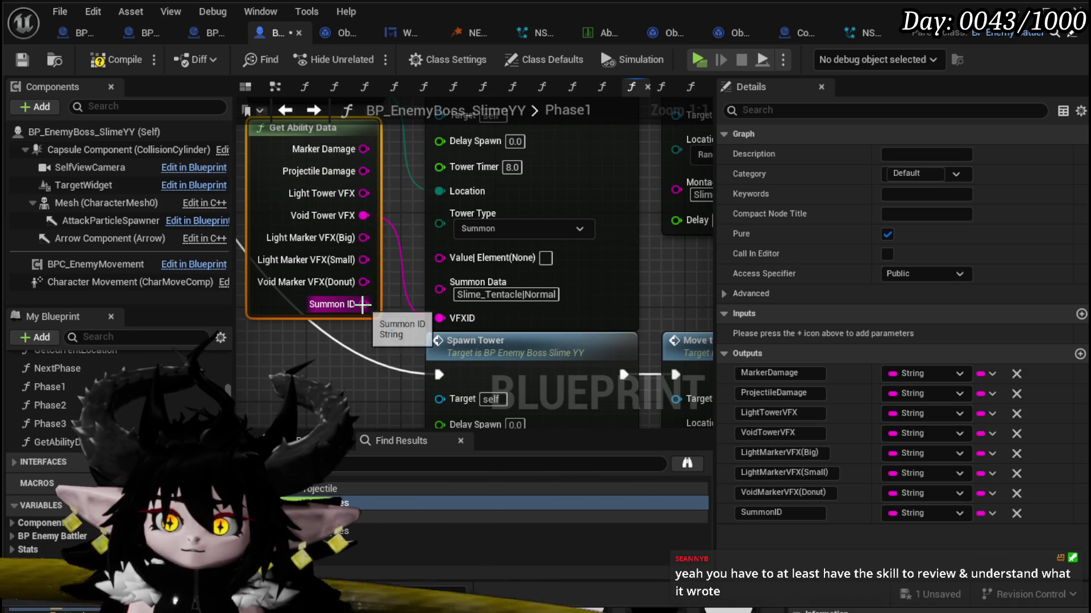
pyautogui.moveTo(364, 304)
pyautogui.mouseDown()
pyautogui.moveTo(432, 311)
pyautogui.moveTo(439, 289)
pyautogui.mouseUp()
pyautogui.scroll(-2, 397, 319)
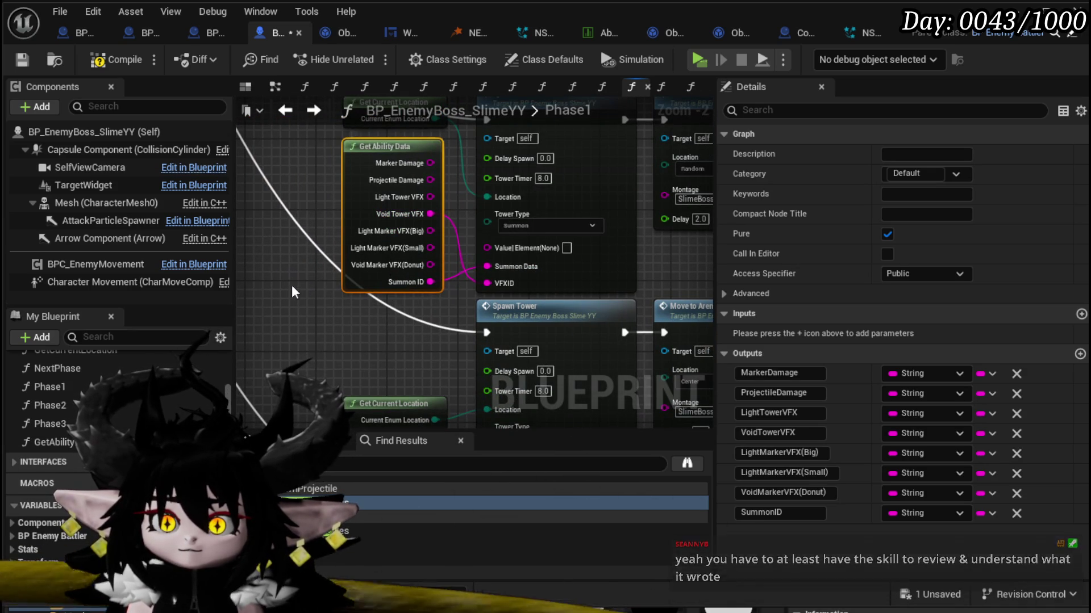
# Step: Paste a second Get Ability Data by the next tower; wire Marker Damage to Value|Element, Summon ID to VFXID
pyautogui.moveTo(370, 420); pyautogui.dragTo(407, 141)
pyautogui.hotkey('ctrl', 'v')
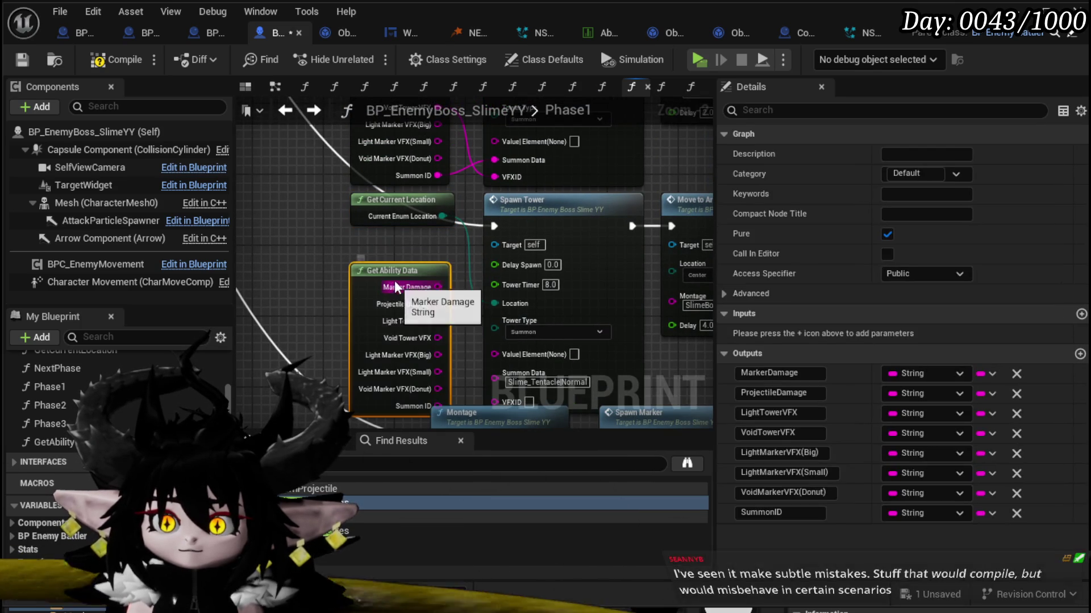
pyautogui.moveTo(369, 270)
pyautogui.mouseDown()
pyautogui.moveTo(397, 241)
pyautogui.moveTo(284, 223)
pyautogui.mouseUp()
pyautogui.scroll(2, 285, 223)
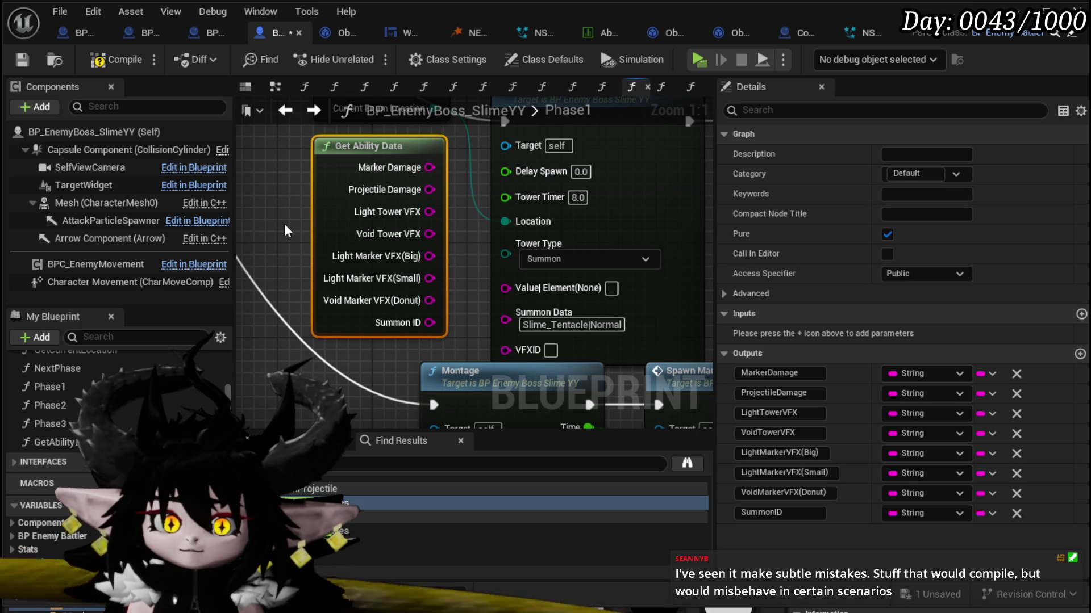
pyautogui.moveTo(466, 220); pyautogui.dragTo(409, 208)
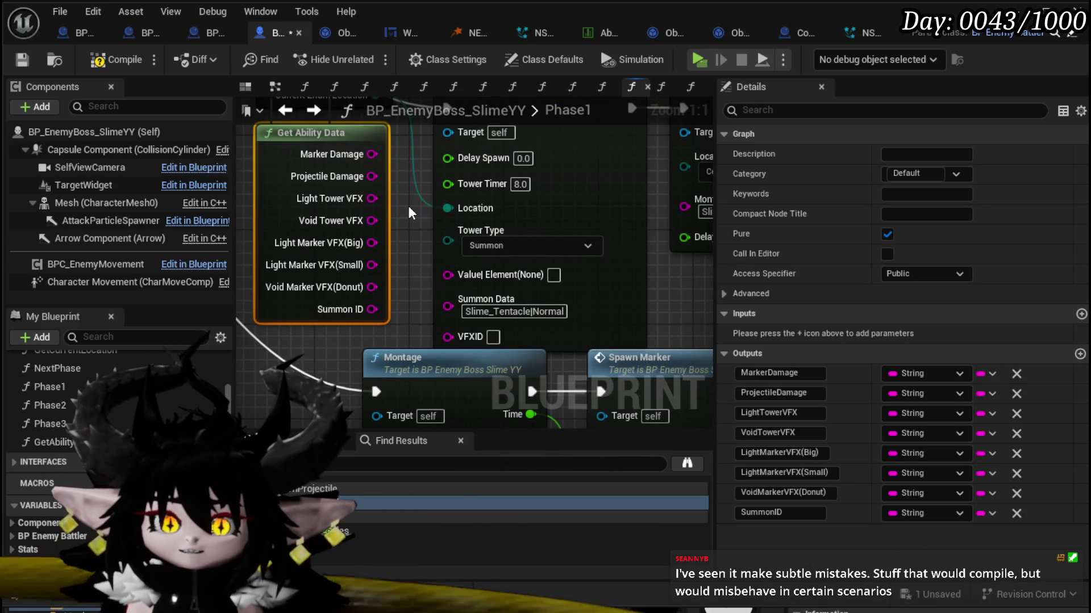
pyautogui.moveTo(409, 213); pyautogui.dragTo(432, 274)
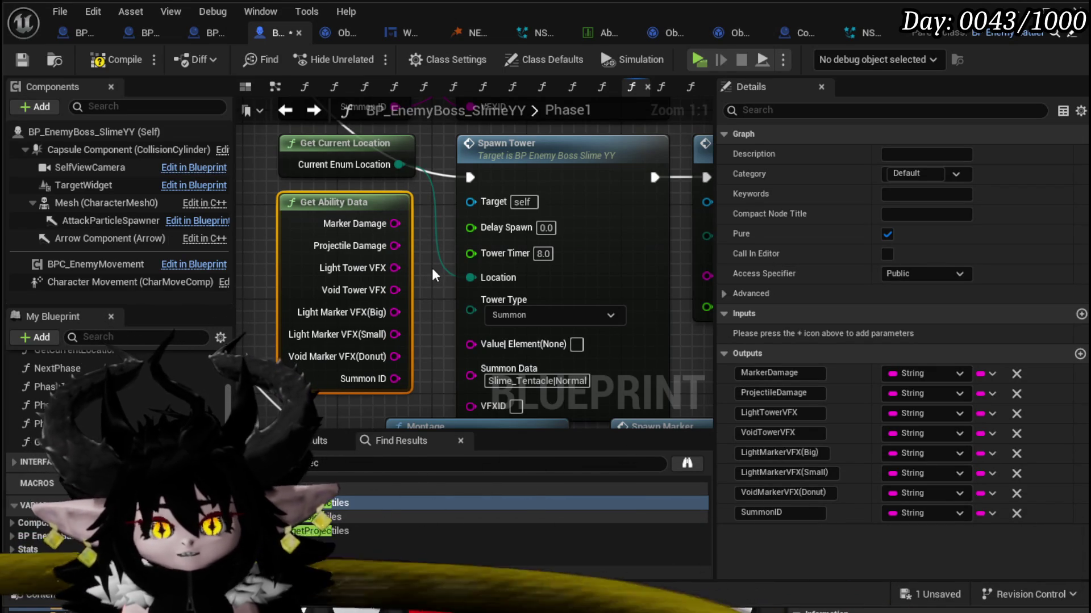
pyautogui.moveTo(432, 267)
pyautogui.mouseDown()
pyautogui.moveTo(428, 228)
pyautogui.moveTo(393, 218)
pyautogui.mouseUp()
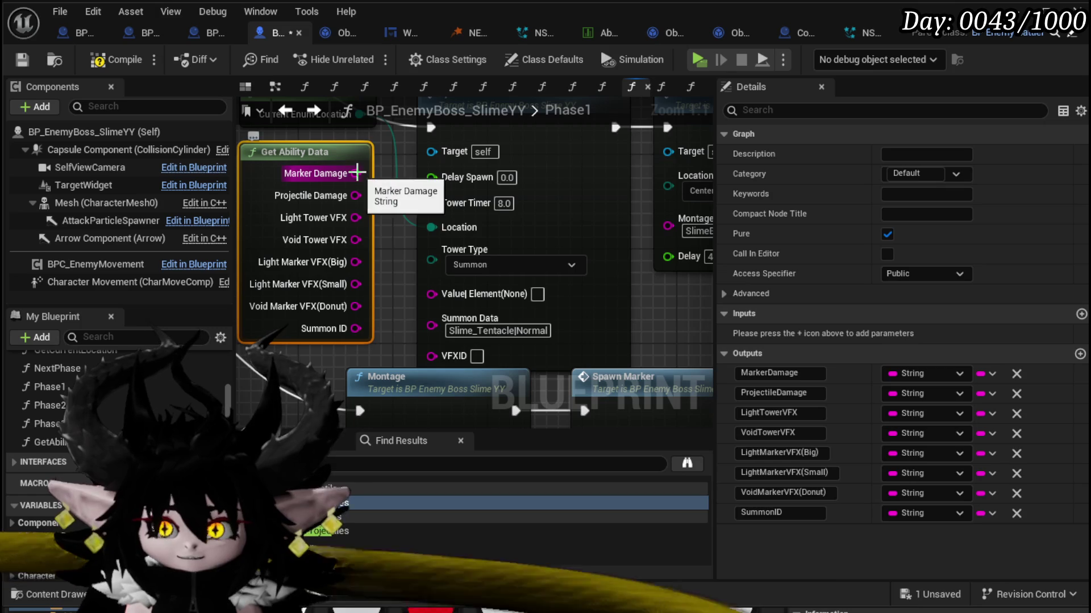
pyautogui.moveTo(356, 173)
pyautogui.mouseDown()
pyautogui.moveTo(425, 291)
pyautogui.moveTo(440, 295)
pyautogui.mouseUp()
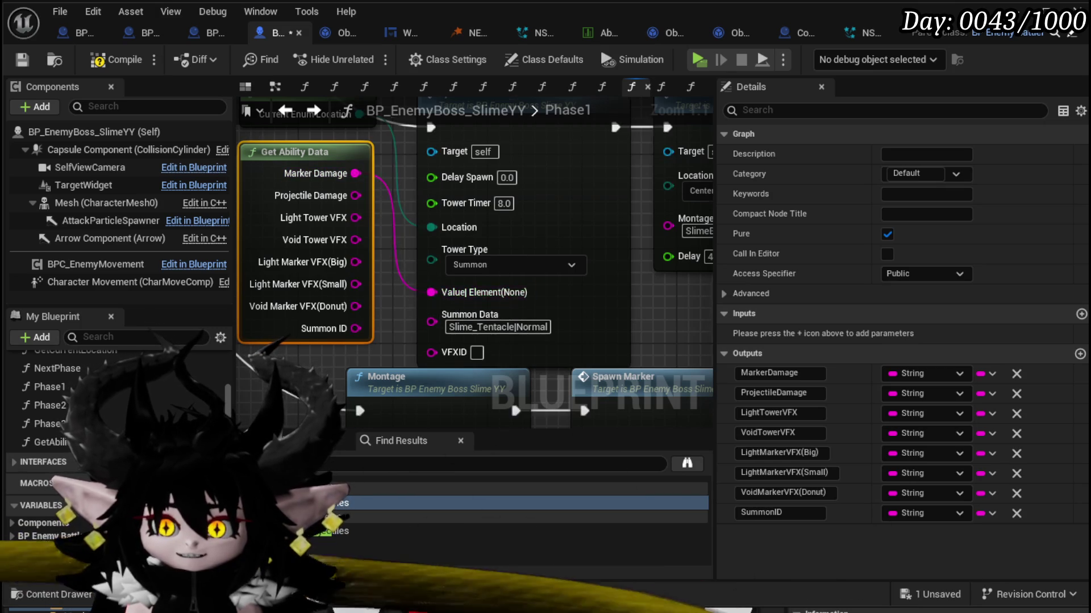
pyautogui.moveTo(388, 256)
pyautogui.mouseDown()
pyautogui.moveTo(392, 234)
pyautogui.moveTo(437, 330)
pyautogui.moveTo(440, 294)
pyautogui.mouseUp()
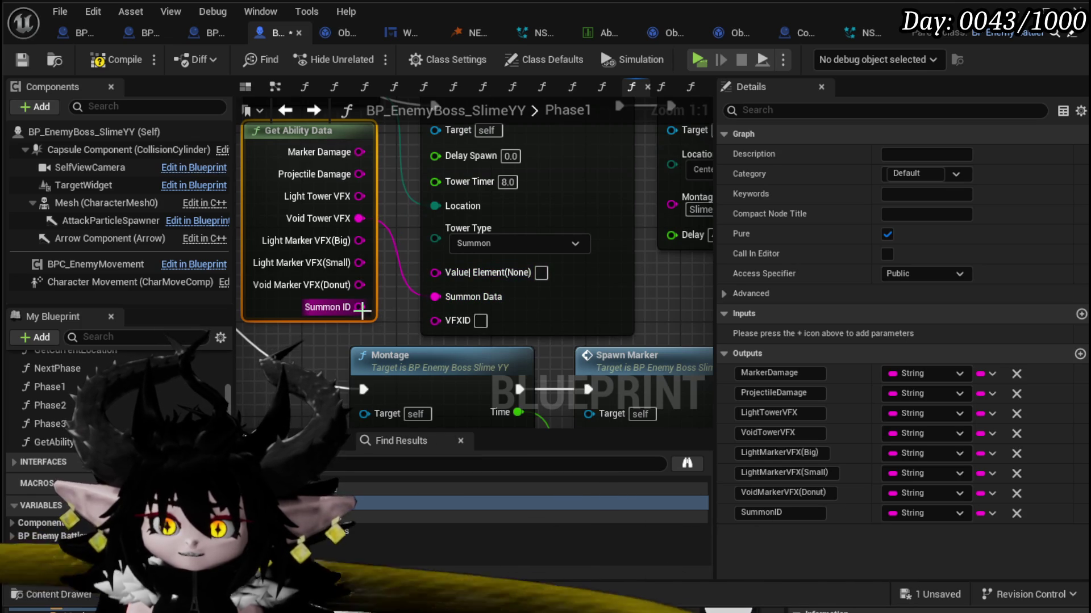
pyautogui.moveTo(360, 307)
pyautogui.mouseDown()
pyautogui.moveTo(437, 321)
pyautogui.moveTo(309, 291)
pyautogui.moveTo(348, 265)
pyautogui.moveTo(322, 214)
pyautogui.mouseUp()
pyautogui.scroll(-1, 377, 334)
# Step: Place a Get Ability Data copy beside Spawn Marker and wire Marker Damage and Light Marker VFX(Big) into it
pyautogui.hotkey('ctrl', 'v')
pyautogui.moveTo(407, 224); pyautogui.dragTo(309, 189)
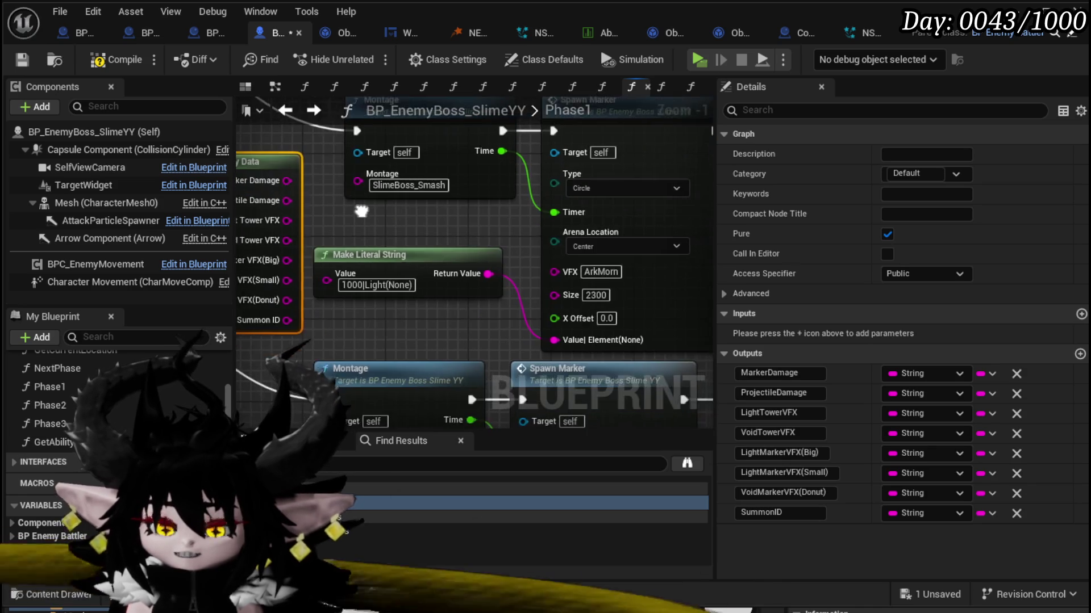
pyautogui.moveTo(355, 222); pyautogui.dragTo(374, 211)
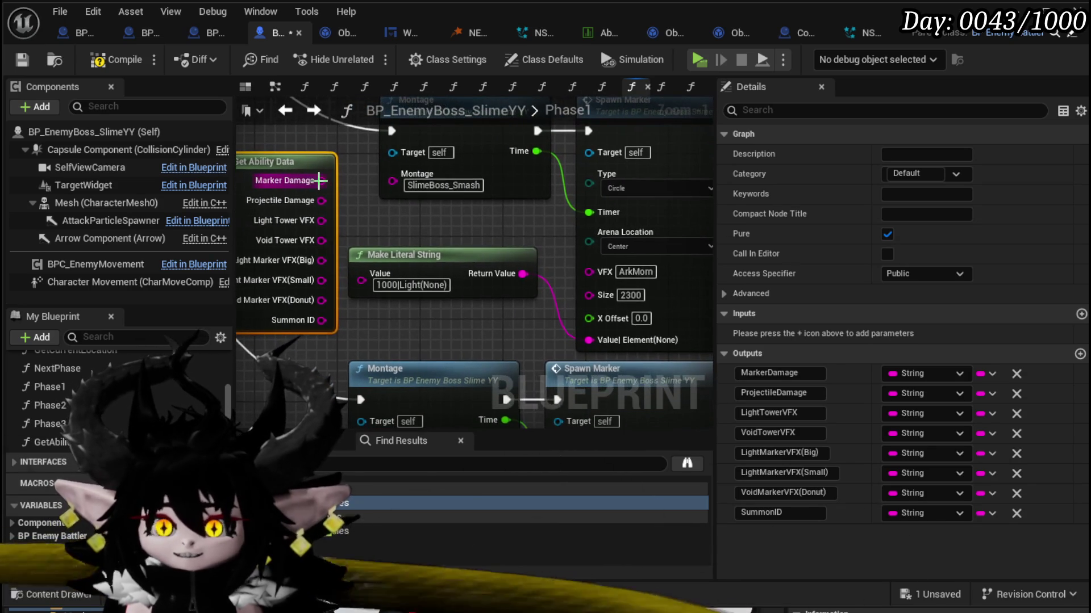
pyautogui.moveTo(322, 181)
pyautogui.mouseDown()
pyautogui.moveTo(551, 262)
pyautogui.moveTo(589, 301)
pyautogui.mouseUp()
pyautogui.moveTo(394, 223); pyautogui.dragTo(421, 237)
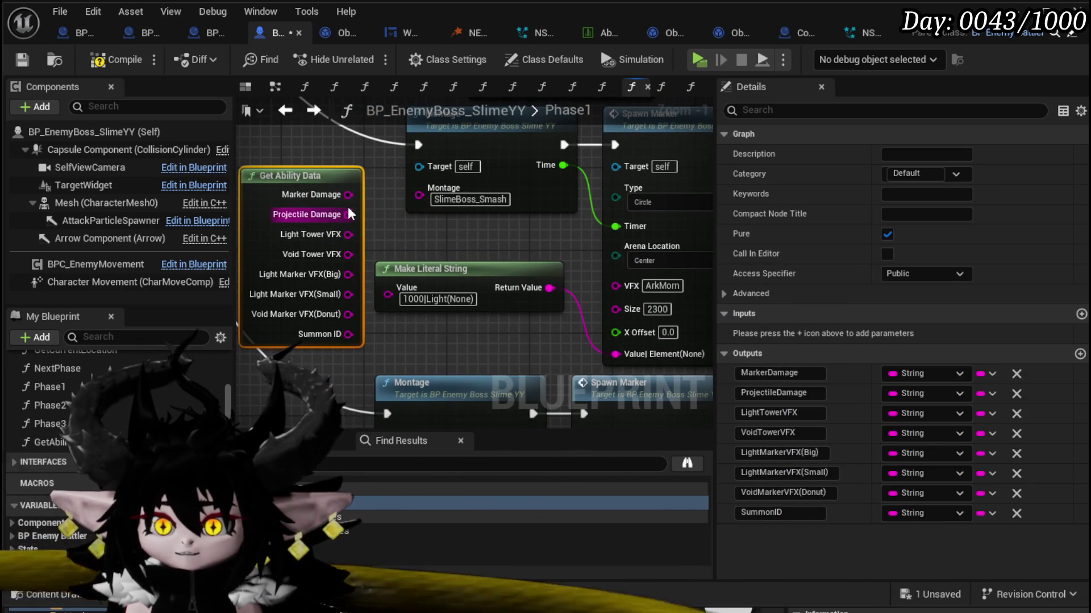
pyautogui.moveTo(346, 194)
pyautogui.mouseDown()
pyautogui.moveTo(636, 285)
pyautogui.moveTo(616, 356)
pyautogui.mouseUp()
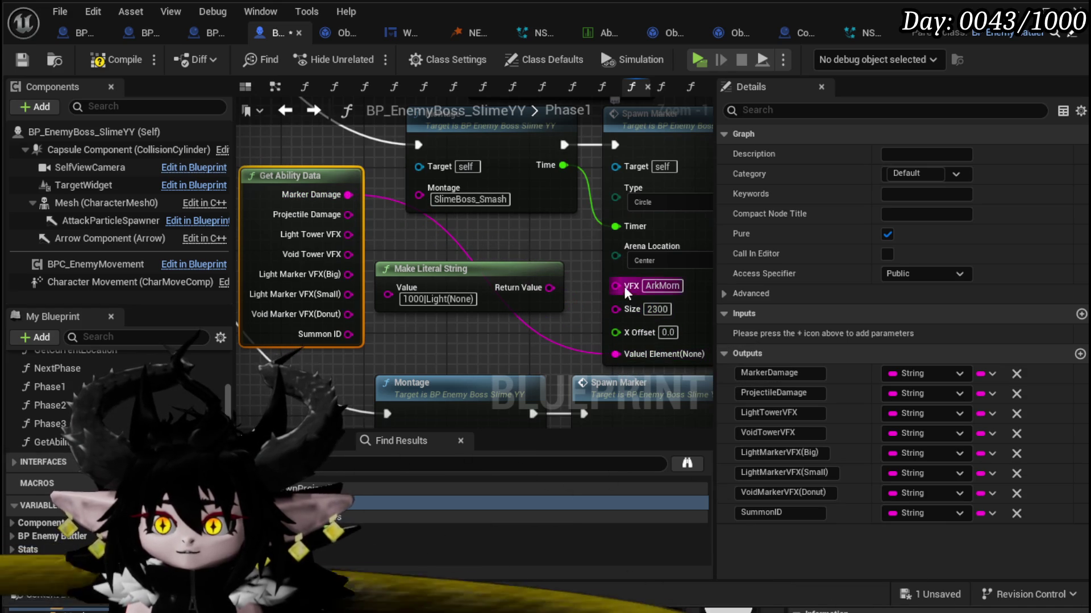
pyautogui.moveTo(348, 274); pyautogui.dragTo(615, 285)
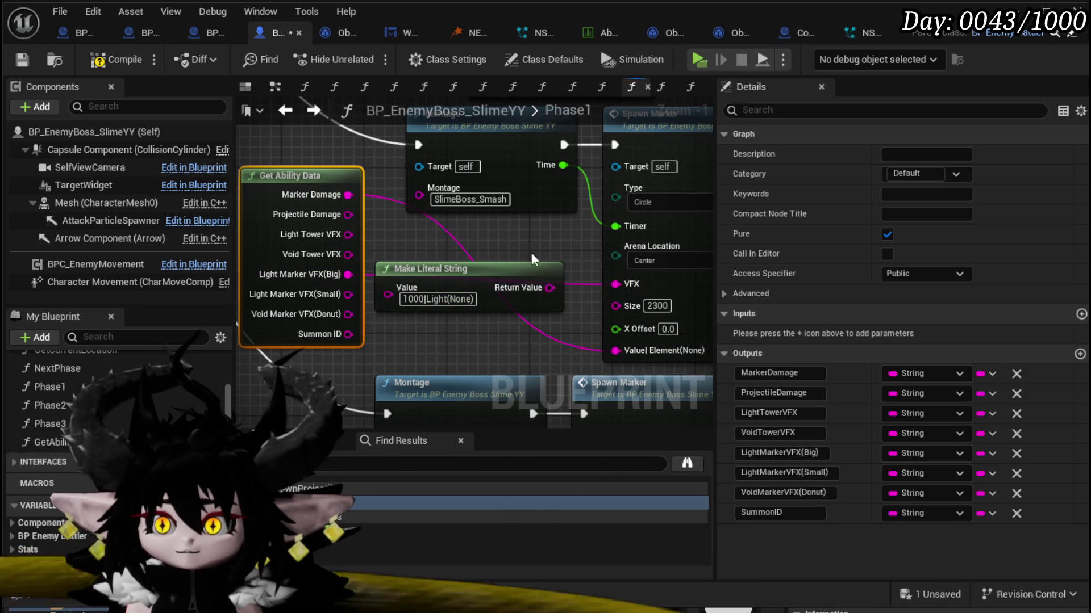
pyautogui.moveTo(530, 252); pyautogui.dragTo(500, 323)
# Step: Link Marker Damage to Spawn Marker's Value|Element input, removing the mistaken Marker Damage to Size wire
pyautogui.press('Delete')
pyautogui.scroll(-1, 496, 337)
pyautogui.hotkey('ctrl', 'z')
pyautogui.hotkey('ctrl', 'z')
pyautogui.hotkey('ctrl', 'z')
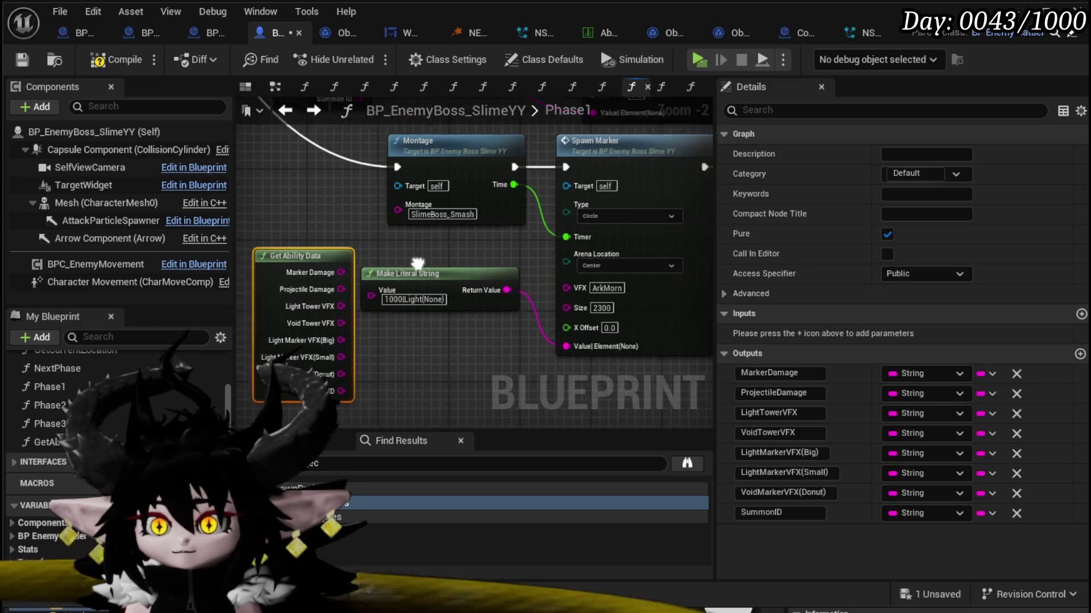
pyautogui.scroll(1, 378, 254)
pyautogui.scroll(1, 378, 253)
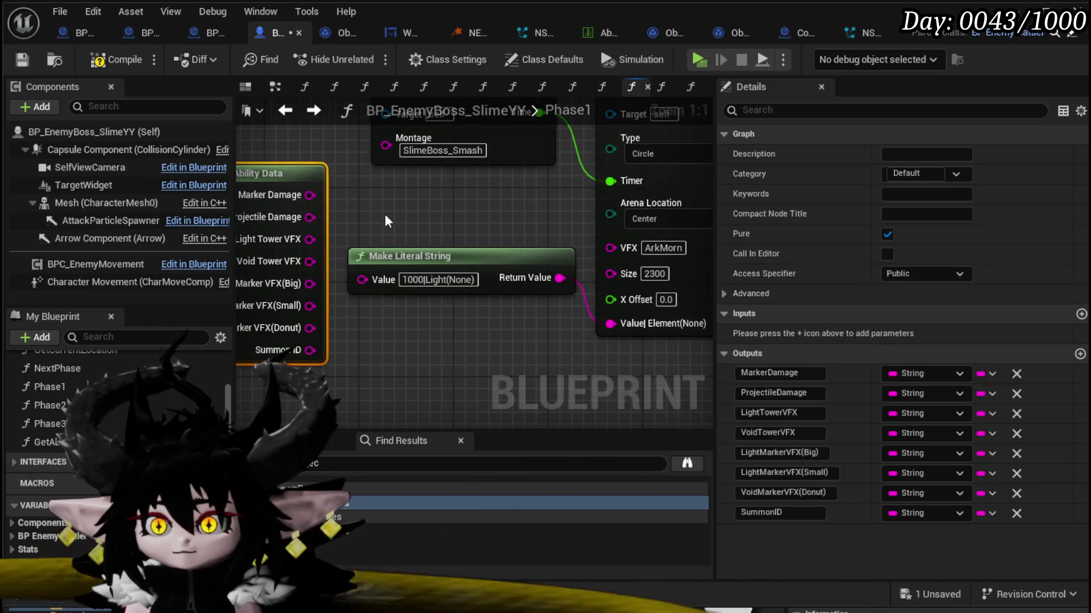
pyautogui.moveTo(307, 194); pyautogui.dragTo(611, 274)
pyautogui.moveTo(467, 244)
pyautogui.mouseDown()
pyautogui.moveTo(461, 221)
pyautogui.moveTo(446, 229)
pyautogui.mouseUp()
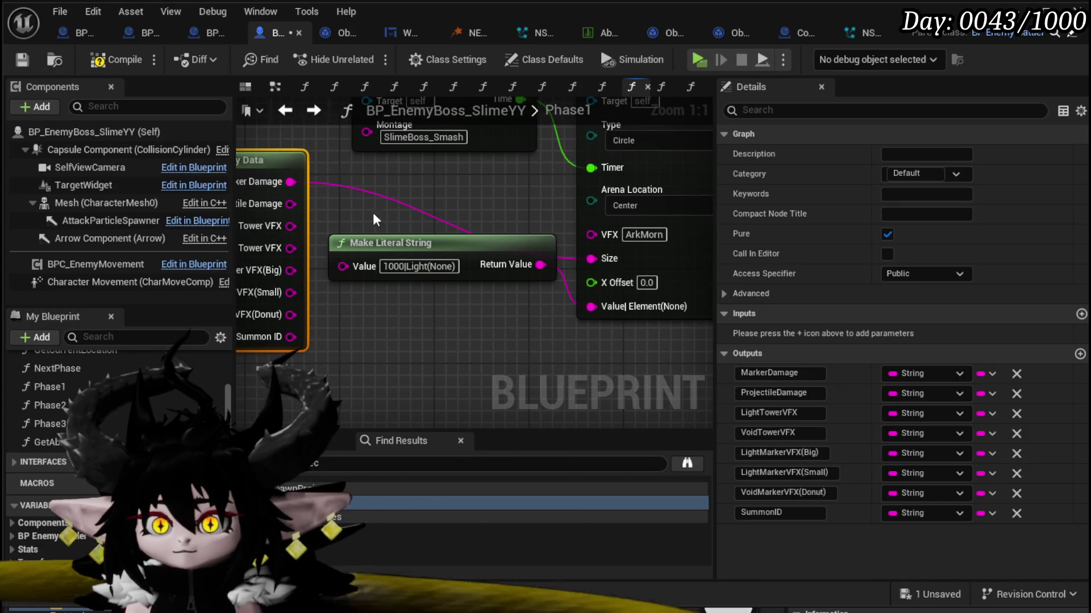
pyautogui.moveTo(373, 216); pyautogui.dragTo(396, 207)
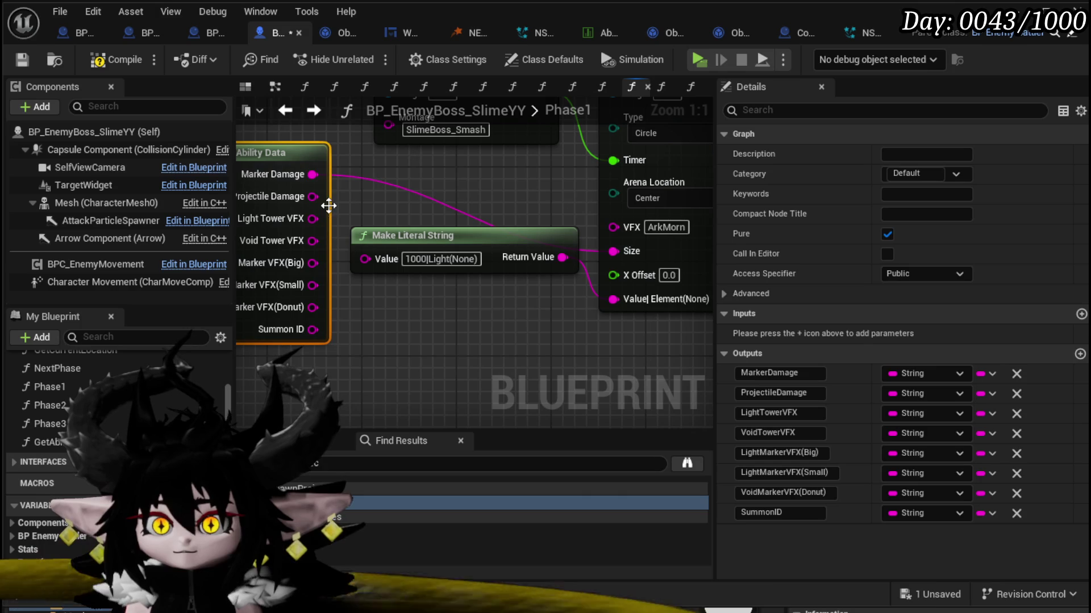
pyautogui.moveTo(313, 174); pyautogui.dragTo(622, 299)
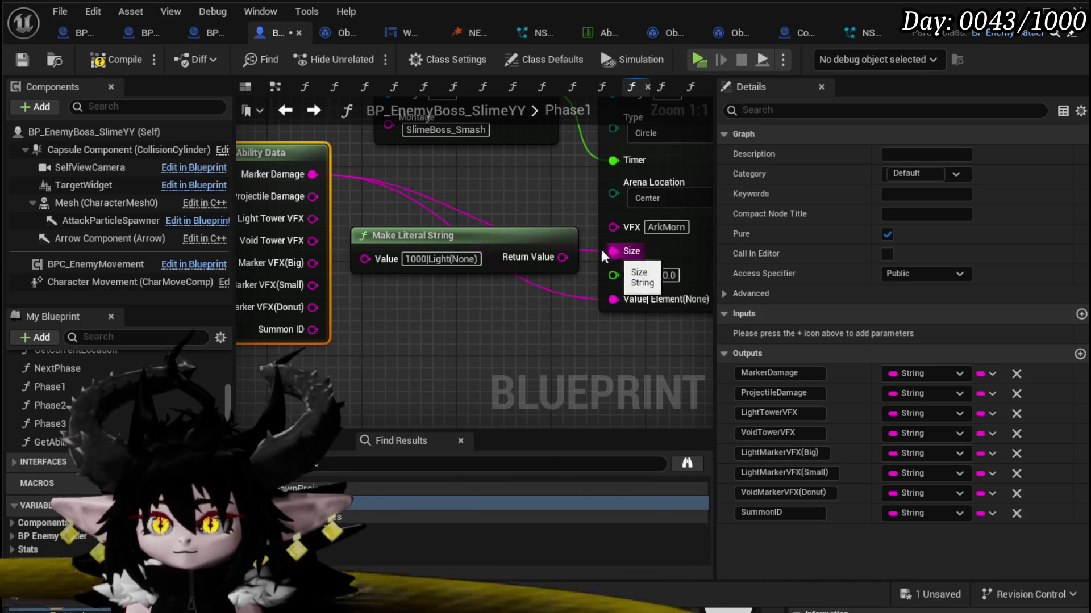
pyautogui.click(459, 210)
pyautogui.press('Delete')
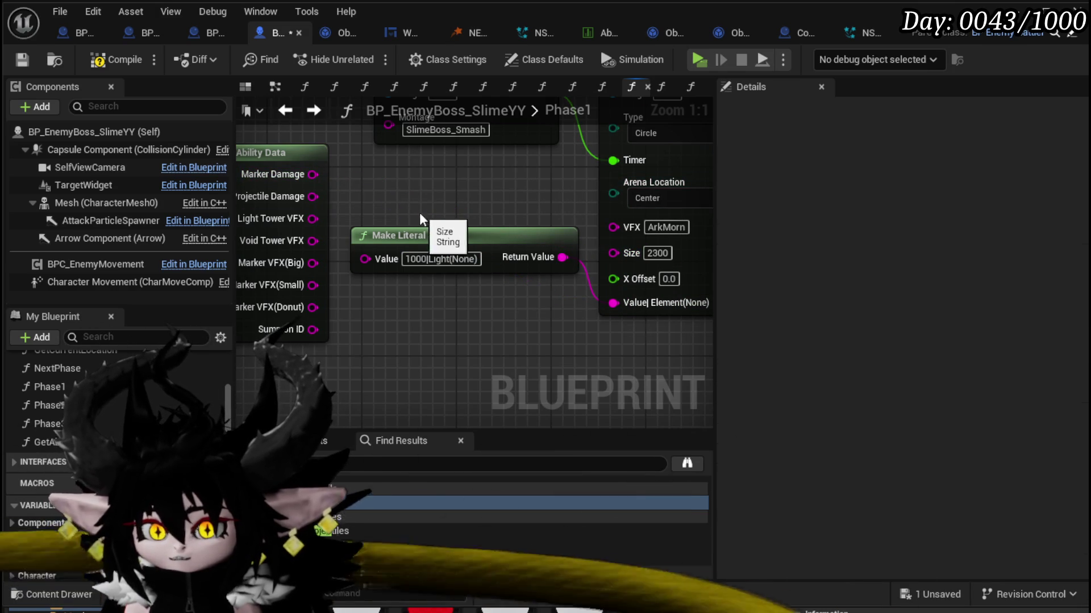
pyautogui.moveTo(619, 302); pyautogui.dragTo(620, 301)
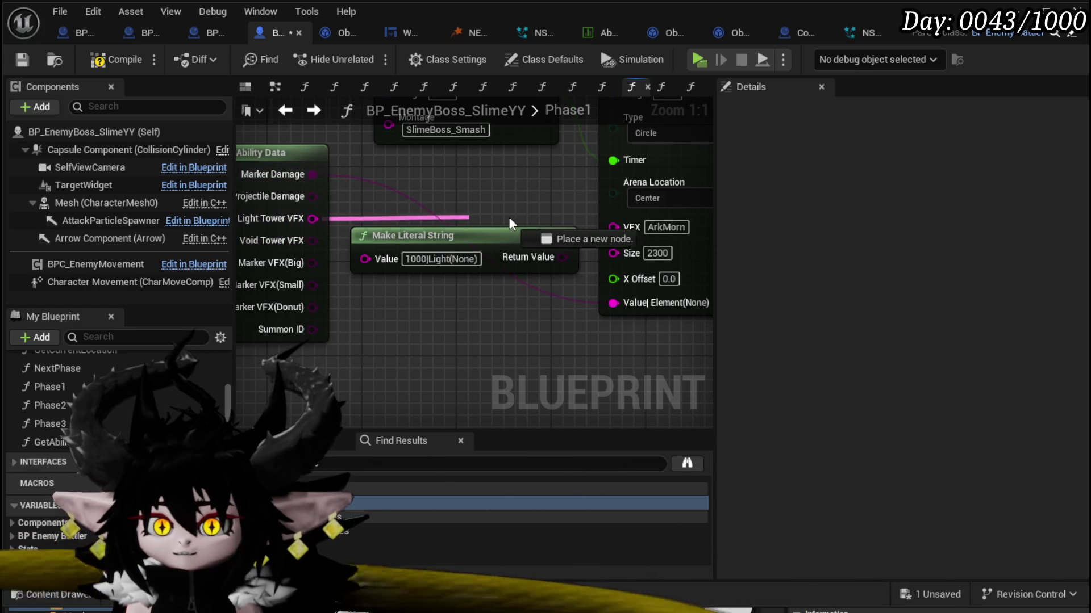
# Step: Connect Light Marker VFX(Big) to Spawn Marker's VFX and delete the unused Make Literal String node
pyautogui.moveTo(509, 219); pyautogui.dragTo(629, 228)
pyautogui.scroll(-1, 466, 192)
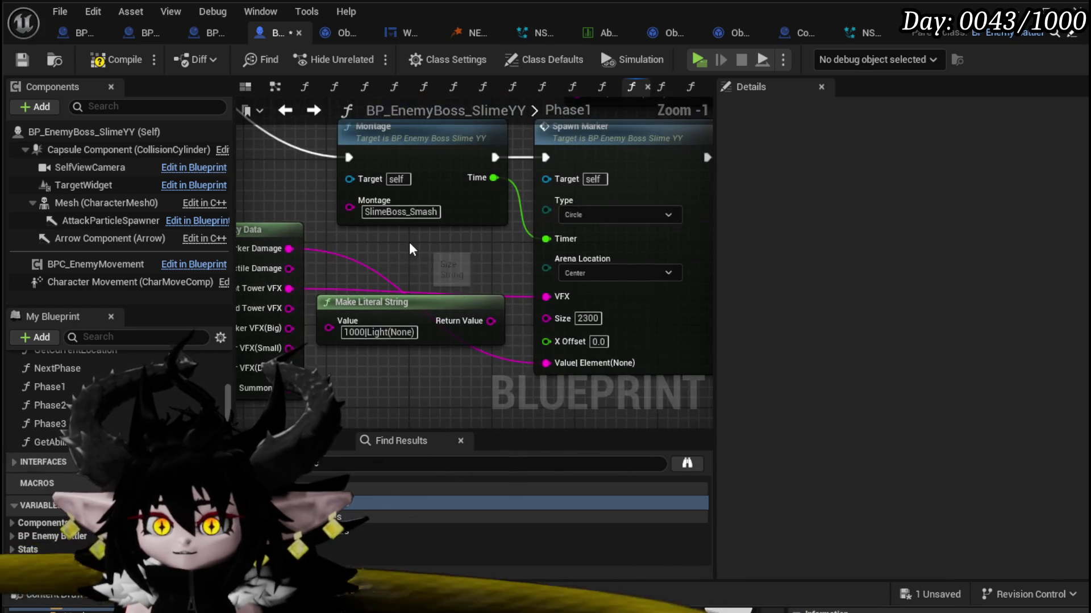
pyautogui.moveTo(463, 169)
pyautogui.mouseDown()
pyautogui.moveTo(501, 238)
pyautogui.moveTo(496, 227)
pyautogui.mouseUp()
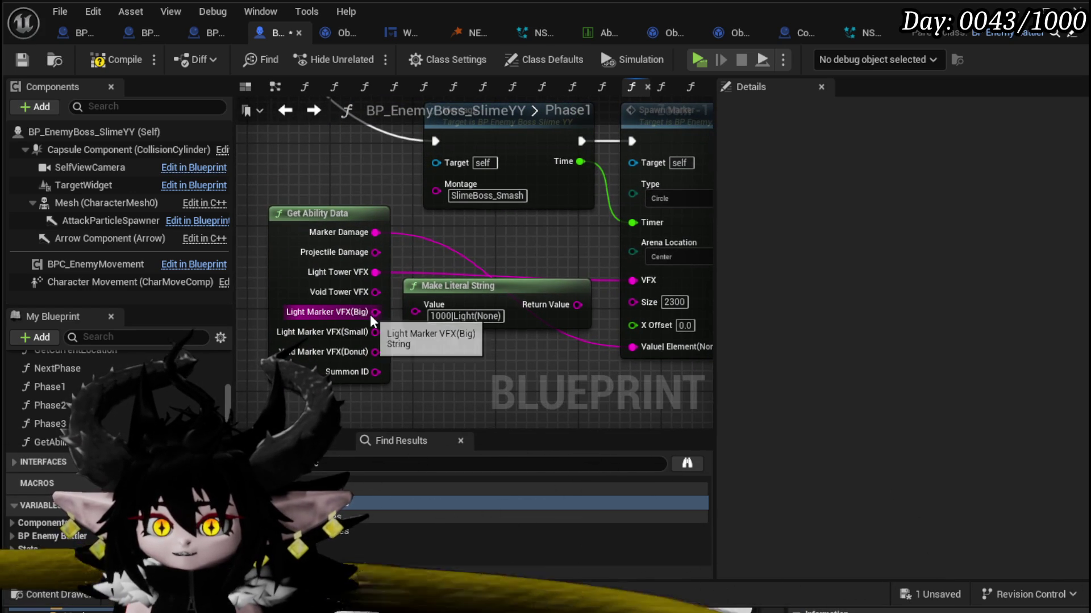
pyautogui.moveTo(375, 312); pyautogui.dragTo(654, 279)
pyautogui.press('Delete')
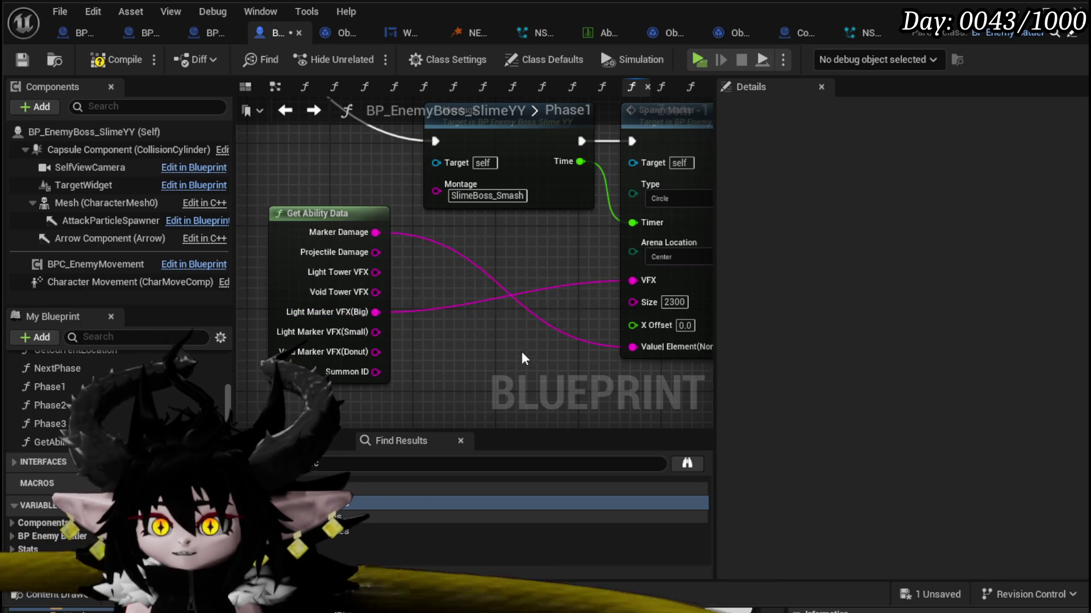
pyautogui.scroll(-5, 521, 358)
# Step: In the AbilityTree graph, connect Switch on Int case 0 to Phase 1's exec input
pyautogui.scroll(-1, 548, 321)
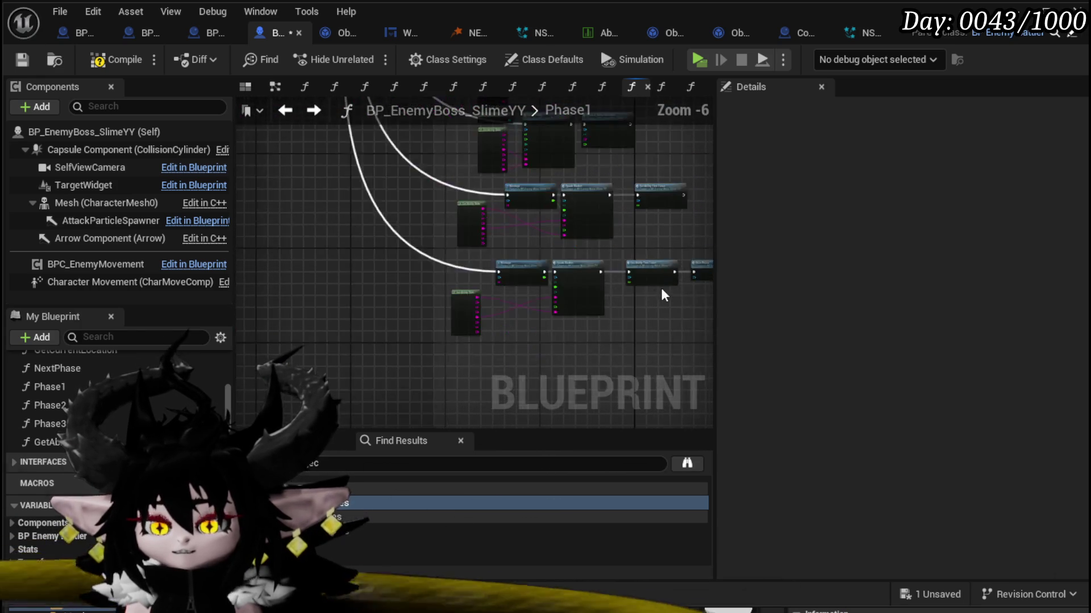
pyautogui.moveTo(662, 292)
pyautogui.mouseDown()
pyautogui.moveTo(504, 409)
pyautogui.moveTo(626, 331)
pyautogui.moveTo(623, 354)
pyautogui.moveTo(426, 336)
pyautogui.mouseUp()
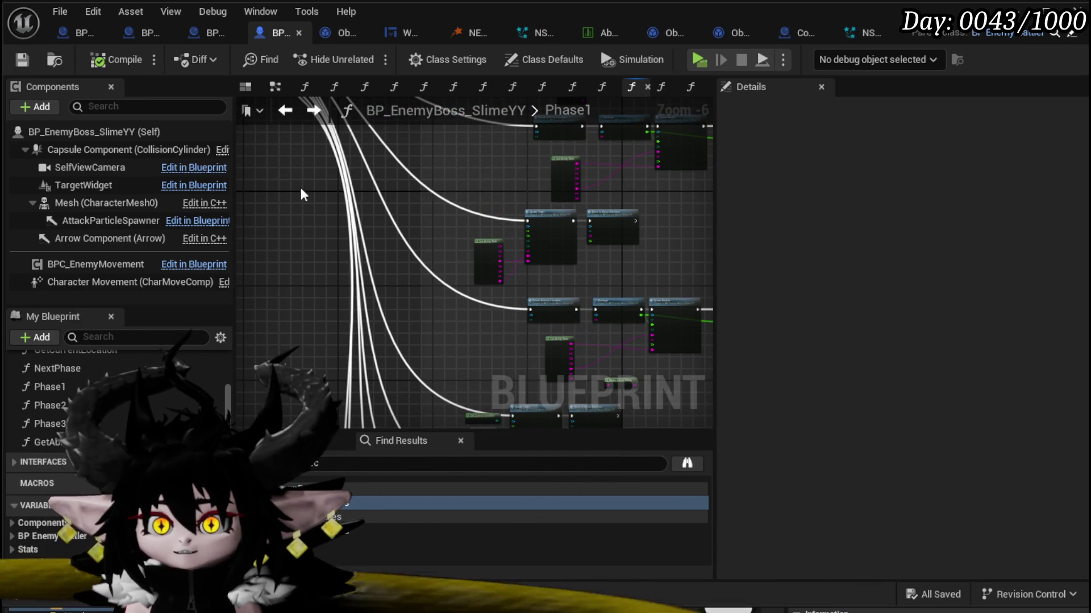
pyautogui.click(286, 111)
pyautogui.moveTo(442, 230)
pyautogui.mouseDown()
pyautogui.moveTo(347, 287)
pyautogui.moveTo(541, 252)
pyautogui.moveTo(557, 261)
pyautogui.moveTo(379, 203)
pyautogui.mouseUp()
pyautogui.scroll(-4, 432, 284)
pyautogui.scroll(1, 423, 257)
pyautogui.scroll(2, 423, 257)
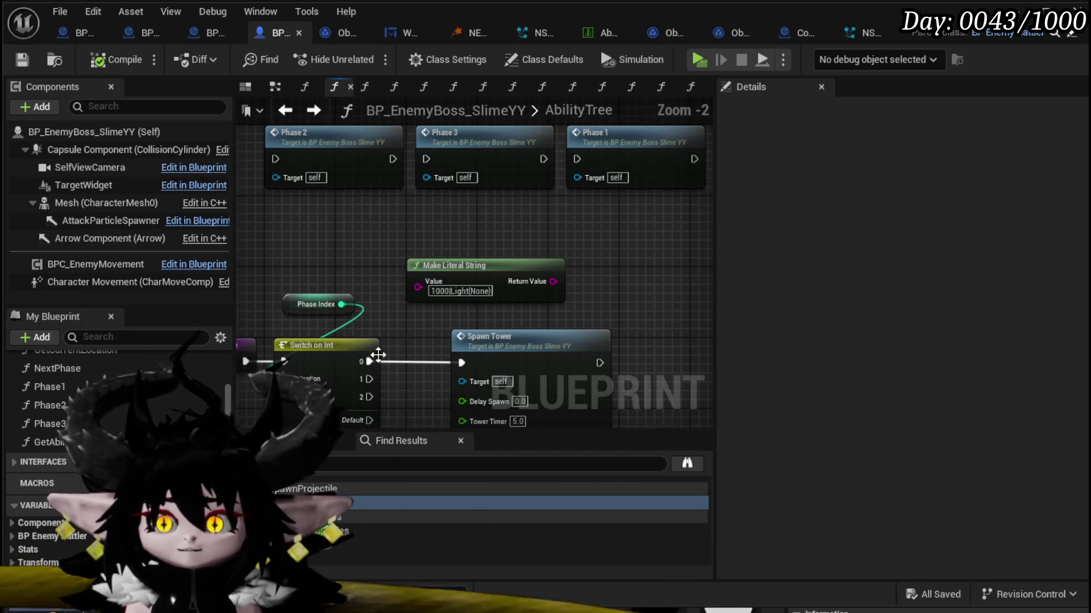
pyautogui.moveTo(482, 194); pyautogui.dragTo(577, 159)
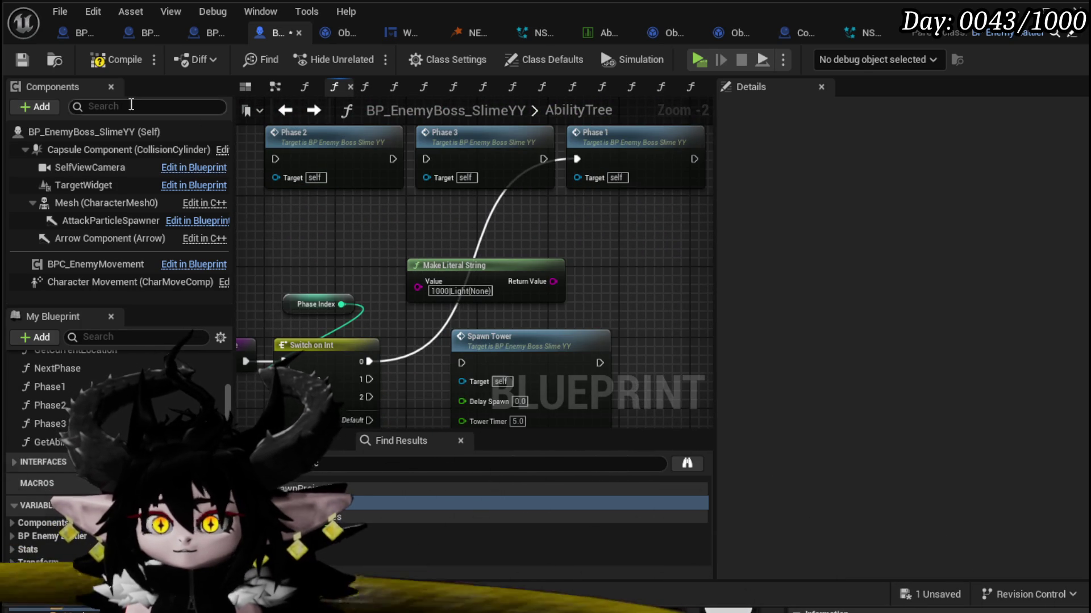
# Step: Compile and save the boss Blueprint, then start a play-in-editor session
pyautogui.click(111, 59)
pyautogui.click(25, 59)
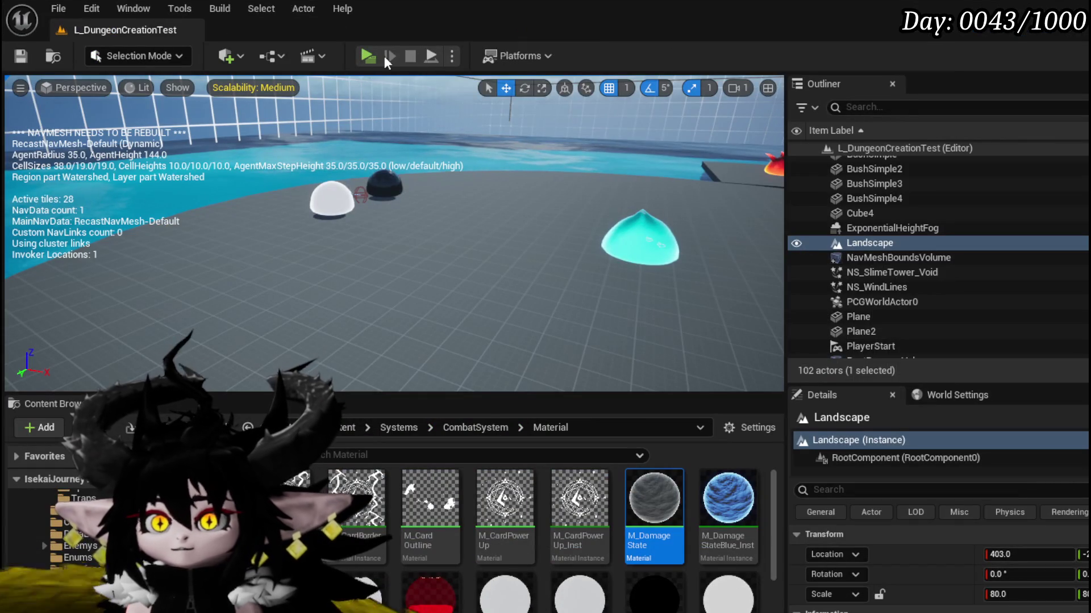
pyautogui.click(382, 55)
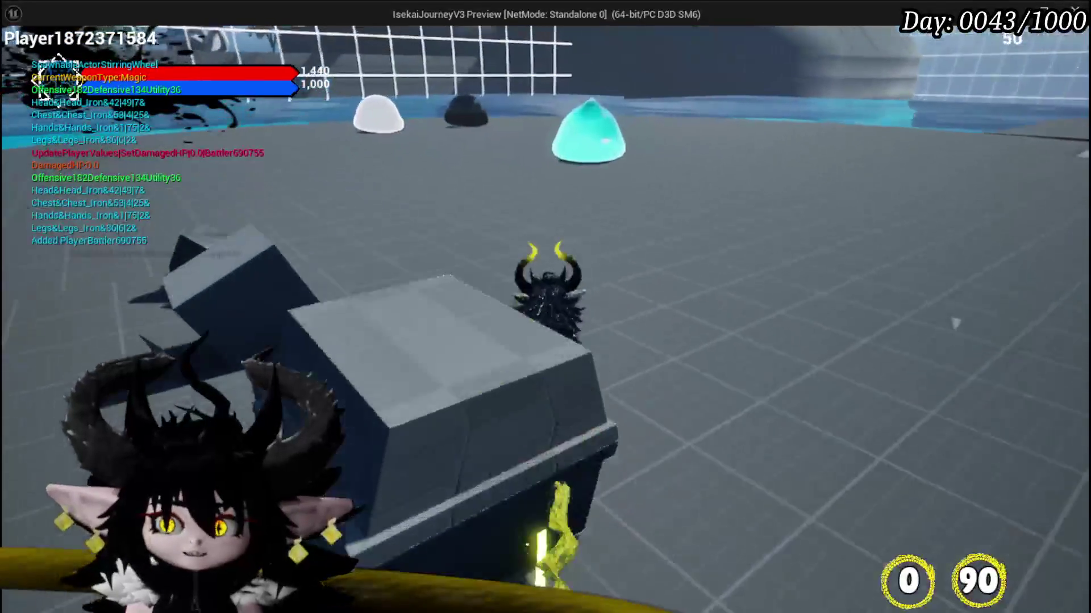
# Step: Fight the slimes with water magic, stop the play session with Esc, and save the level
pyautogui.press('w')
pyautogui.press('w')
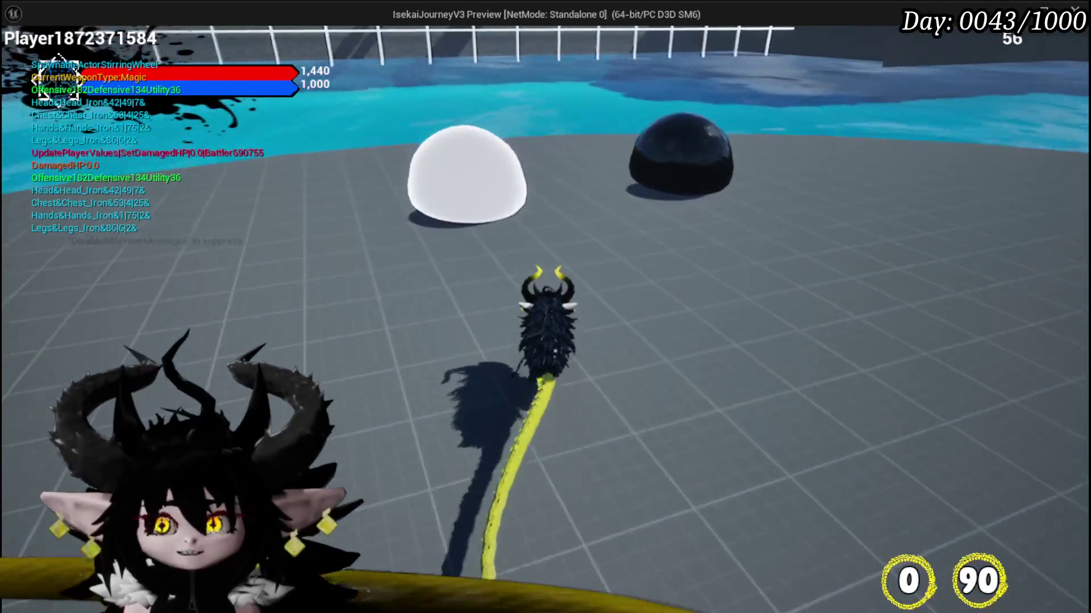
pyautogui.press('e')
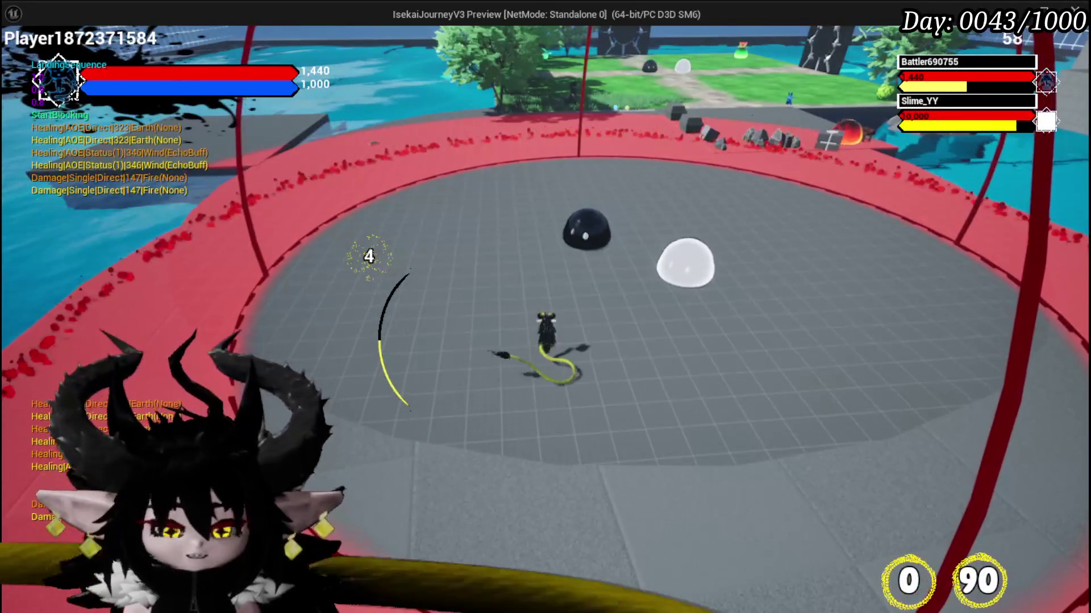
pyautogui.press('Escape')
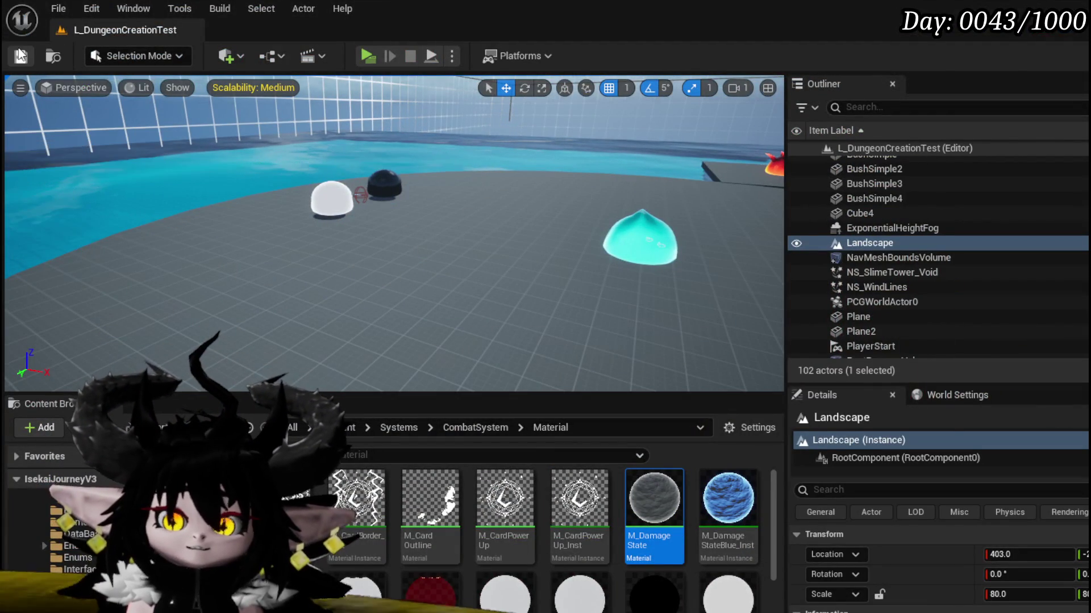
pyautogui.click(20, 55)
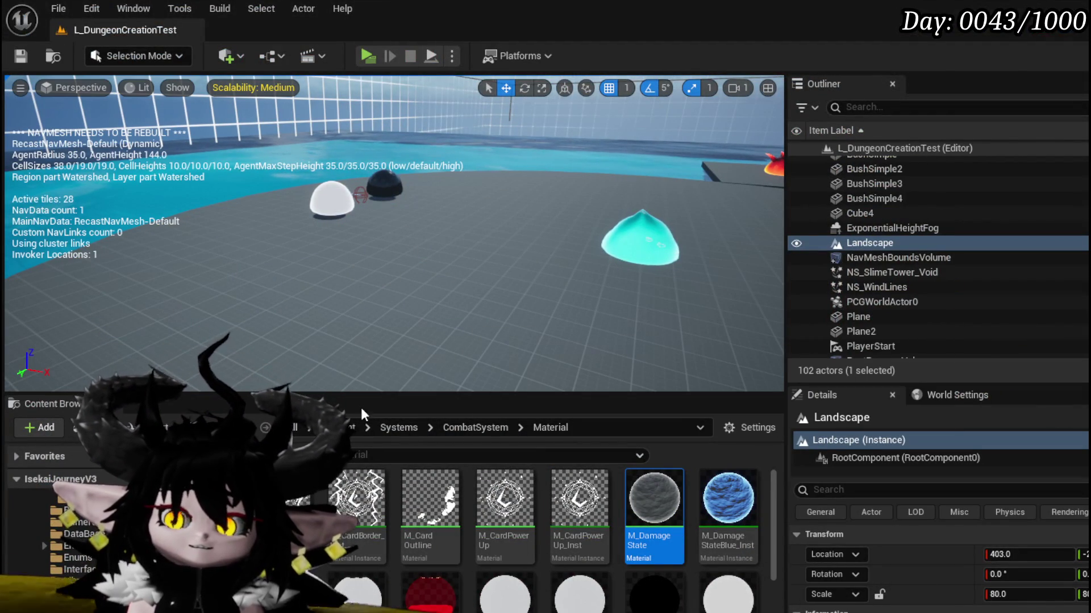
# Step: Return to the BP_EnemyBoss_SlimeYY Blueprint and open its Phase1 function graph
pyautogui.hotkey('alt', 'Tab')
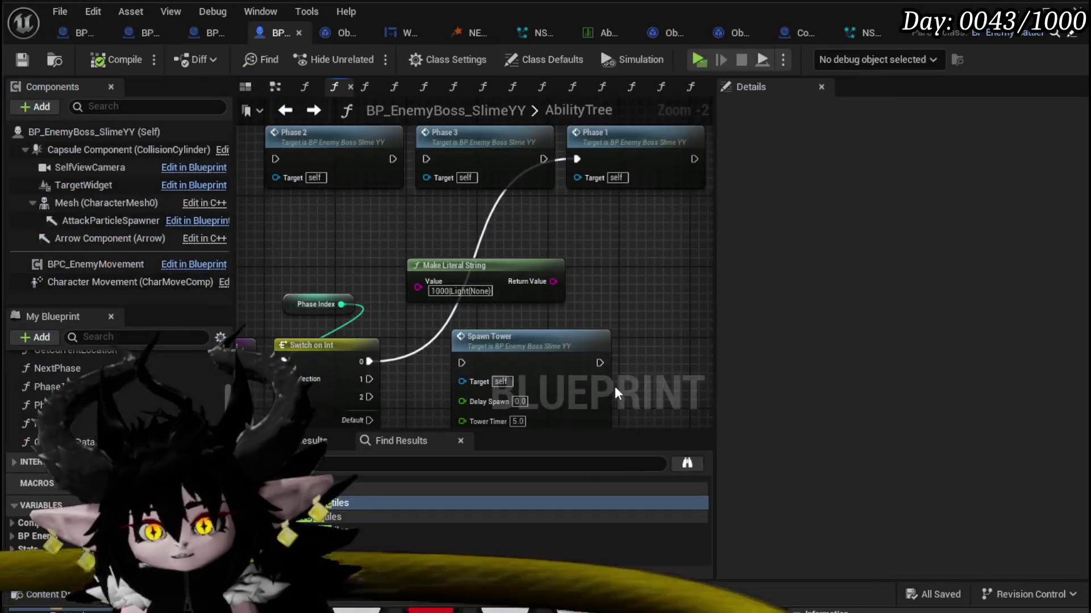
pyautogui.scroll(-2, 443, 281)
pyautogui.scroll(2, 512, 223)
pyautogui.scroll(-2, 513, 223)
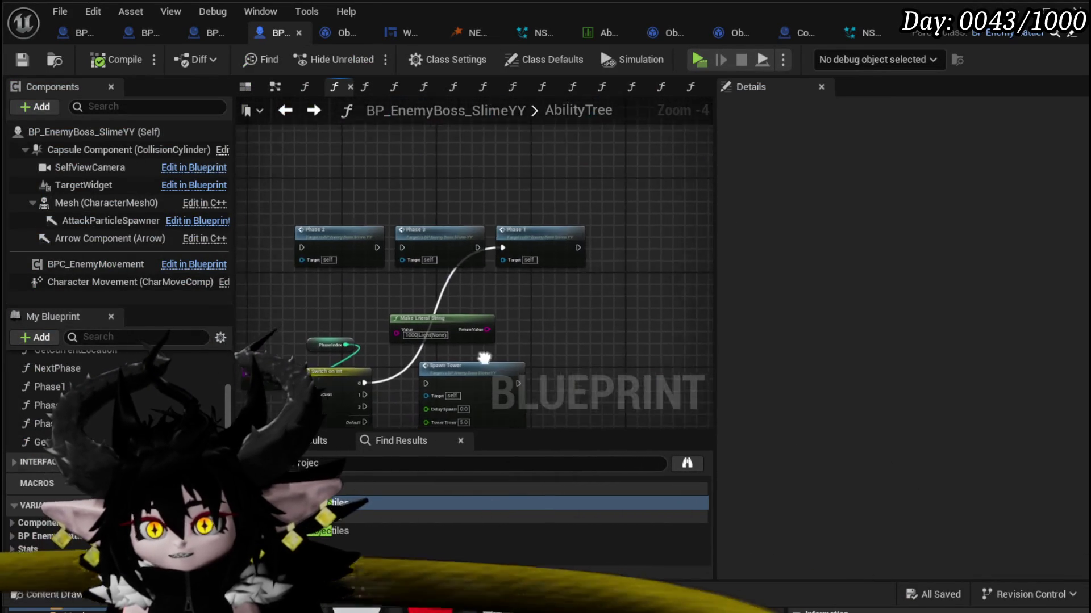
pyautogui.doubleClick(516, 219)
pyautogui.scroll(-1, 385, 231)
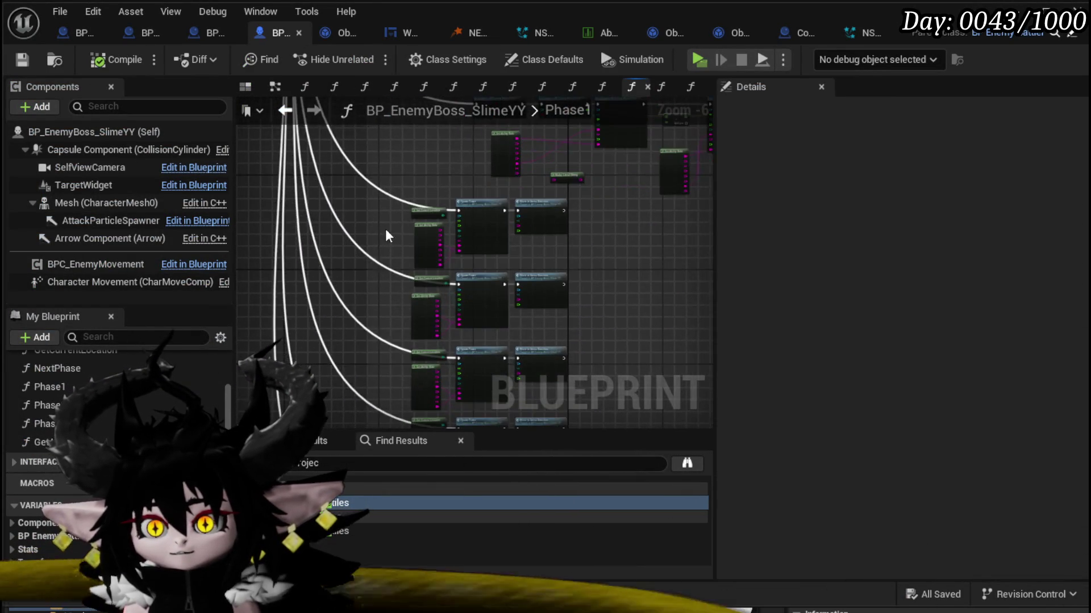
pyautogui.scroll(5, 384, 232)
pyautogui.scroll(-5, 380, 256)
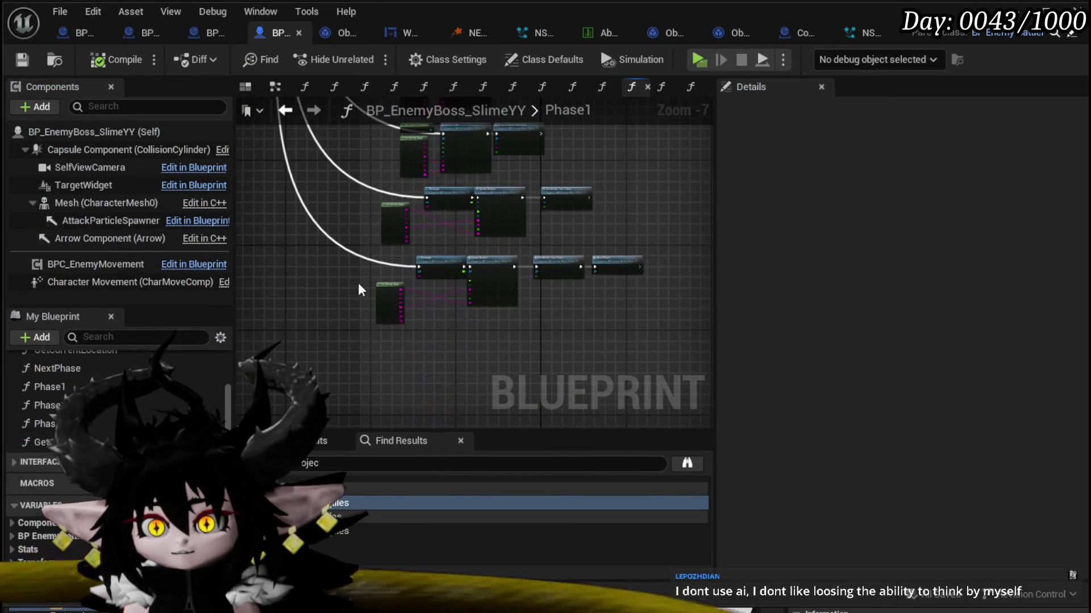
pyautogui.scroll(3, 303, 301)
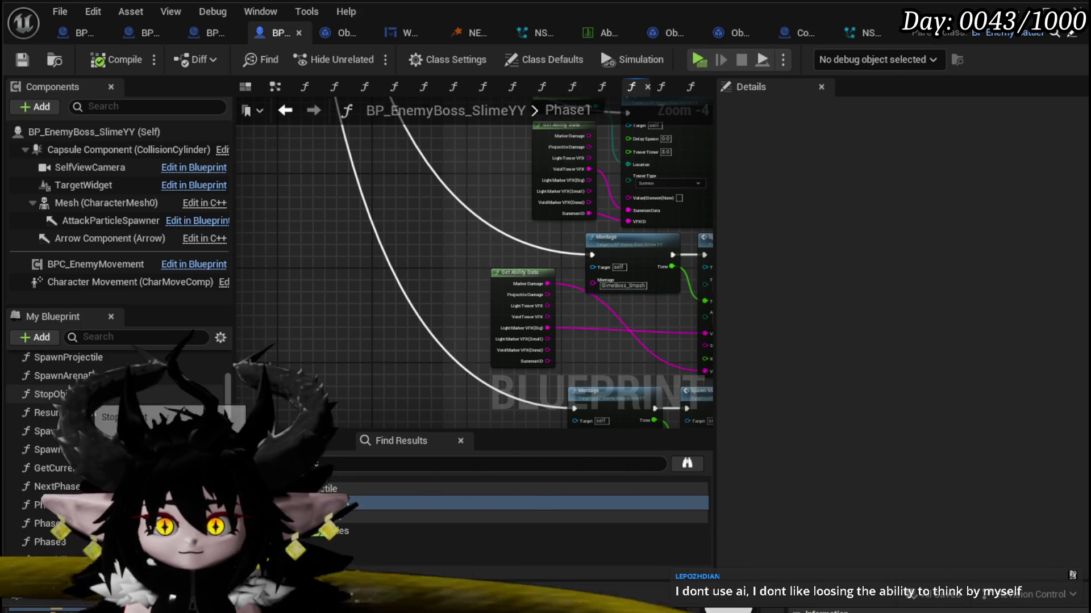
pyautogui.scroll(1, 86, 400)
# Step: Add a RotateActorToLocation node with arena location S and wire it into Phase1's execution chain
pyautogui.moveTo(55, 386)
pyautogui.mouseDown()
pyautogui.moveTo(340, 258)
pyautogui.moveTo(316, 236)
pyautogui.moveTo(360, 261)
pyautogui.moveTo(322, 254)
pyautogui.mouseUp()
pyautogui.click(358, 286)
pyautogui.click(335, 374)
pyautogui.moveTo(362, 255); pyautogui.dragTo(433, 248)
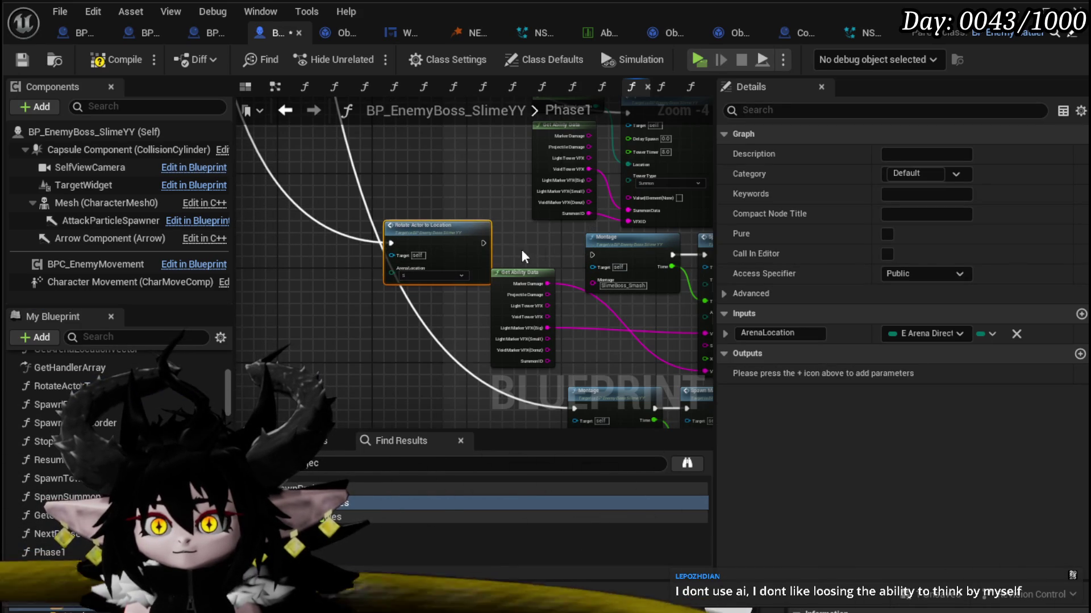
pyautogui.moveTo(530, 267); pyautogui.dragTo(523, 297)
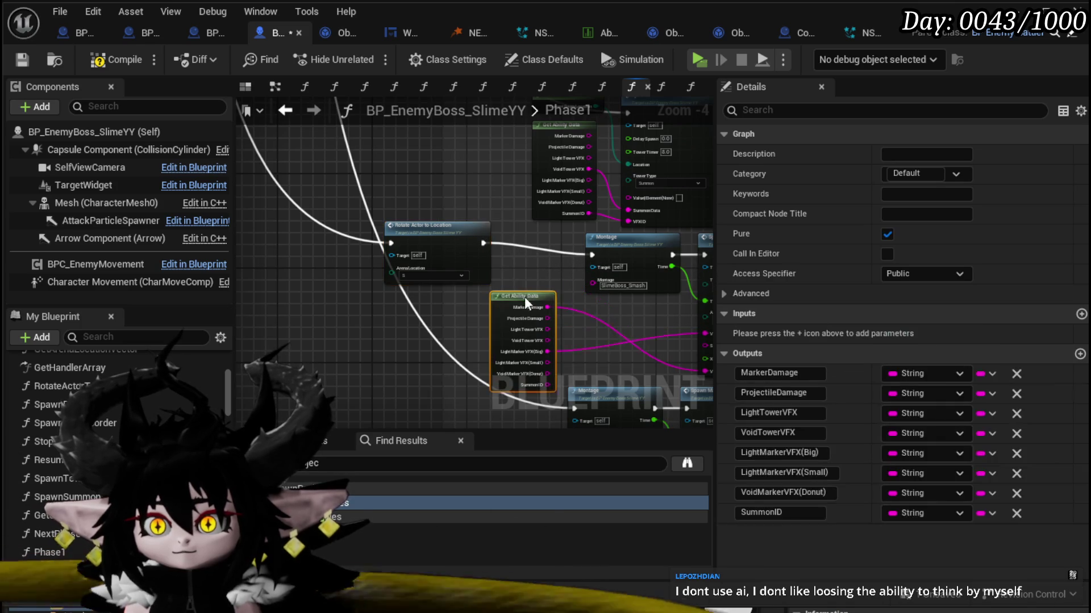
pyautogui.moveTo(454, 226)
pyautogui.mouseDown()
pyautogui.moveTo(432, 252)
pyautogui.moveTo(455, 239)
pyautogui.moveTo(274, 165)
pyautogui.moveTo(217, 159)
pyautogui.moveTo(208, 185)
pyautogui.mouseUp()
pyautogui.click(499, 235)
# Step: Rearrange Phase1's lower node group, Get Ability Data and Rotate Actor to Location nodes for tidier layout
pyautogui.moveTo(91, 105); pyautogui.dragTo(246, 183)
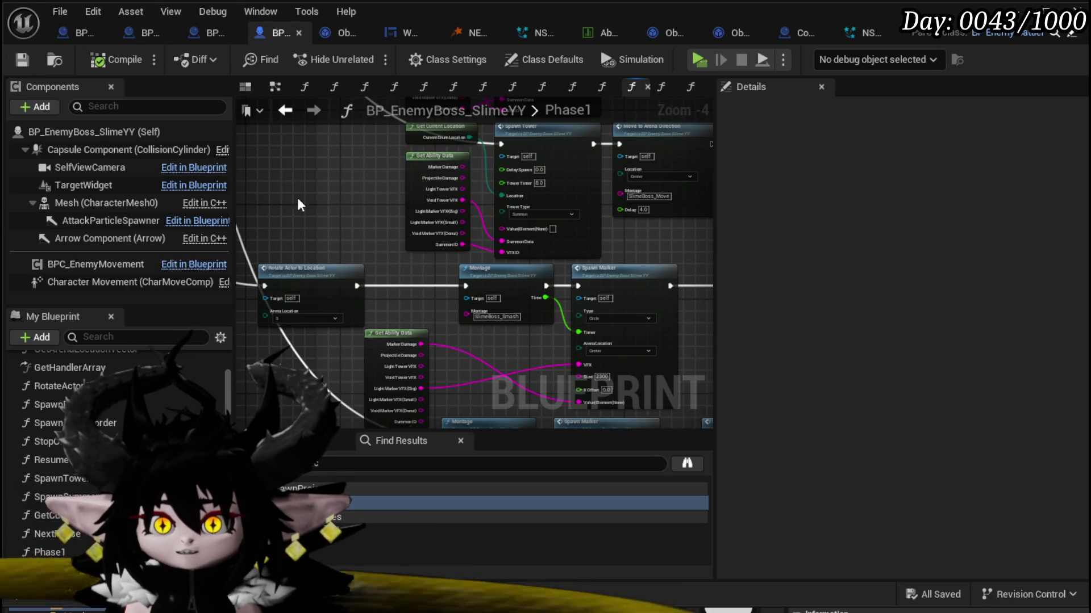
pyautogui.scroll(-3, 300, 203)
pyautogui.moveTo(300, 204); pyautogui.dragTo(320, 163)
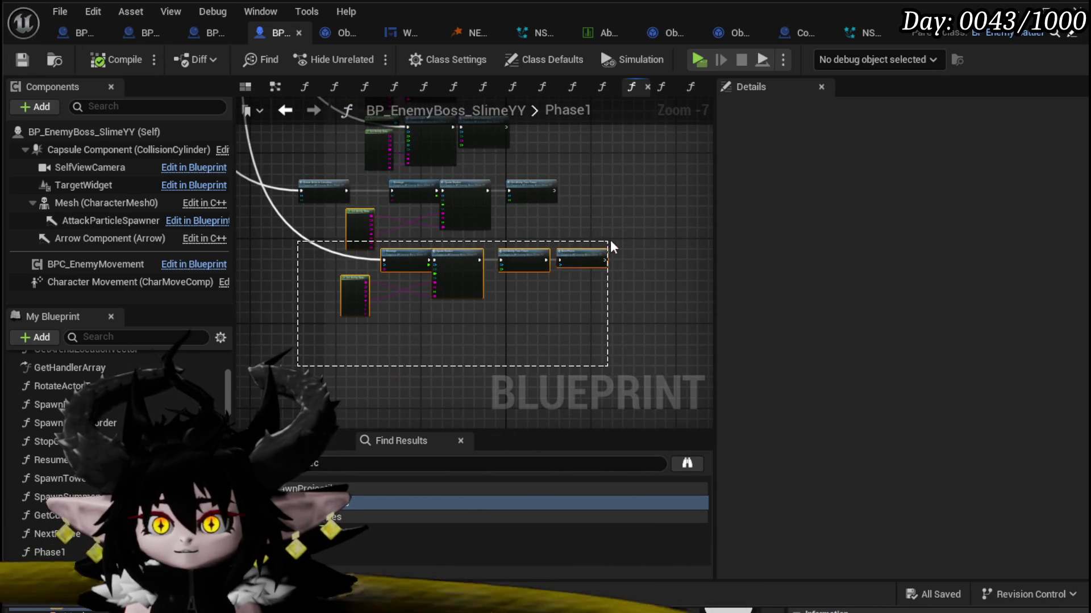
pyautogui.moveTo(610, 242); pyautogui.dragTo(628, 254)
pyautogui.moveTo(449, 261); pyautogui.dragTo(417, 310)
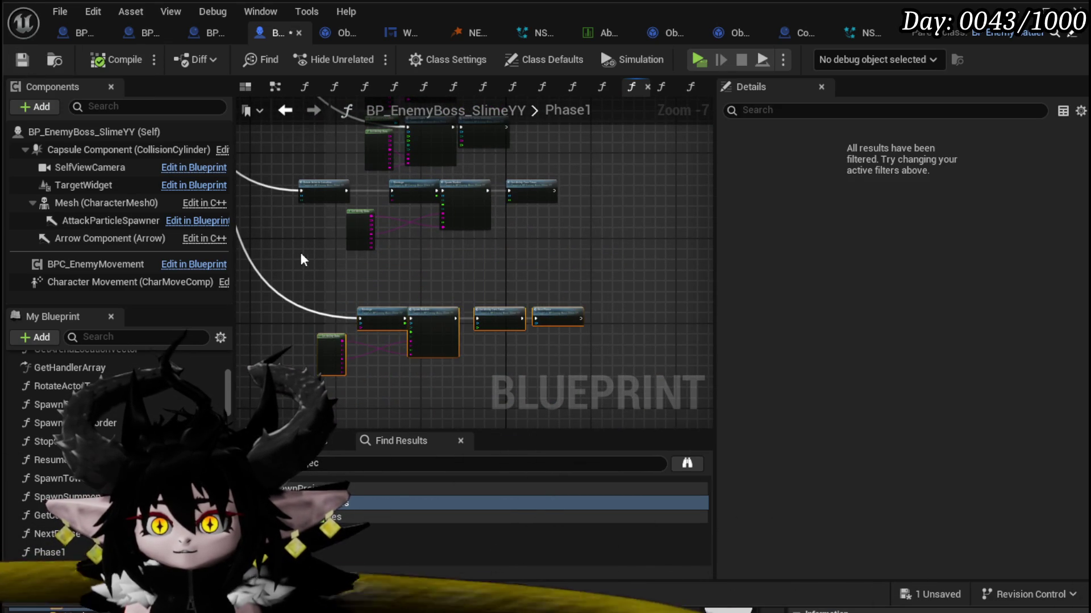
pyautogui.moveTo(297, 252)
pyautogui.mouseDown()
pyautogui.moveTo(519, 196)
pyautogui.moveTo(445, 210)
pyautogui.moveTo(453, 227)
pyautogui.mouseUp()
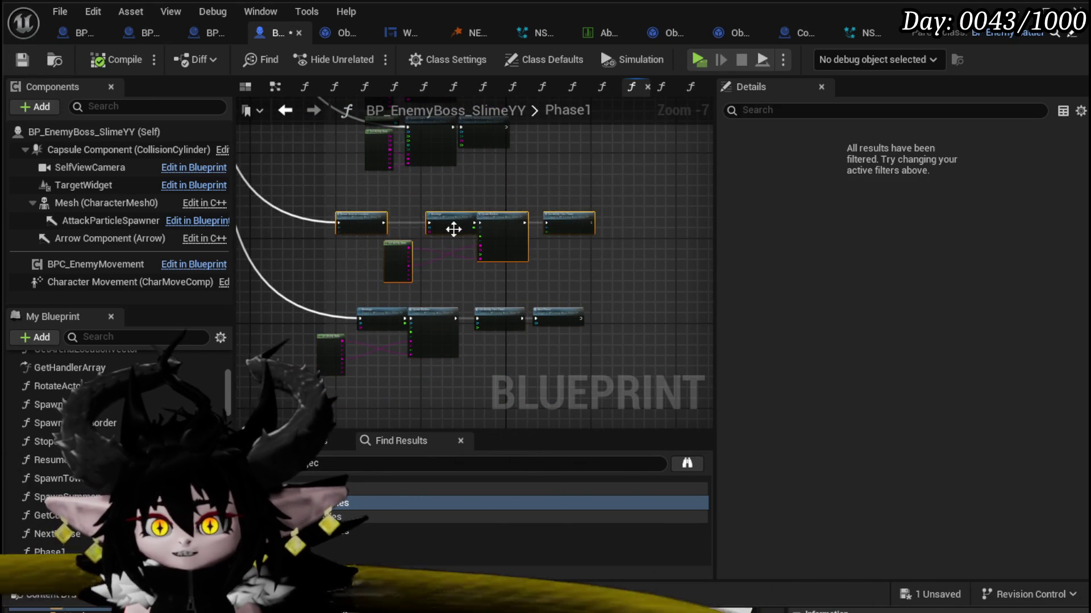
pyautogui.scroll(4, 453, 226)
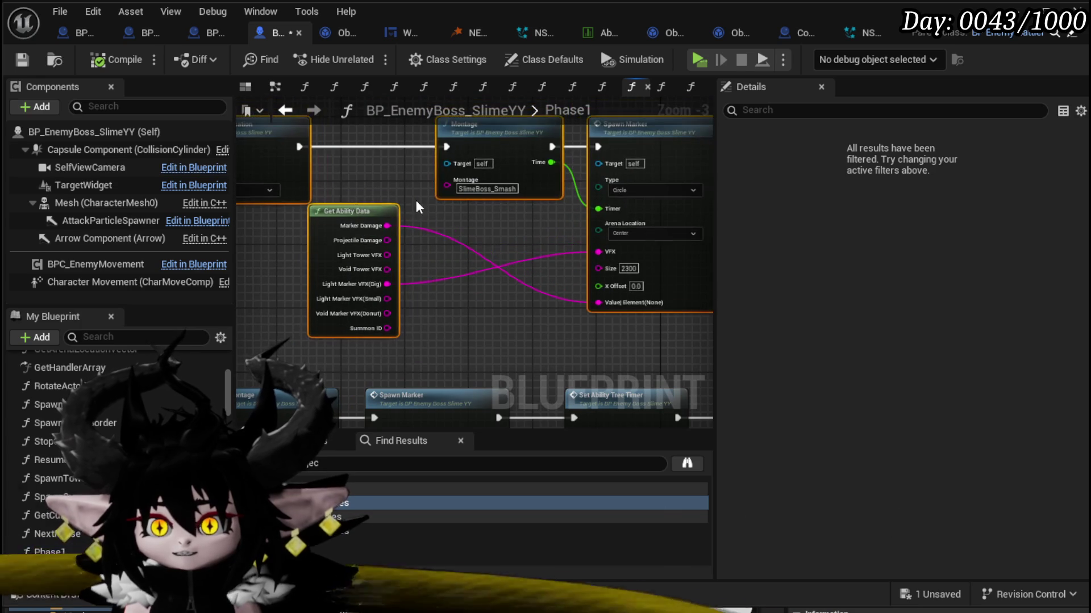
pyautogui.click(415, 200)
pyautogui.click(322, 192)
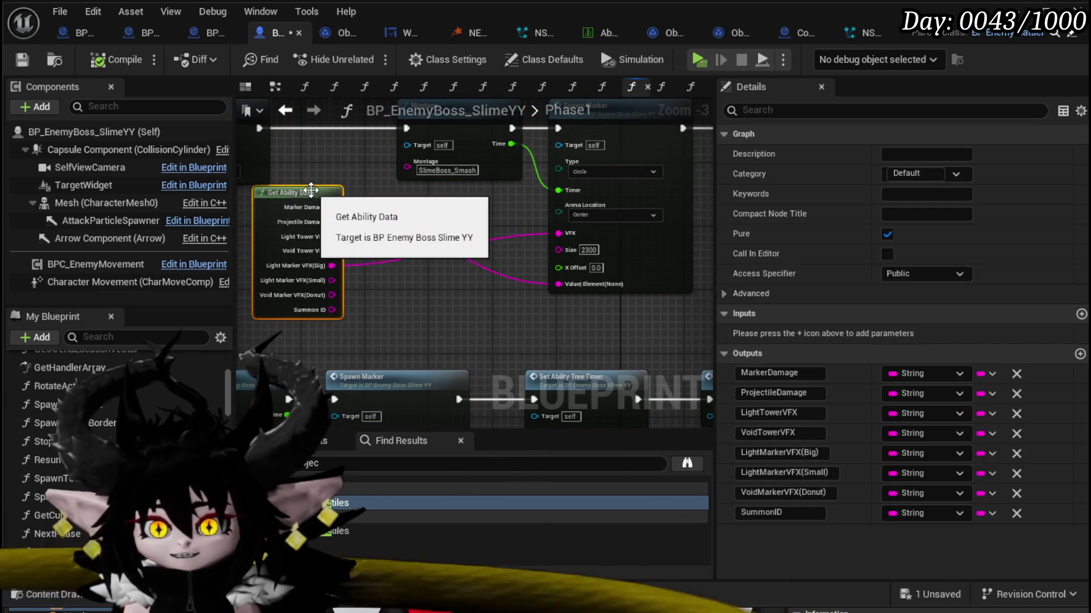
pyautogui.moveTo(312, 192); pyautogui.dragTo(422, 225)
pyautogui.scroll(-2, 442, 243)
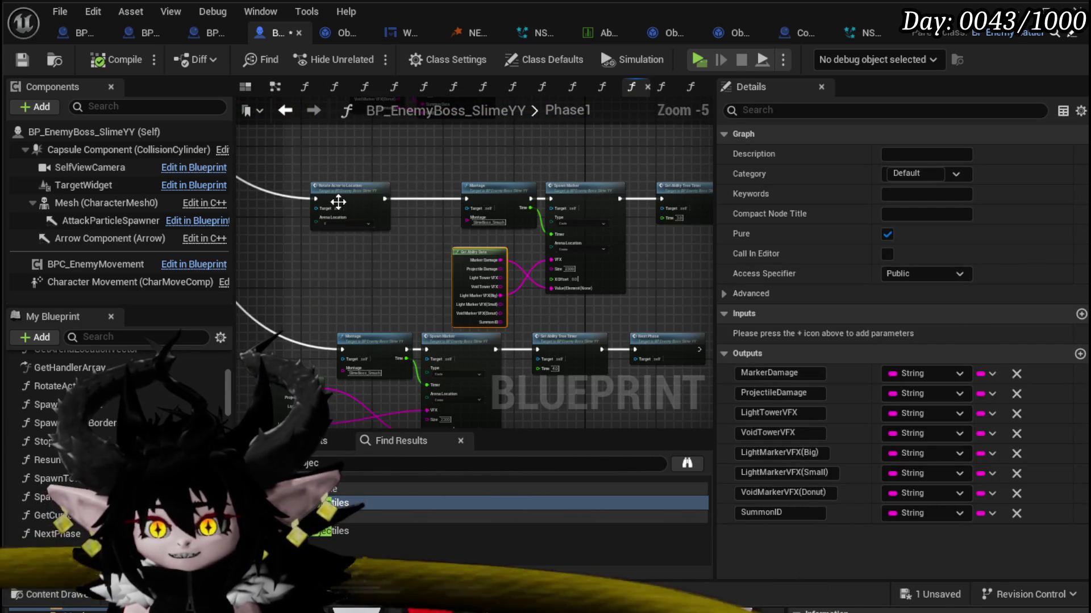
pyautogui.moveTo(338, 201); pyautogui.dragTo(388, 207)
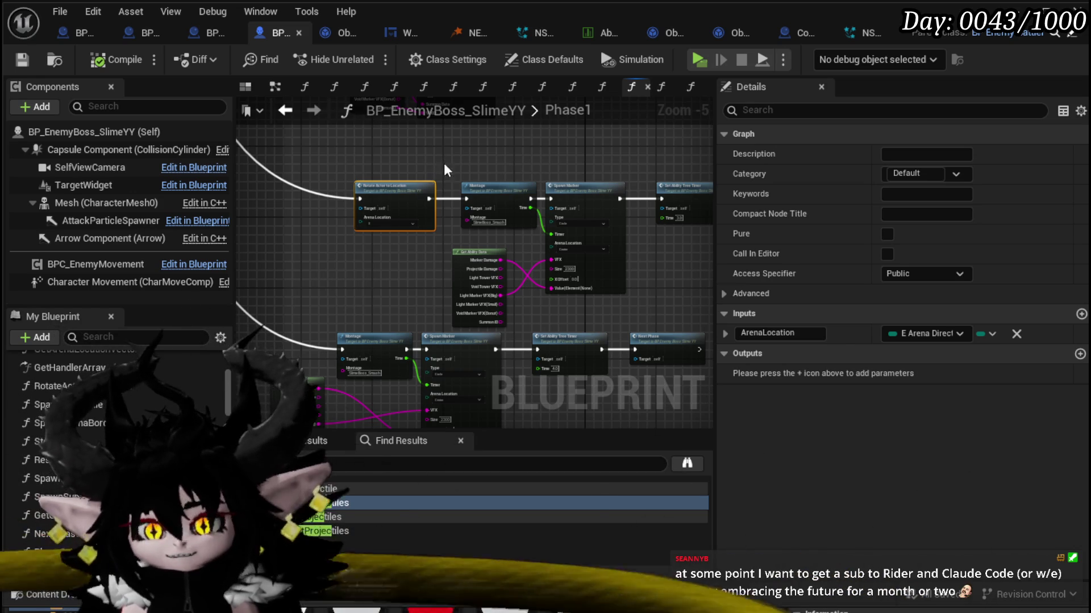
# Step: Reposition the upper Get Ability Data node and look over the rest of the Phase1 graph
pyautogui.moveTo(444, 163); pyautogui.dragTo(367, 207)
pyautogui.scroll(3, 500, 232)
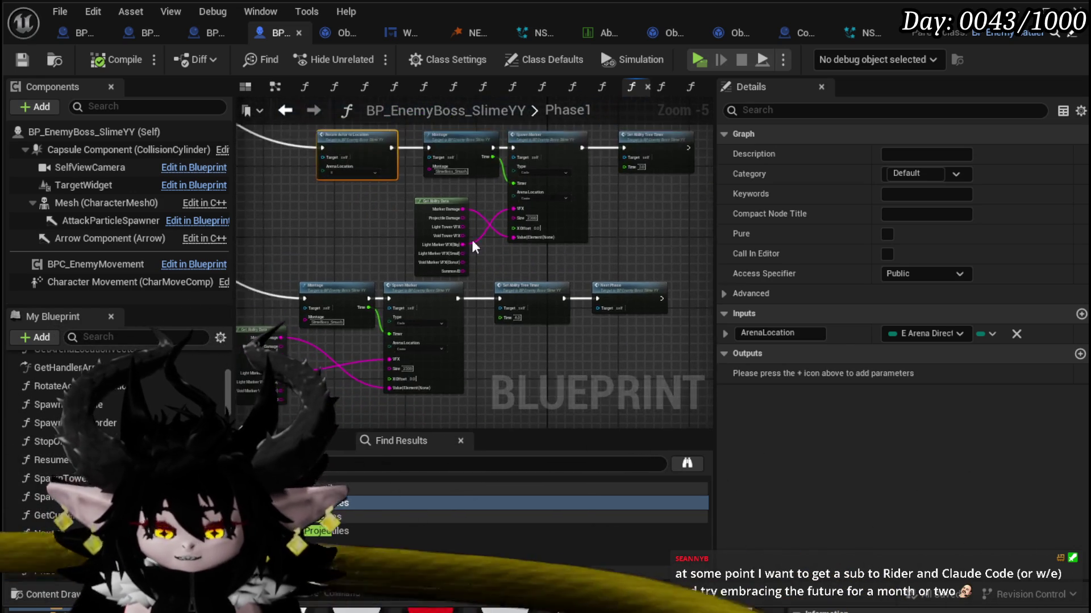
pyautogui.click(366, 184)
pyautogui.moveTo(366, 182)
pyautogui.mouseDown()
pyautogui.moveTo(410, 183)
pyautogui.moveTo(320, 196)
pyautogui.mouseUp()
pyautogui.click(323, 207)
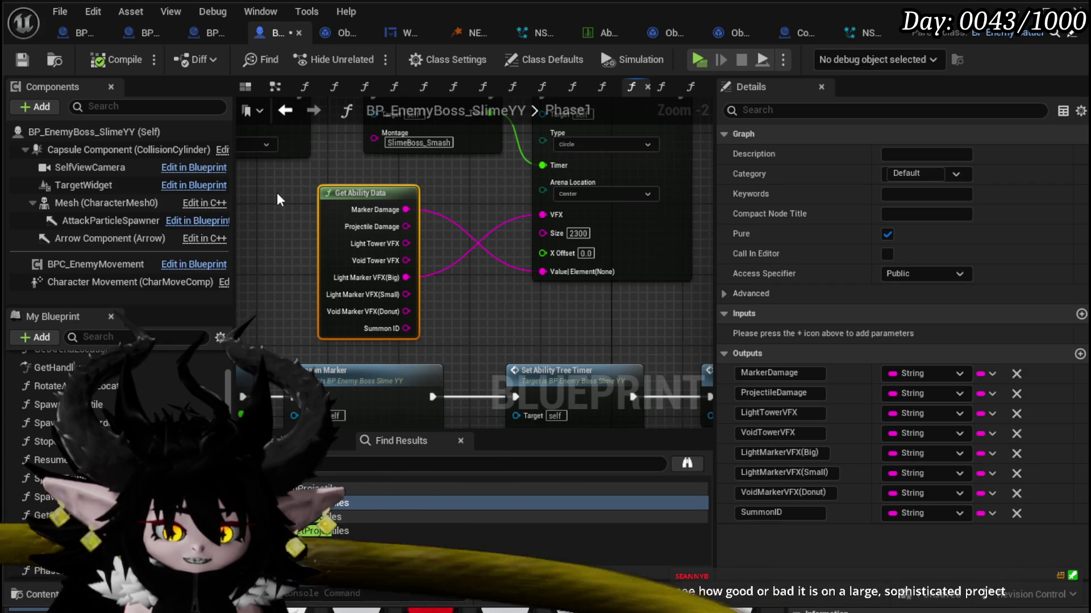
pyautogui.scroll(-3, 277, 196)
pyautogui.moveTo(272, 203); pyautogui.dragTo(410, 171)
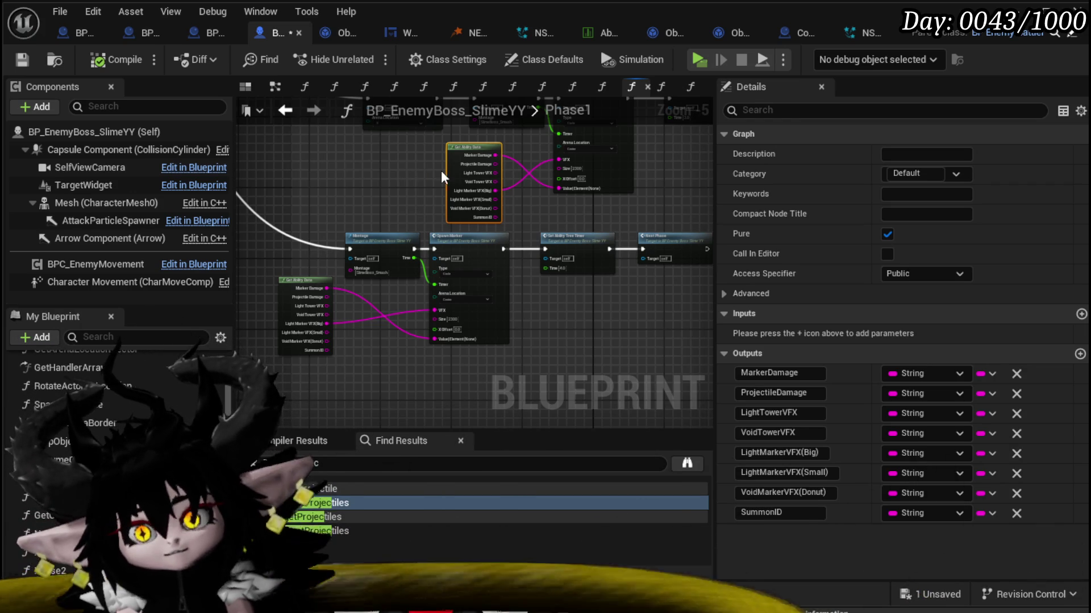
pyautogui.scroll(-4, 352, 162)
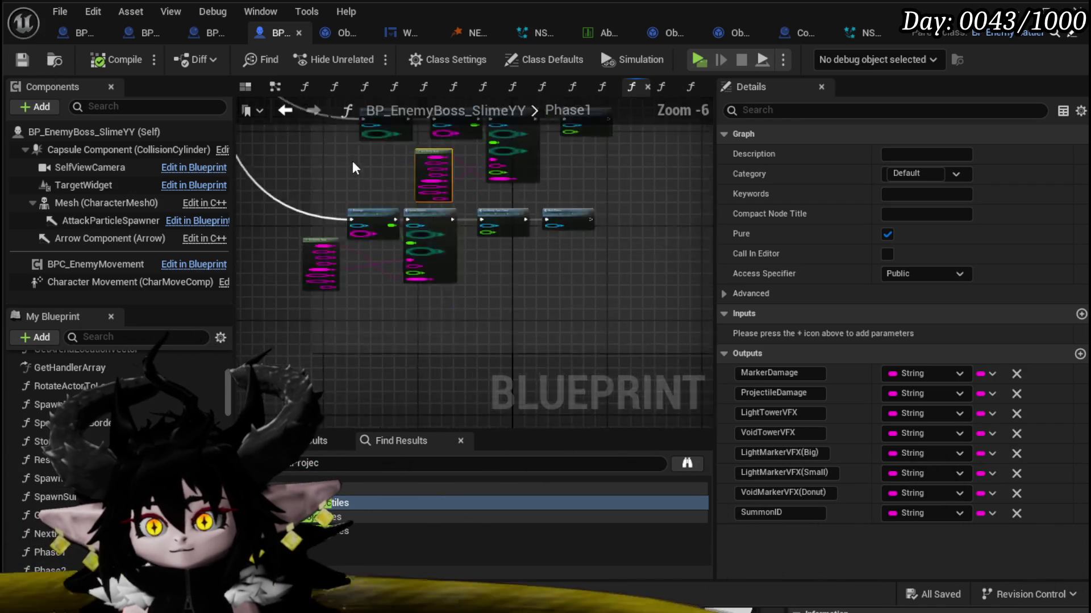
pyautogui.scroll(-3, 523, 226)
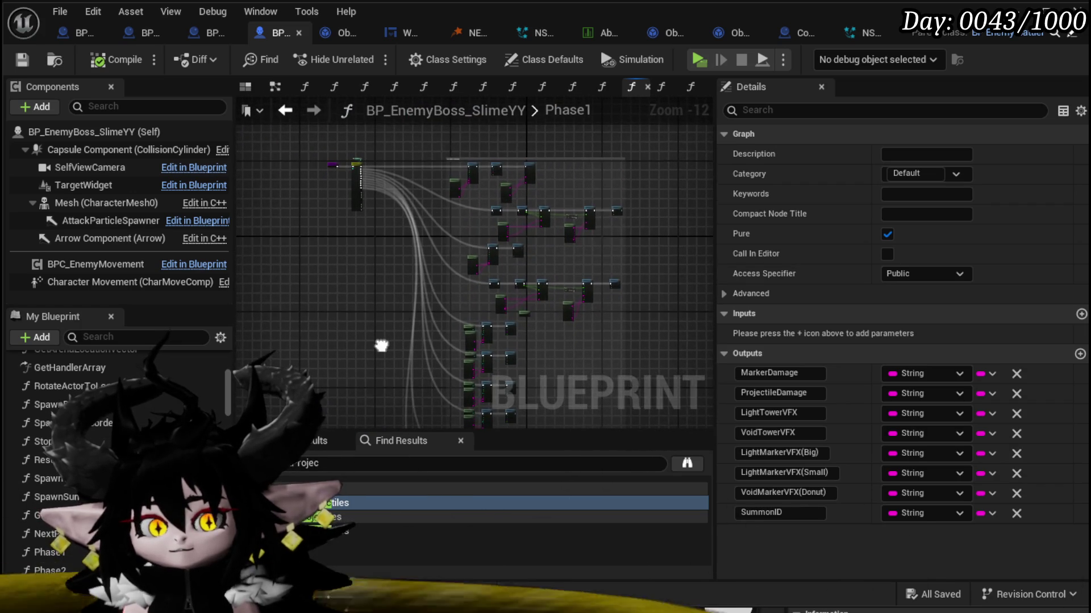
pyautogui.scroll(3, 358, 335)
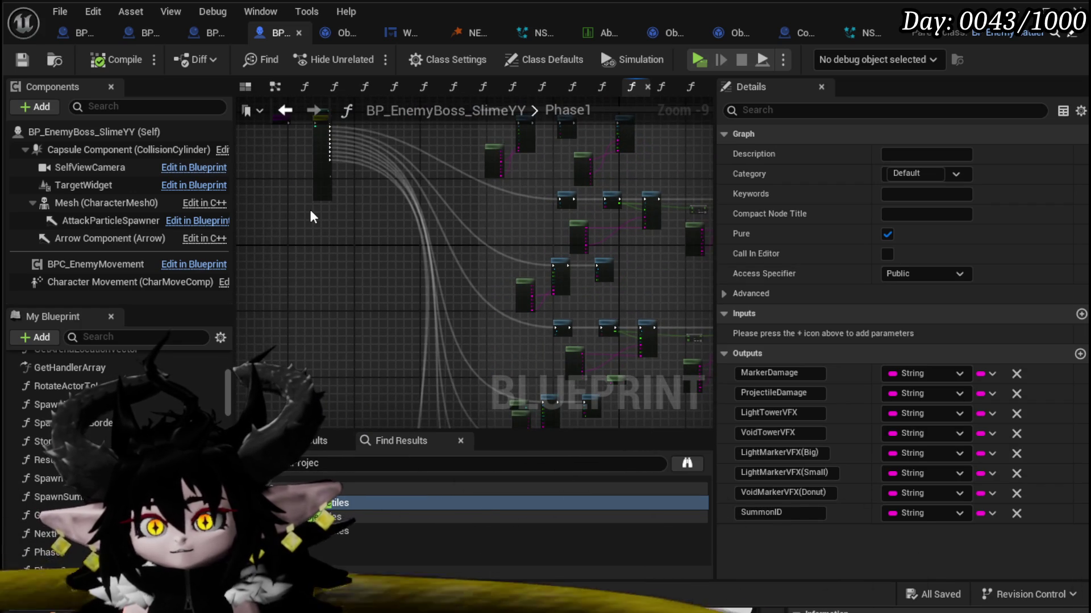
pyautogui.moveTo(366, 262); pyautogui.dragTo(377, 353)
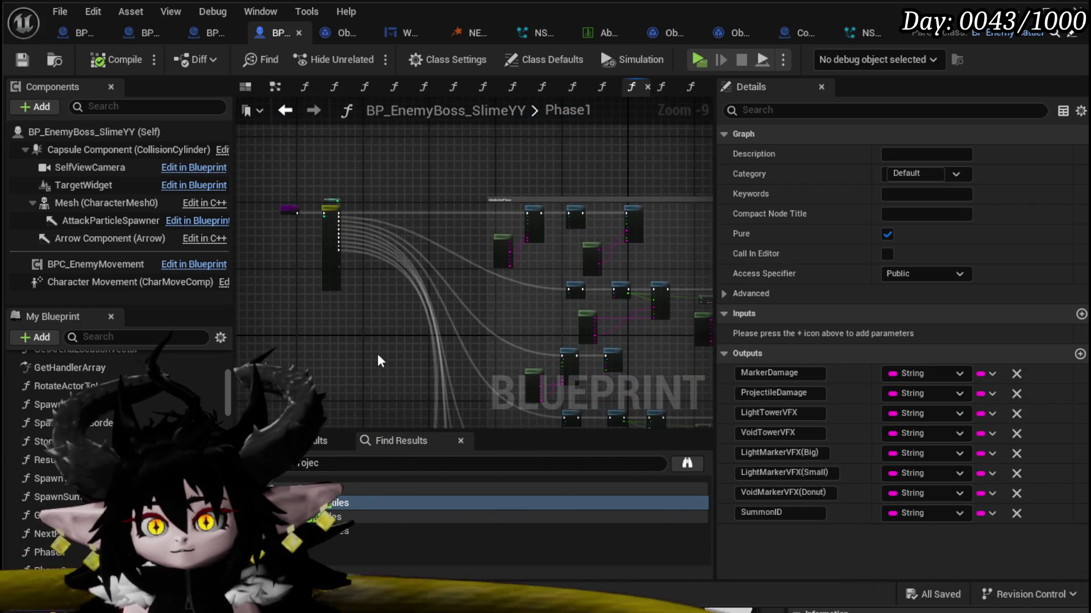
pyautogui.scroll(-5, 214, 395)
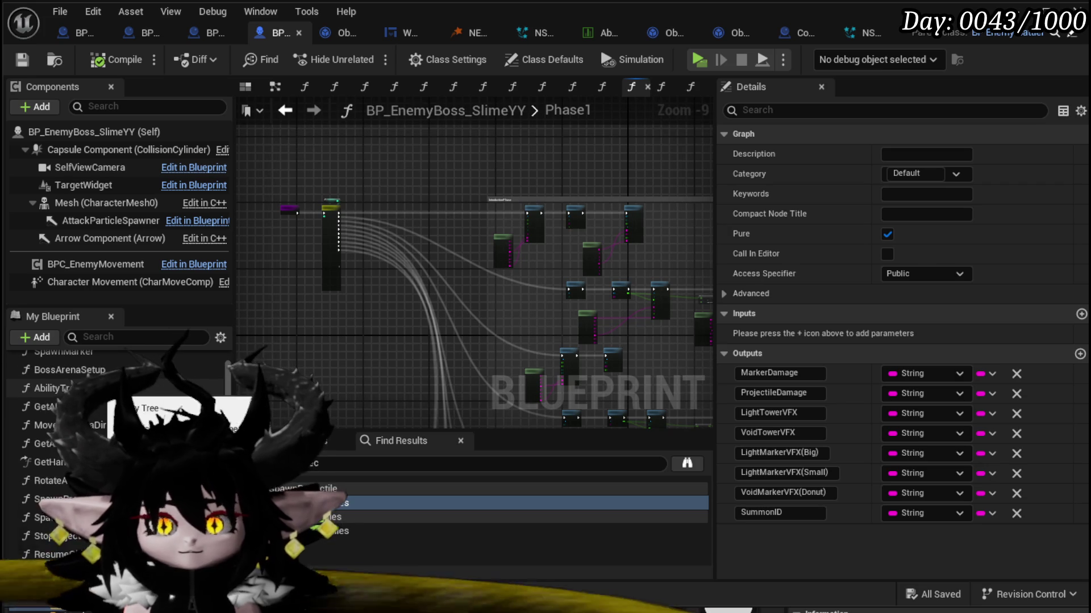
# Step: In Phase2, replace the Get Current Location node with a GetAbilityData function node
pyautogui.doubleClick(46, 429)
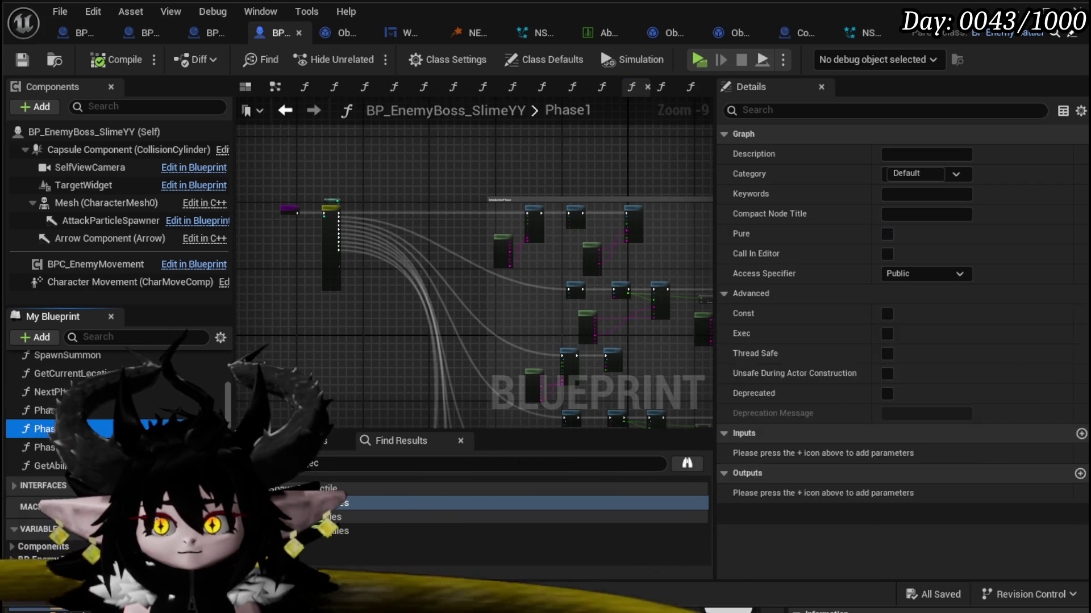
pyautogui.scroll(-6, 477, 236)
pyautogui.moveTo(343, 294); pyautogui.dragTo(533, 359)
pyautogui.scroll(6, 434, 313)
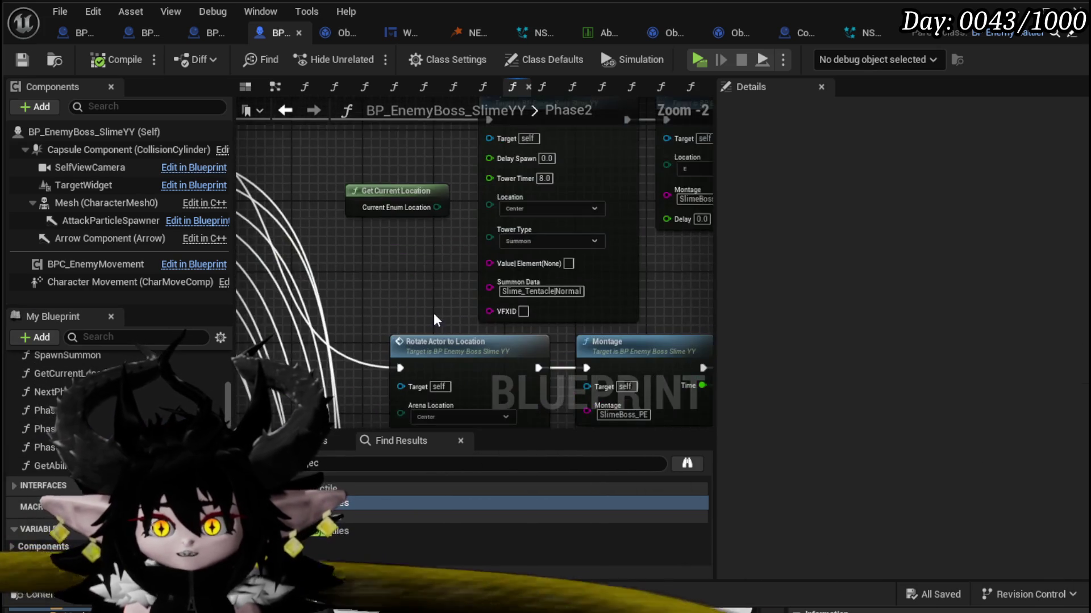
pyautogui.scroll(-1, 414, 272)
pyautogui.click(393, 208)
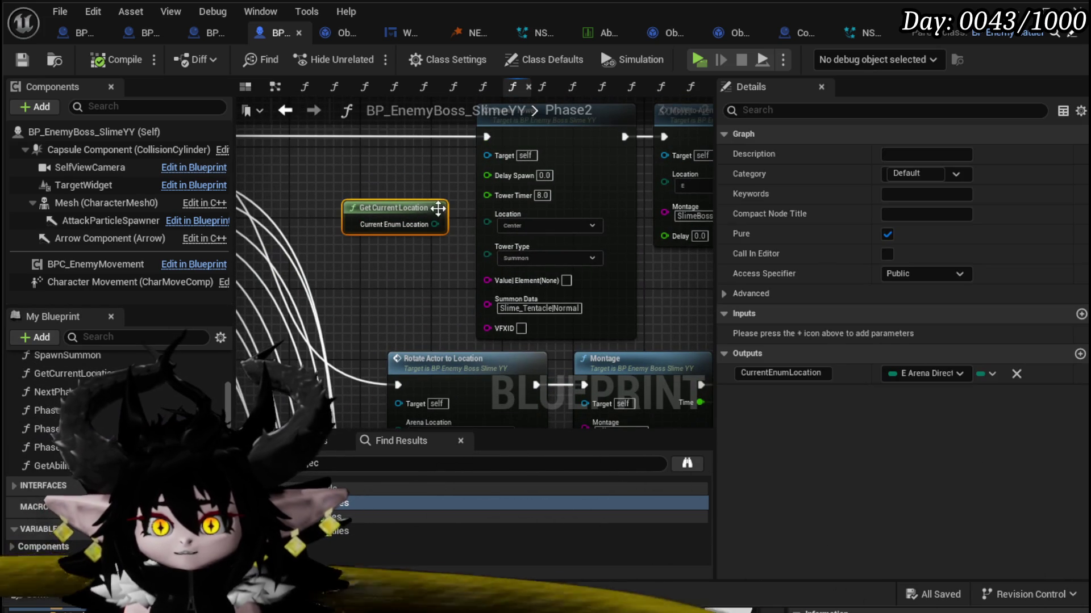
pyautogui.press('Delete')
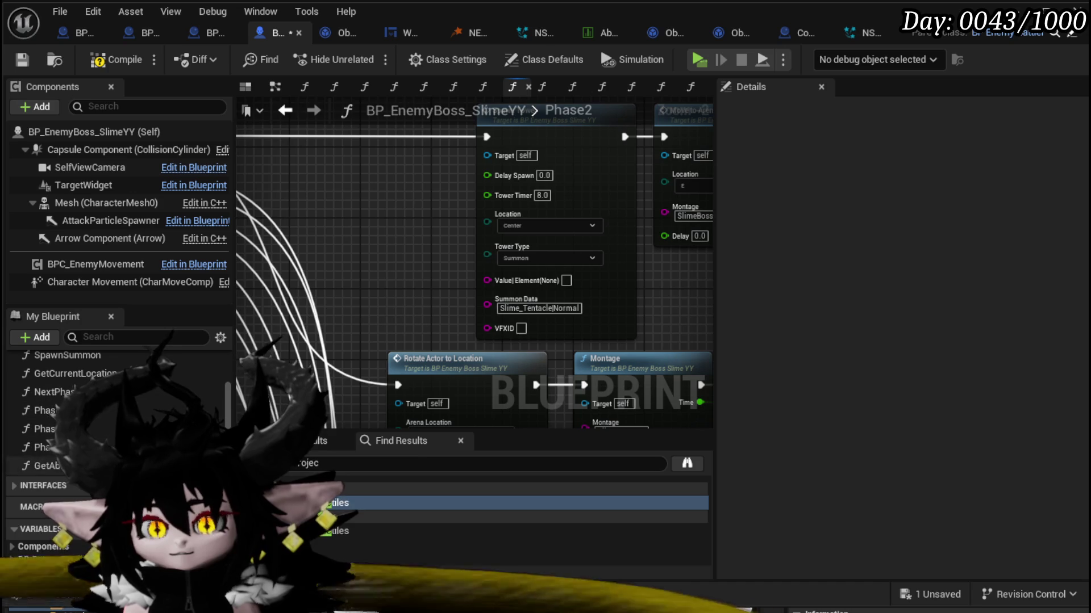
pyautogui.click(46, 465)
pyautogui.moveTo(45, 465)
pyautogui.mouseDown()
pyautogui.moveTo(340, 136)
pyautogui.moveTo(301, 169)
pyautogui.moveTo(392, 170)
pyautogui.moveTo(325, 229)
pyautogui.moveTo(307, 192)
pyautogui.moveTo(354, 211)
pyautogui.mouseUp()
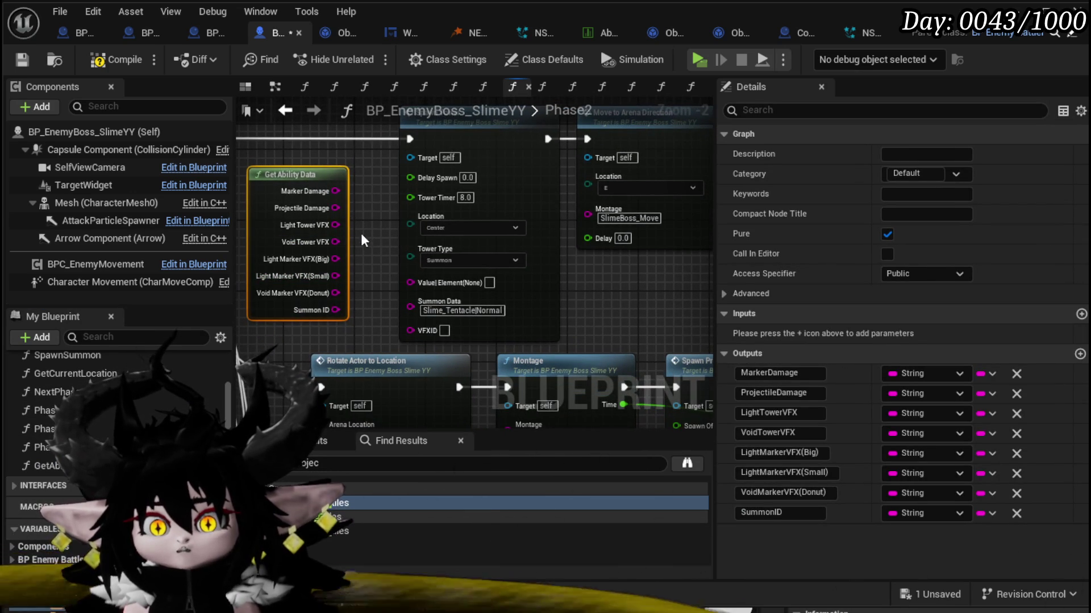
# Step: Wire Get Ability Data's Summon ID into the tower's Summon Data input
pyautogui.moveTo(334, 243); pyautogui.dragTo(418, 334)
pyautogui.moveTo(335, 310)
pyautogui.mouseDown()
pyautogui.moveTo(410, 307)
pyautogui.moveTo(340, 296)
pyautogui.moveTo(238, 249)
pyautogui.moveTo(240, 286)
pyautogui.moveTo(347, 217)
pyautogui.mouseUp()
pyautogui.scroll(-2, 595, 294)
pyautogui.scroll(1, 440, 338)
pyautogui.click(285, 218)
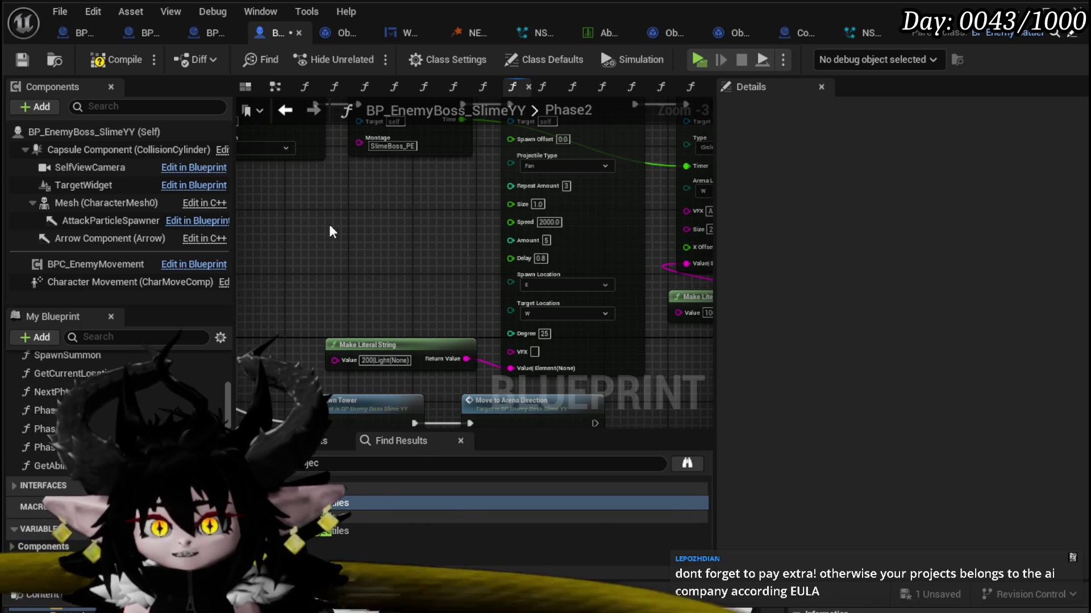
# Step: Paste another Get Ability Data, feed Projectile Damage into the projectile's Value|Element, then compile and save
pyautogui.hotkey('ctrl', 'v')
pyautogui.click(373, 228)
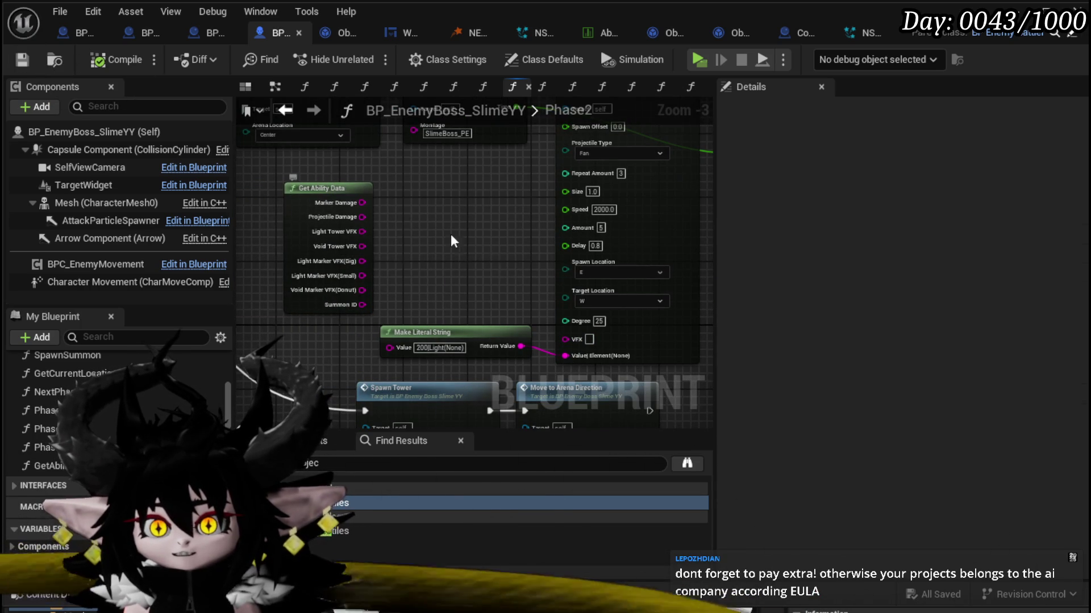
pyautogui.moveTo(374, 190)
pyautogui.mouseDown()
pyautogui.moveTo(390, 173)
pyautogui.moveTo(384, 156)
pyautogui.mouseUp()
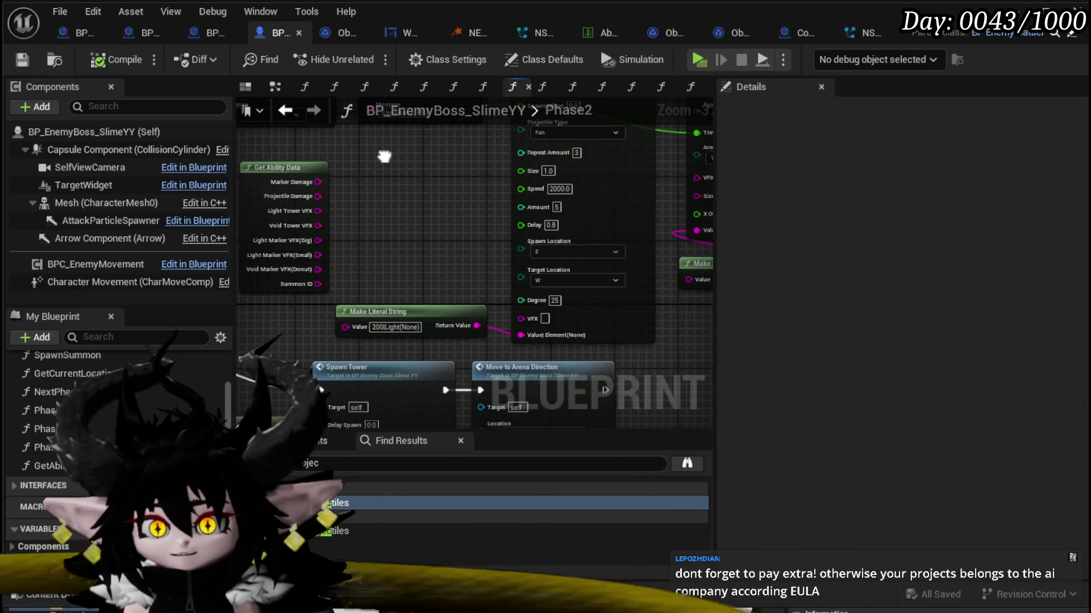
pyautogui.scroll(2, 397, 162)
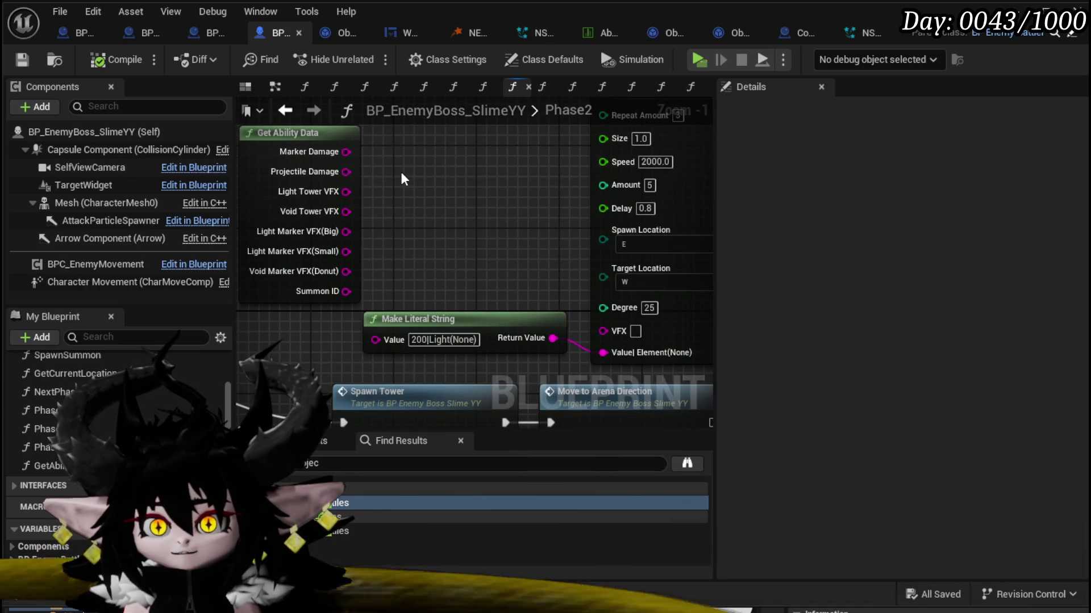
pyautogui.moveTo(346, 172)
pyautogui.mouseDown()
pyautogui.moveTo(591, 318)
pyautogui.moveTo(603, 352)
pyautogui.mouseUp()
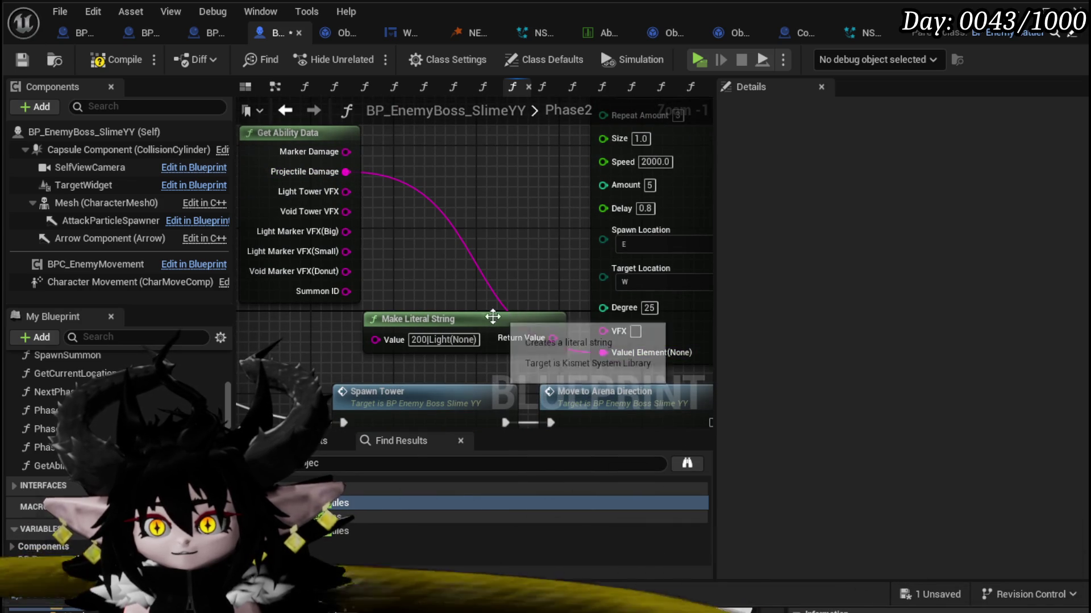
pyautogui.click(97, 61)
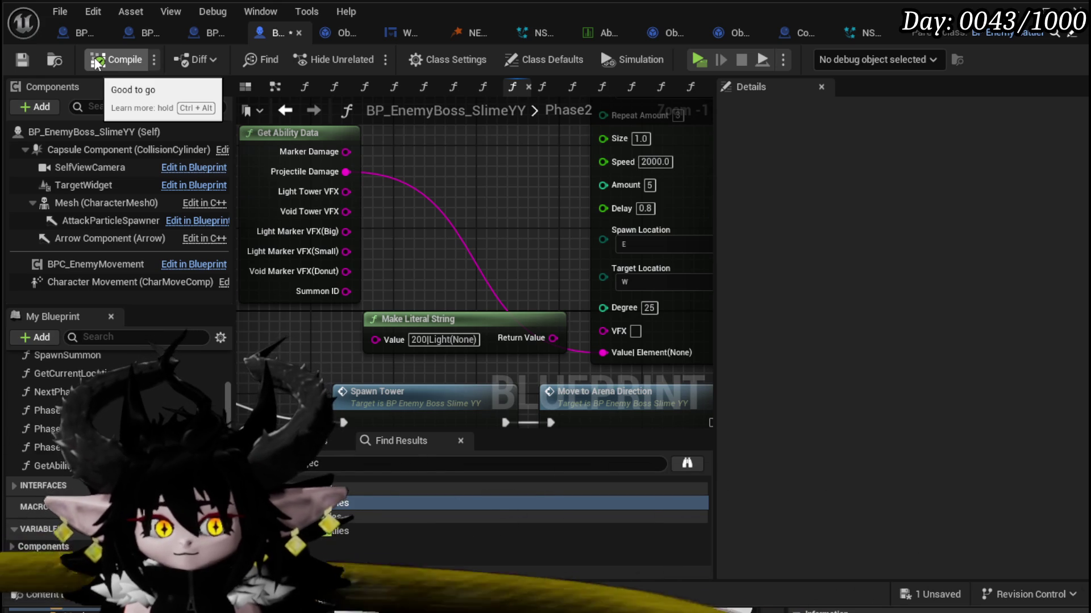
pyautogui.click(22, 59)
# Step: Move the Spawn Marker, timer and literal string nodes to the right and save the boss blueprint
pyautogui.moveTo(428, 176)
pyautogui.mouseDown()
pyautogui.moveTo(339, 185)
pyautogui.moveTo(466, 205)
pyautogui.moveTo(424, 197)
pyautogui.moveTo(452, 364)
pyautogui.mouseUp()
pyautogui.scroll(-2, 340, 185)
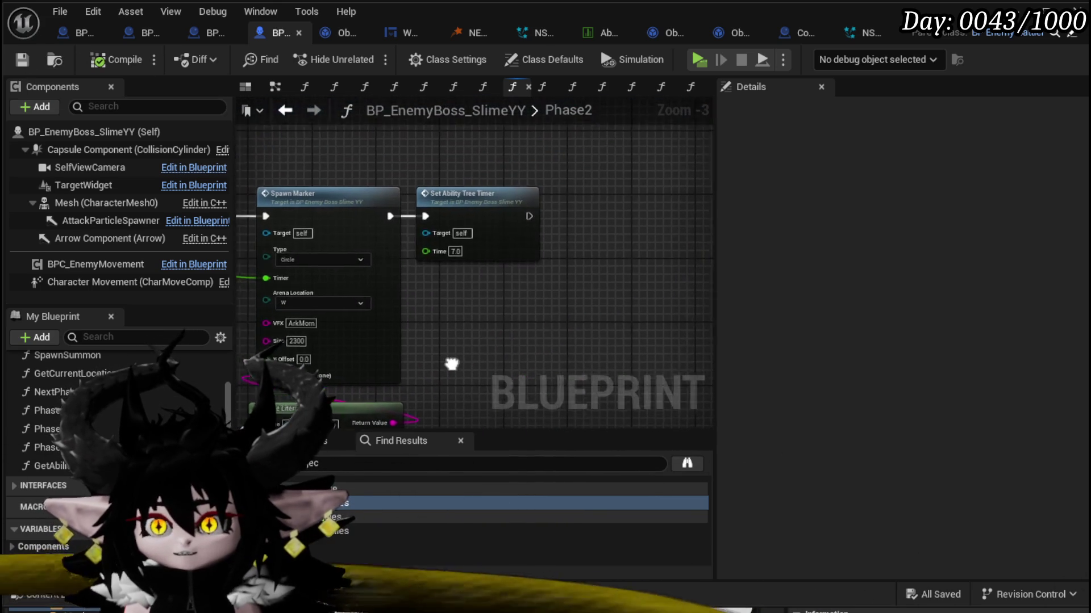
pyautogui.moveTo(338, 152); pyautogui.dragTo(339, 132)
pyautogui.moveTo(238, 175); pyautogui.dragTo(546, 396)
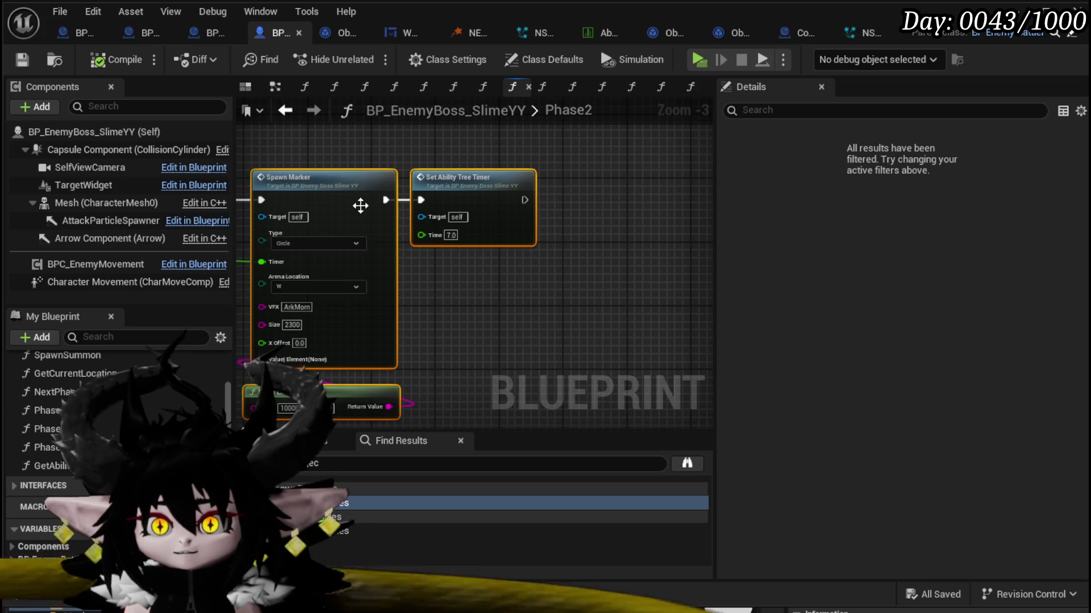
pyautogui.moveTo(360, 206); pyautogui.dragTo(501, 201)
pyautogui.moveTo(331, 283)
pyautogui.mouseDown()
pyautogui.moveTo(596, 250)
pyautogui.moveTo(524, 280)
pyautogui.moveTo(375, 267)
pyautogui.moveTo(598, 296)
pyautogui.mouseUp()
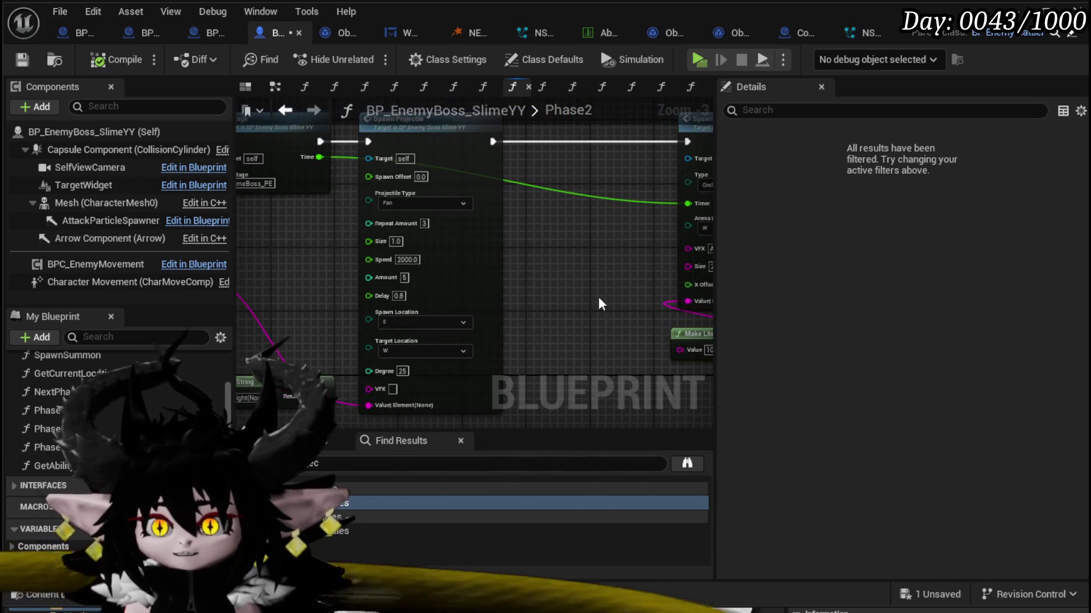
pyautogui.click(18, 63)
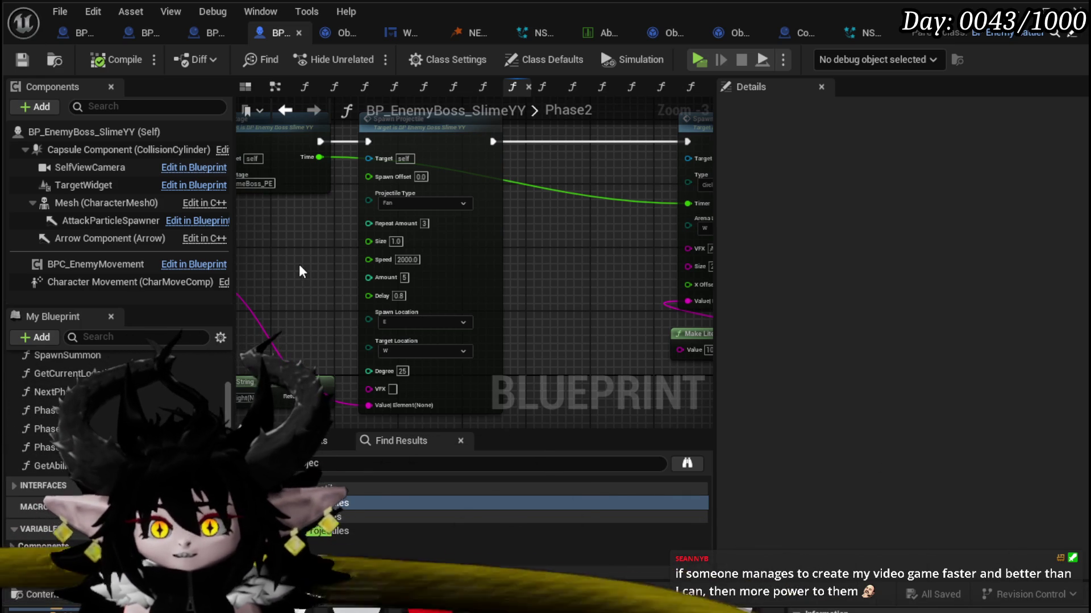
# Step: Save all, then place Make Literal String beside the slightly shifted Get Ability Data node
pyautogui.moveTo(299, 264)
pyautogui.mouseDown()
pyautogui.moveTo(447, 256)
pyautogui.moveTo(465, 227)
pyautogui.mouseUp()
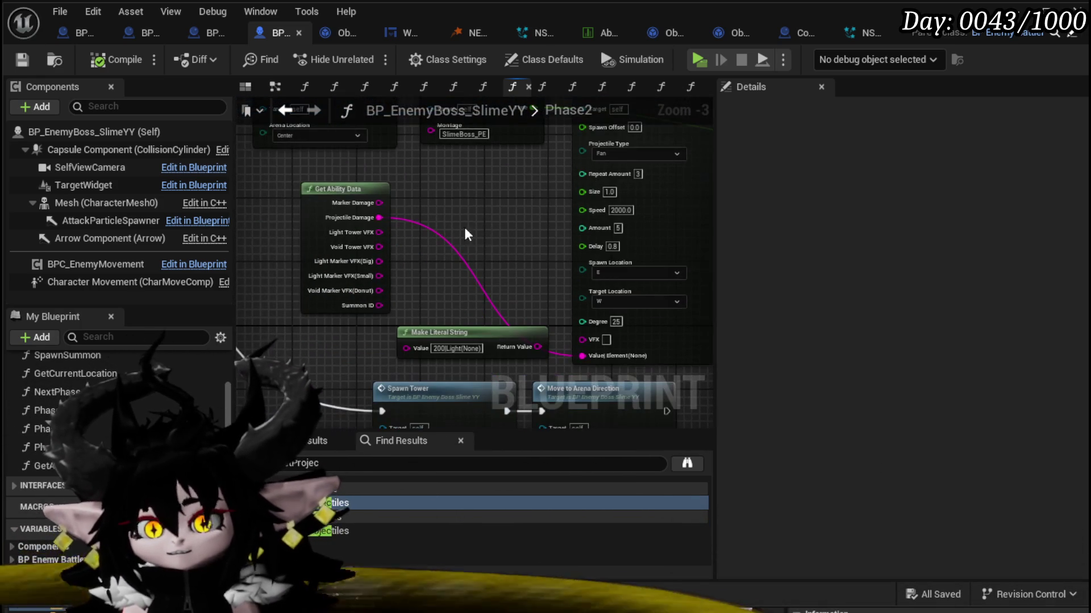
pyautogui.hotkey('ctrl', 's')
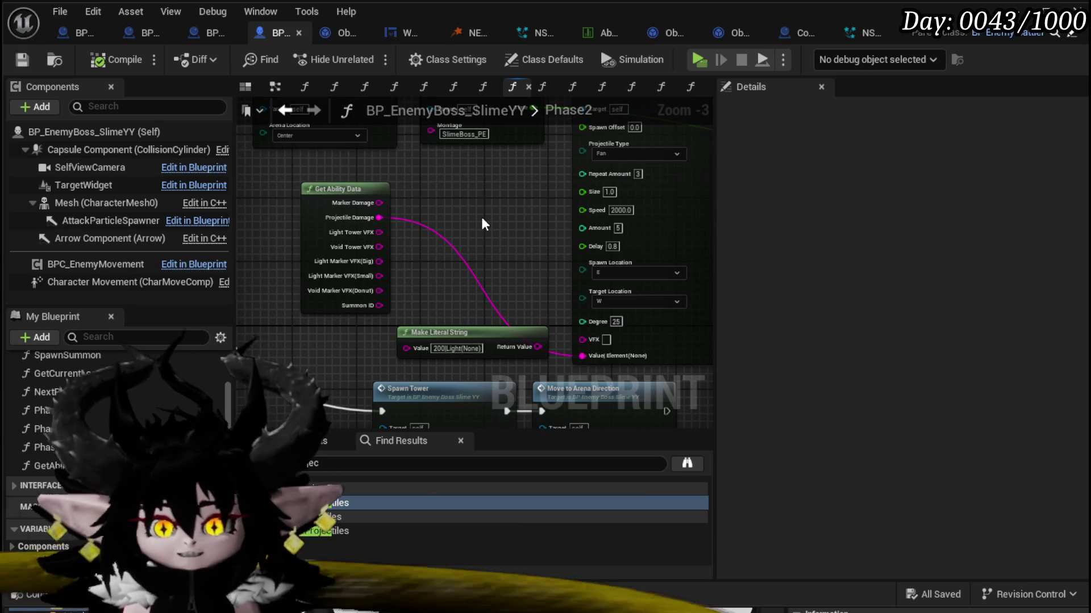
pyautogui.moveTo(483, 224); pyautogui.dragTo(422, 216)
pyautogui.moveTo(362, 297)
pyautogui.mouseDown()
pyautogui.moveTo(439, 315)
pyautogui.moveTo(294, 322)
pyautogui.mouseUp()
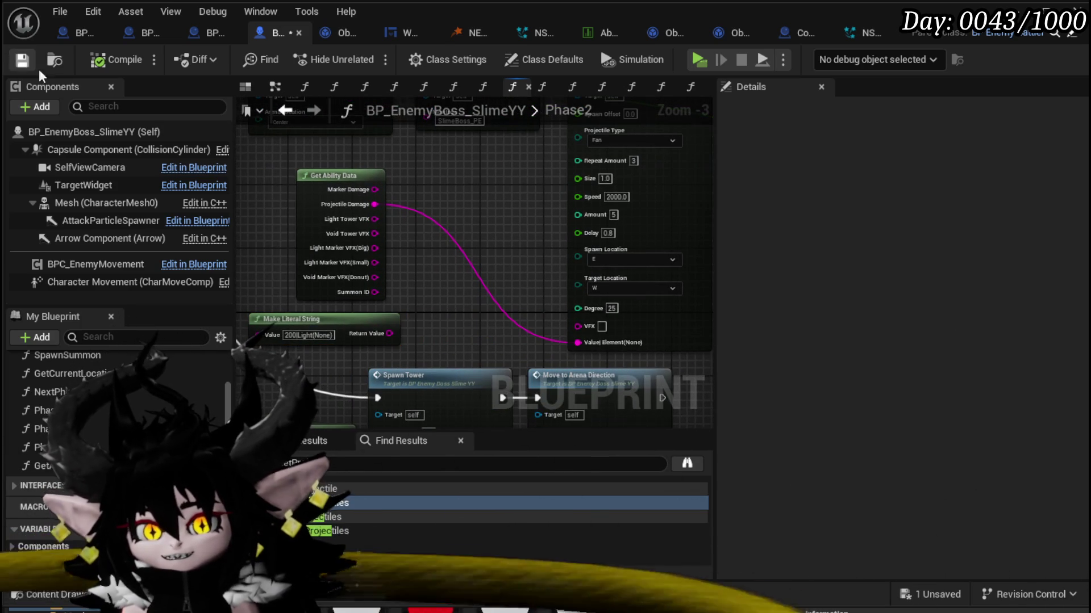
pyautogui.moveTo(348, 190)
pyautogui.mouseDown()
pyautogui.moveTo(348, 224)
pyautogui.moveTo(350, 210)
pyautogui.mouseUp()
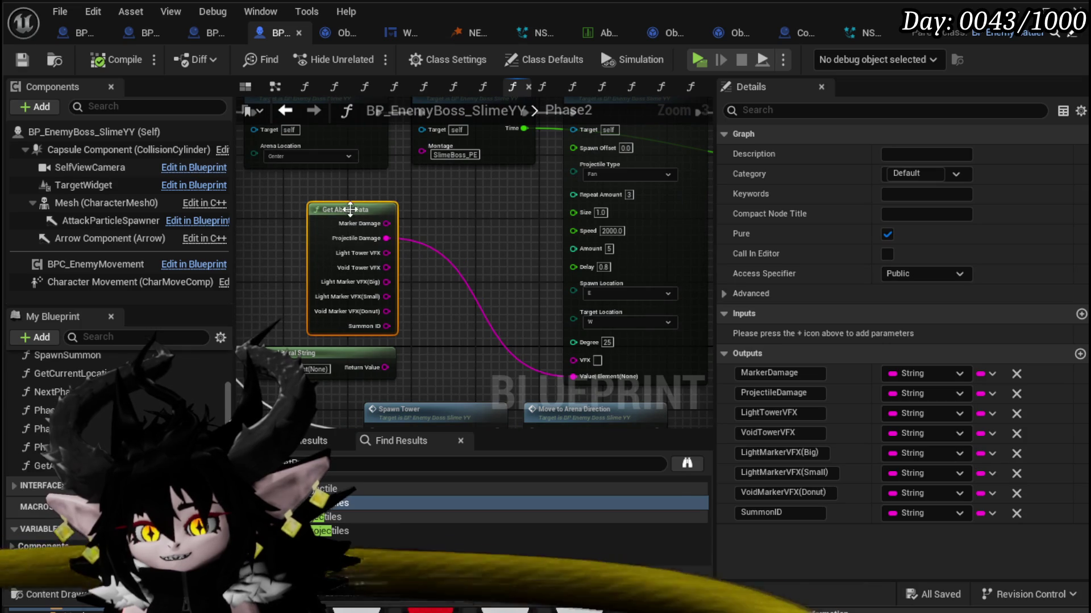
pyautogui.press('Escape')
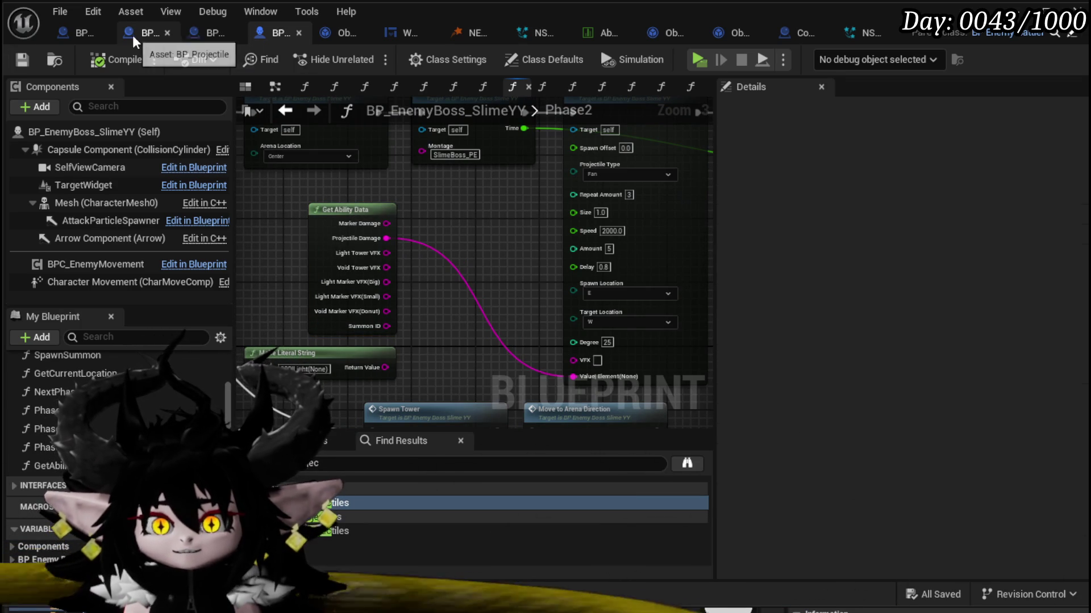
# Step: Look over the blueprint tabs and CombatAttacks folder, then select BP_Projectile's ParticleSystem component
pyautogui.click(142, 34)
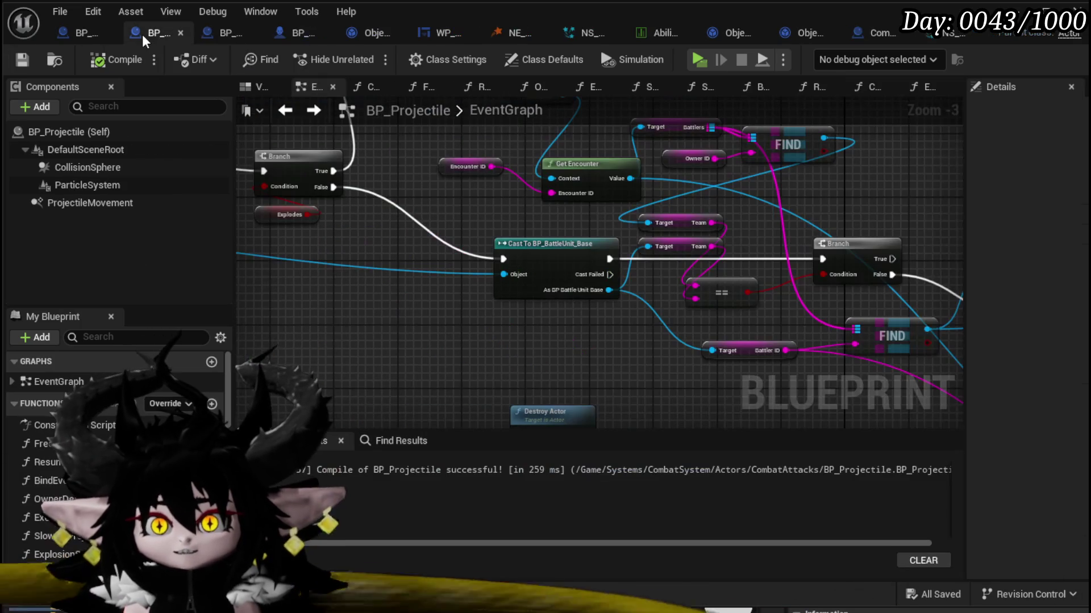
pyautogui.click(71, 33)
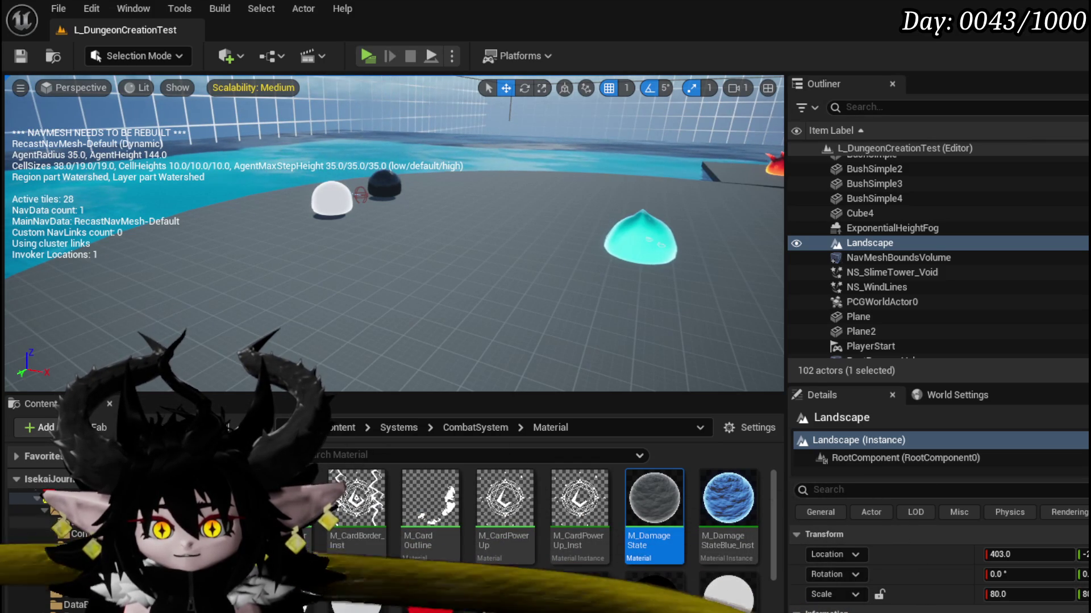
pyautogui.click(46, 534)
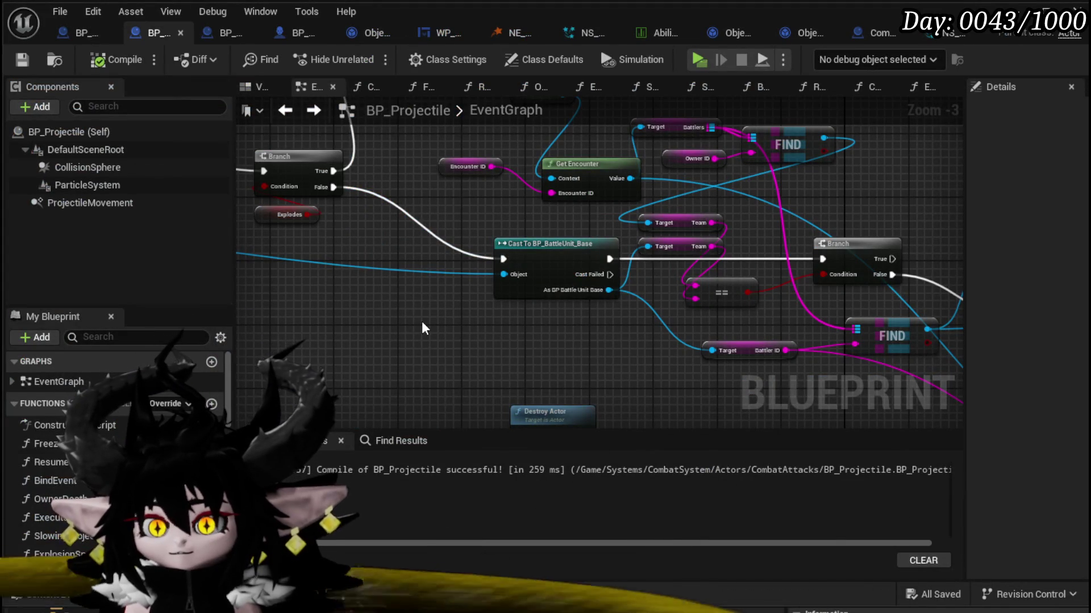
pyautogui.scroll(-5, 390, 329)
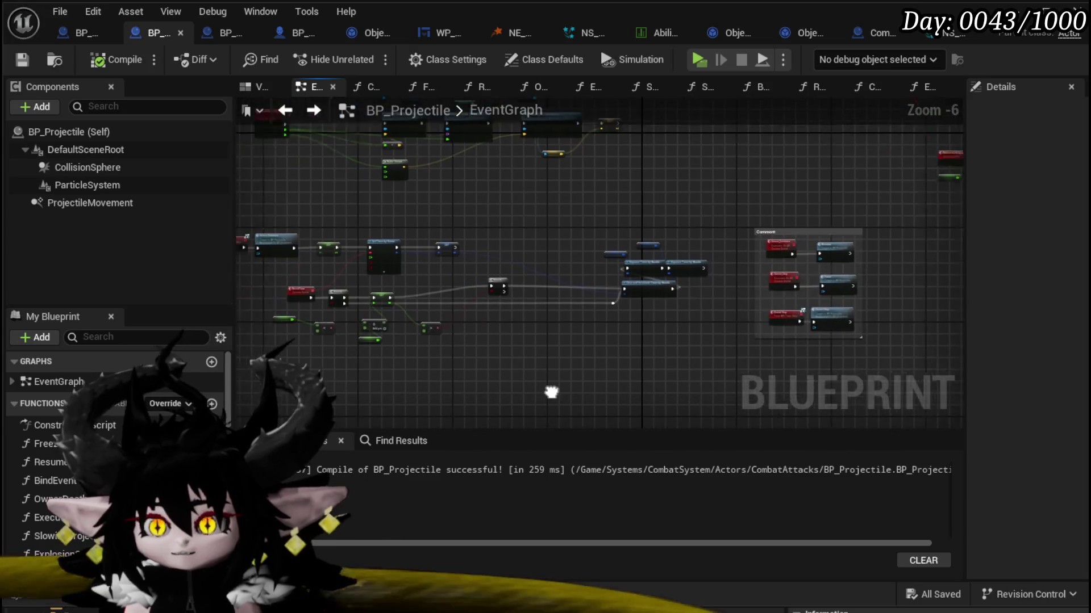
pyautogui.scroll(2, 550, 389)
pyautogui.click(87, 185)
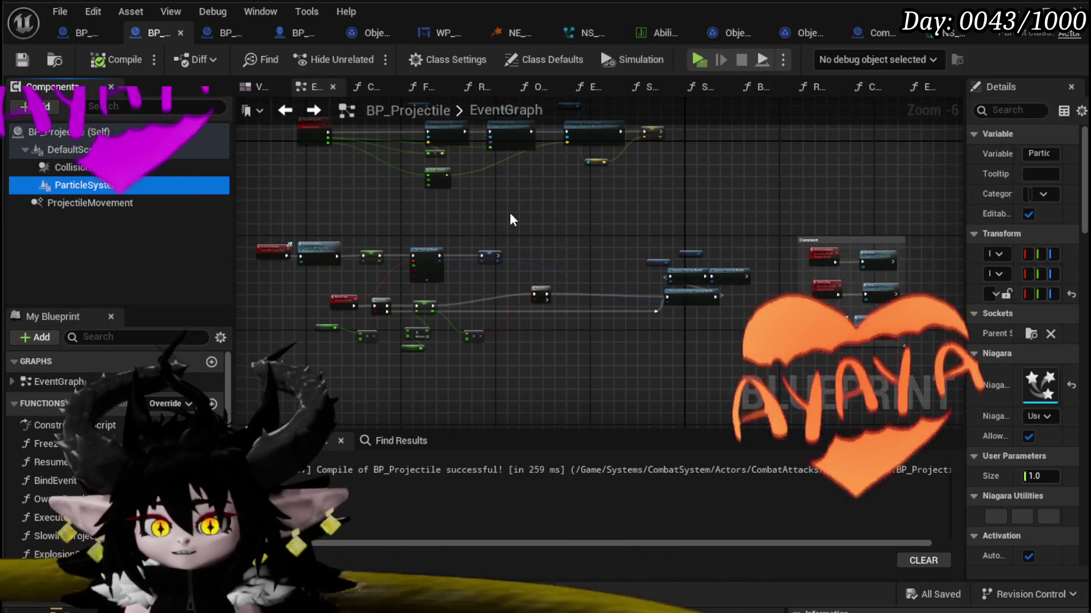
pyautogui.scroll(2, 510, 219)
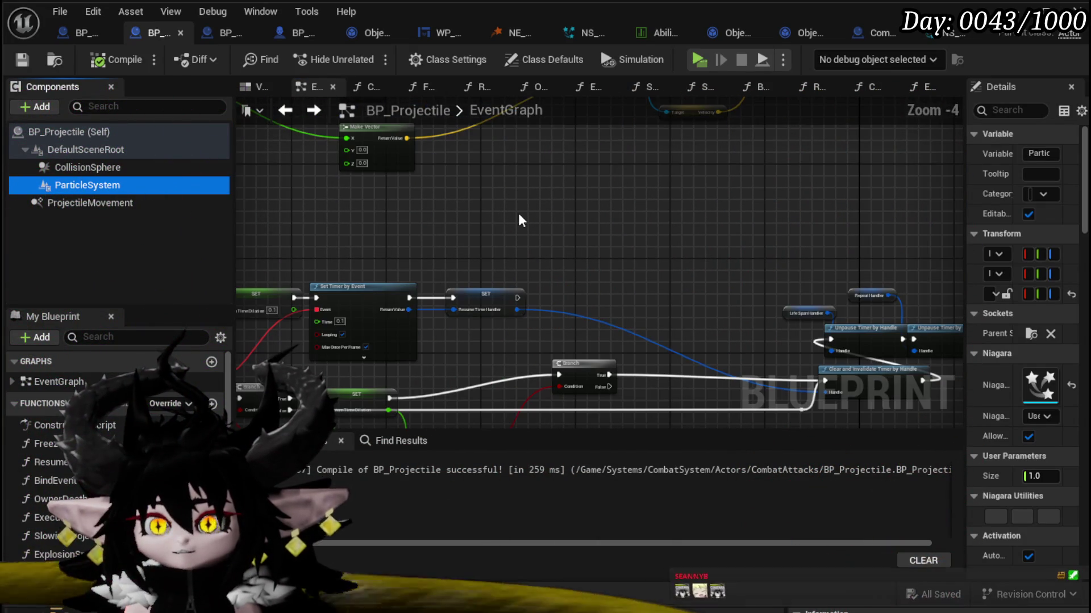
pyautogui.scroll(-1, 570, 244)
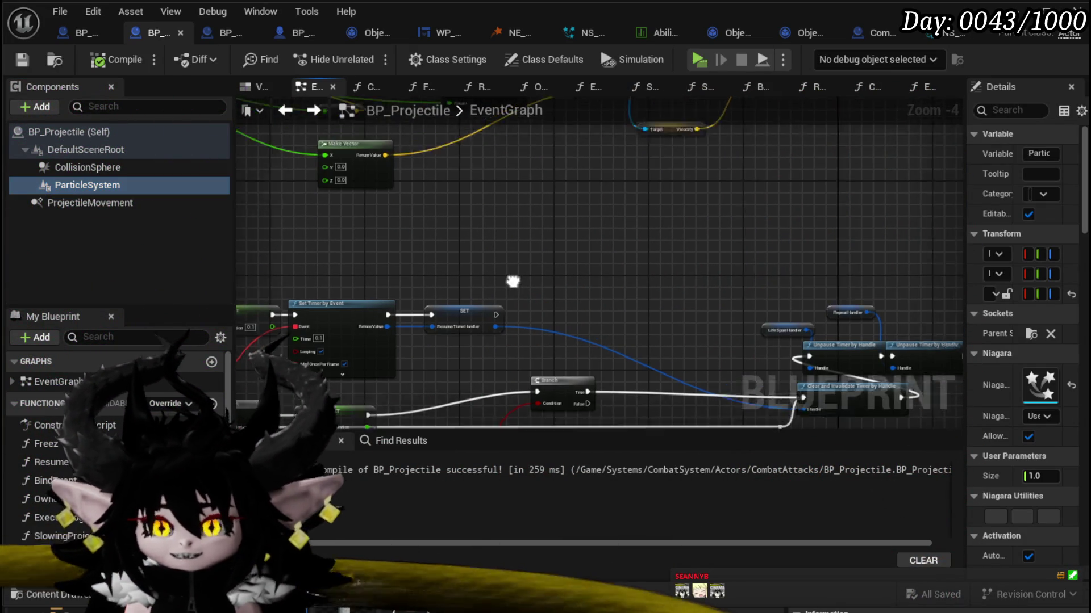
pyautogui.scroll(-5, 570, 244)
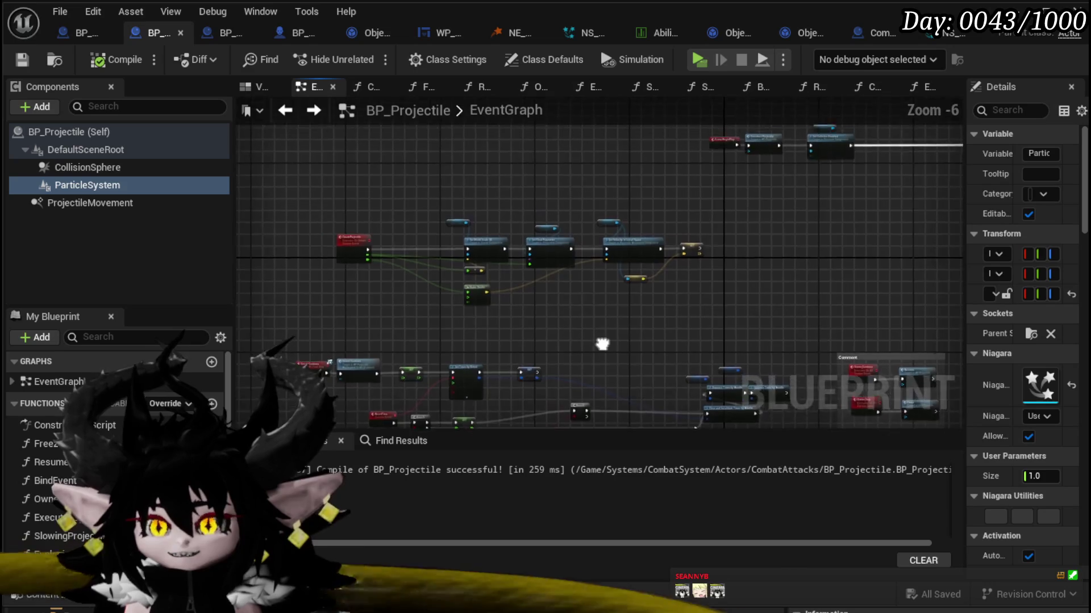
pyautogui.scroll(4, 565, 278)
pyautogui.moveTo(565, 282)
pyautogui.mouseDown()
pyautogui.moveTo(312, 187)
pyautogui.moveTo(259, 192)
pyautogui.mouseUp()
pyautogui.scroll(5, 579, 254)
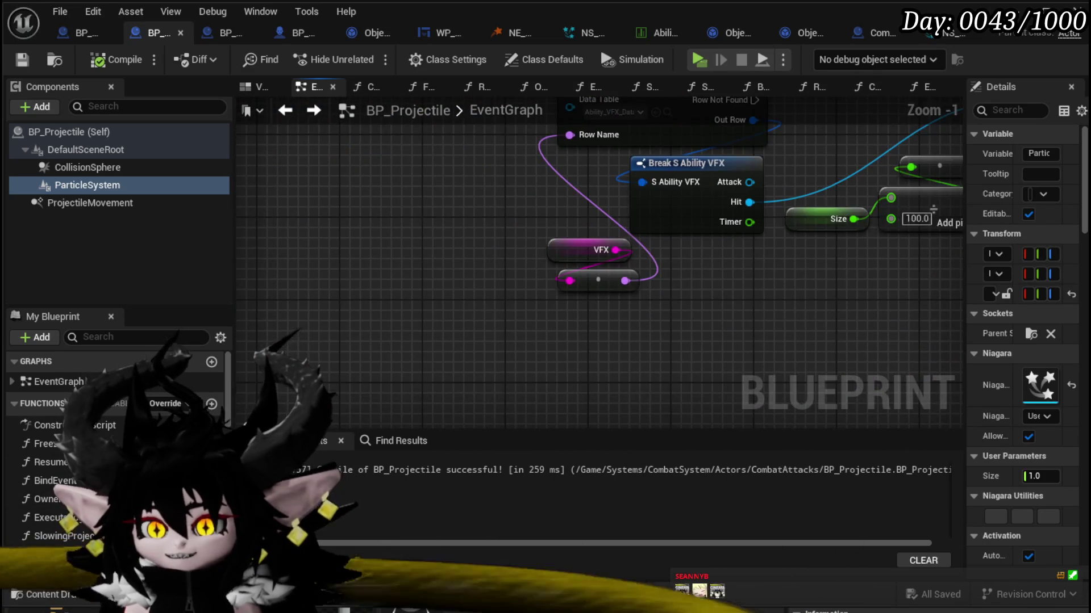
# Step: Move the two pink VFX string nodes up and left, then save BP_Projectile
pyautogui.moveTo(489, 258)
pyautogui.mouseDown()
pyautogui.moveTo(463, 344)
pyautogui.moveTo(561, 324)
pyautogui.mouseUp()
pyautogui.moveTo(592, 367); pyautogui.dragTo(502, 306)
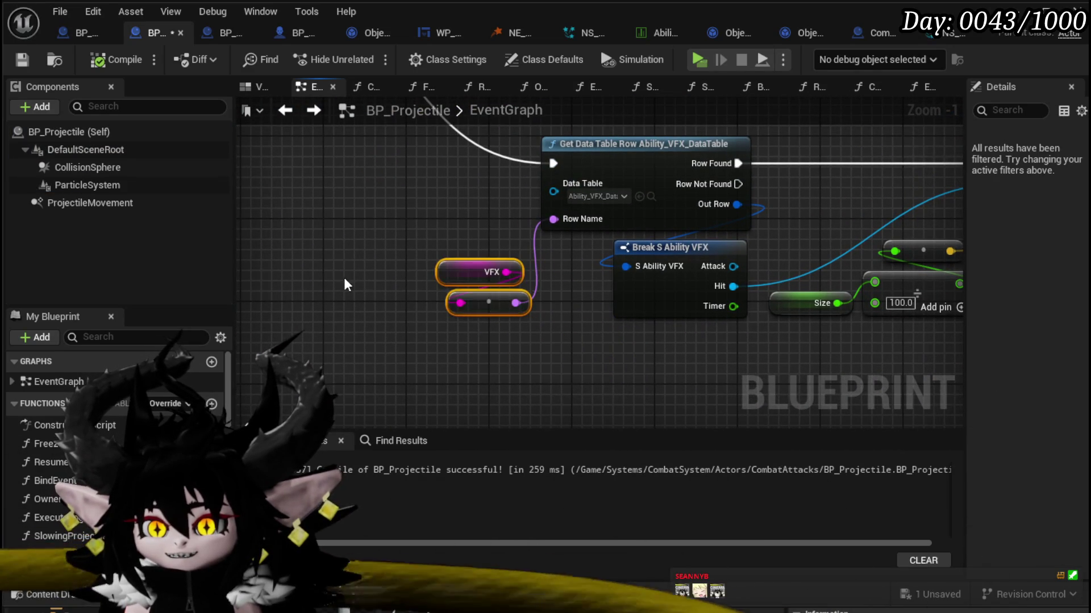
pyautogui.click(344, 277)
pyautogui.moveTo(343, 277)
pyautogui.mouseDown()
pyautogui.moveTo(434, 298)
pyautogui.moveTo(306, 259)
pyautogui.mouseUp()
pyautogui.scroll(-1, 305, 258)
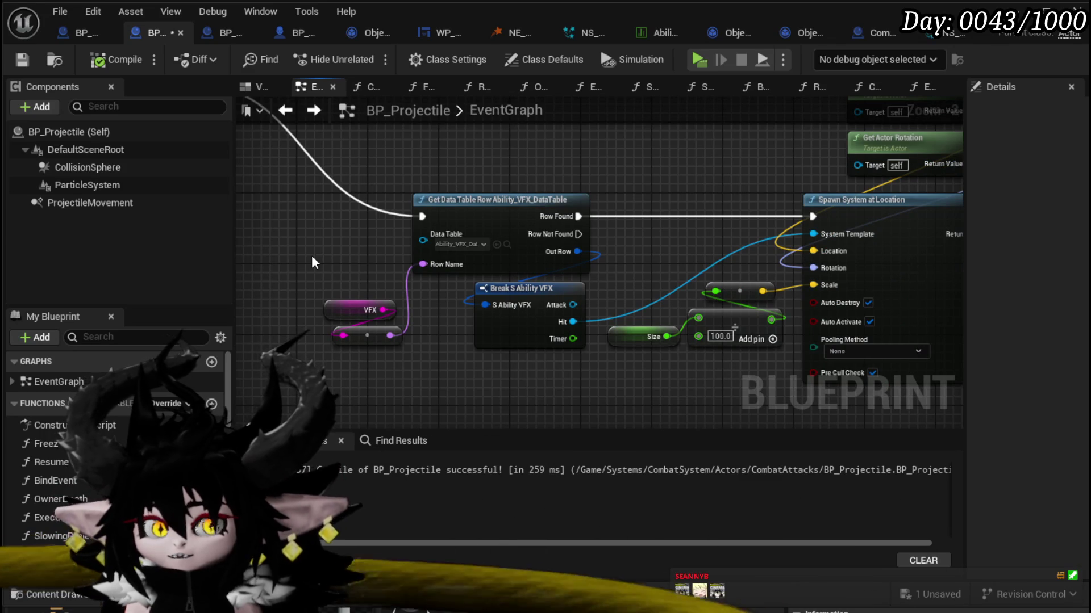
pyautogui.scroll(-5, 311, 255)
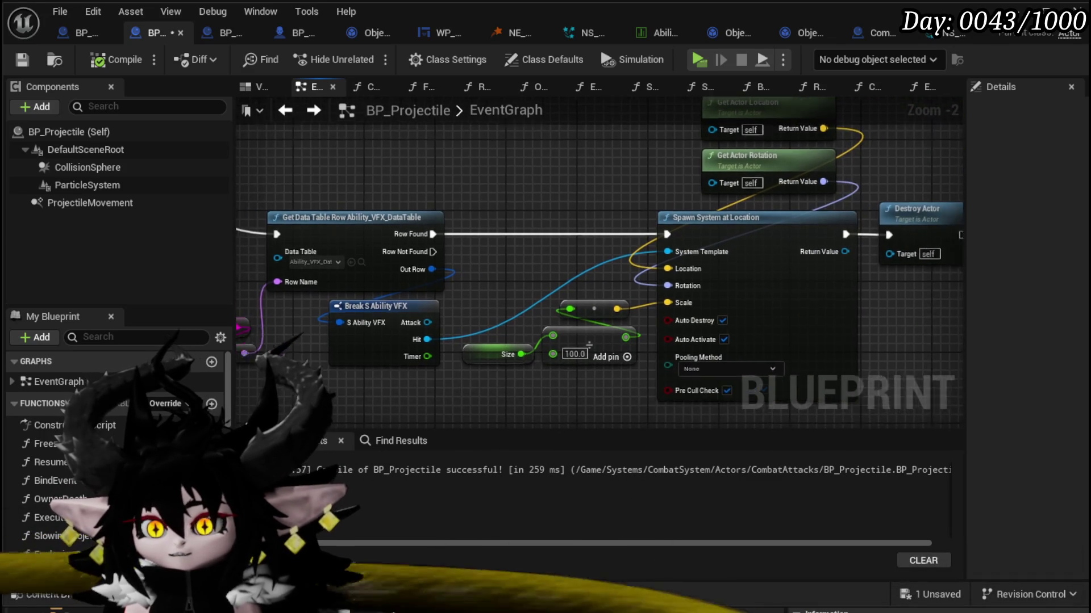
pyautogui.moveTo(402, 307); pyautogui.dragTo(554, 317)
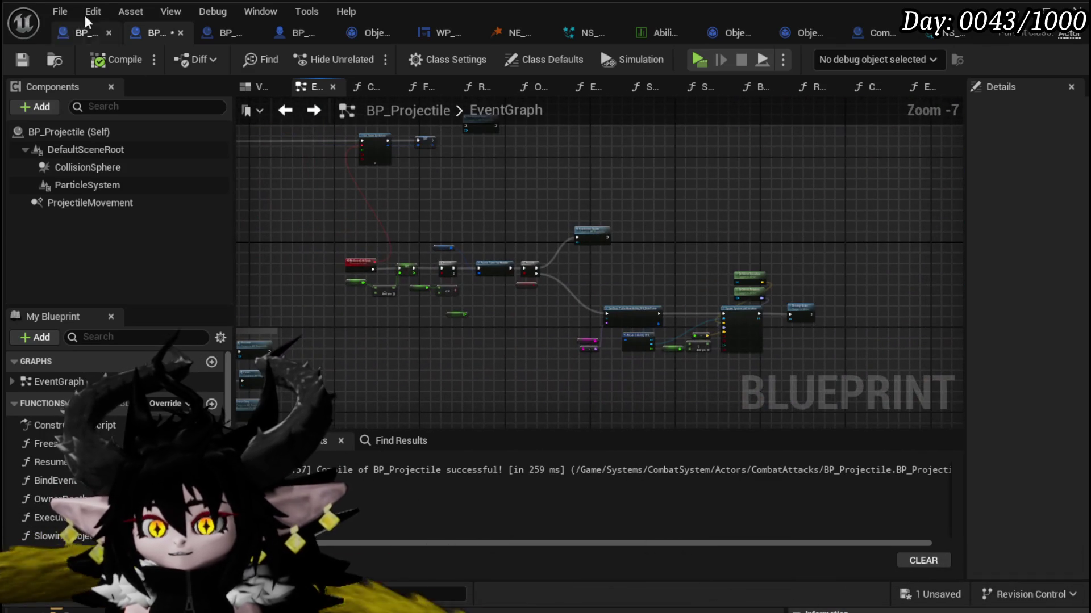
pyautogui.click(22, 59)
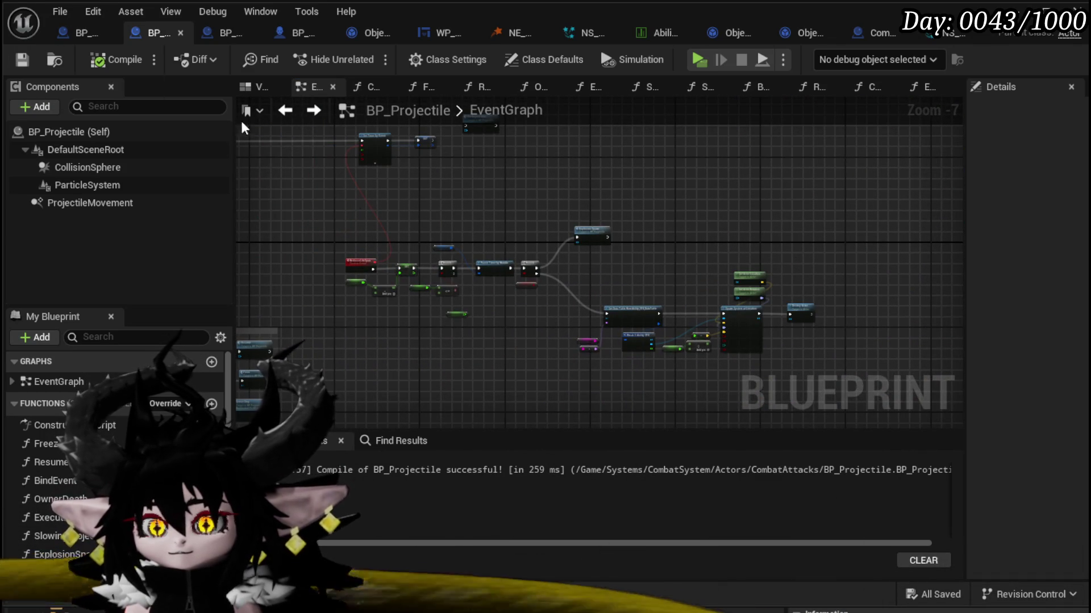
# Step: Recheck the two VFX nodes by the data-table nodes, then return to BP_EnemyBoss_SlimeYY
pyautogui.scroll(4, 638, 304)
pyautogui.moveTo(638, 303); pyautogui.dragTo(680, 215)
pyautogui.moveTo(475, 281); pyautogui.dragTo(536, 366)
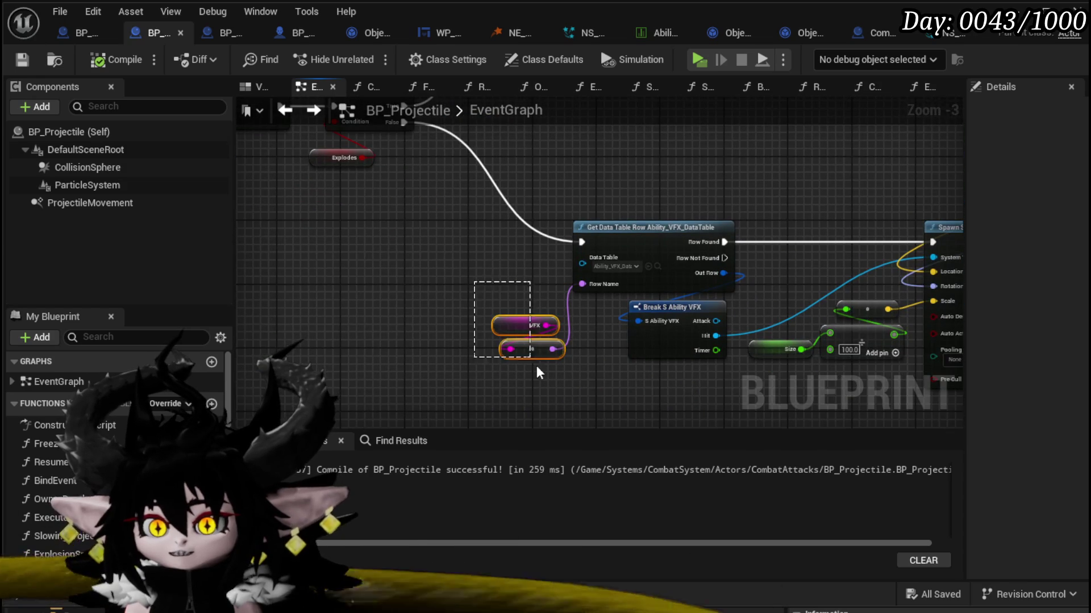
pyautogui.click(482, 309)
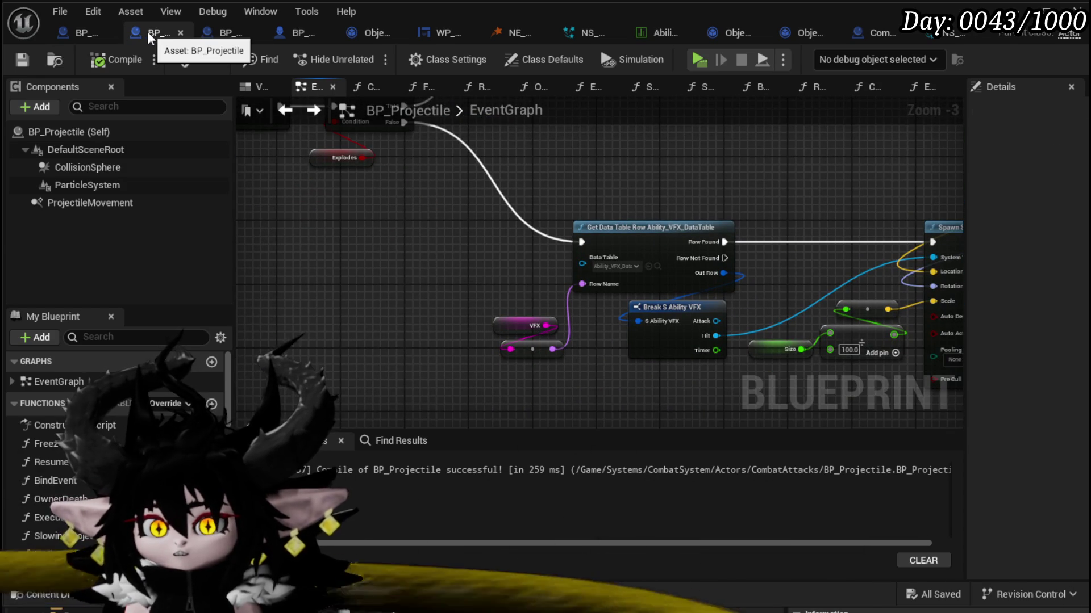
pyautogui.click(298, 36)
# Step: Inspect the Construct Object and Set Information VFX pins in SpawnProjectile, then switch to BP_TowerMarker_Child
pyautogui.moveTo(526, 348)
pyautogui.mouseDown()
pyautogui.moveTo(538, 318)
pyautogui.moveTo(418, 294)
pyautogui.moveTo(538, 246)
pyautogui.mouseUp()
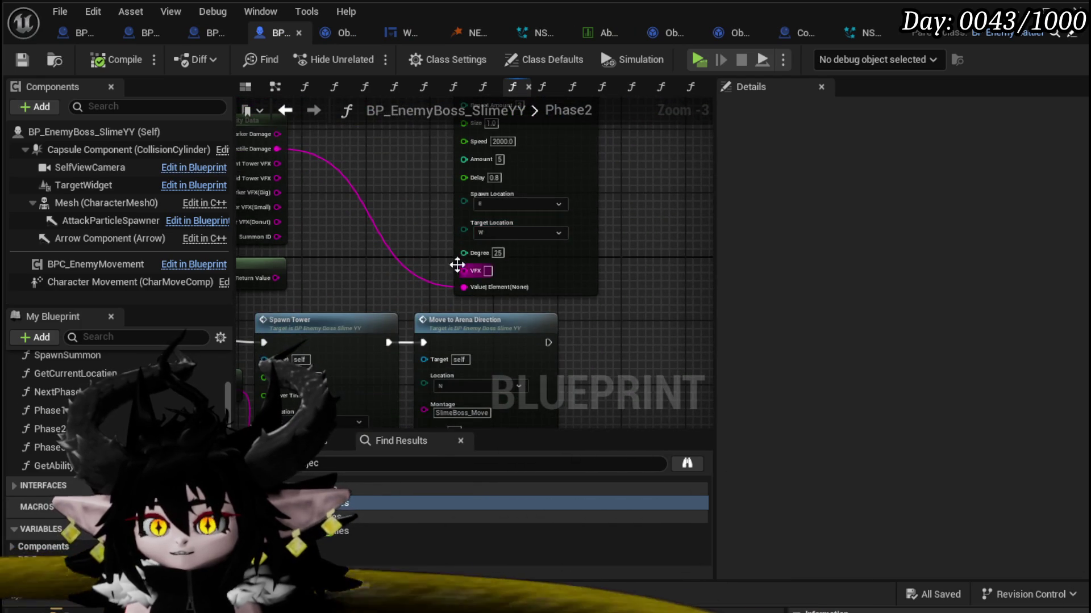
pyautogui.moveTo(458, 266)
pyautogui.mouseDown()
pyautogui.moveTo(466, 301)
pyautogui.moveTo(482, 203)
pyautogui.mouseUp()
pyautogui.doubleClick(648, 301)
pyautogui.scroll(4, 483, 202)
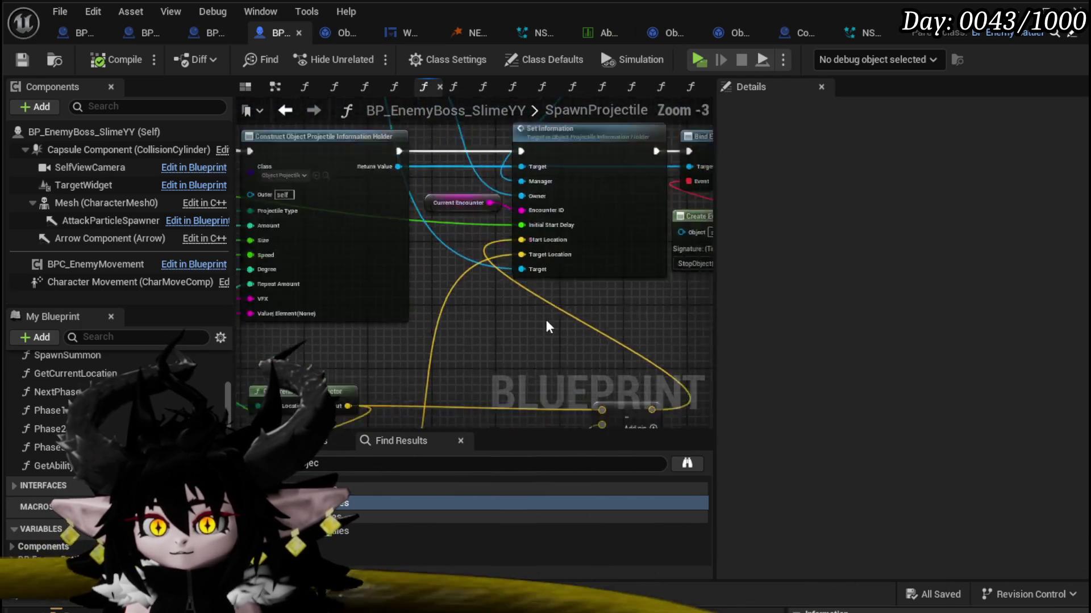
pyautogui.moveTo(546, 321)
pyautogui.mouseDown()
pyautogui.moveTo(445, 333)
pyautogui.moveTo(543, 321)
pyautogui.mouseUp()
pyautogui.scroll(2, 543, 322)
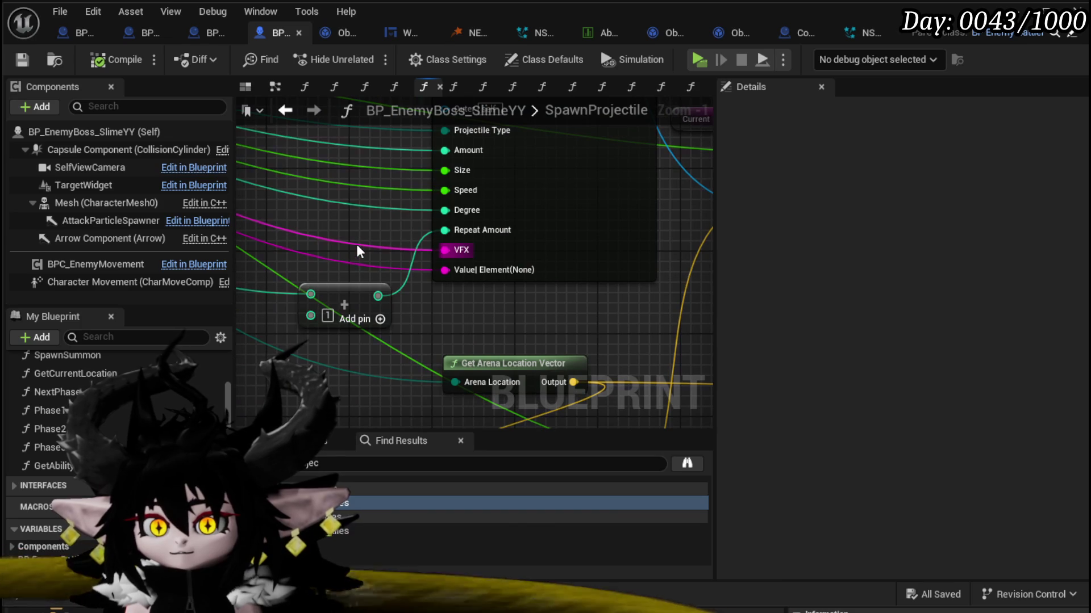
pyautogui.scroll(-4, 366, 244)
pyautogui.scroll(2, 360, 321)
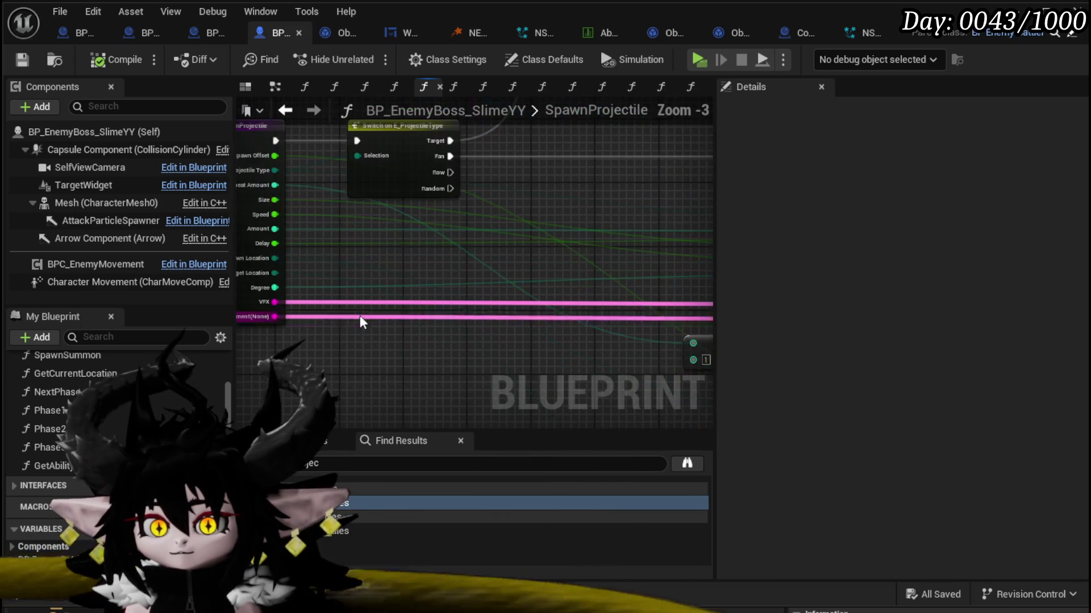
pyautogui.moveTo(285, 302)
pyautogui.mouseDown()
pyautogui.moveTo(404, 263)
pyautogui.moveTo(456, 312)
pyautogui.mouseUp()
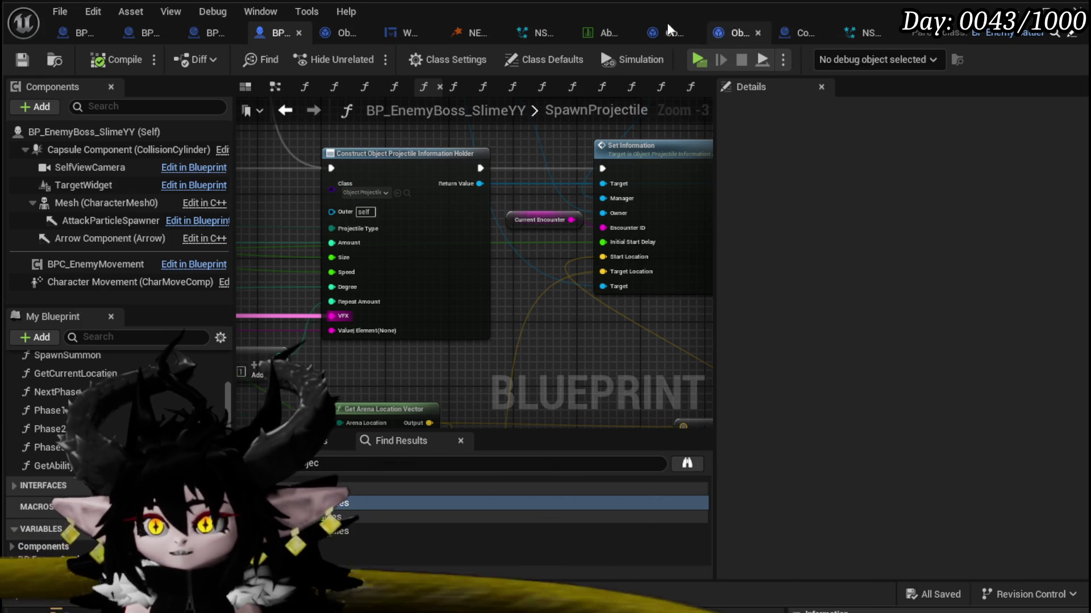
pyautogui.click(84, 32)
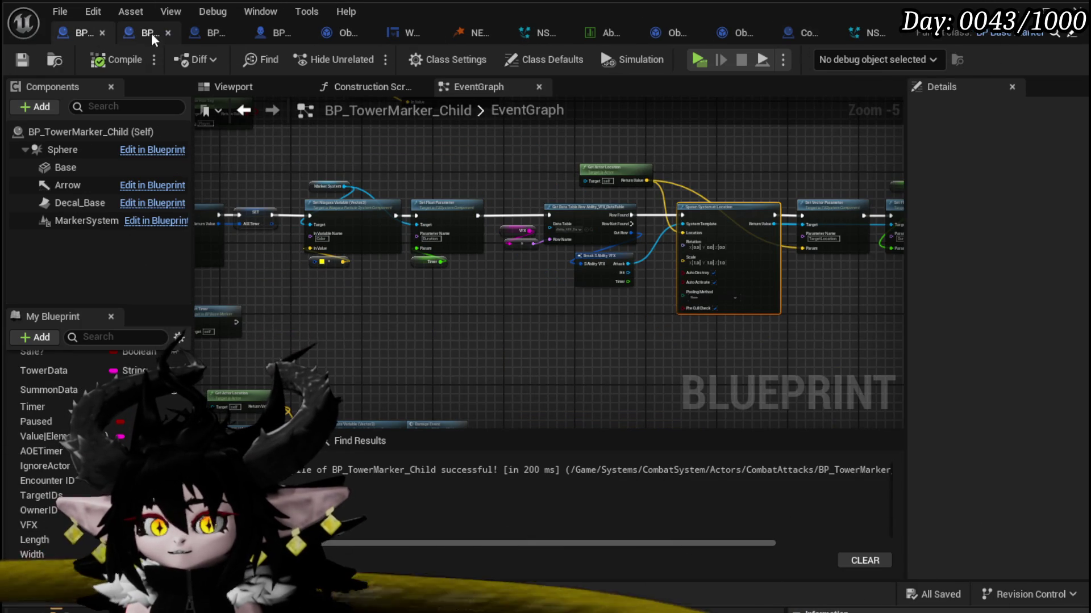
# Step: In BP_Projectile, review the VFX variable's properties in Details and save the blueprint
pyautogui.click(127, 34)
pyautogui.click(511, 325)
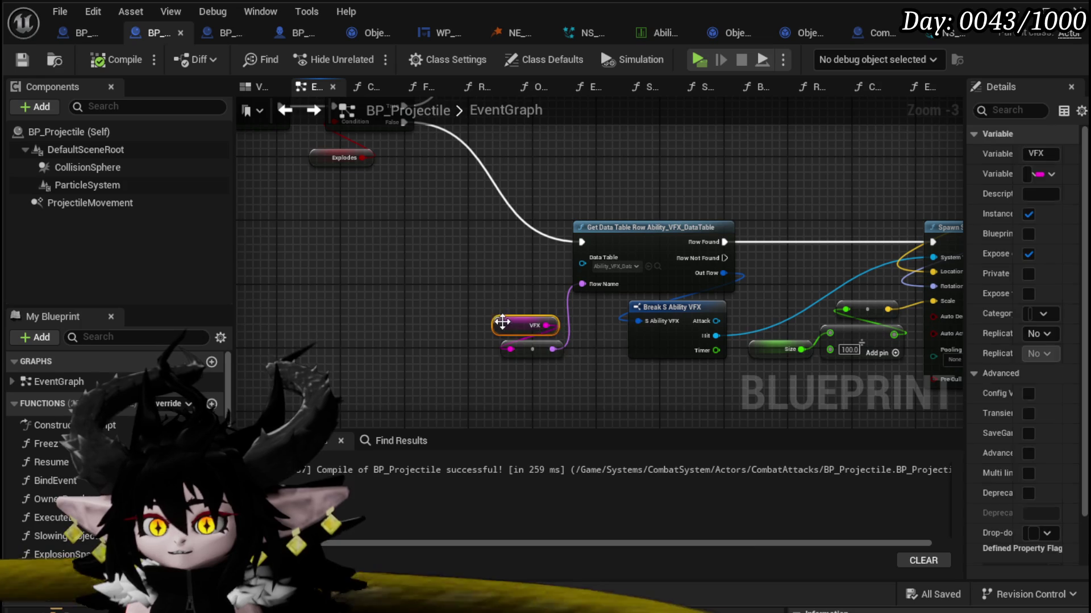
pyautogui.moveTo(960, 372)
pyautogui.mouseDown()
pyautogui.moveTo(765, 366)
pyautogui.moveTo(861, 362)
pyautogui.moveTo(889, 381)
pyautogui.moveTo(959, 374)
pyautogui.moveTo(799, 372)
pyautogui.mouseUp()
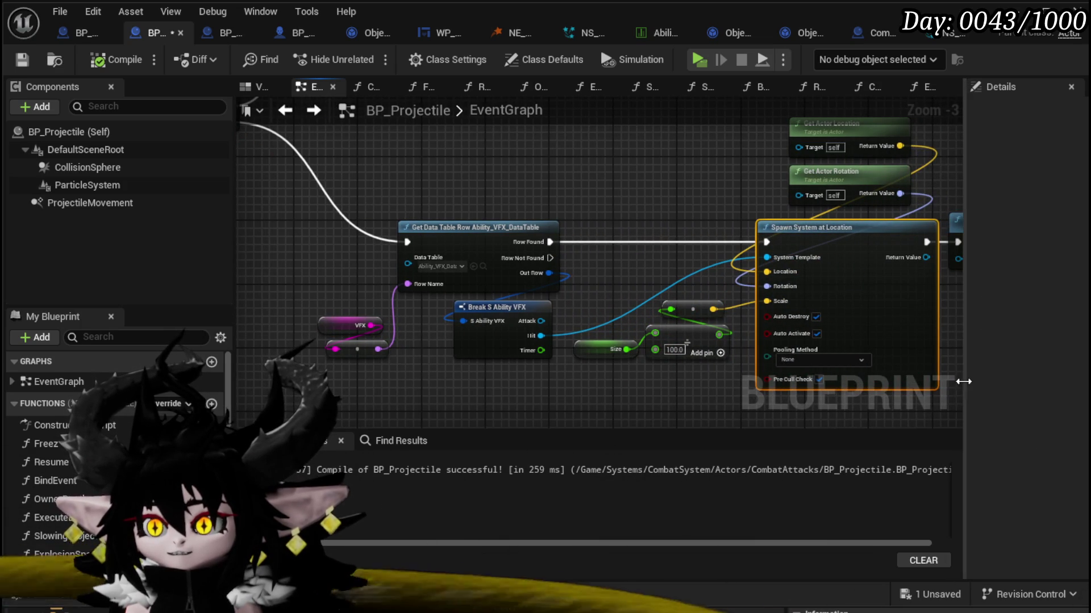
pyautogui.moveTo(964, 381); pyautogui.dragTo(699, 375)
pyautogui.click(345, 326)
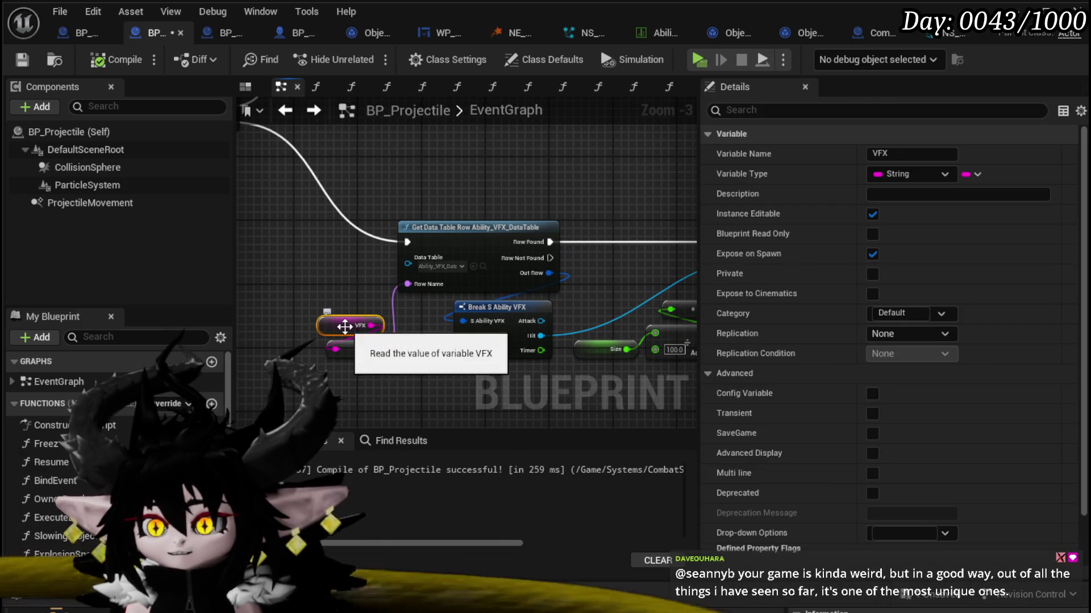
pyautogui.scroll(-3, 852, 402)
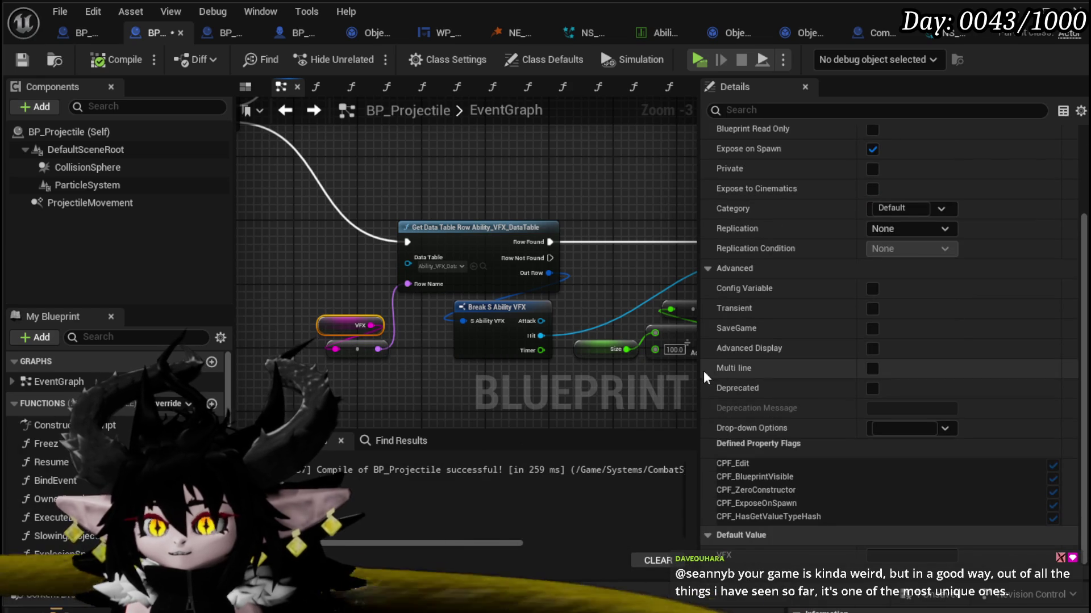
pyautogui.moveTo(700, 373); pyautogui.dragTo(820, 373)
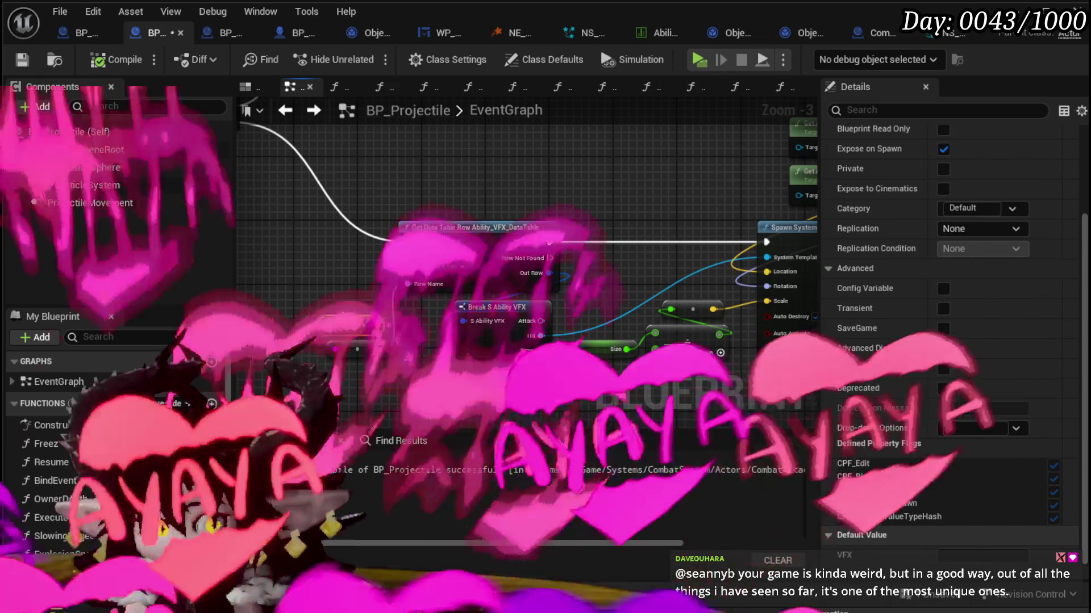
pyautogui.moveTo(321, 361)
pyautogui.mouseDown()
pyautogui.moveTo(459, 316)
pyautogui.moveTo(434, 316)
pyautogui.mouseUp()
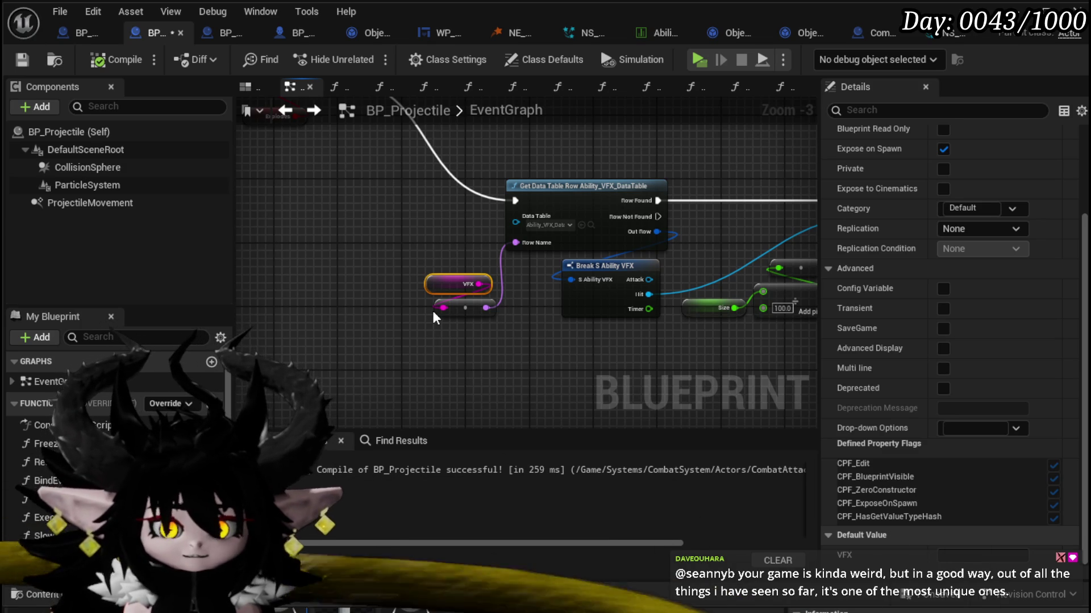
pyautogui.moveTo(432, 308); pyautogui.dragTo(477, 357)
pyautogui.click(418, 312)
pyautogui.click(31, 60)
# Step: Move the CustomTimeDilation SET node near the timer nodes up slightly and save again
pyautogui.moveTo(459, 309)
pyautogui.mouseDown()
pyautogui.moveTo(936, 392)
pyautogui.moveTo(578, 305)
pyautogui.mouseUp()
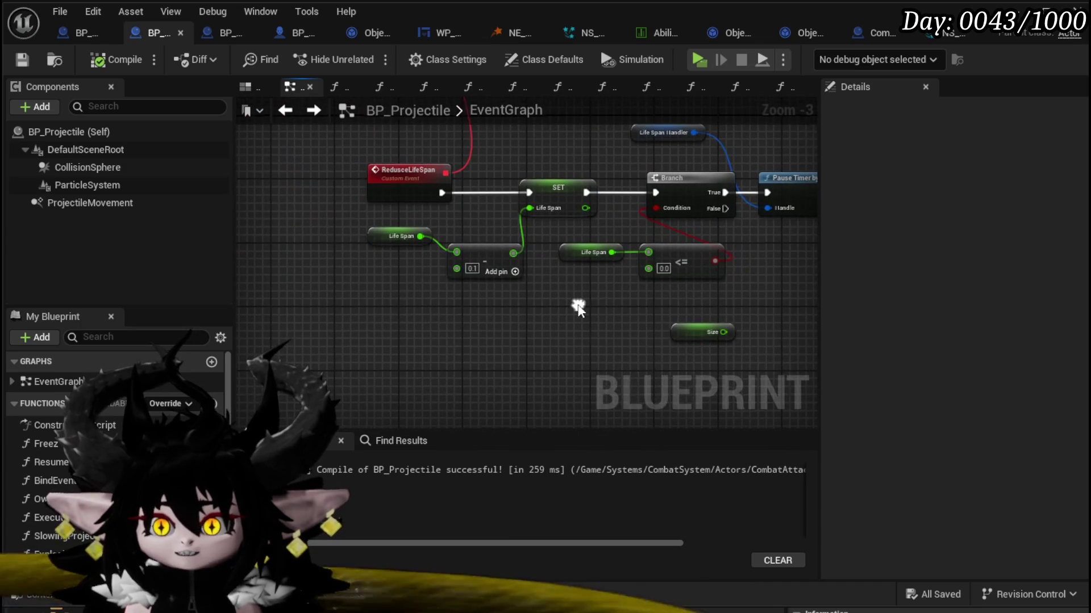
pyautogui.moveTo(710, 174); pyautogui.dragTo(710, 176)
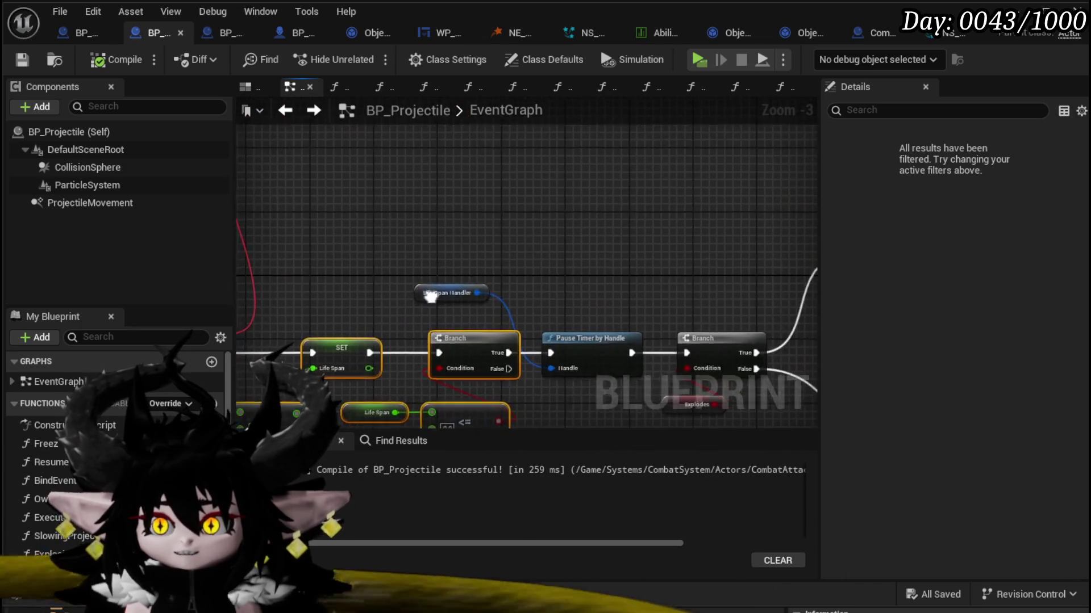
pyautogui.scroll(-2, 377, 267)
pyautogui.moveTo(378, 268)
pyautogui.mouseDown()
pyautogui.moveTo(477, 382)
pyautogui.moveTo(505, 198)
pyautogui.mouseUp()
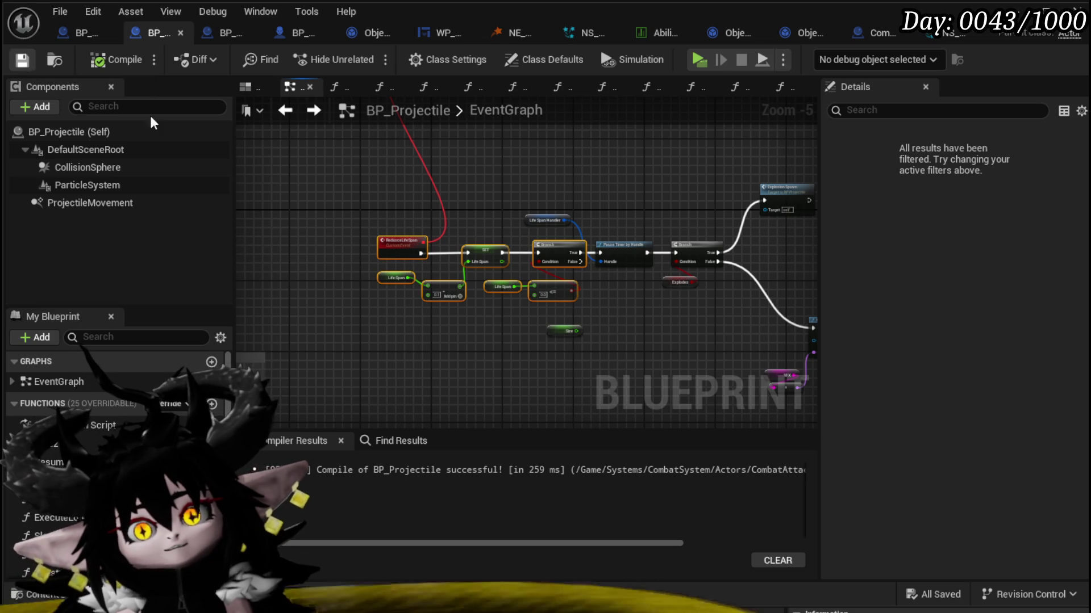
pyautogui.scroll(-1, 635, 208)
pyautogui.scroll(-1, 641, 252)
pyautogui.moveTo(641, 252); pyautogui.dragTo(712, 284)
pyautogui.scroll(3, 582, 325)
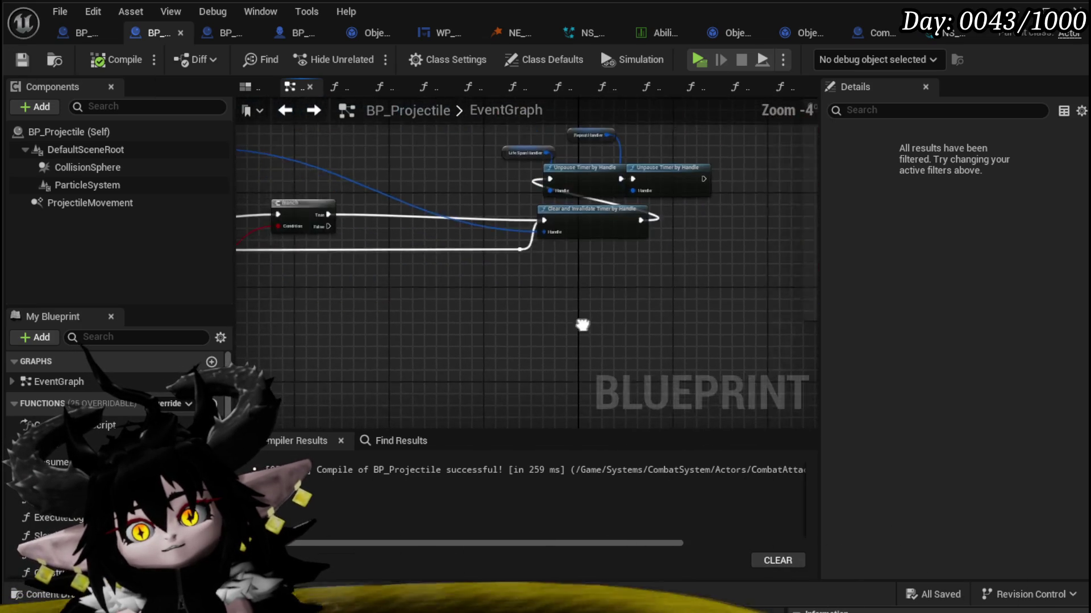
pyautogui.moveTo(583, 325)
pyautogui.mouseDown()
pyautogui.moveTo(519, 311)
pyautogui.moveTo(667, 323)
pyautogui.moveTo(638, 361)
pyautogui.mouseUp()
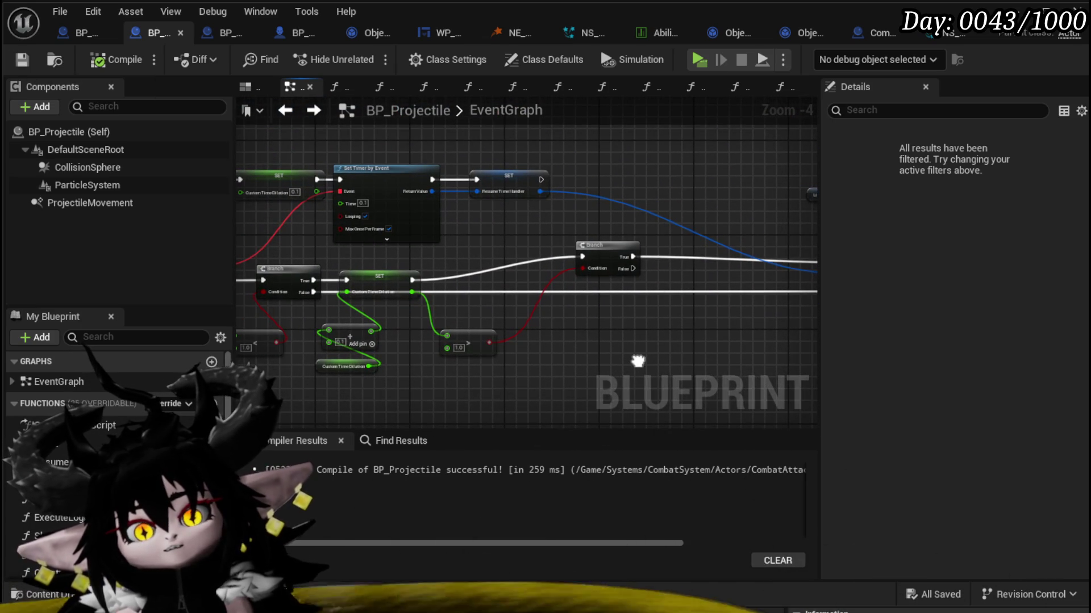
pyautogui.moveTo(382, 277); pyautogui.dragTo(381, 258)
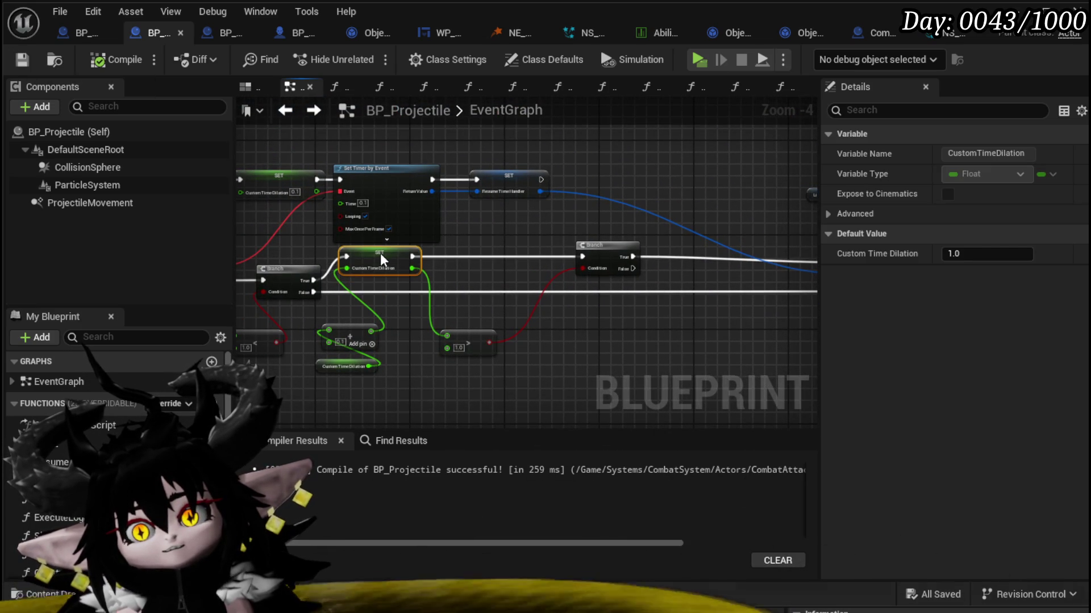
pyautogui.moveTo(466, 241); pyautogui.dragTo(695, 235)
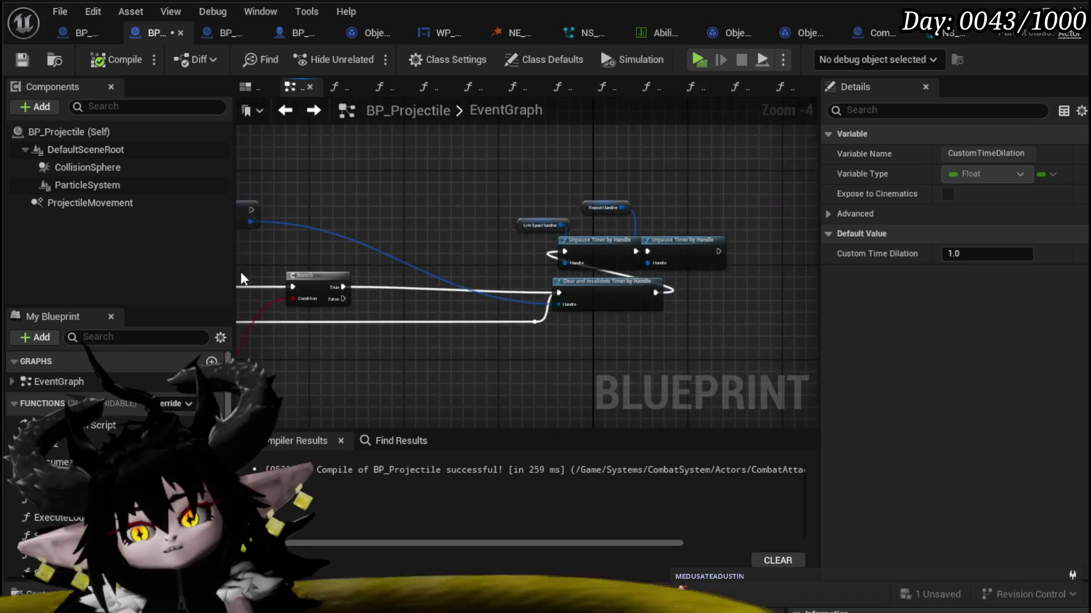
pyautogui.scroll(-3, 695, 235)
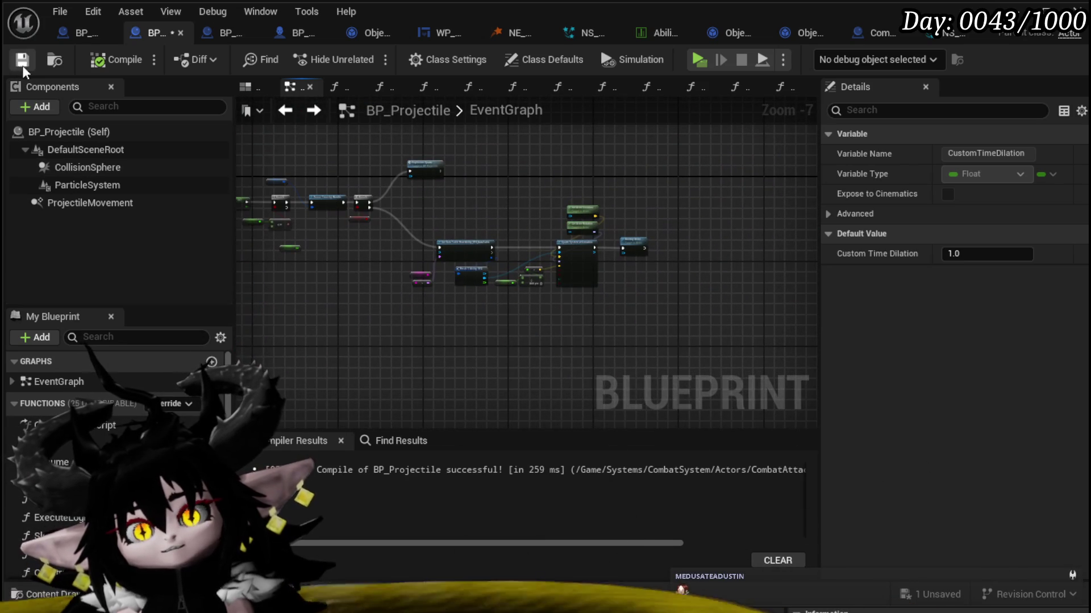
pyautogui.click(22, 59)
pyautogui.scroll(3, 430, 194)
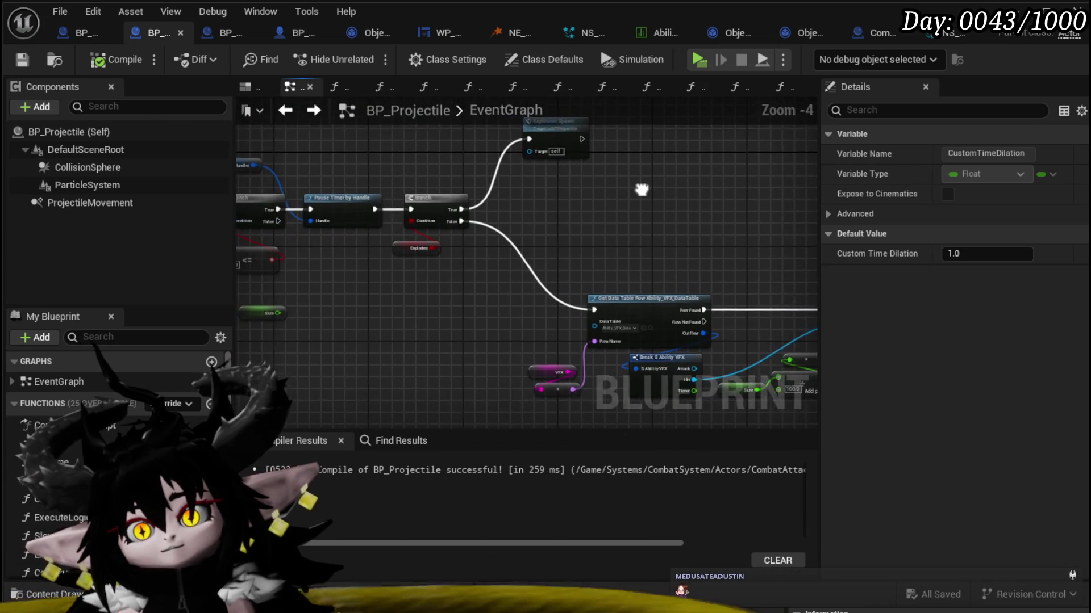
# Step: In ExplosionSpawn, delete the Self, Get Ground and Make Array nodes and compile with F7
pyautogui.click(285, 111)
pyautogui.moveTo(572, 215)
pyautogui.mouseDown()
pyautogui.moveTo(305, 300)
pyautogui.moveTo(353, 304)
pyautogui.moveTo(433, 278)
pyautogui.moveTo(394, 261)
pyautogui.mouseUp()
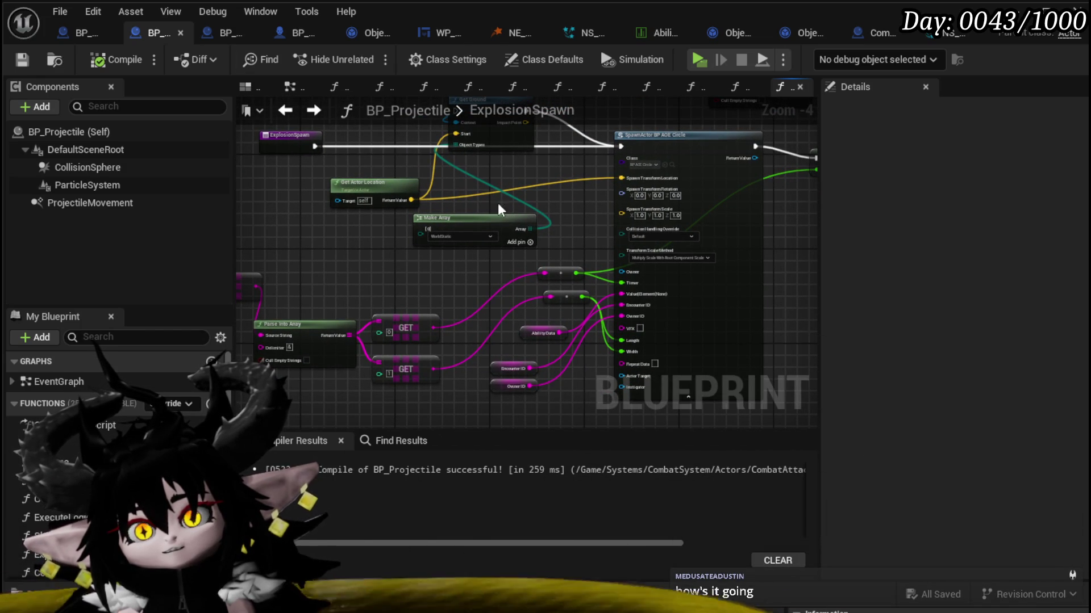
pyautogui.moveTo(536, 213); pyautogui.dragTo(582, 300)
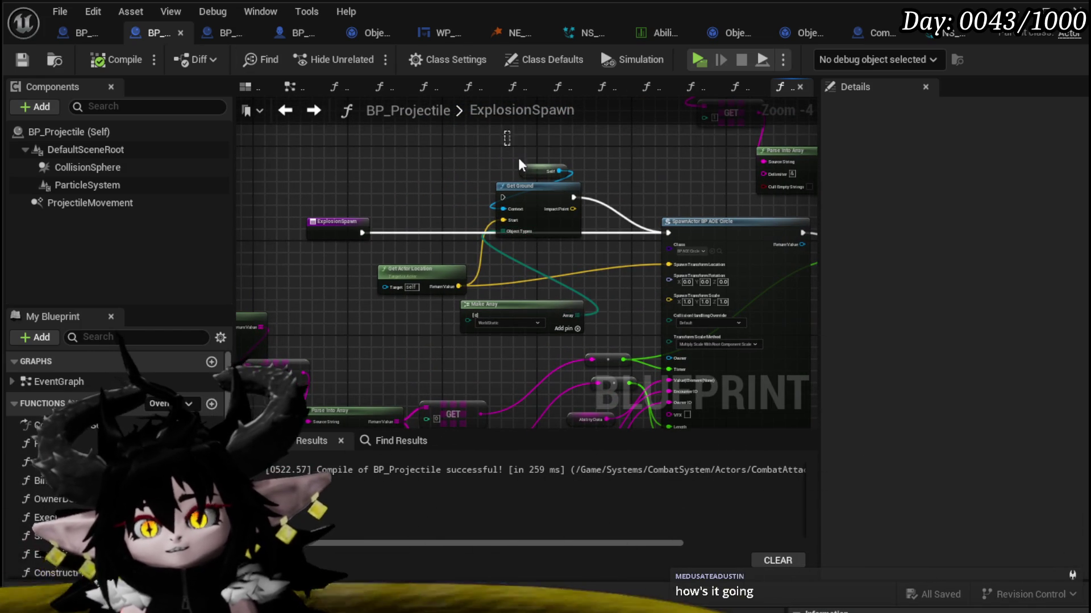
pyautogui.moveTo(518, 164); pyautogui.dragTo(623, 166)
pyautogui.press('Delete')
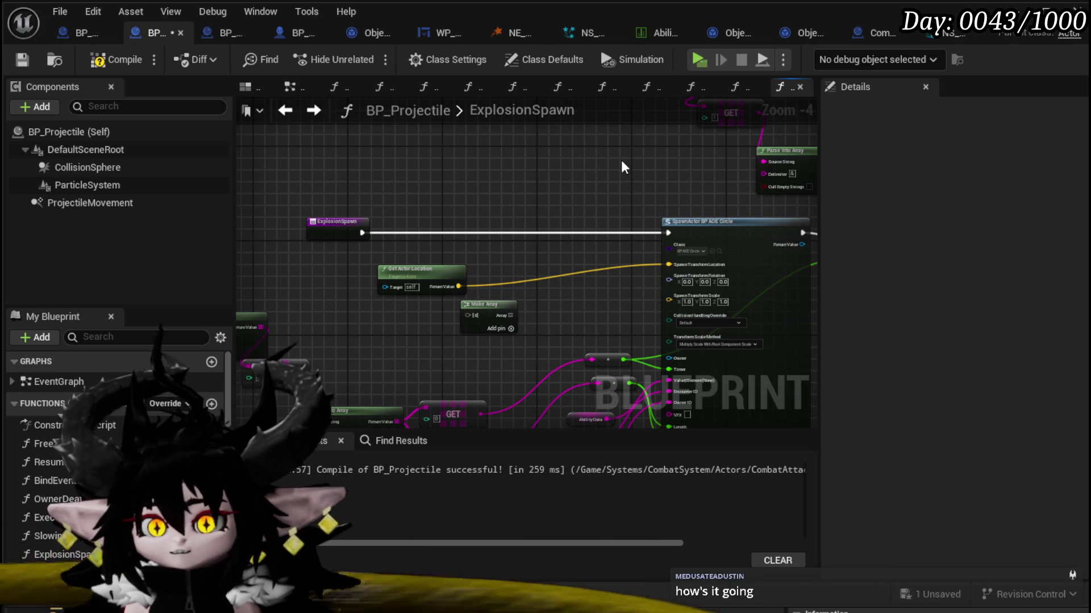
pyautogui.press('Delete')
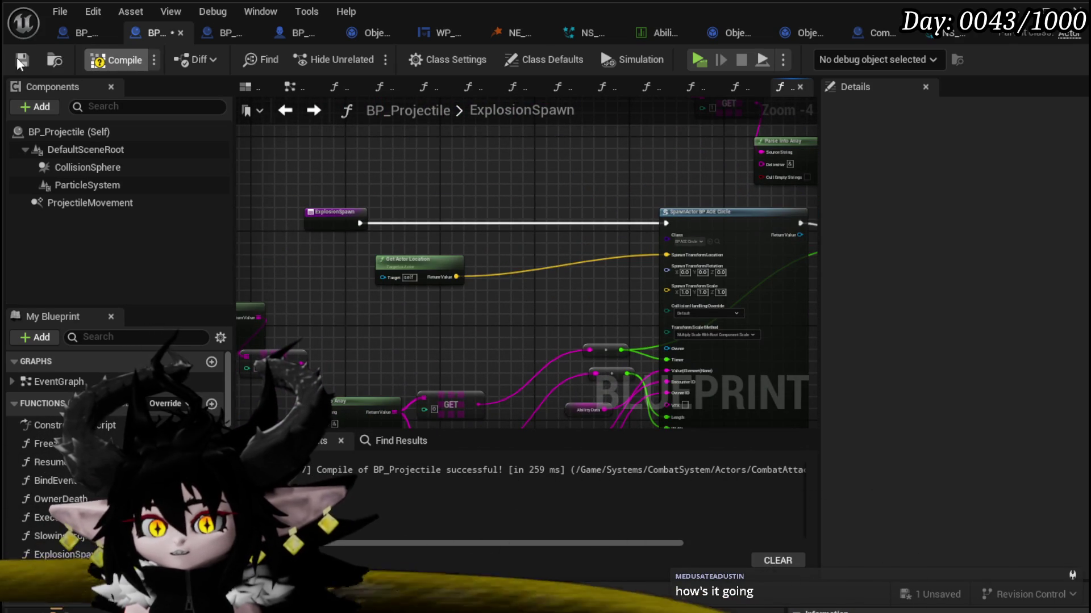
pyautogui.press('F7')
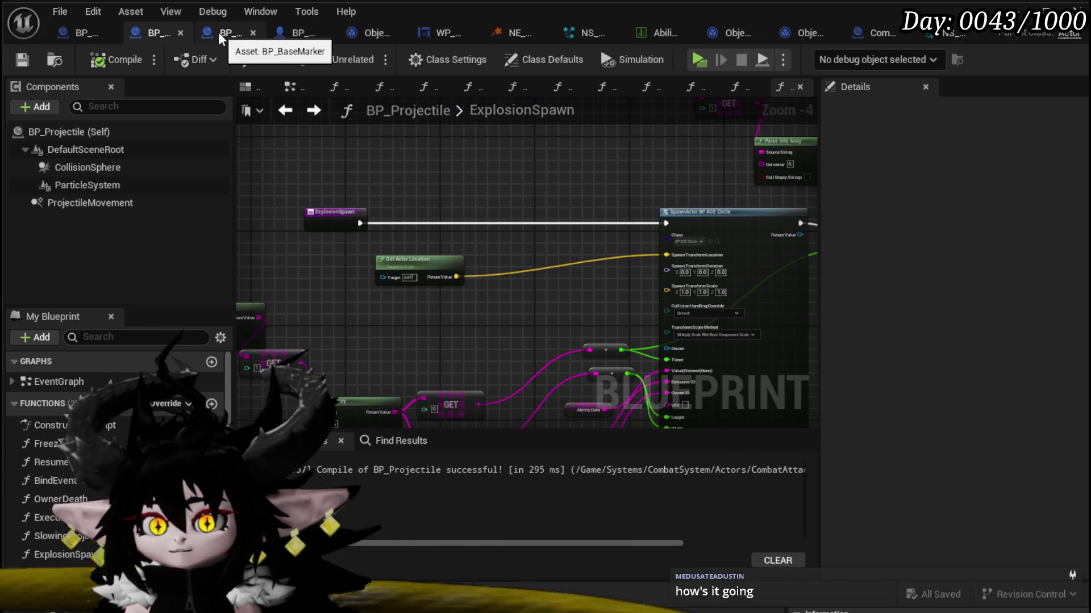
# Step: Review the boss's SpawnProjectile graph, from the Switch through Construct to Set Information
pyautogui.click(64, 34)
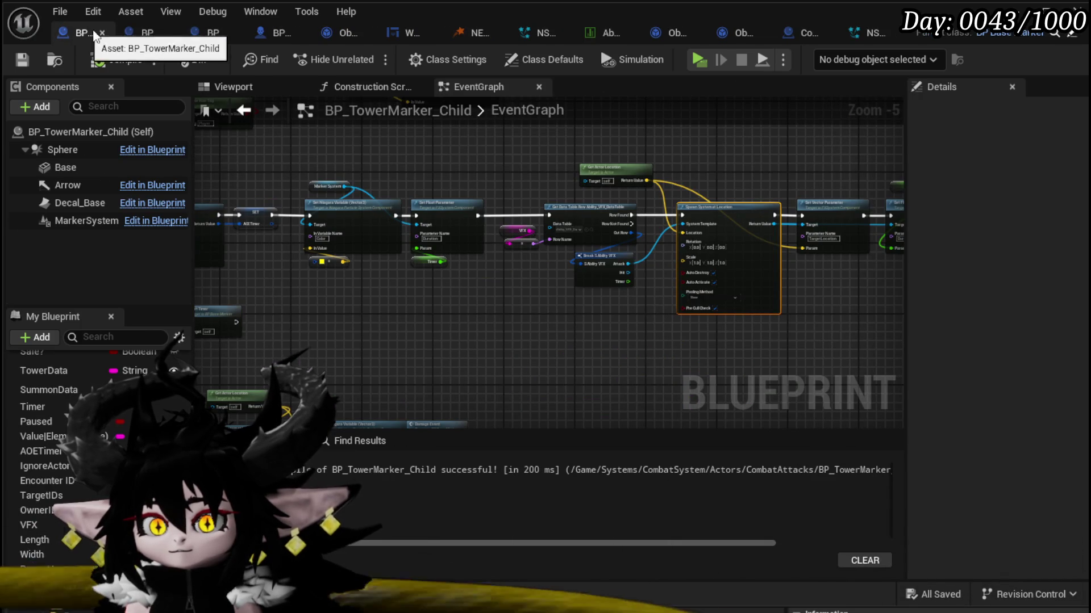
pyautogui.click(274, 39)
pyautogui.moveTo(455, 236)
pyautogui.mouseDown()
pyautogui.moveTo(369, 227)
pyautogui.moveTo(296, 238)
pyautogui.moveTo(640, 329)
pyautogui.moveTo(682, 299)
pyautogui.mouseUp()
pyautogui.moveTo(362, 280); pyautogui.dragTo(705, 275)
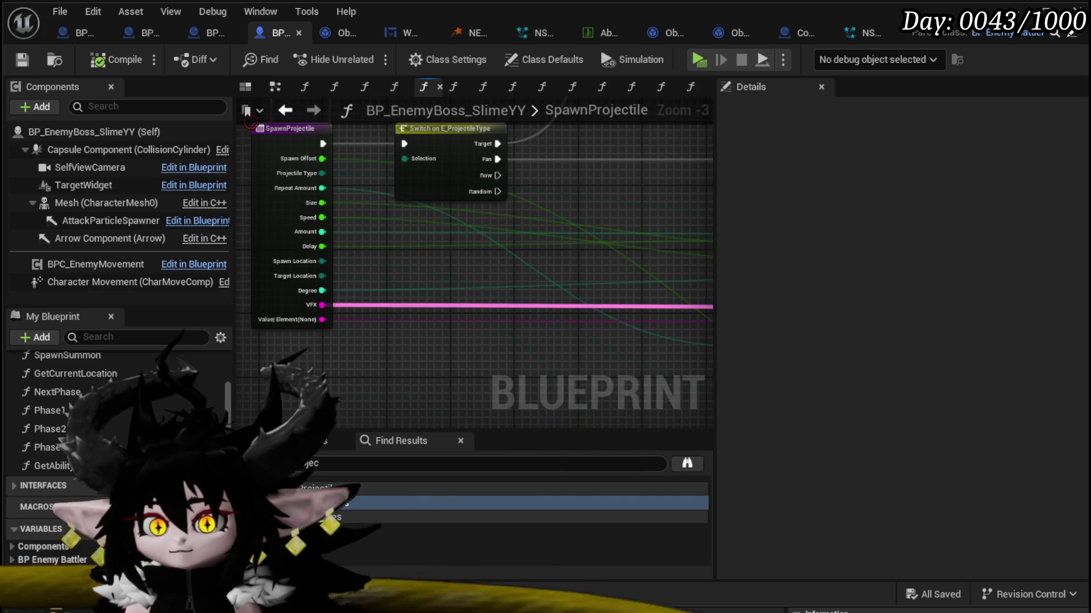
pyautogui.moveTo(244, 120); pyautogui.dragTo(270, 149)
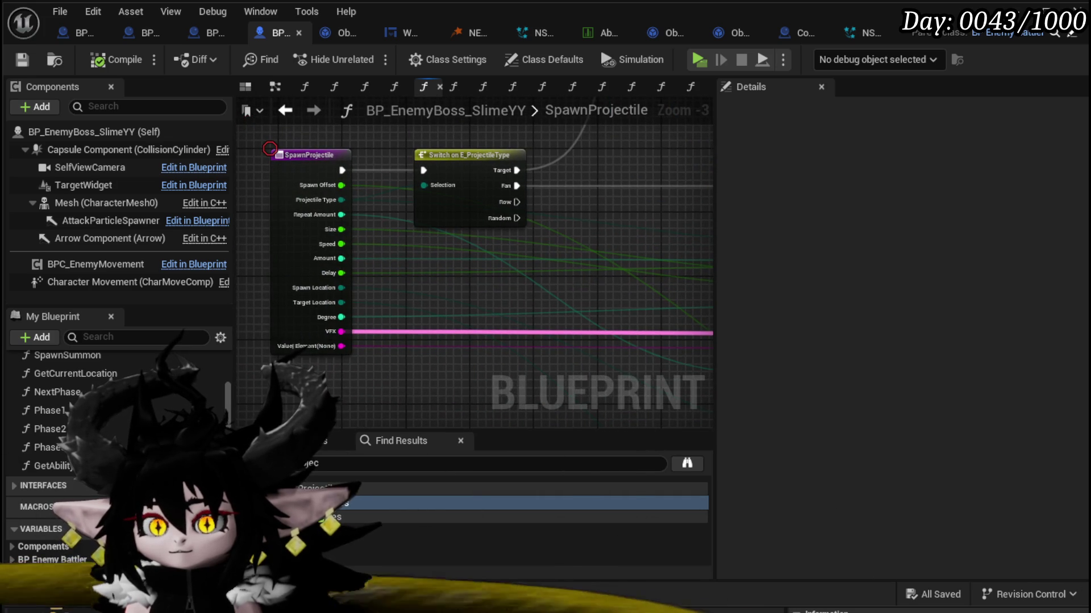
pyautogui.scroll(-4, 551, 166)
pyautogui.moveTo(525, 227)
pyautogui.mouseDown()
pyautogui.moveTo(432, 330)
pyautogui.moveTo(441, 343)
pyautogui.mouseUp()
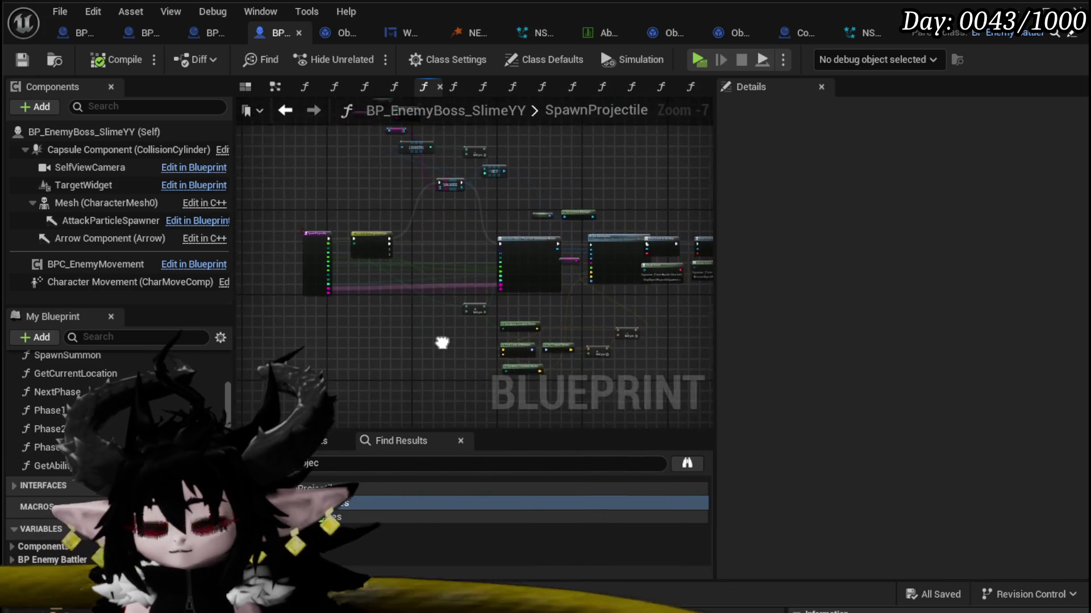
pyautogui.scroll(4, 423, 287)
pyautogui.scroll(-2, 423, 281)
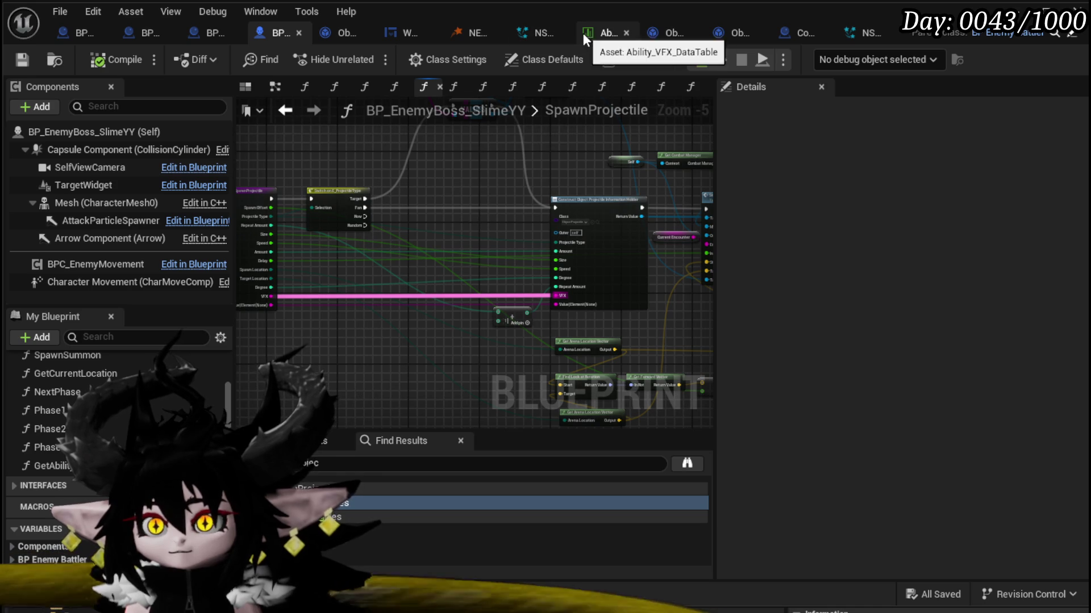
pyautogui.moveTo(457, 376)
pyautogui.mouseDown()
pyautogui.moveTo(393, 305)
pyautogui.moveTo(423, 344)
pyautogui.moveTo(455, 350)
pyautogui.mouseUp()
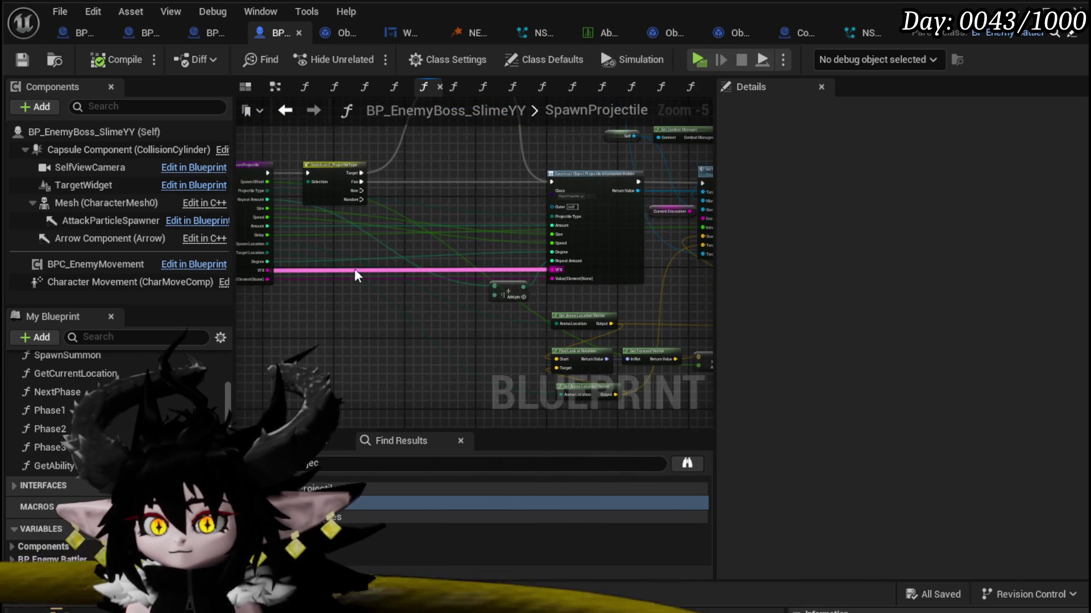
pyautogui.scroll(2, 280, 146)
pyautogui.moveTo(280, 146)
pyautogui.mouseDown()
pyautogui.moveTo(710, 148)
pyautogui.moveTo(670, 159)
pyautogui.moveTo(693, 193)
pyautogui.moveTo(297, 183)
pyautogui.mouseUp()
pyautogui.scroll(-2, 575, 195)
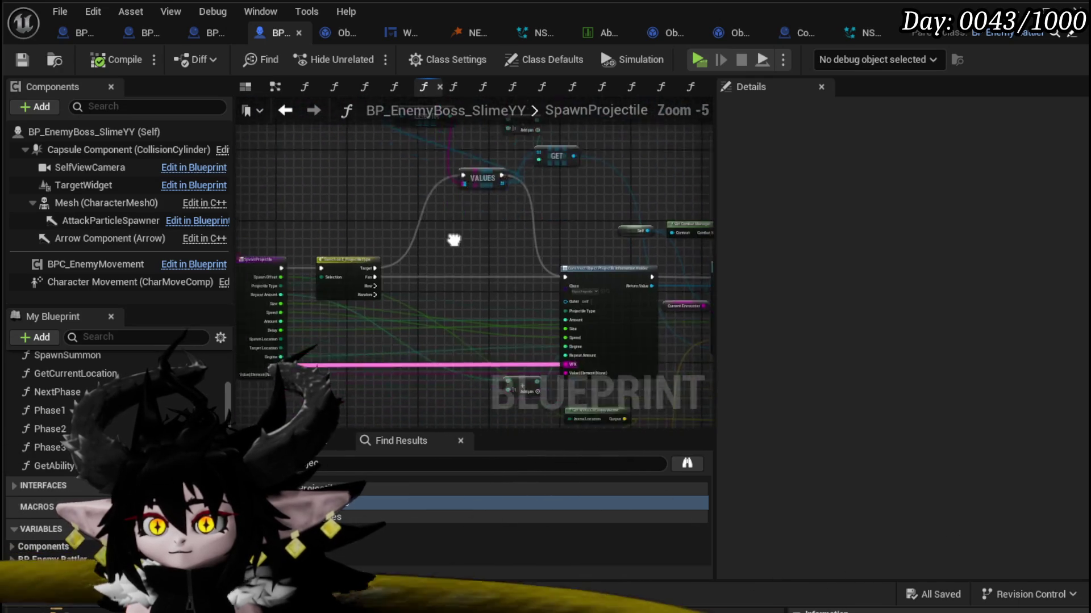
pyautogui.moveTo(455, 239)
pyautogui.mouseDown()
pyautogui.moveTo(347, 142)
pyautogui.moveTo(258, 144)
pyautogui.mouseUp()
pyautogui.scroll(1, 404, 171)
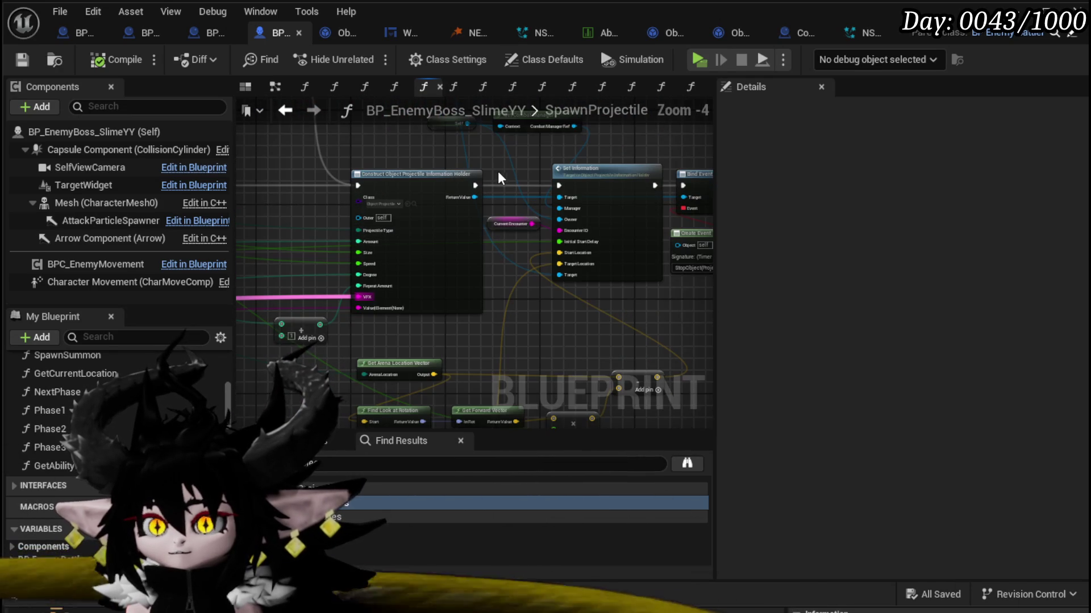
pyautogui.moveTo(630, 174); pyautogui.dragTo(539, 217)
pyautogui.scroll(2, 461, 193)
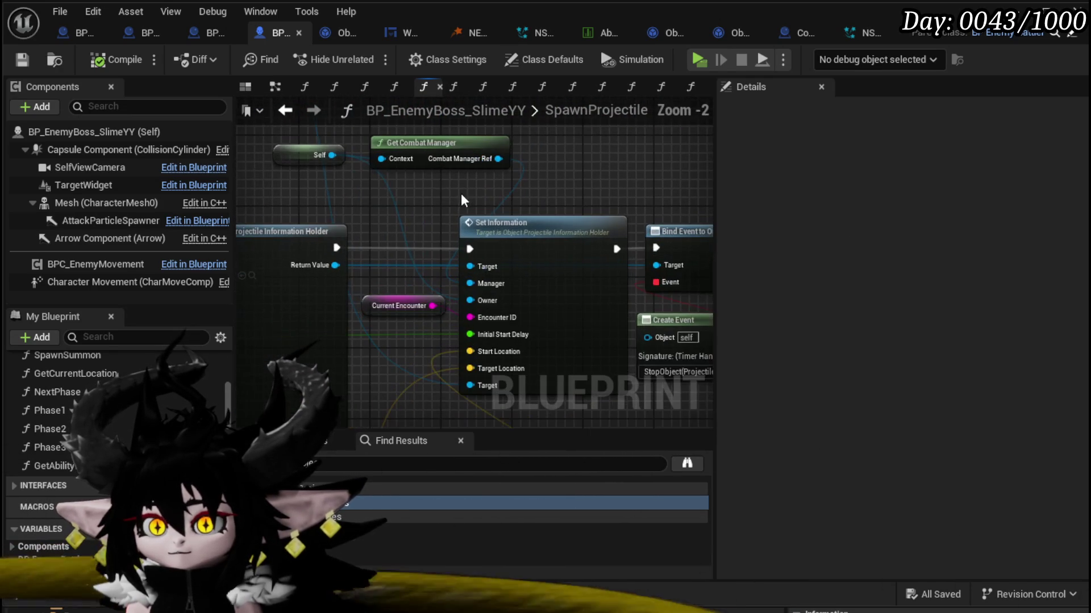
pyautogui.moveTo(600, 159); pyautogui.dragTo(607, 225)
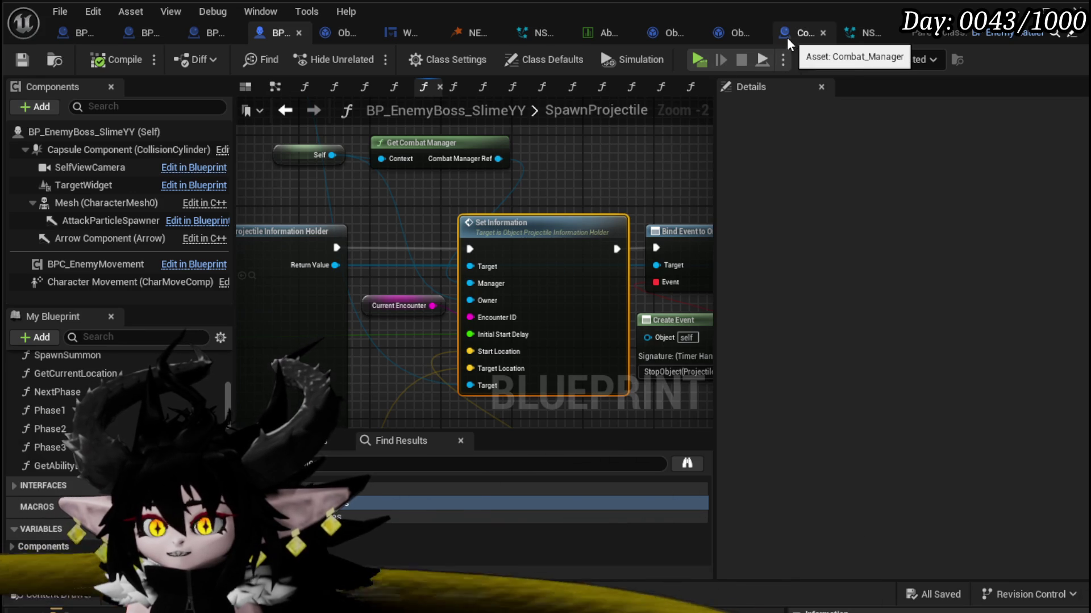
pyautogui.moveTo(551, 191)
pyautogui.mouseDown()
pyautogui.moveTo(416, 169)
pyautogui.moveTo(584, 142)
pyautogui.moveTo(912, 116)
pyautogui.mouseUp()
# Step: Back in Phase2, scan the Spawn Tower, Rotate Actor, Montage and Spawn Projectile nodes
pyautogui.click(286, 111)
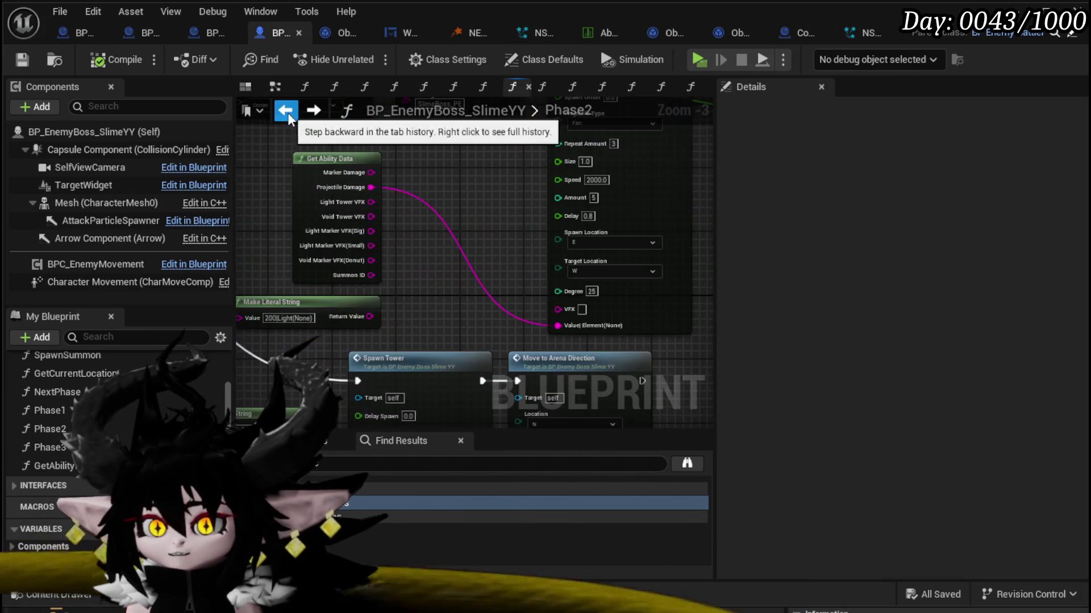
pyautogui.moveTo(458, 330); pyautogui.dragTo(450, 136)
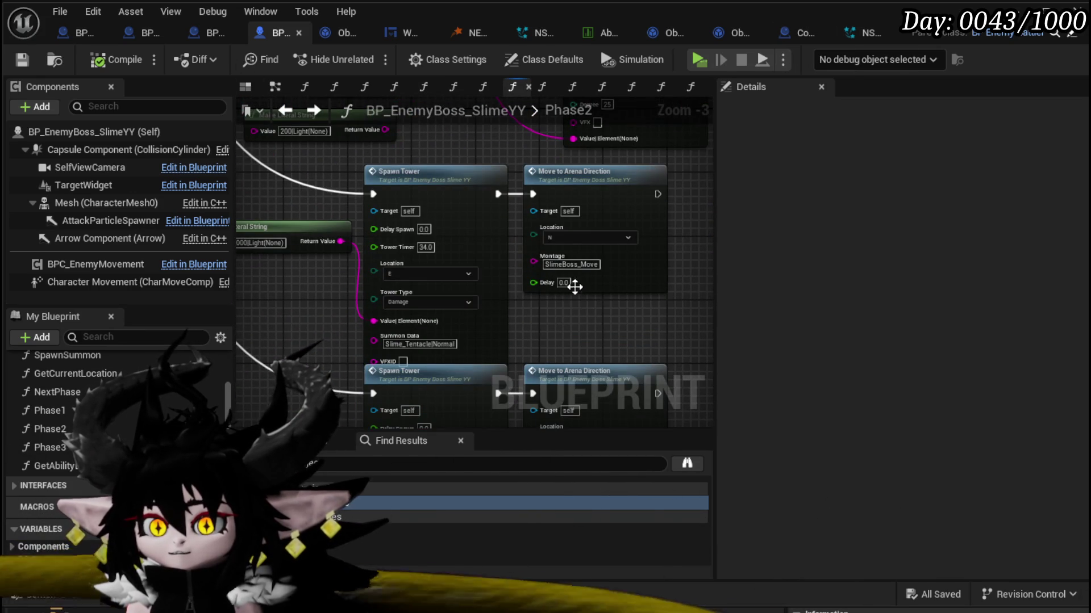
pyautogui.moveTo(561, 317); pyautogui.dragTo(533, 149)
pyautogui.scroll(-1, 679, 347)
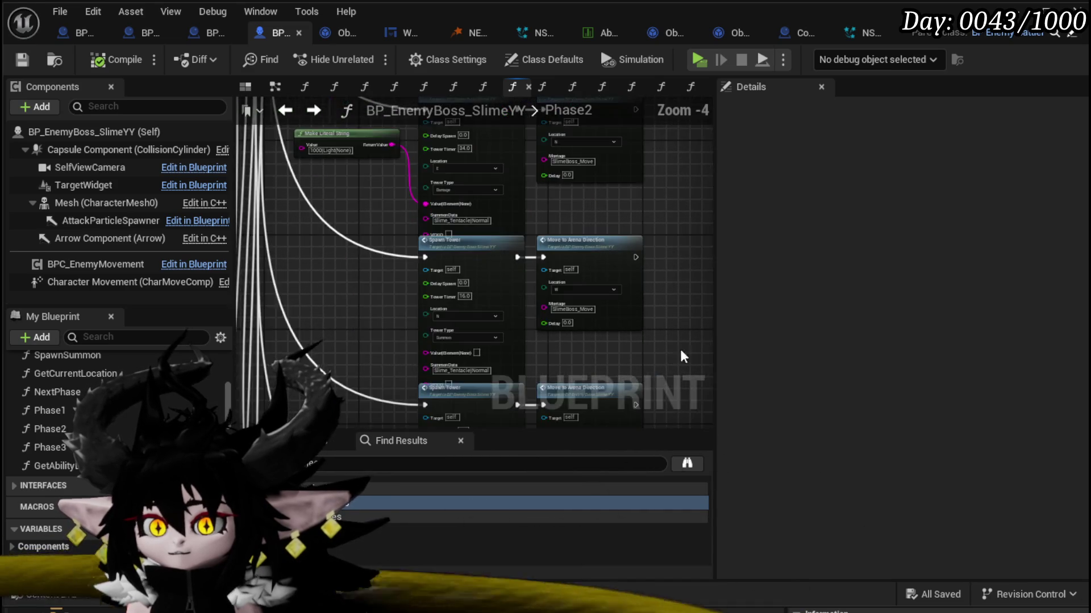
pyautogui.moveTo(680, 347)
pyautogui.mouseDown()
pyautogui.moveTo(581, 311)
pyautogui.moveTo(599, 251)
pyautogui.moveTo(534, 224)
pyautogui.mouseUp()
pyautogui.scroll(2, 533, 223)
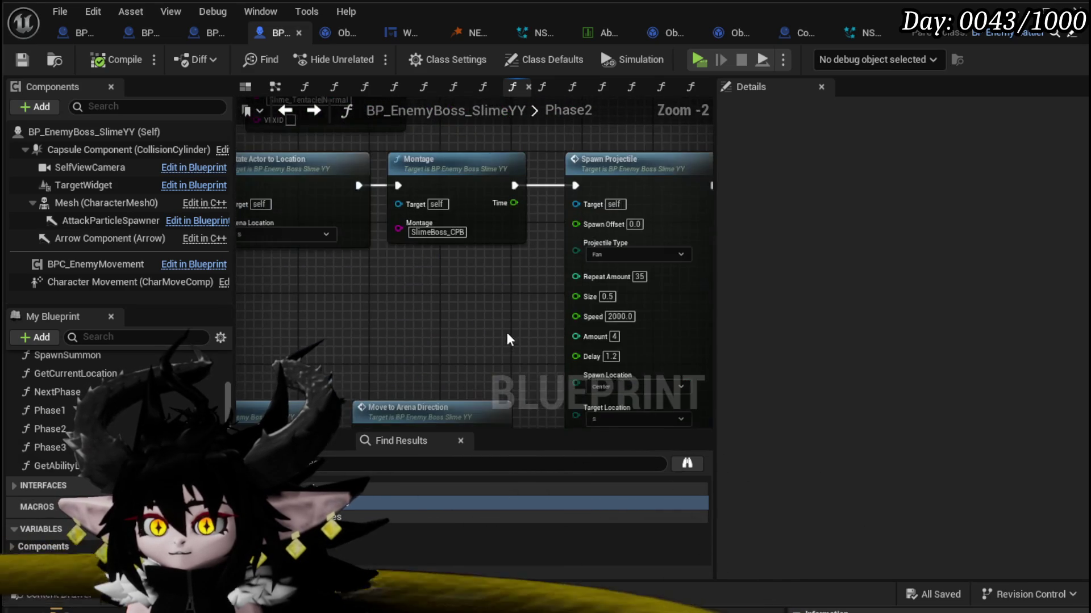
pyautogui.moveTo(507, 333)
pyautogui.mouseDown()
pyautogui.moveTo(250, 214)
pyautogui.moveTo(250, 192)
pyautogui.mouseUp()
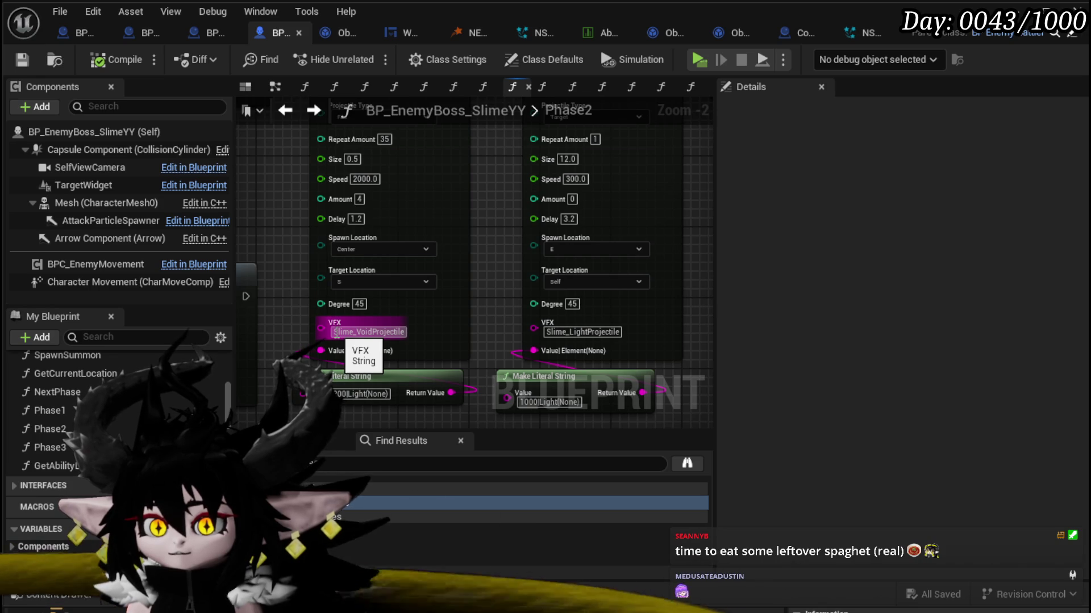
# Step: Examine a Spawn Projectile node's inputs up close and locate the Get Ability Data node
pyautogui.scroll(-3, 296, 254)
pyautogui.moveTo(573, 364); pyautogui.dragTo(499, 362)
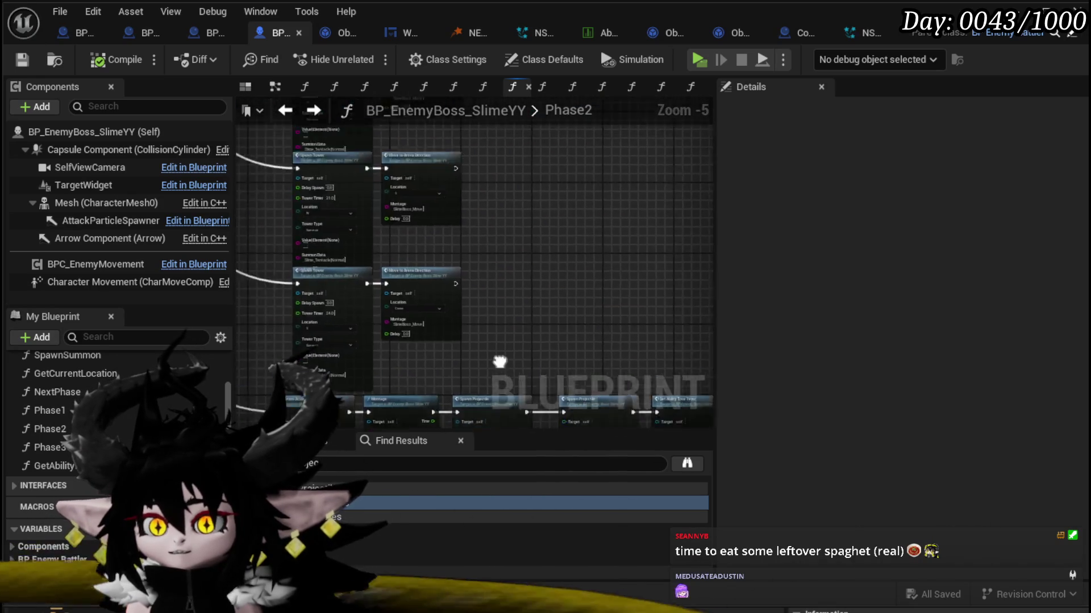
pyautogui.scroll(4, 561, 235)
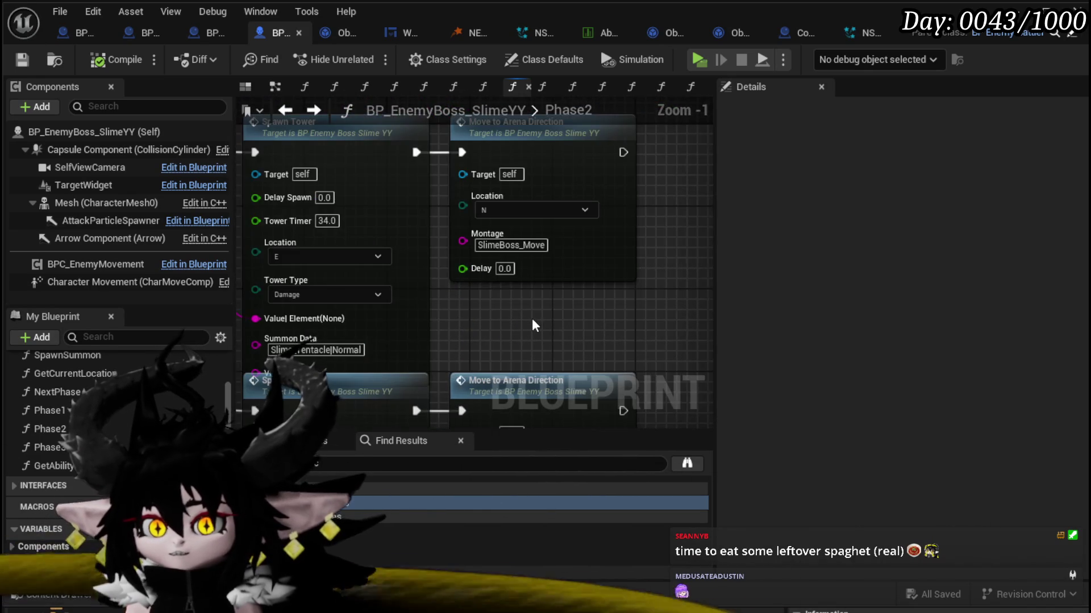
pyautogui.moveTo(532, 326)
pyautogui.mouseDown()
pyautogui.moveTo(605, 312)
pyautogui.moveTo(598, 380)
pyautogui.mouseUp()
pyautogui.scroll(-3, 599, 381)
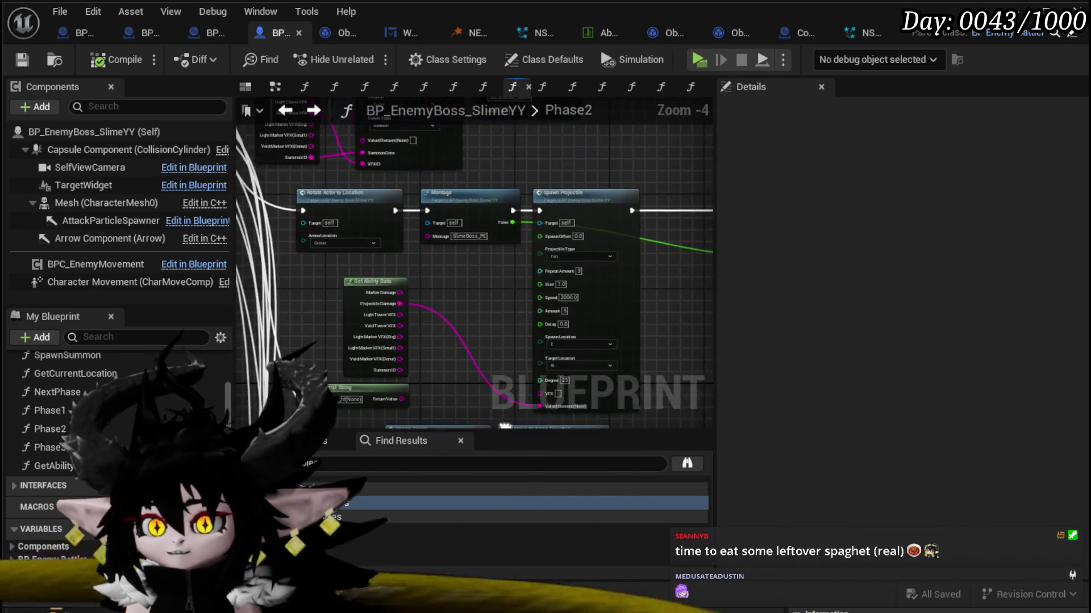
pyautogui.moveTo(485, 375); pyautogui.dragTo(373, 264)
pyautogui.scroll(4, 373, 265)
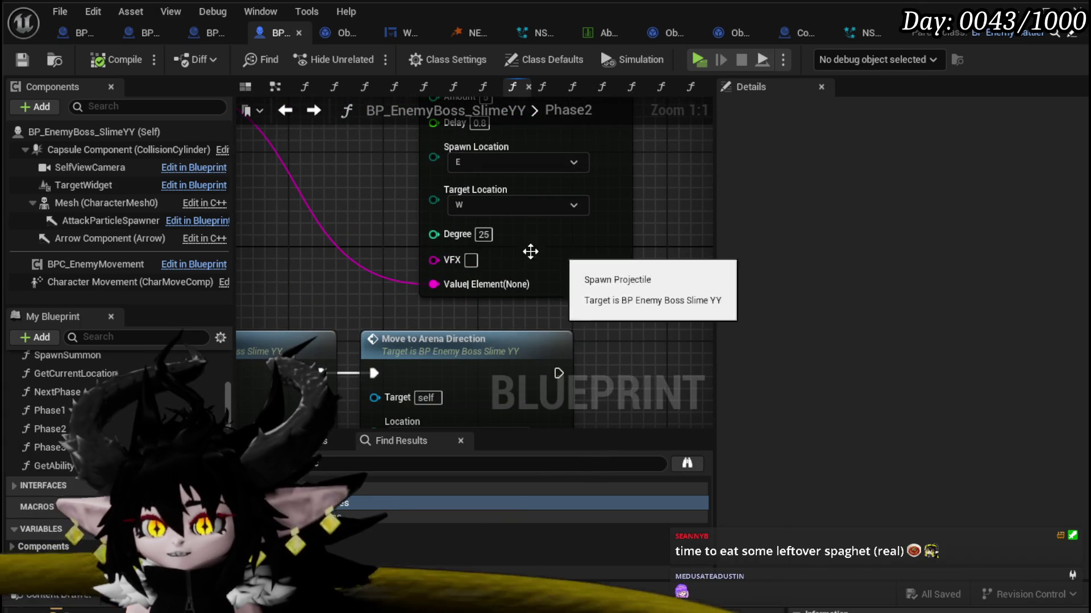
pyautogui.scroll(-2, 459, 267)
pyautogui.moveTo(594, 165)
pyautogui.mouseDown()
pyautogui.moveTo(575, 335)
pyautogui.moveTo(335, 332)
pyautogui.moveTo(272, 318)
pyautogui.moveTo(294, 172)
pyautogui.moveTo(314, 283)
pyautogui.moveTo(506, 329)
pyautogui.moveTo(581, 171)
pyautogui.moveTo(423, 146)
pyautogui.mouseUp()
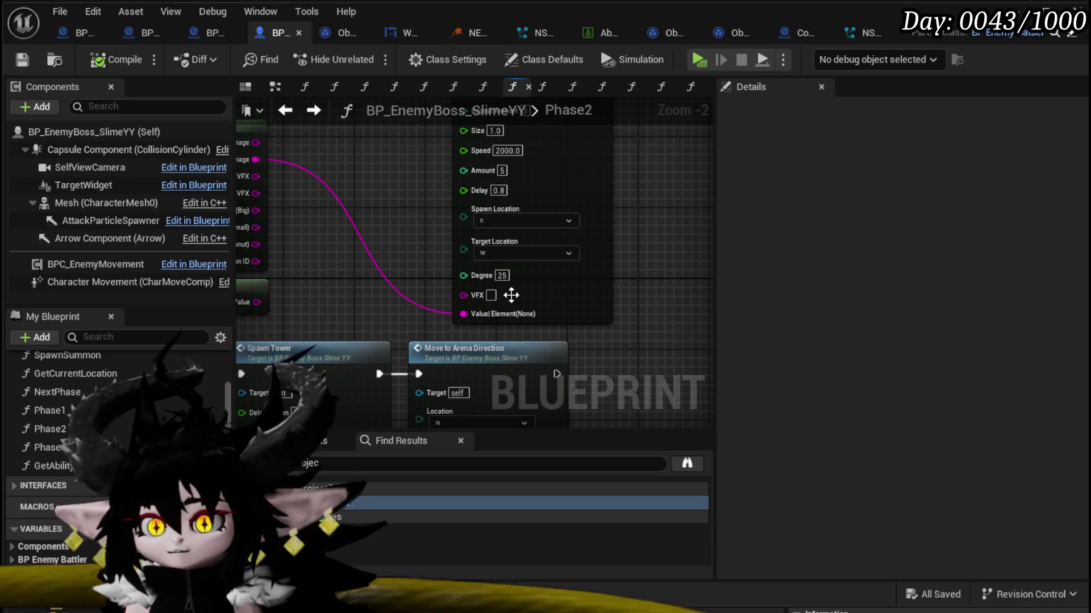
pyautogui.moveTo(510, 295); pyautogui.dragTo(536, 262)
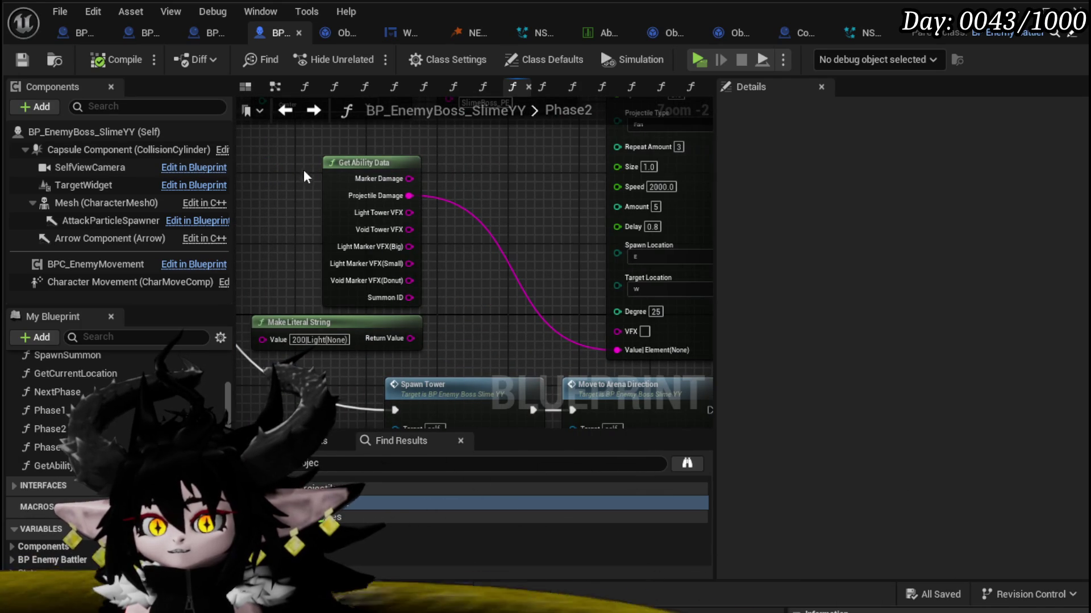
# Step: Add two String outputs to GetAbilityData named VoidProjectileVFX and LightProjectileVFX
pyautogui.doubleClick(346, 164)
pyautogui.scroll(-2, 540, 287)
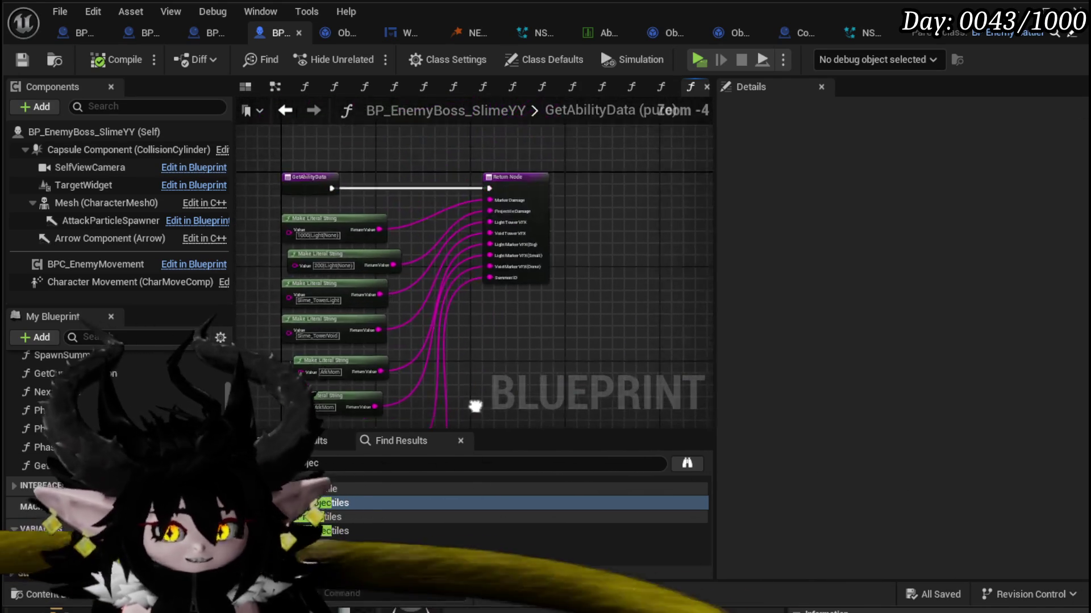
pyautogui.scroll(5, 504, 268)
pyautogui.click(516, 307)
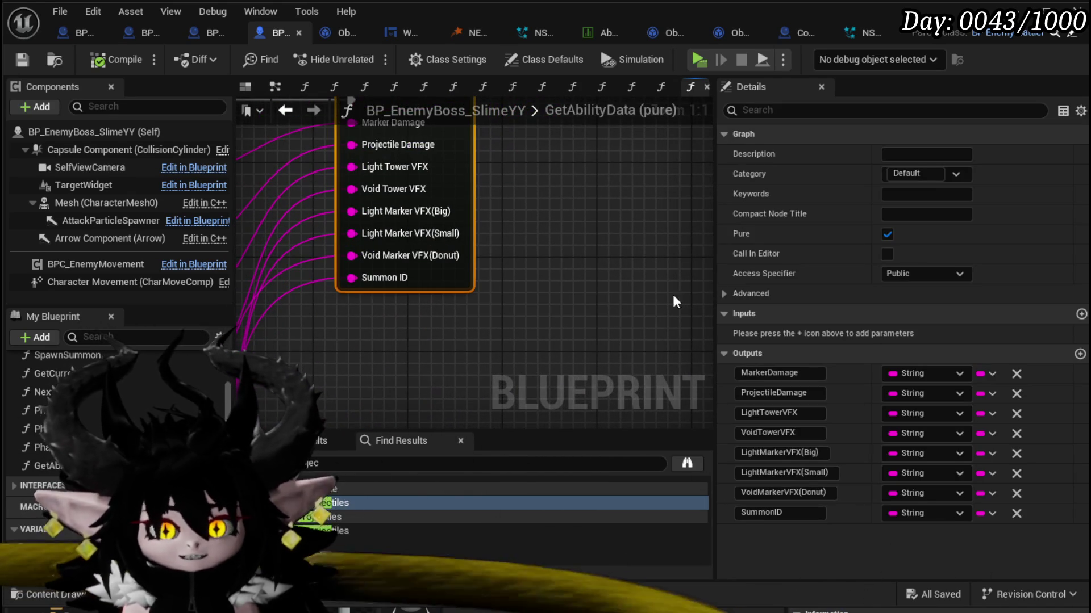
pyautogui.click(1080, 354)
pyautogui.click(1080, 354)
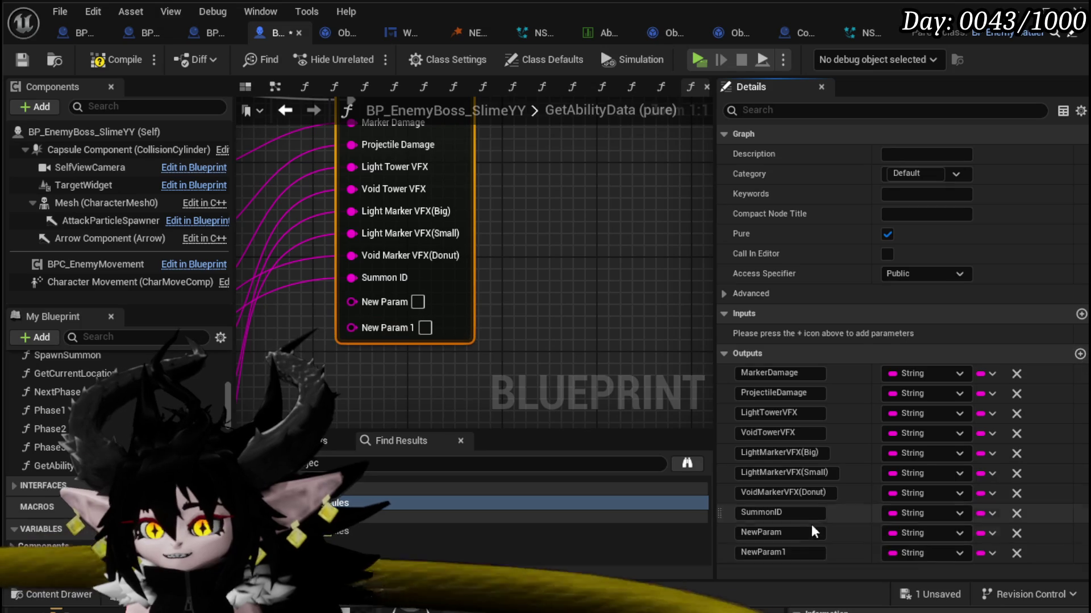
pyautogui.click(777, 534)
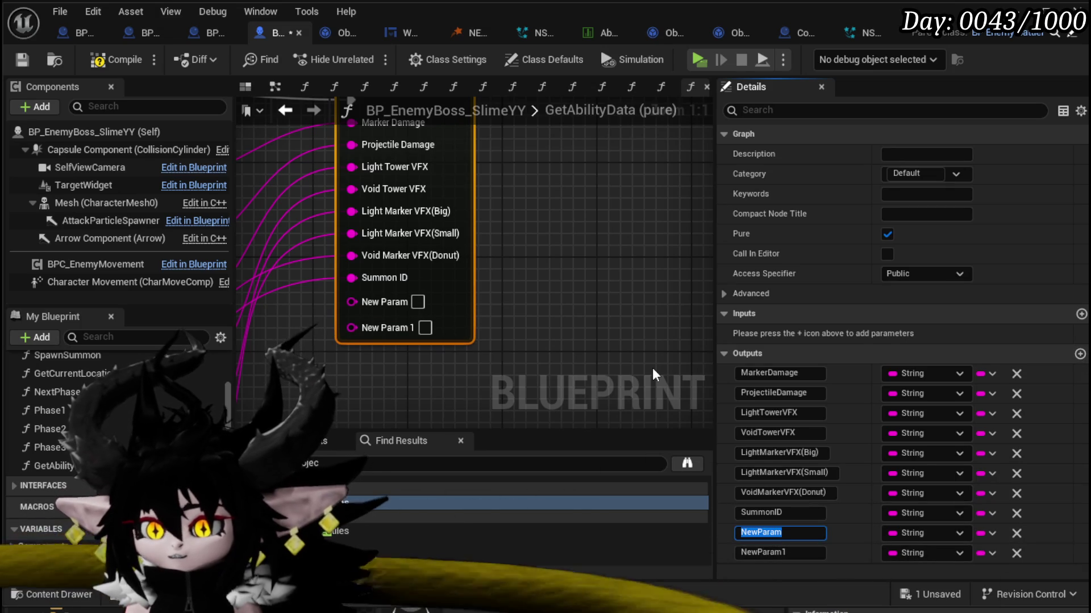
pyautogui.write('VoidProjectile')
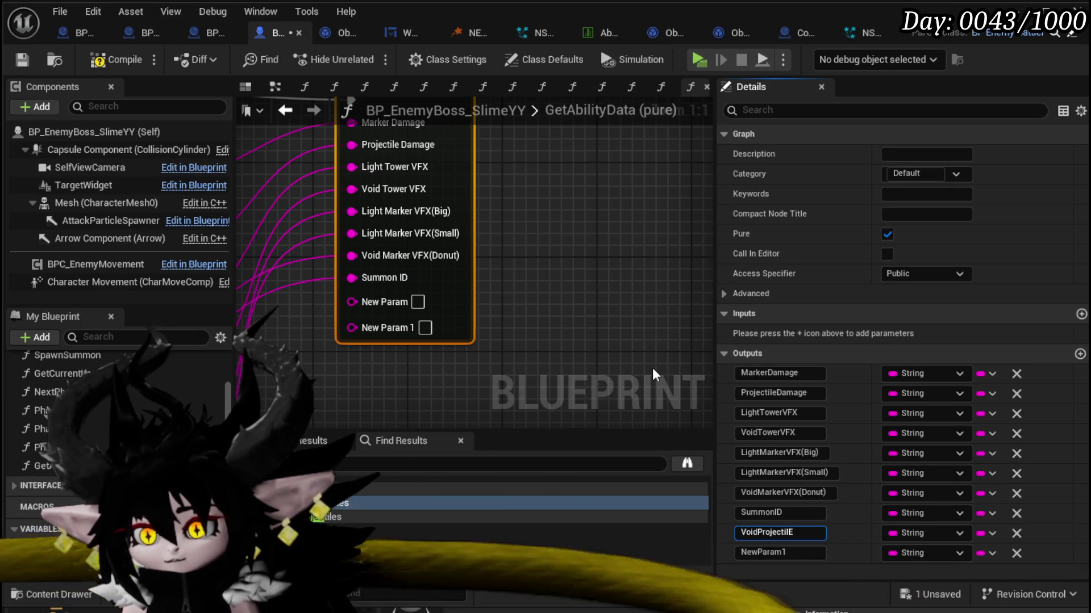
pyautogui.write('VFX')
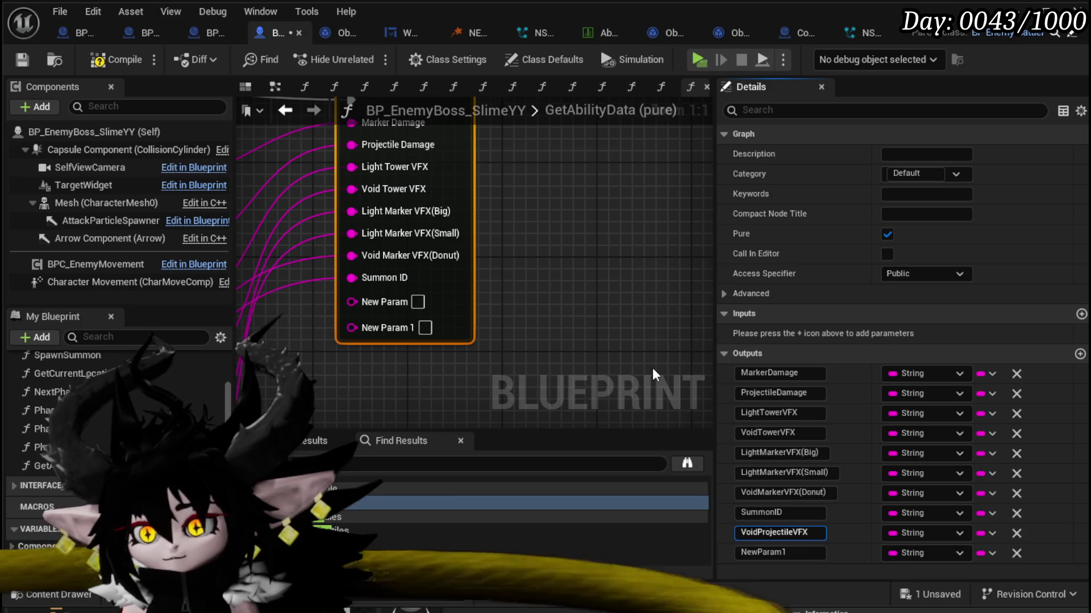
pyautogui.press('Return')
pyautogui.click(809, 551)
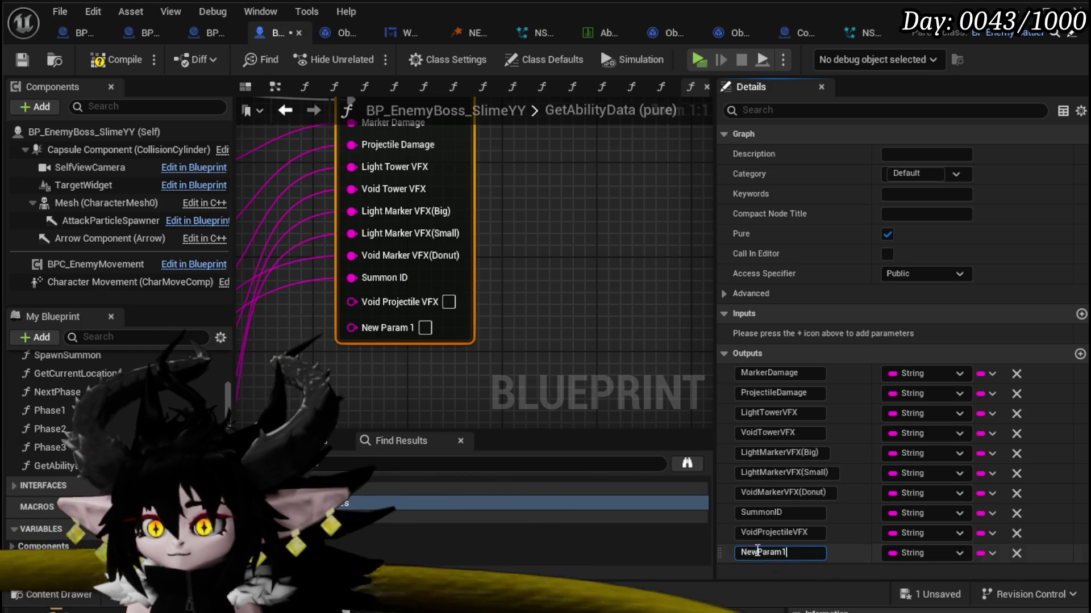
pyautogui.write('Li')
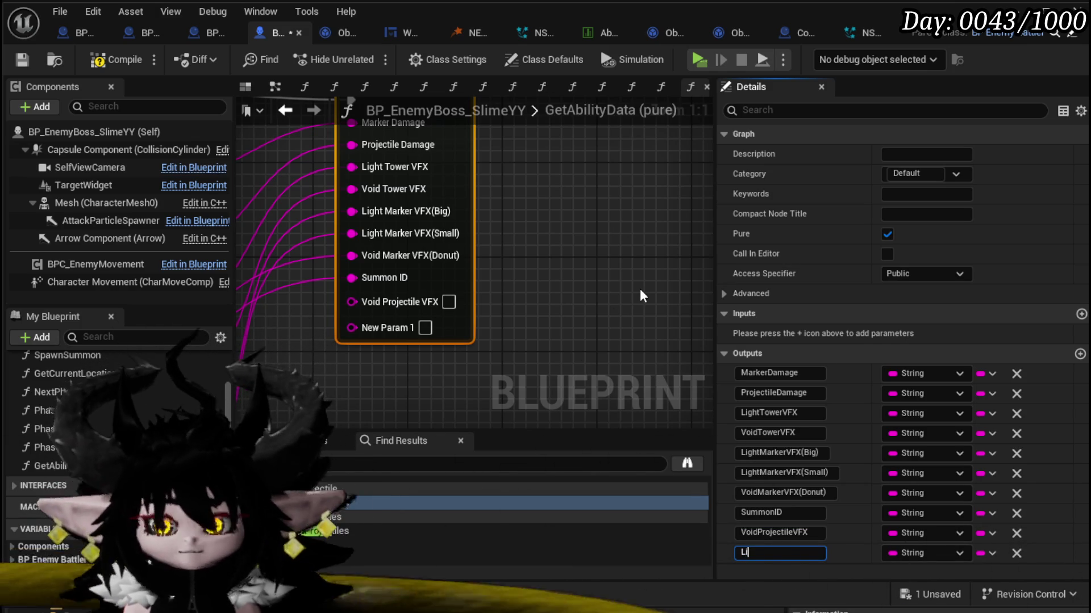
pyautogui.write('ghtcti')
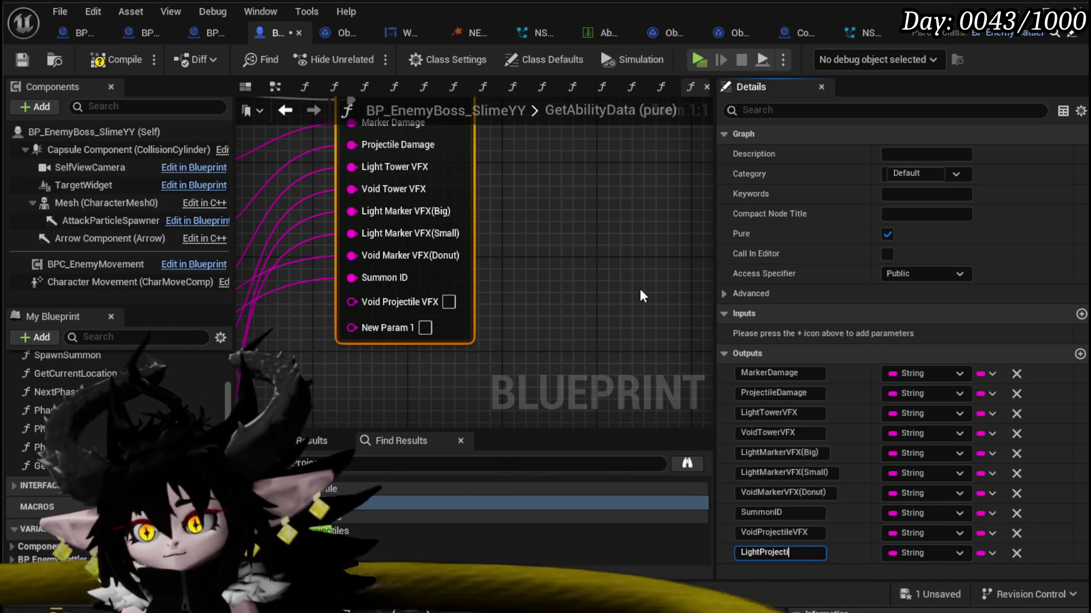
pyautogui.write('leX')
pyautogui.press('Return')
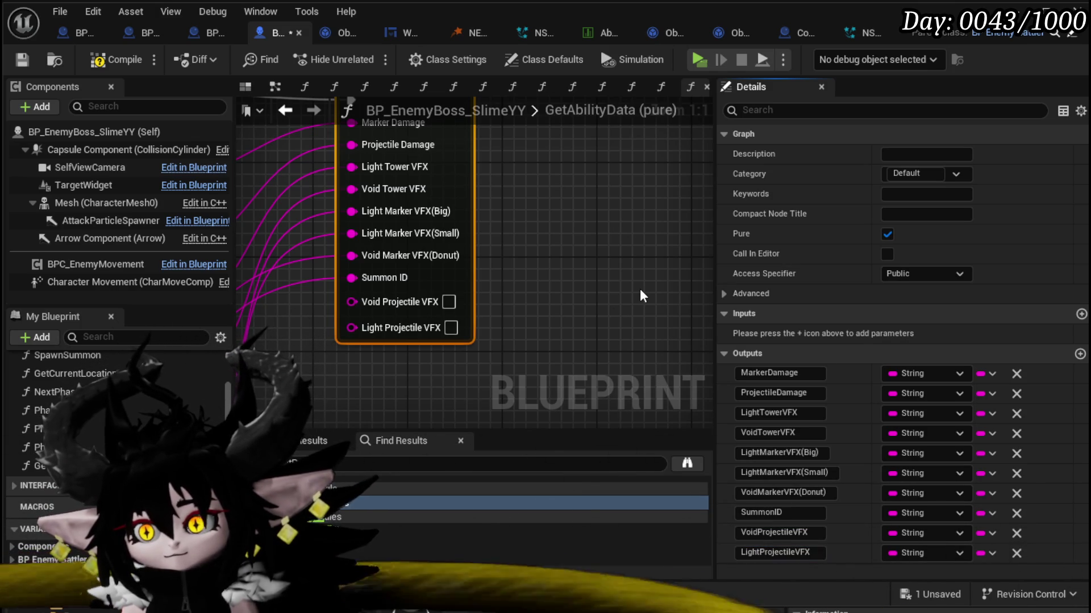
# Step: Paste two literal string nodes, wire Slime_VoidDonut to Void Projectile VFX, and save
pyautogui.moveTo(639, 288)
pyautogui.mouseDown()
pyautogui.moveTo(689, 199)
pyautogui.moveTo(461, 209)
pyautogui.mouseUp()
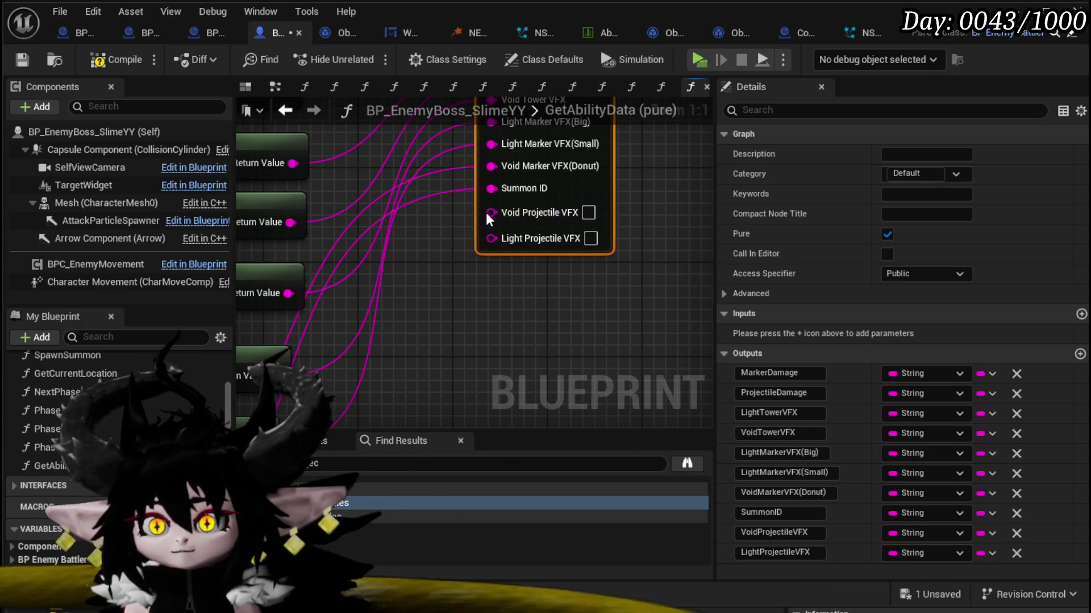
pyautogui.rightClick(486, 213)
pyautogui.moveTo(428, 268); pyautogui.dragTo(527, 301)
pyautogui.scroll(-2, 527, 308)
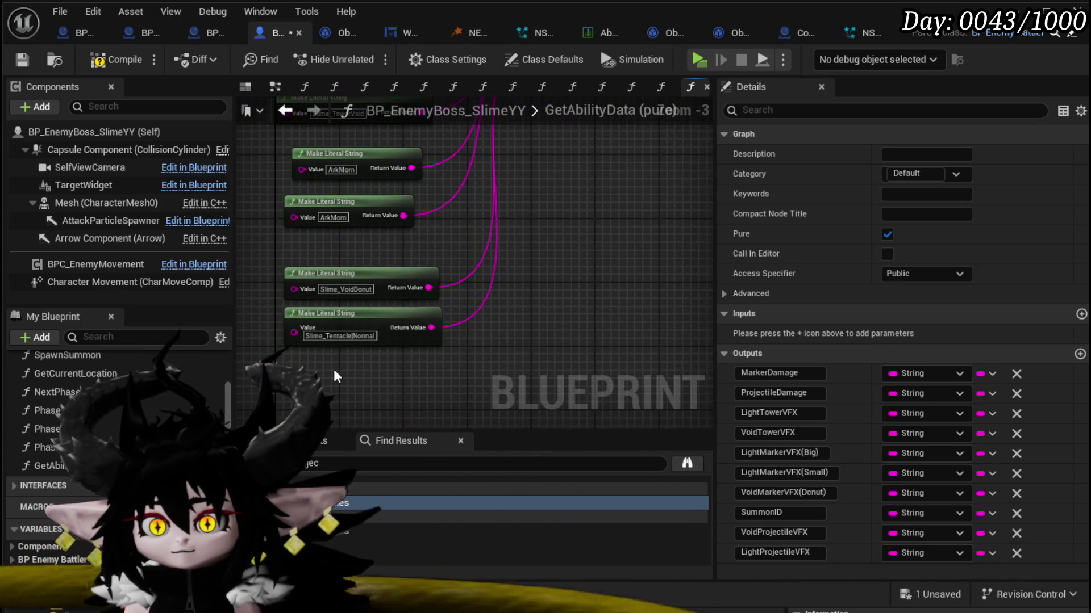
pyautogui.moveTo(333, 372); pyautogui.dragTo(595, 228)
pyautogui.scroll(1, 439, 315)
pyautogui.hotkey('ctrl', 'v')
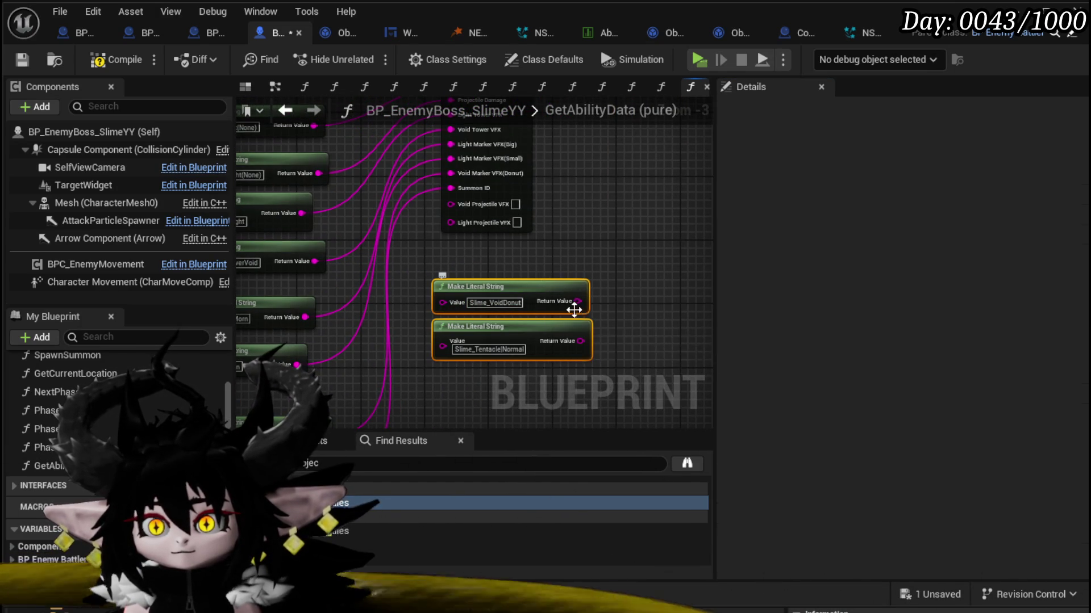
pyautogui.moveTo(448, 206); pyautogui.dragTo(448, 207)
pyautogui.moveTo(571, 327)
pyautogui.mouseDown()
pyautogui.moveTo(441, 250)
pyautogui.moveTo(527, 284)
pyautogui.moveTo(543, 310)
pyautogui.moveTo(448, 232)
pyautogui.moveTo(451, 218)
pyautogui.mouseUp()
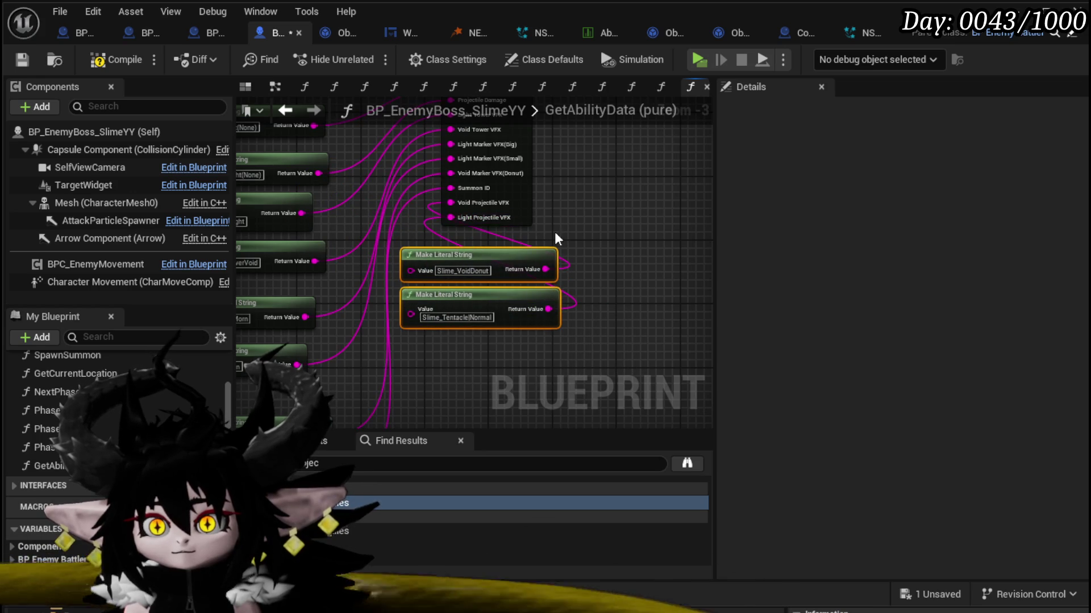
pyautogui.click(554, 232)
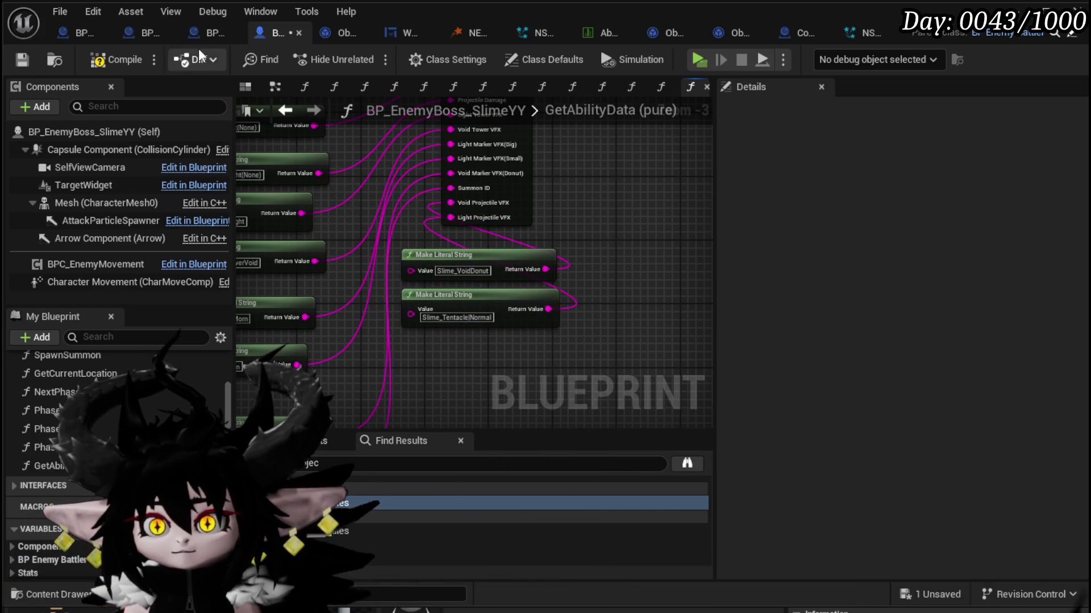
pyautogui.click(23, 58)
# Step: In Phase2, position Get Ability Data beside the Spawn Projectile node
pyautogui.click(298, 111)
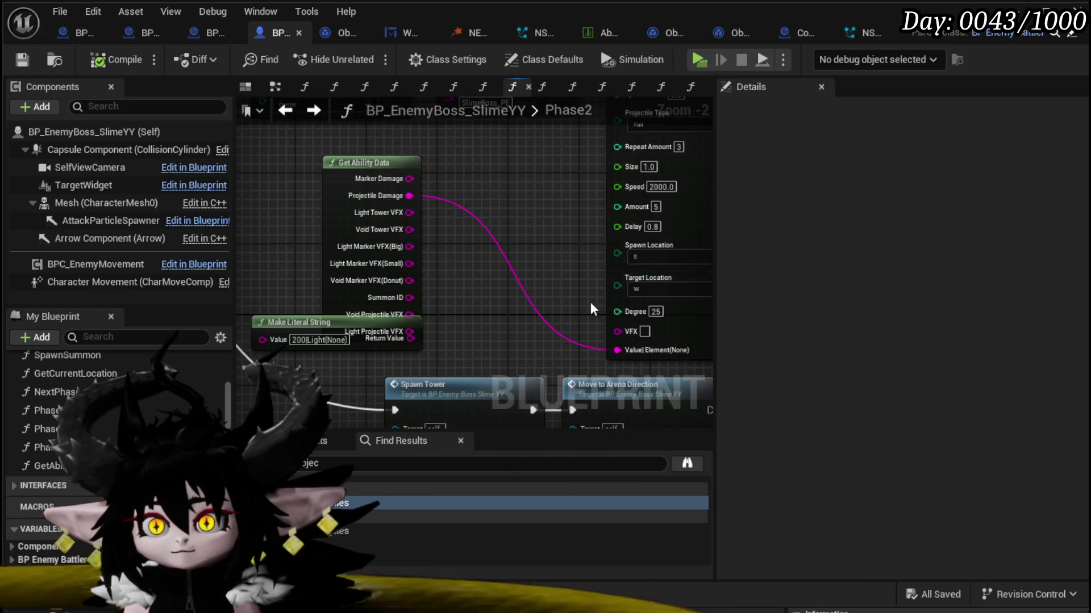
pyautogui.moveTo(486, 342)
pyautogui.mouseDown()
pyautogui.moveTo(440, 385)
pyautogui.moveTo(421, 343)
pyautogui.mouseUp()
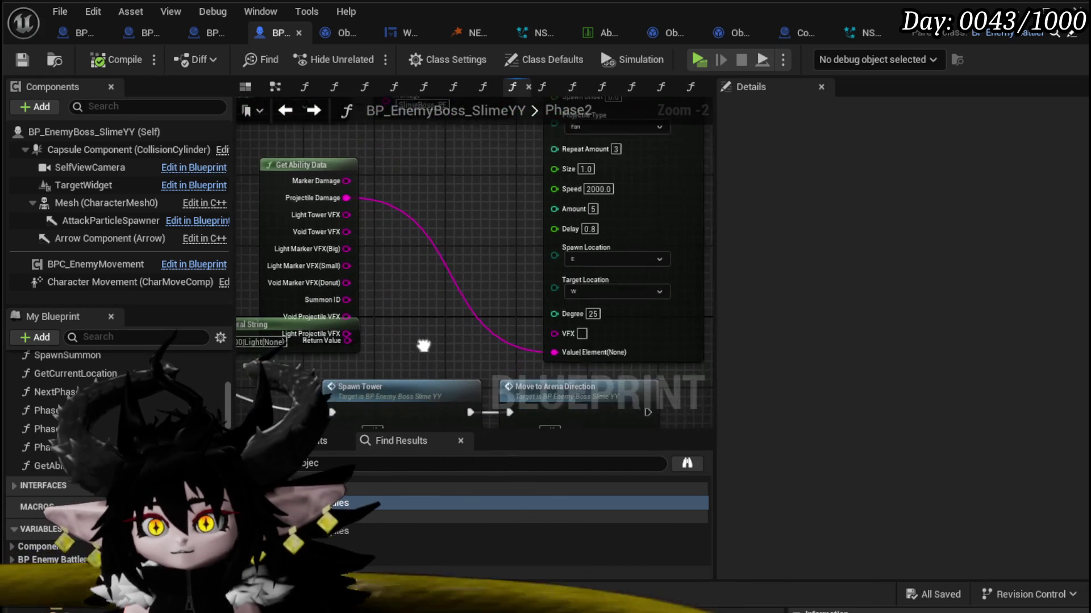
pyautogui.moveTo(325, 158); pyautogui.dragTo(431, 149)
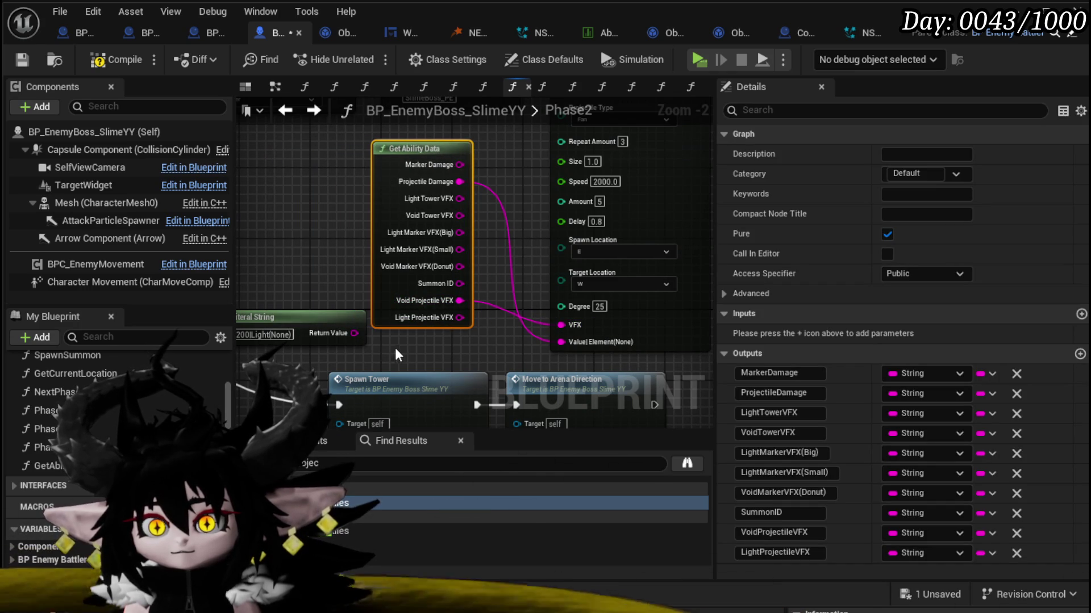
pyautogui.click(310, 334)
pyautogui.click(423, 224)
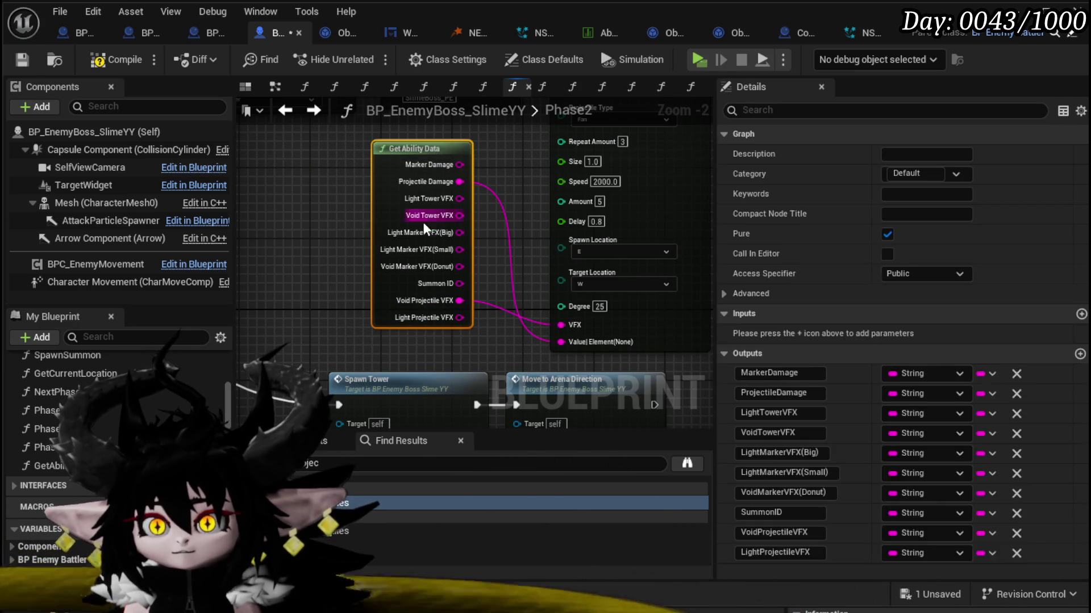
pyautogui.scroll(-3, 321, 248)
pyautogui.scroll(3, 458, 233)
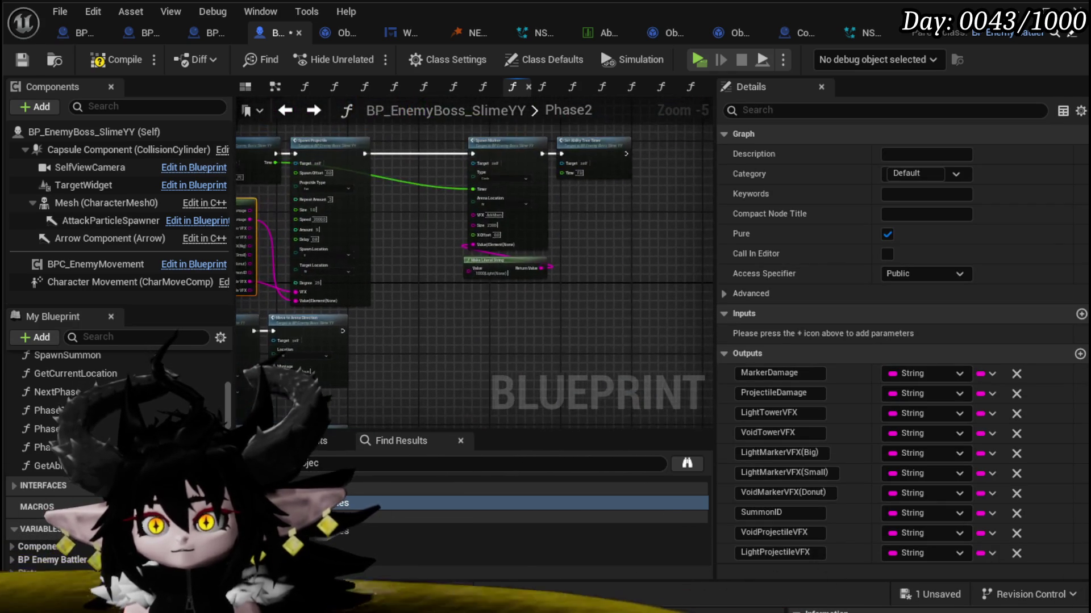
# Step: Paste a second Get Ability Data feeding Marker Damage and Light Marker VFX(Small) into the marker node
pyautogui.hotkey('ctrl', 'v')
pyautogui.scroll(2, 415, 229)
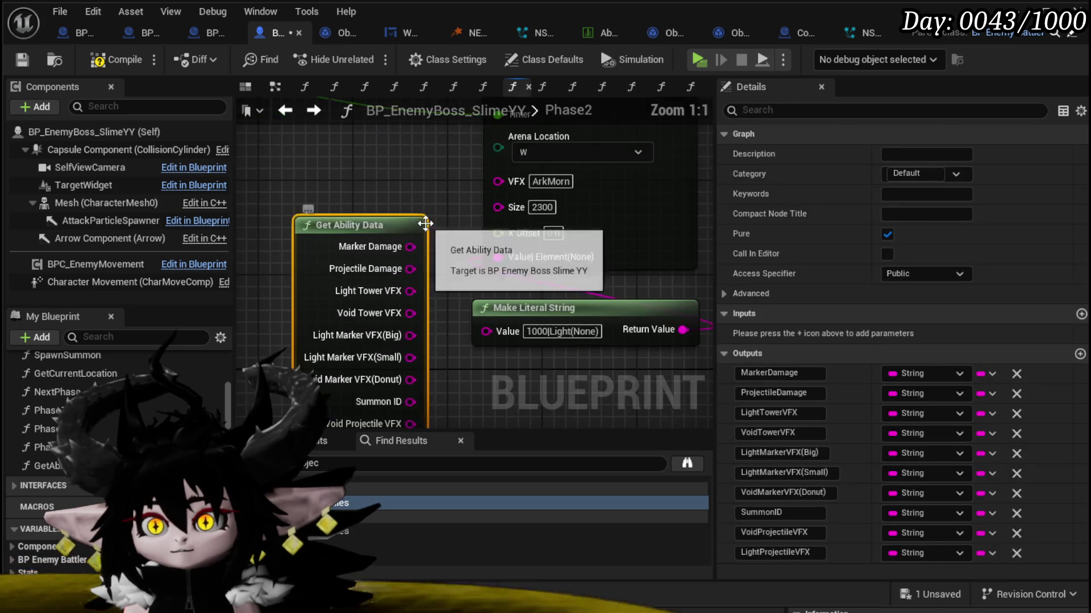
pyautogui.moveTo(409, 227); pyautogui.dragTo(402, 160)
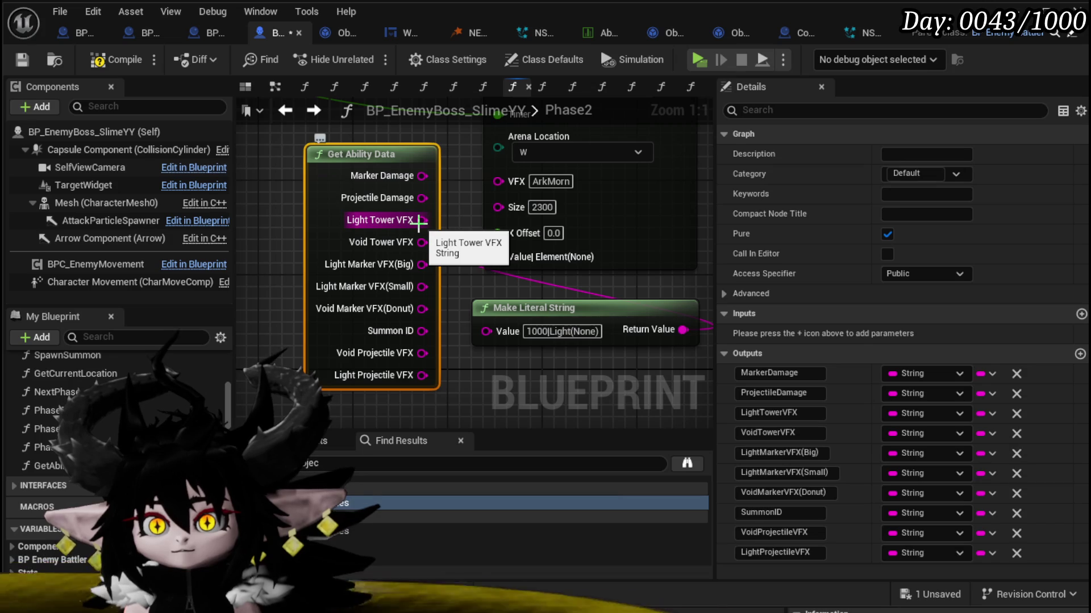
pyautogui.moveTo(421, 177)
pyautogui.mouseDown()
pyautogui.moveTo(470, 259)
pyautogui.moveTo(495, 260)
pyautogui.mouseUp()
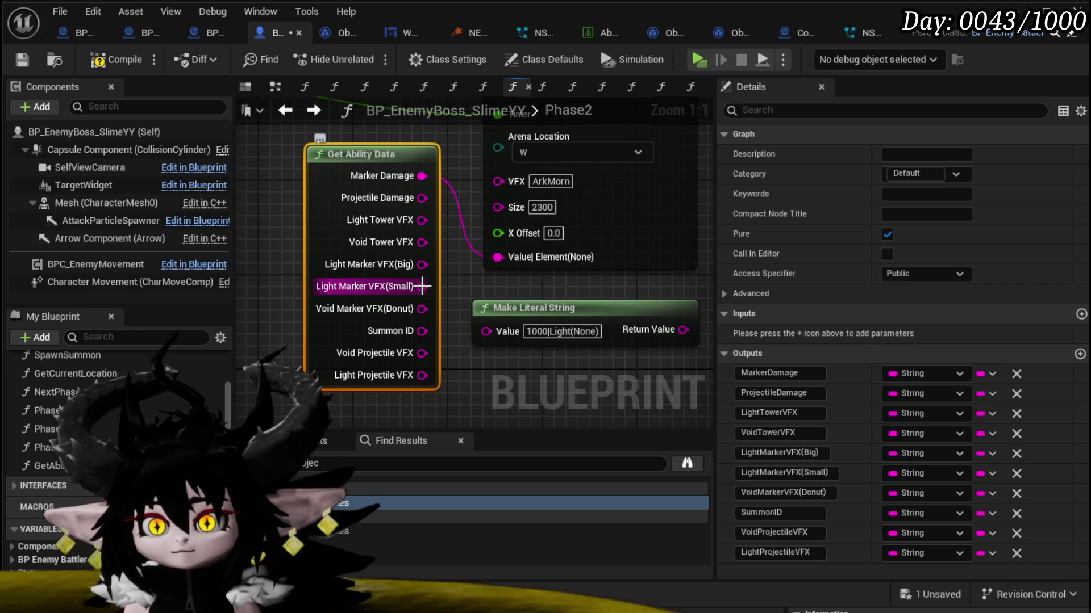
pyautogui.moveTo(422, 286); pyautogui.dragTo(511, 180)
pyautogui.scroll(-2, 539, 313)
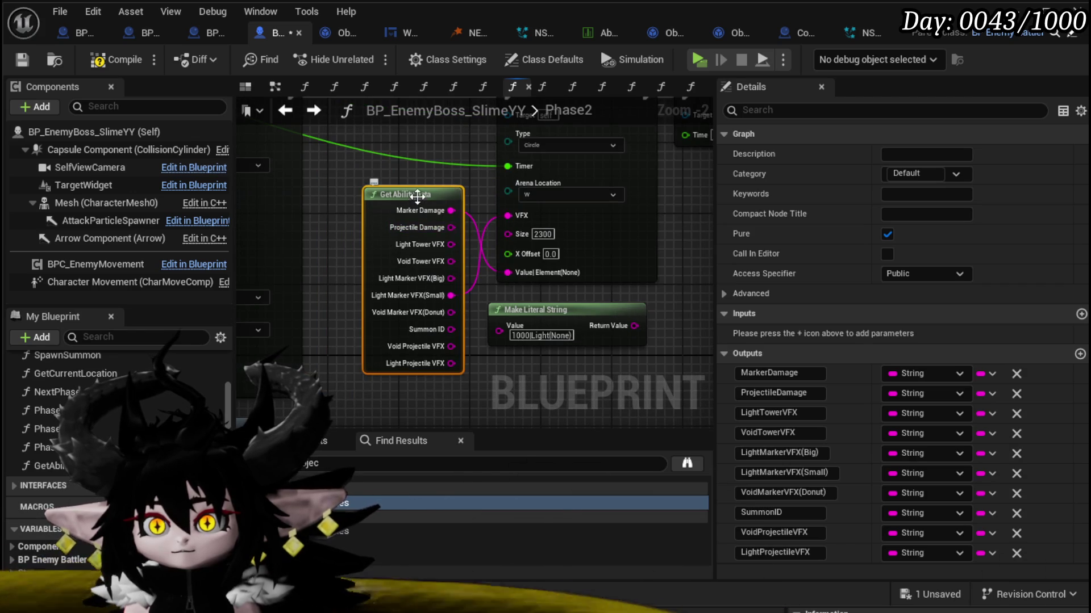
pyautogui.moveTo(489, 376)
pyautogui.mouseDown()
pyautogui.moveTo(479, 376)
pyautogui.moveTo(482, 321)
pyautogui.moveTo(621, 282)
pyautogui.mouseUp()
# Step: Delete the unused 1000|Light(None) string node, then compile and save the Blueprint
pyautogui.press('Delete')
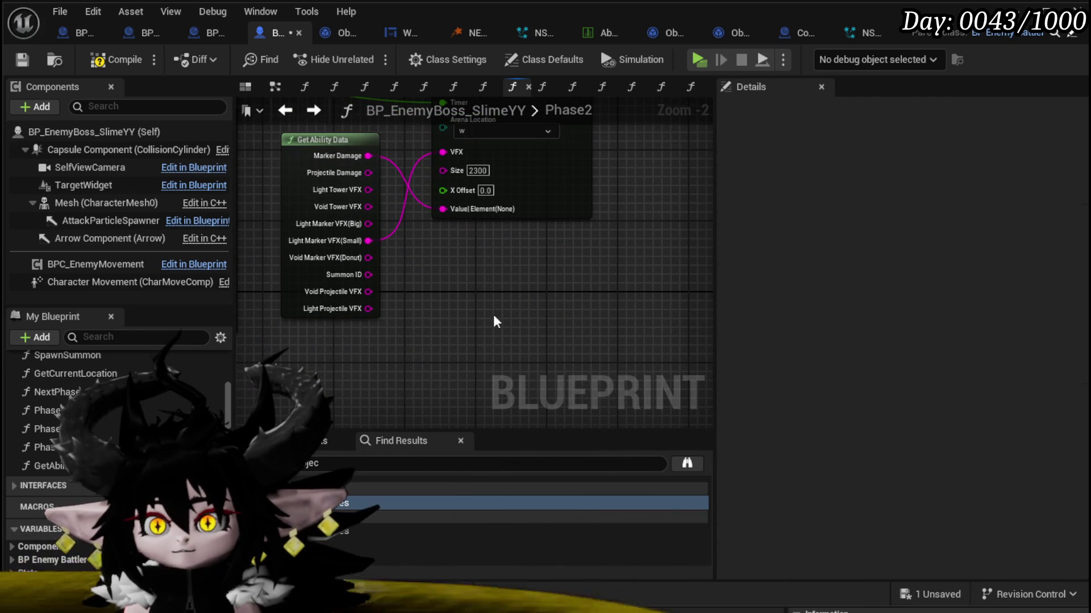
pyautogui.click(378, 283)
pyautogui.scroll(-2, 485, 319)
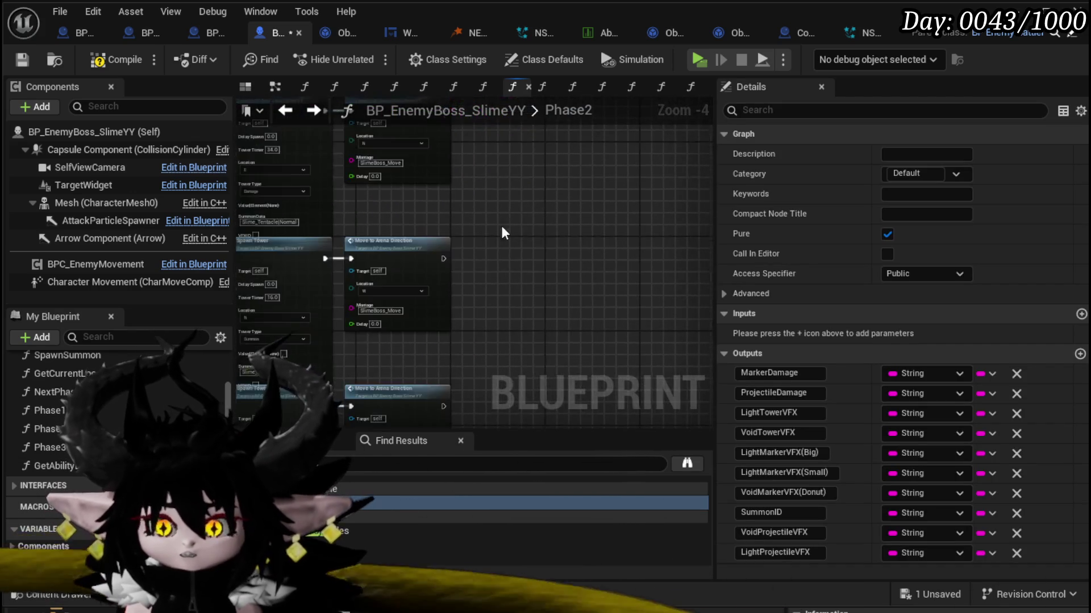
pyautogui.moveTo(501, 233)
pyautogui.mouseDown()
pyautogui.moveTo(640, 275)
pyautogui.moveTo(654, 240)
pyautogui.moveTo(627, 243)
pyautogui.mouseUp()
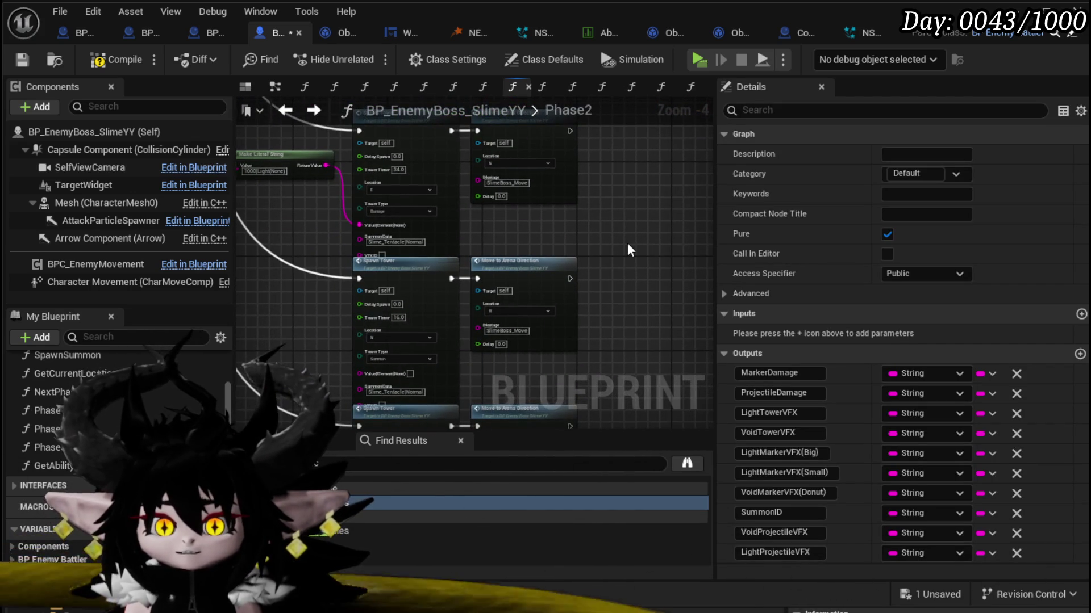
pyautogui.click(128, 61)
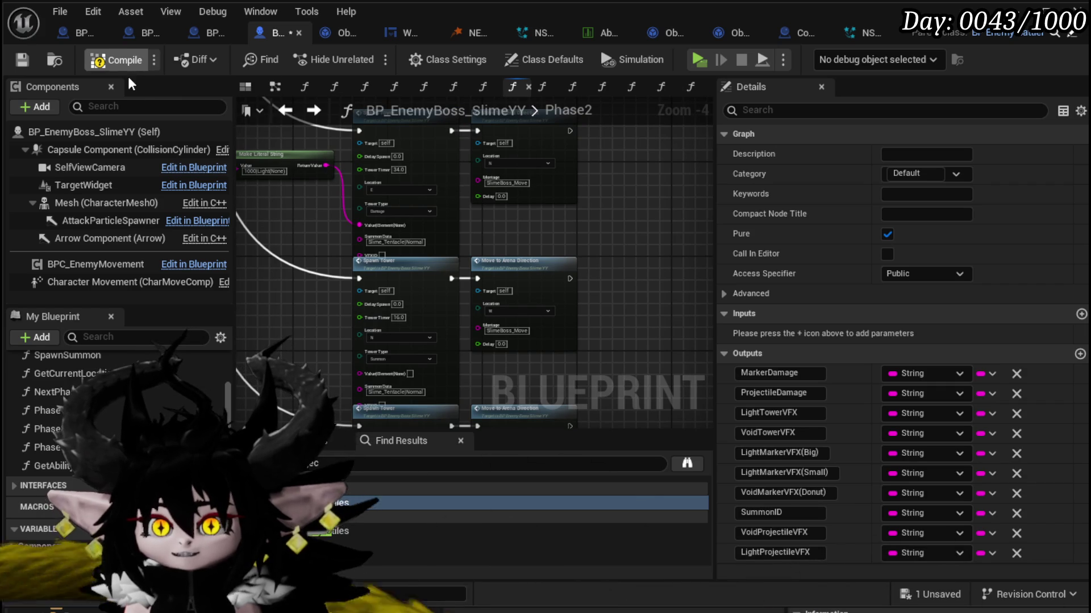
pyautogui.click(23, 60)
# Step: Paste Get Ability Data by the first Spawn Tower; wire Marker Damage and Light Tower VFX into it
pyautogui.scroll(3, 398, 242)
pyautogui.hotkey('ctrl', 'v')
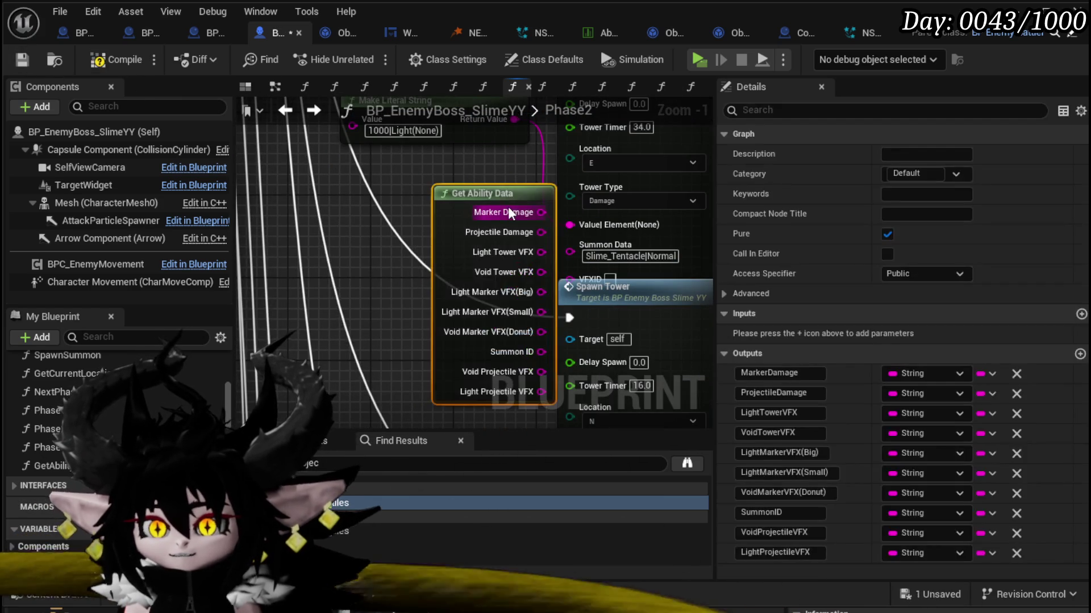
pyautogui.moveTo(508, 207); pyautogui.dragTo(400, 204)
pyautogui.moveTo(489, 222); pyautogui.dragTo(408, 245)
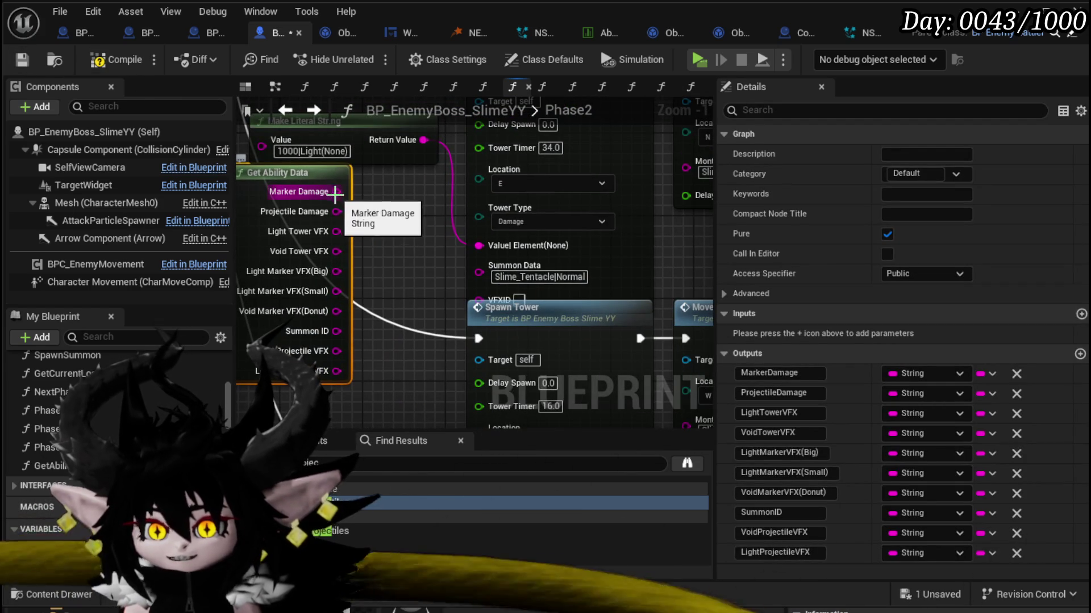
pyautogui.moveTo(337, 191)
pyautogui.mouseDown()
pyautogui.moveTo(457, 265)
pyautogui.moveTo(448, 257)
pyautogui.moveTo(464, 264)
pyautogui.moveTo(487, 244)
pyautogui.moveTo(432, 260)
pyautogui.moveTo(444, 352)
pyautogui.moveTo(427, 249)
pyautogui.mouseUp()
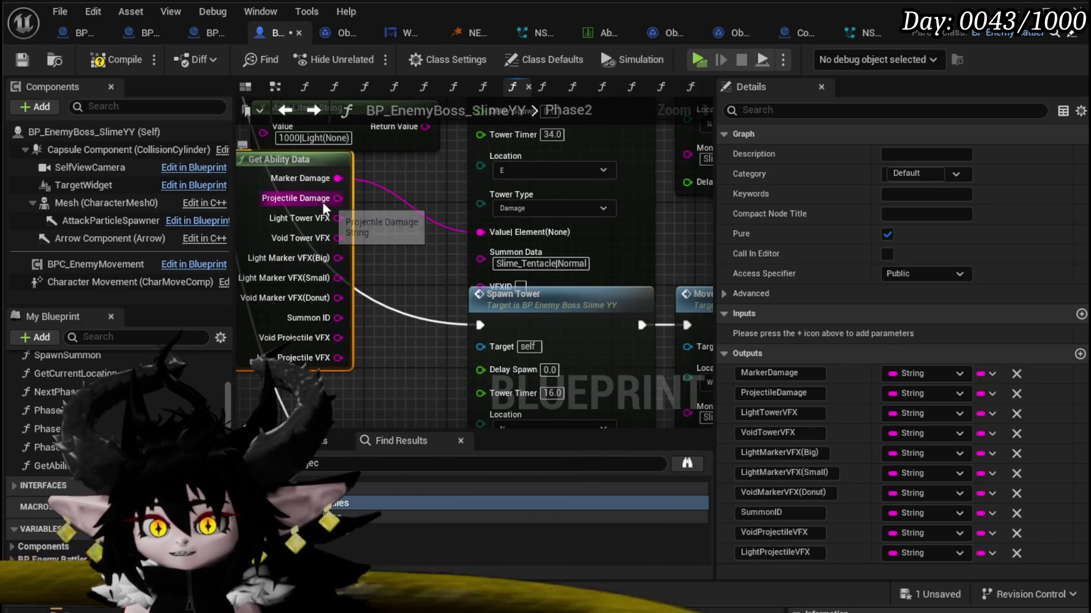
pyautogui.moveTo(321, 217); pyautogui.dragTo(472, 283)
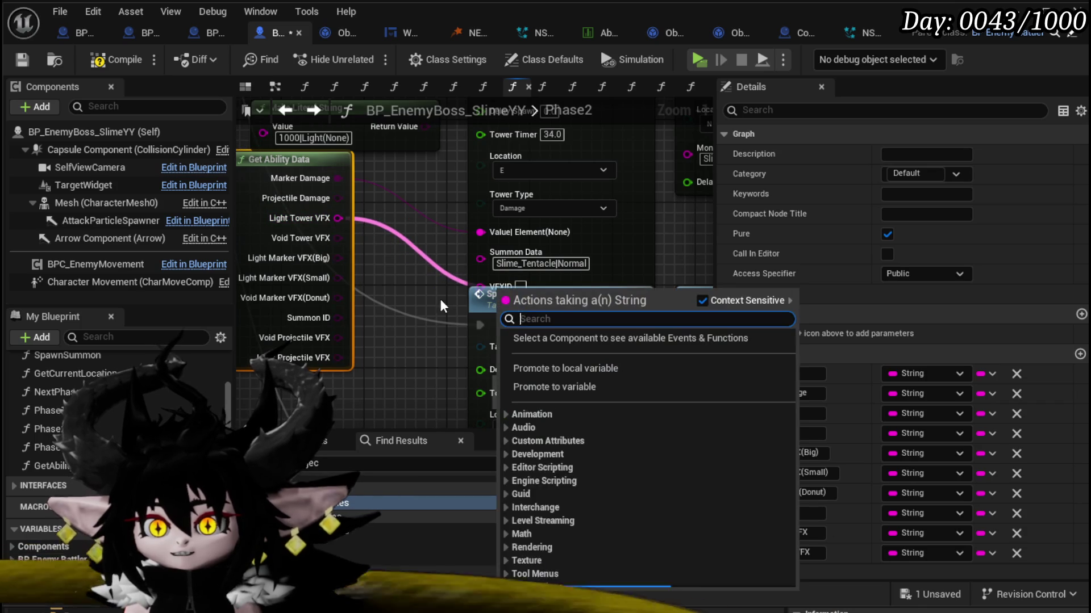
pyautogui.moveTo(332, 217); pyautogui.dragTo(482, 287)
# Step: Add a Get Ability Data copy for the next Spawn Tower, wiring Summon ID→Summon Data and Void Tower VFX→VFXID
pyautogui.scroll(-3, 426, 276)
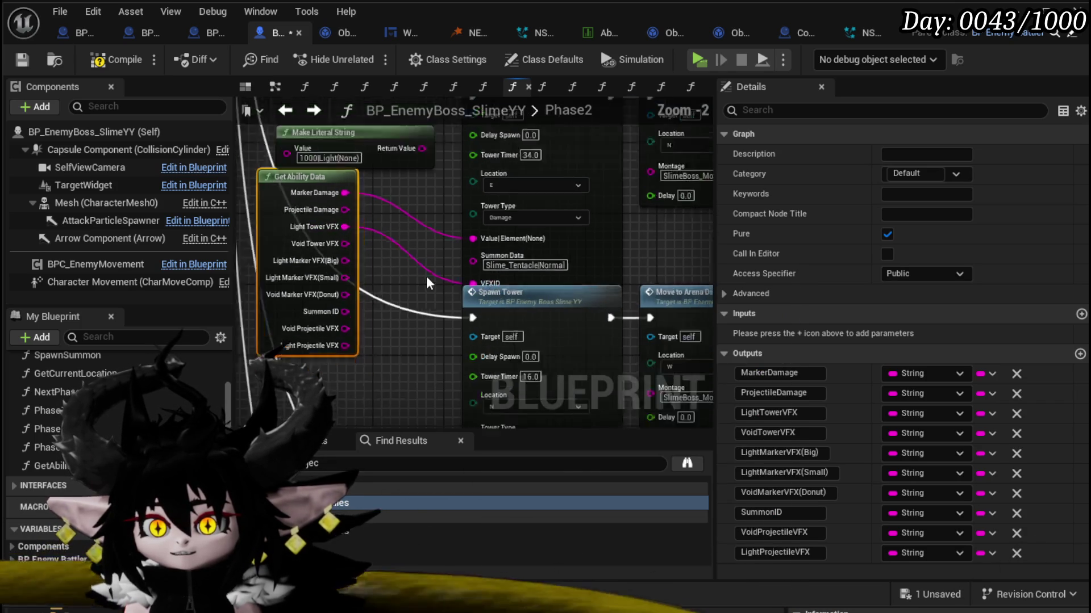
pyautogui.moveTo(371, 373); pyautogui.dragTo(314, 218)
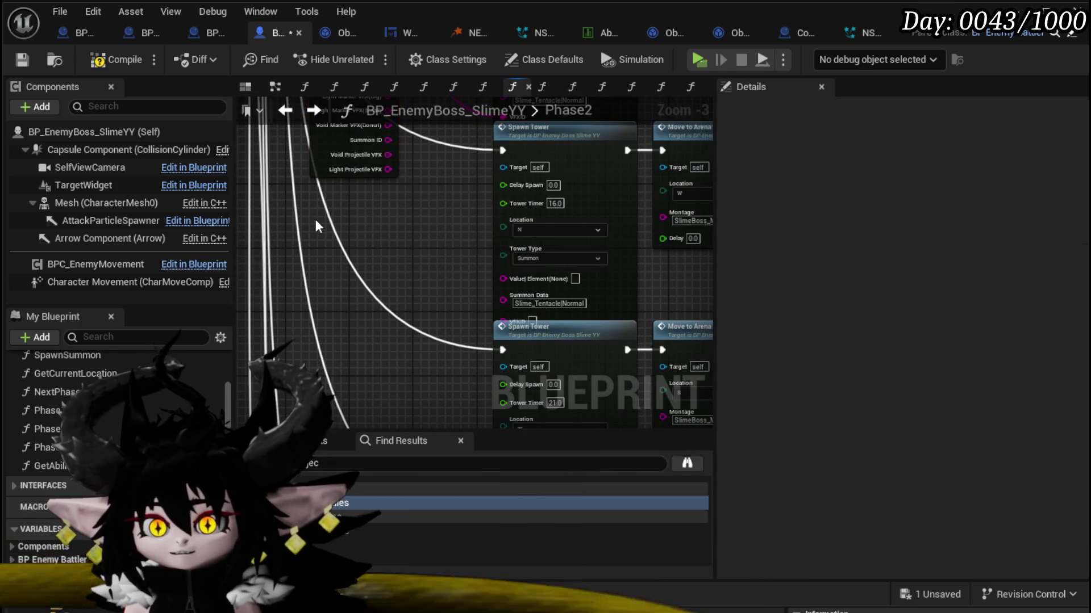
pyautogui.hotkey('ctrl', 'v')
pyautogui.scroll(1, 436, 250)
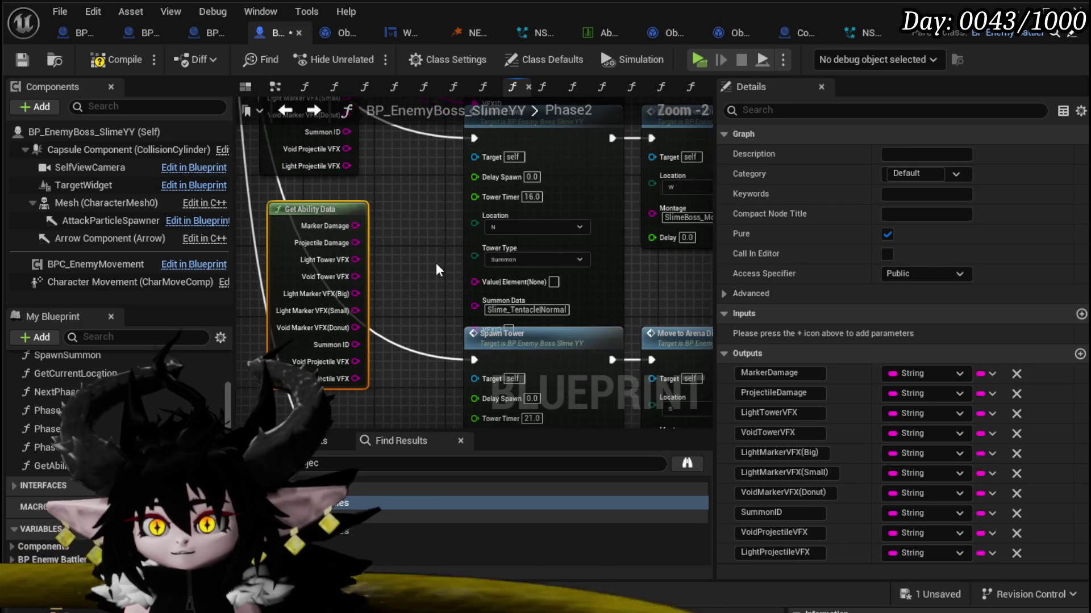
pyautogui.moveTo(341, 209); pyautogui.dragTo(334, 193)
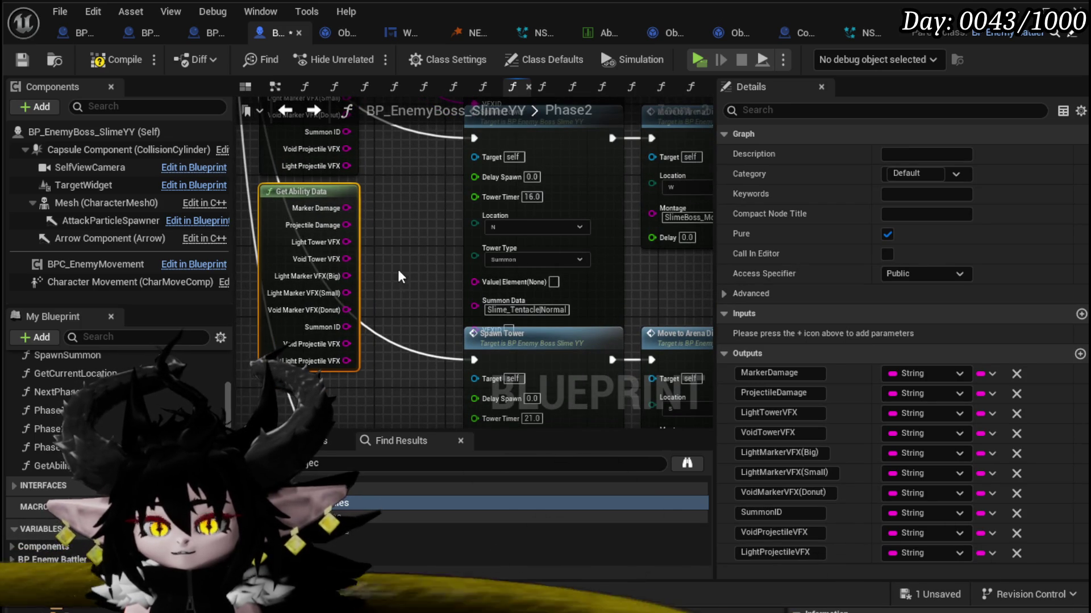
pyautogui.scroll(1, 400, 277)
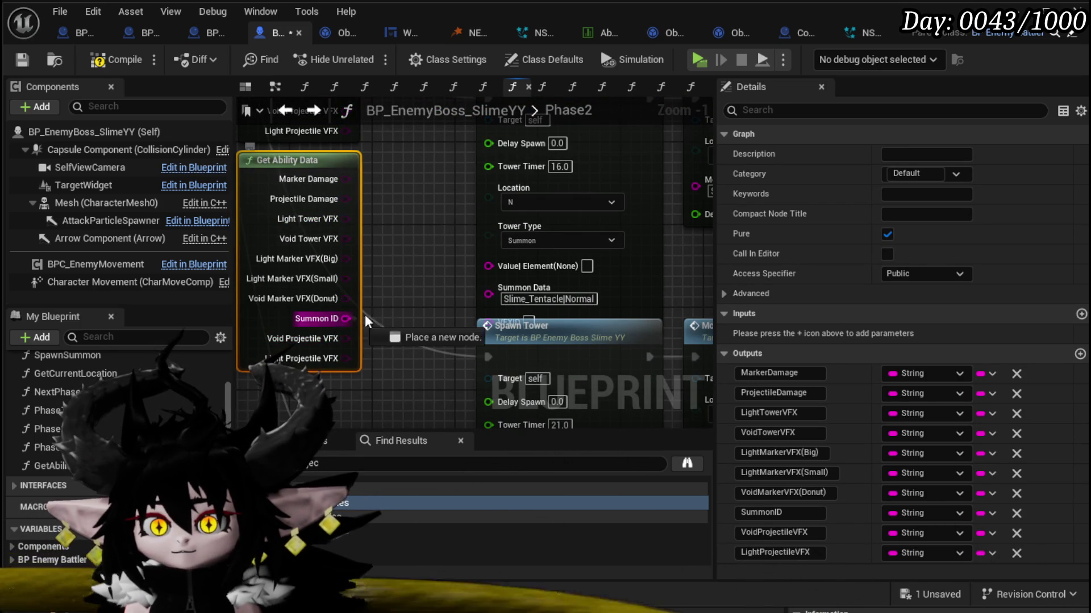
pyautogui.moveTo(364, 314); pyautogui.dragTo(502, 296)
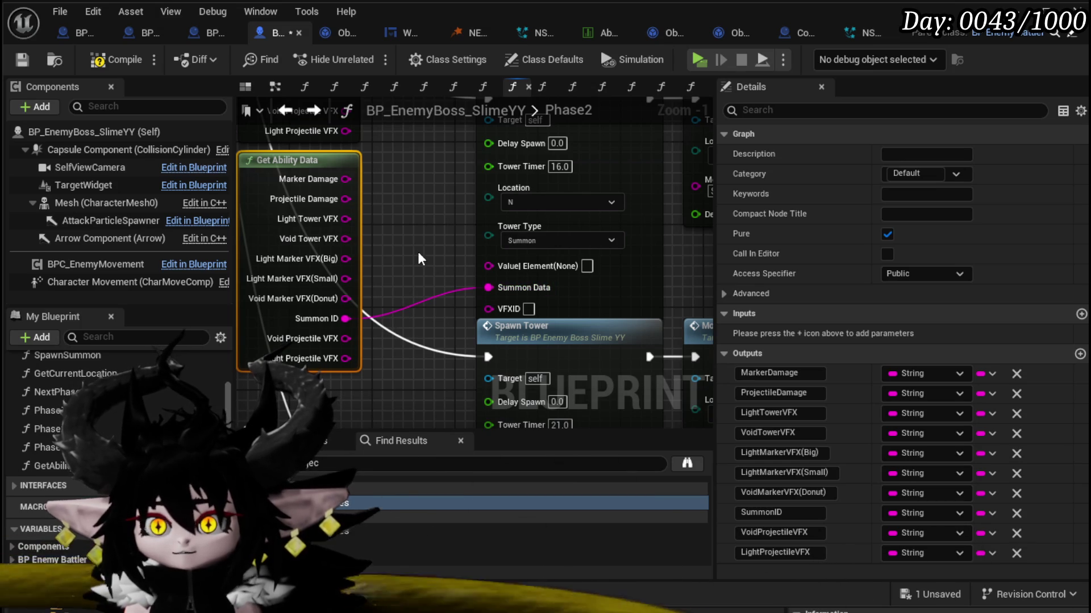
pyautogui.moveTo(346, 239); pyautogui.dragTo(489, 309)
pyautogui.moveTo(404, 396)
pyautogui.mouseDown()
pyautogui.moveTo(367, 188)
pyautogui.moveTo(373, 121)
pyautogui.mouseUp()
# Step: Duplicate Get Ability Data and wire its Void Tower VFX and Summon ID into another tower
pyautogui.hotkey('ctrl', 'd')
pyautogui.moveTo(397, 207); pyautogui.dragTo(397, 278)
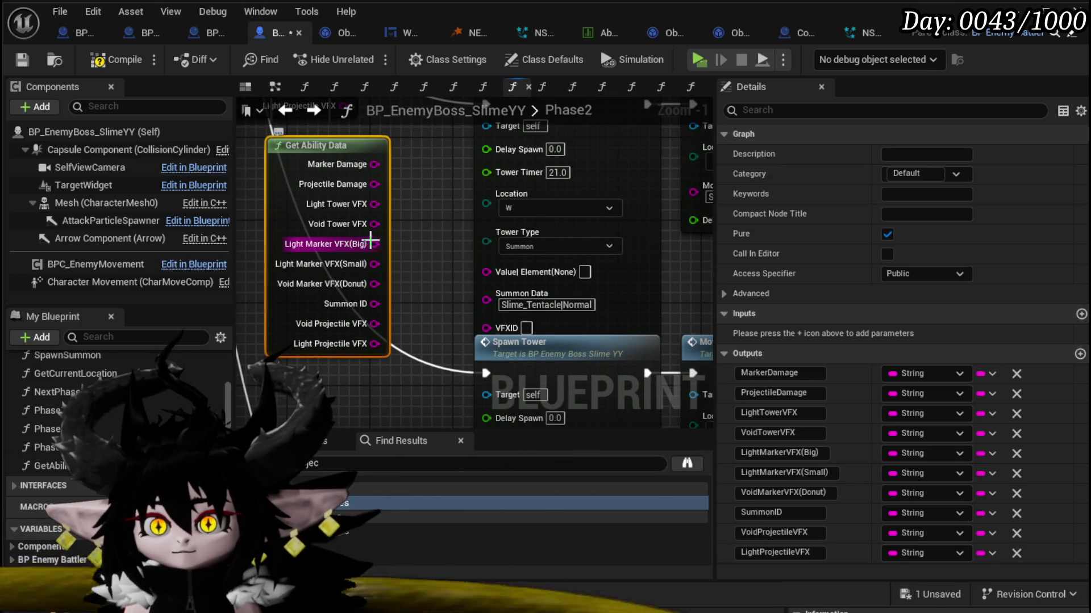
pyautogui.moveTo(375, 224)
pyautogui.mouseDown()
pyautogui.moveTo(458, 330)
pyautogui.moveTo(499, 330)
pyautogui.mouseUp()
pyautogui.moveTo(372, 307)
pyautogui.mouseDown()
pyautogui.moveTo(486, 298)
pyautogui.moveTo(424, 296)
pyautogui.mouseUp()
pyautogui.scroll(-1, 435, 309)
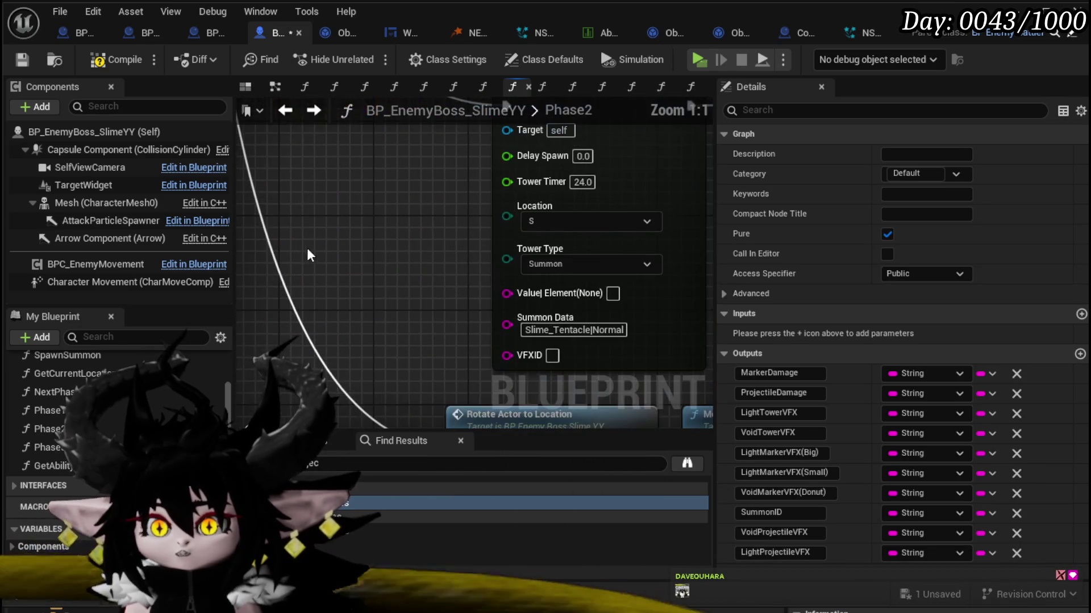
pyautogui.scroll(2, 306, 247)
# Step: Paste Get Ability Data by the second Spawn Tower and connect Void Tower VFX to VFXID
pyautogui.hotkey('ctrl', 'v')
pyautogui.moveTo(349, 241); pyautogui.dragTo(337, 179)
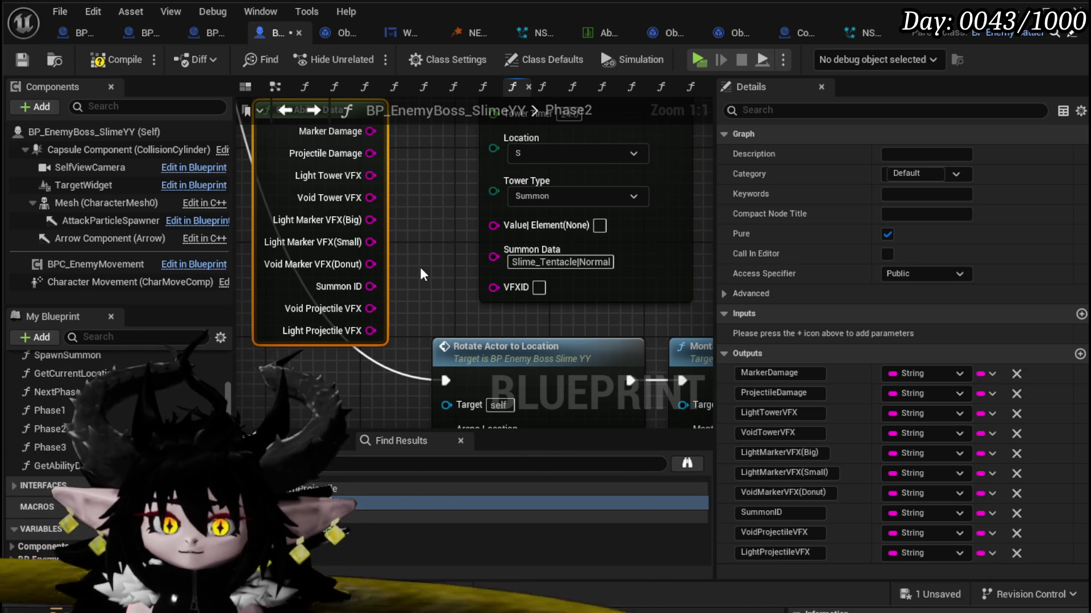
pyautogui.moveTo(411, 264); pyautogui.dragTo(424, 280)
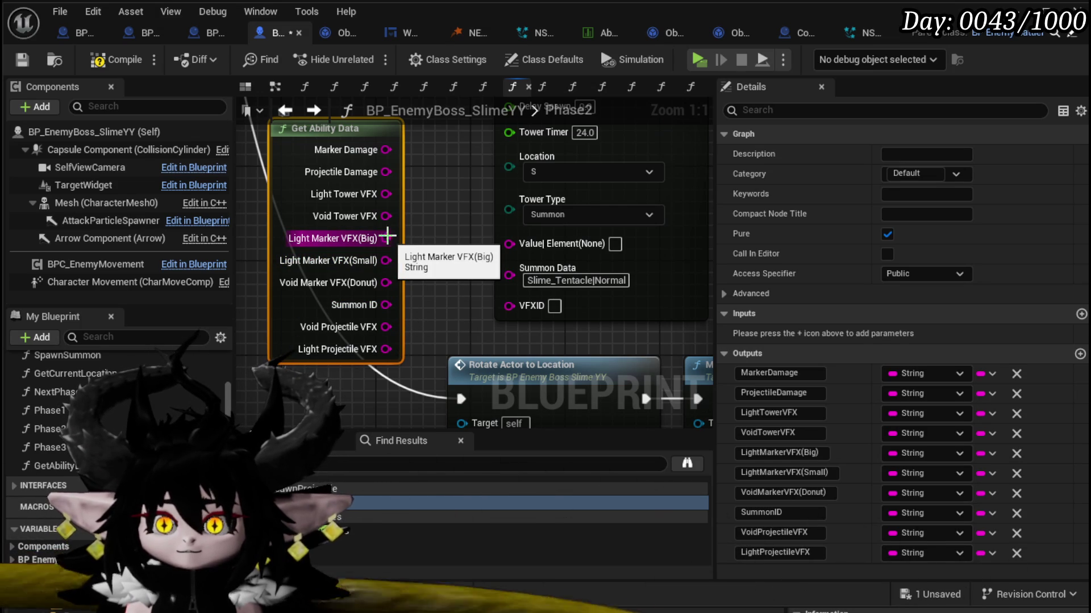
pyautogui.moveTo(386, 216)
pyautogui.mouseDown()
pyautogui.moveTo(503, 281)
pyautogui.moveTo(514, 310)
pyautogui.mouseUp()
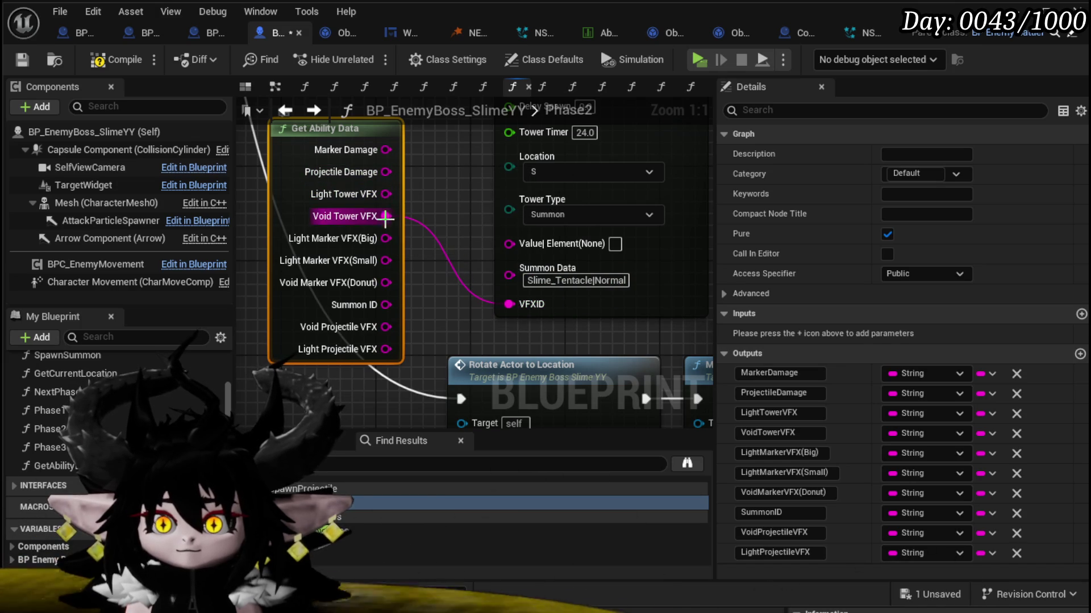
pyautogui.moveTo(386, 304)
pyautogui.mouseDown()
pyautogui.moveTo(388, 291)
pyautogui.moveTo(466, 274)
pyautogui.moveTo(509, 305)
pyautogui.moveTo(423, 138)
pyautogui.moveTo(225, 273)
pyautogui.moveTo(351, 224)
pyautogui.moveTo(481, 278)
pyautogui.moveTo(355, 141)
pyautogui.moveTo(162, 95)
pyautogui.moveTo(131, 73)
pyautogui.mouseUp()
pyautogui.scroll(-3, 423, 138)
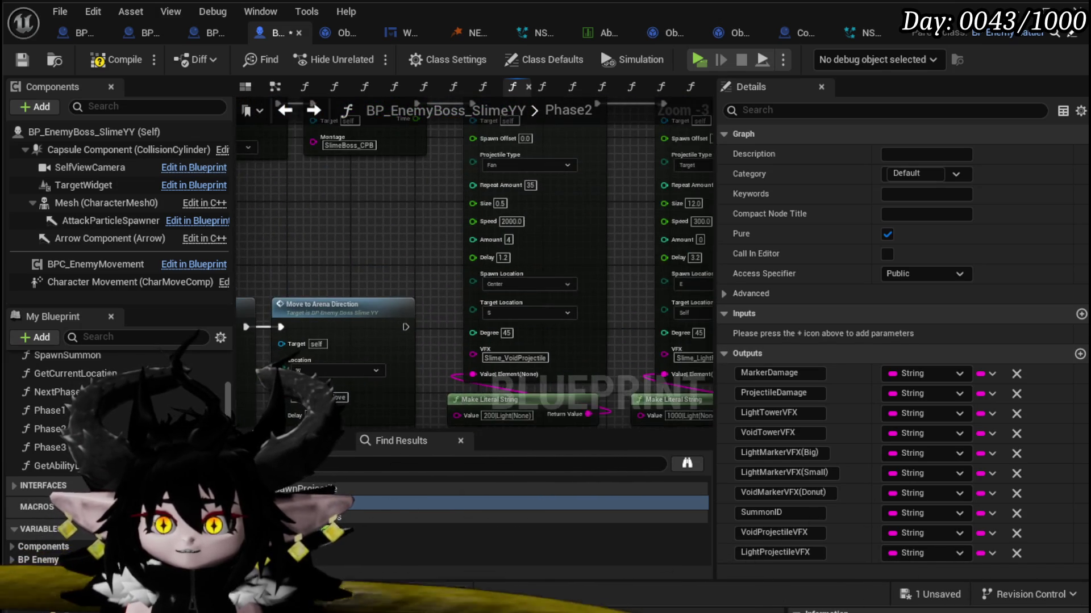
# Step: Paste a Get Ability Data node beside the projectile nodes
pyautogui.scroll(-5, 471, 150)
pyautogui.moveTo(364, 162); pyautogui.dragTo(315, 245)
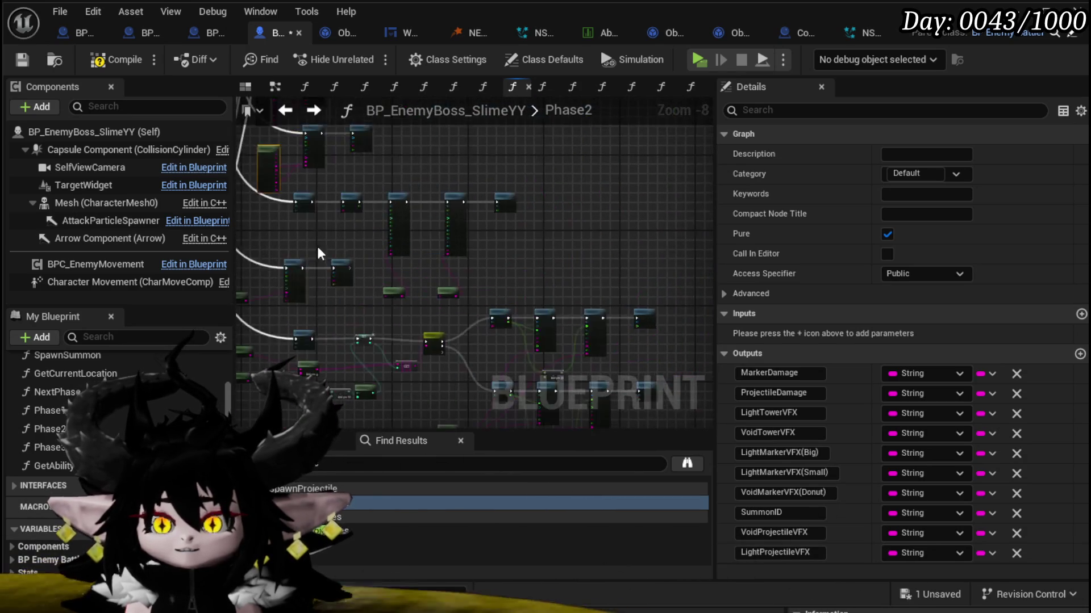
pyautogui.scroll(2, 366, 235)
pyautogui.scroll(-1, 362, 158)
pyautogui.moveTo(327, 169); pyautogui.dragTo(419, 284)
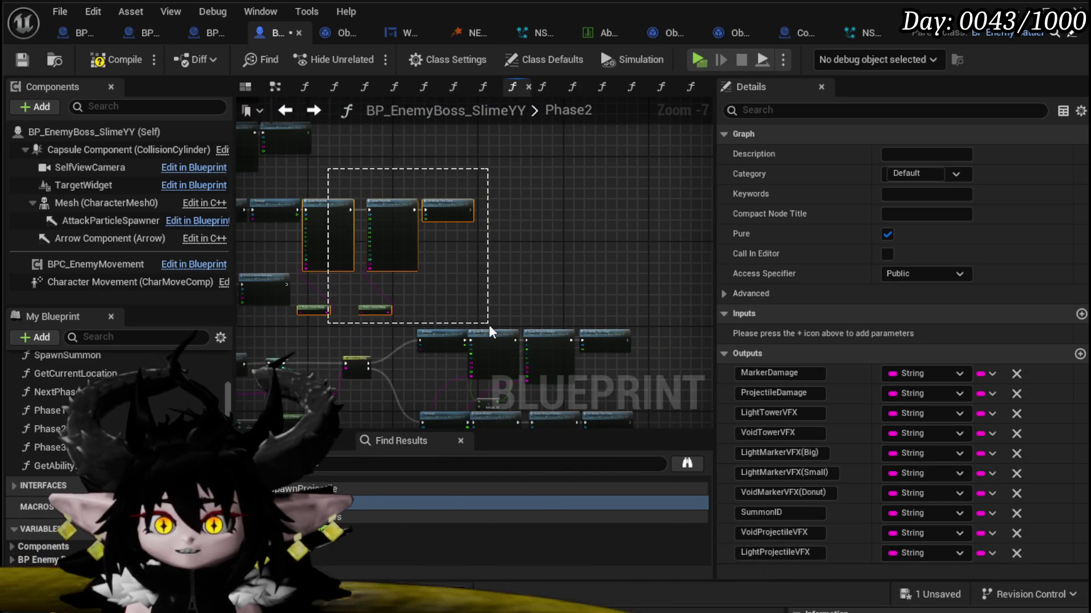
pyautogui.moveTo(489, 324); pyautogui.dragTo(489, 325)
pyautogui.moveTo(350, 217); pyautogui.dragTo(452, 183)
pyautogui.scroll(3, 356, 245)
pyautogui.click(328, 257)
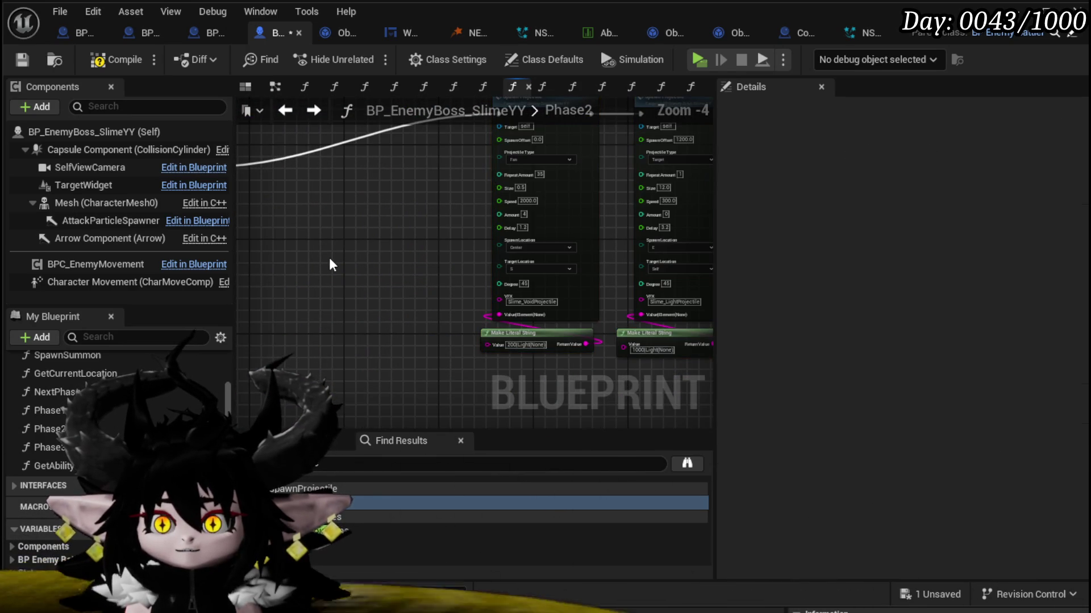
pyautogui.hotkey('ctrl', 'v')
pyautogui.moveTo(522, 396); pyautogui.dragTo(427, 335)
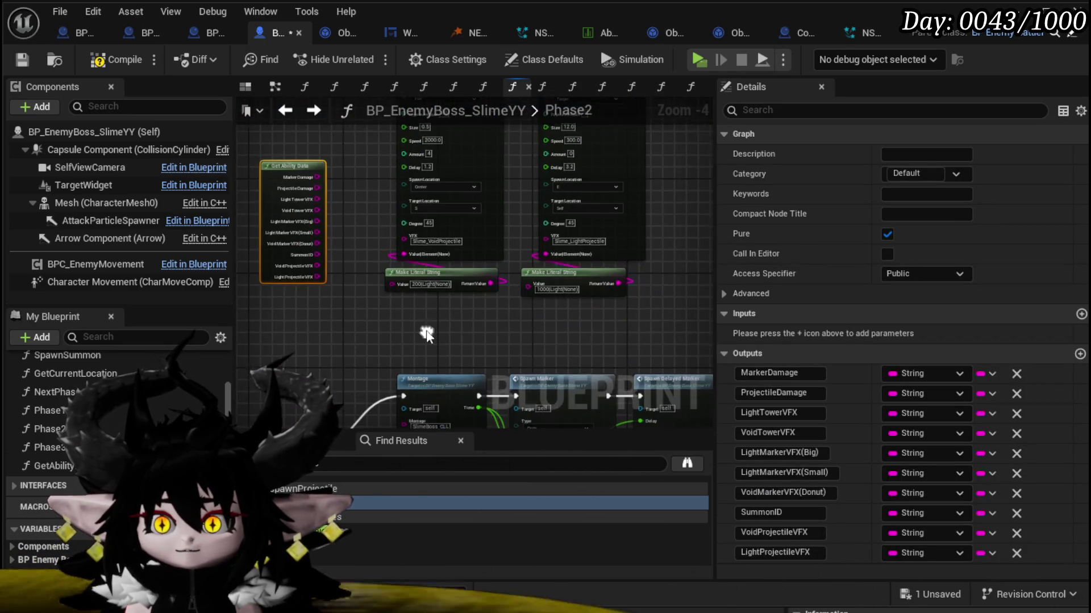
pyautogui.scroll(4, 462, 287)
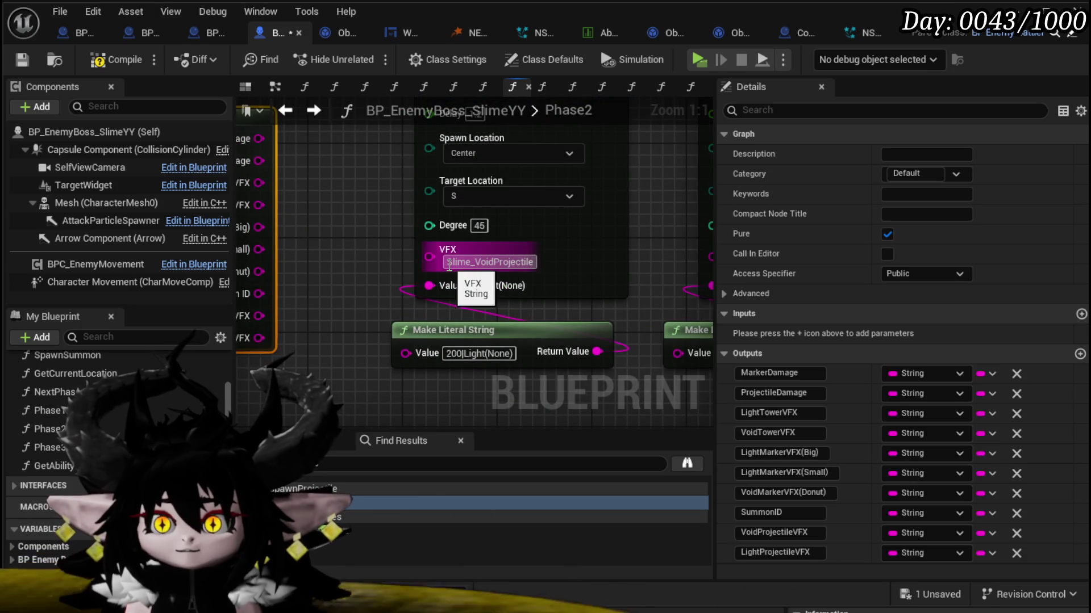
# Step: In GetAbilityData, change the Slime_VoidDonut literal to Slime_VoidProjectile and save
pyautogui.click(449, 265)
pyautogui.click(294, 232)
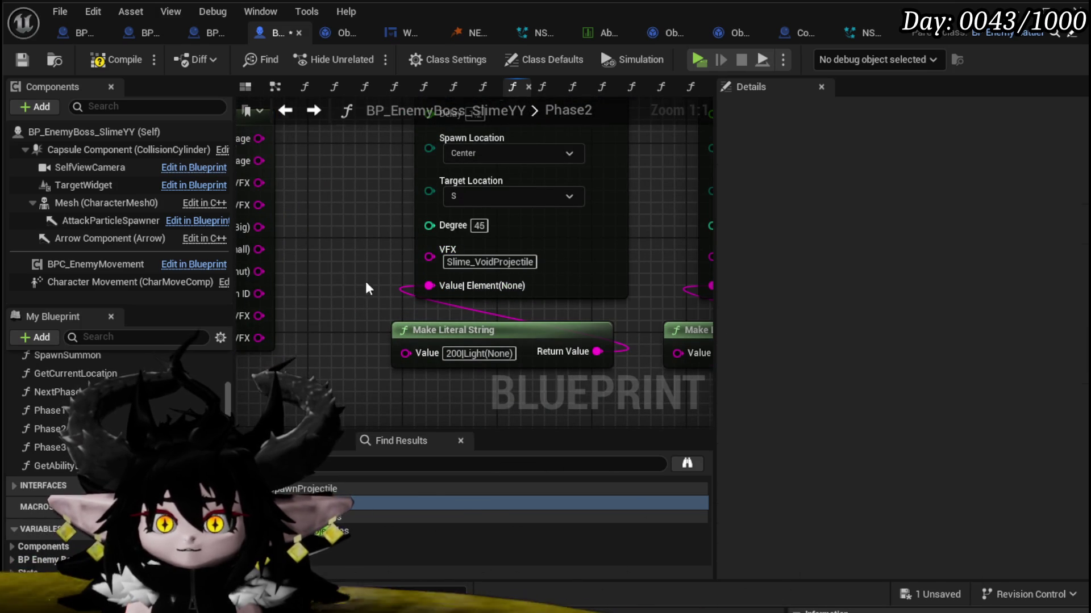
pyautogui.moveTo(366, 281); pyautogui.dragTo(476, 291)
pyautogui.doubleClick(283, 307)
pyautogui.scroll(4, 439, 307)
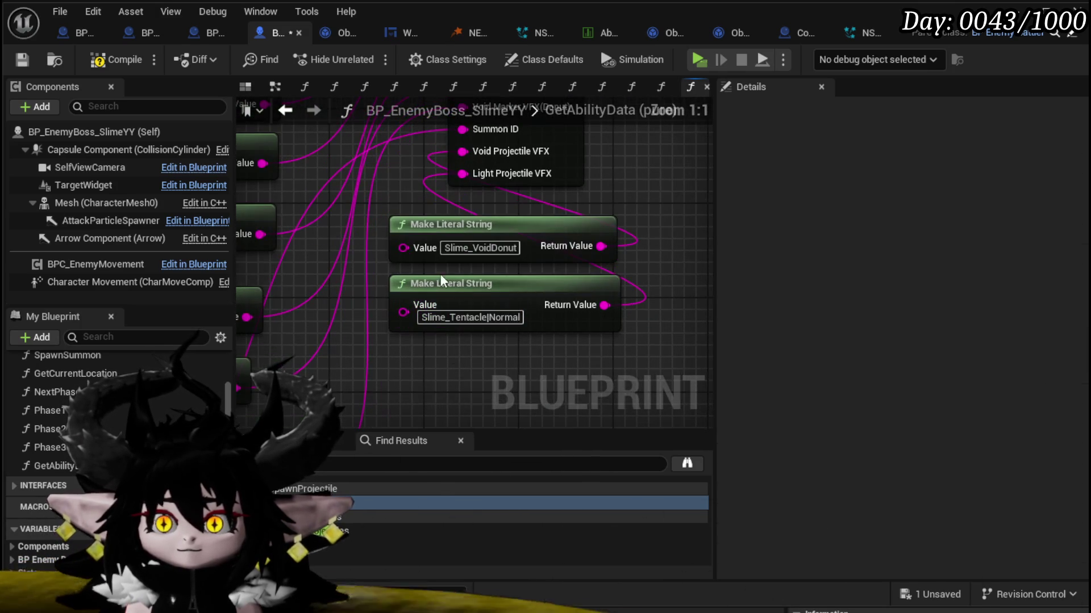
pyautogui.click(467, 249)
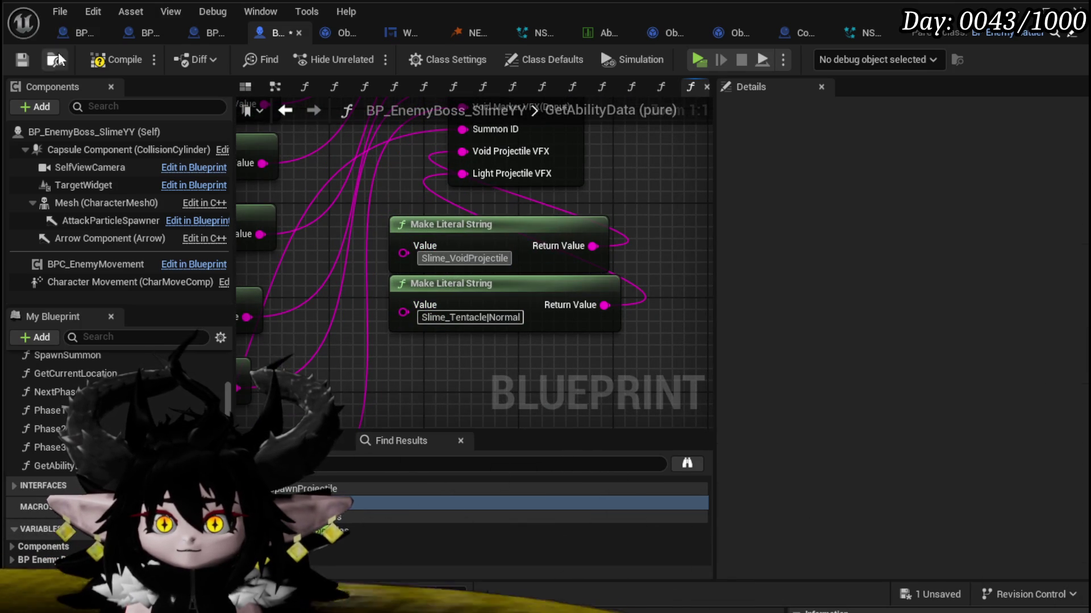
pyautogui.click(26, 60)
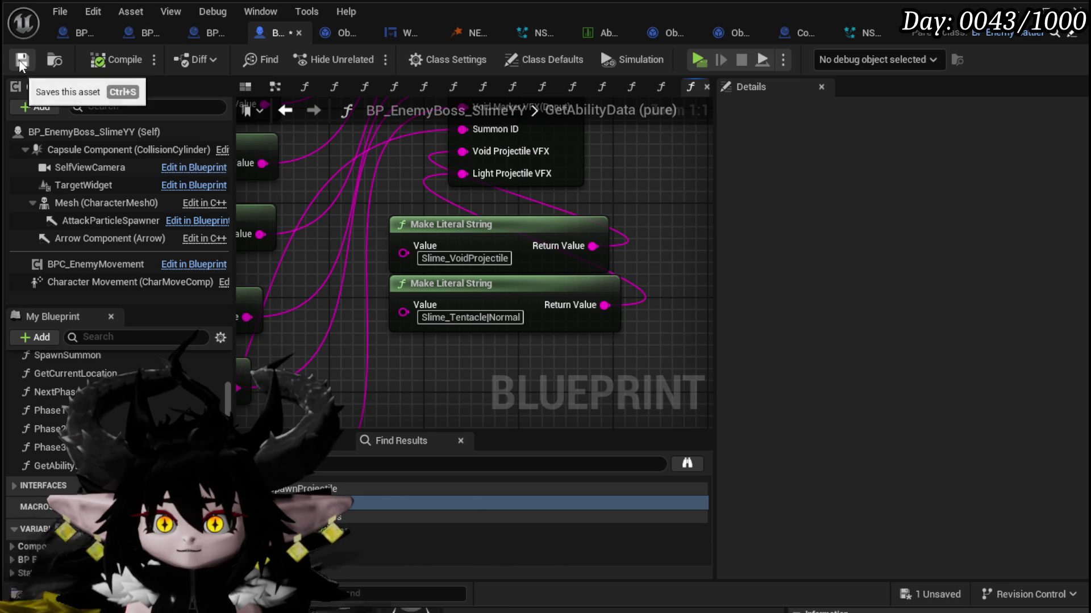
pyautogui.click(286, 111)
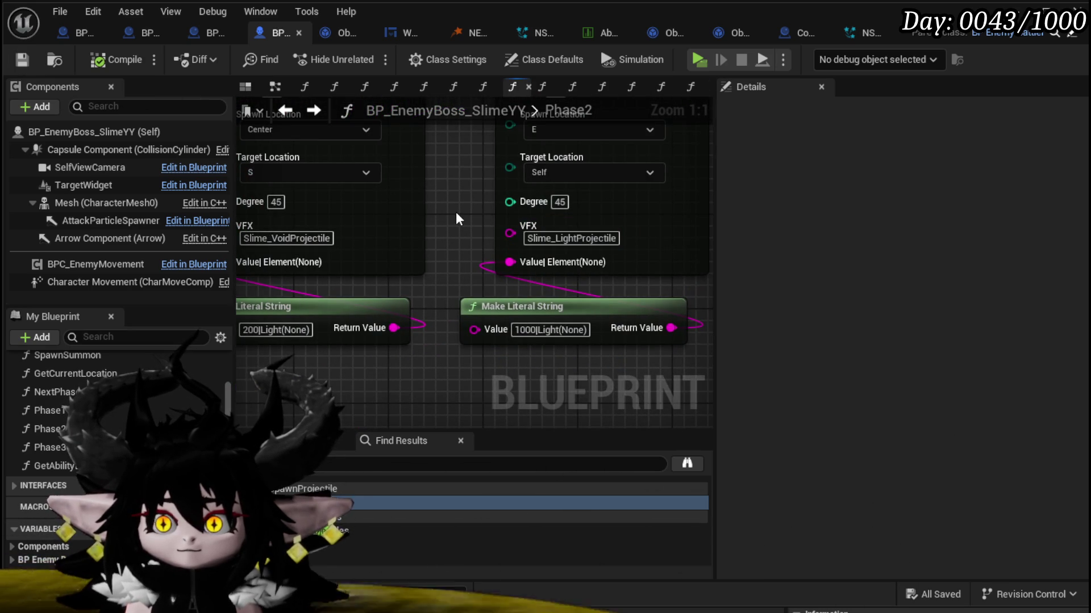
# Step: Replace the Slime_Tentacle|Normal literal with Slime_LightProjectile, then compile, save and return to Phase2
pyautogui.scroll(-1, 455, 212)
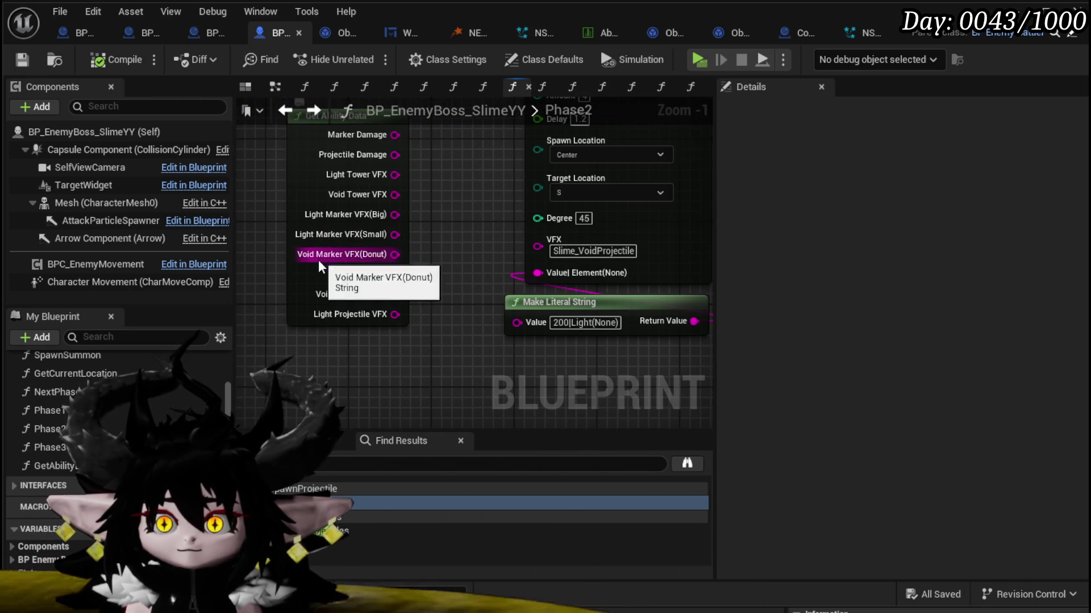
pyautogui.doubleClick(318, 260)
pyautogui.moveTo(424, 317); pyautogui.dragTo(545, 322)
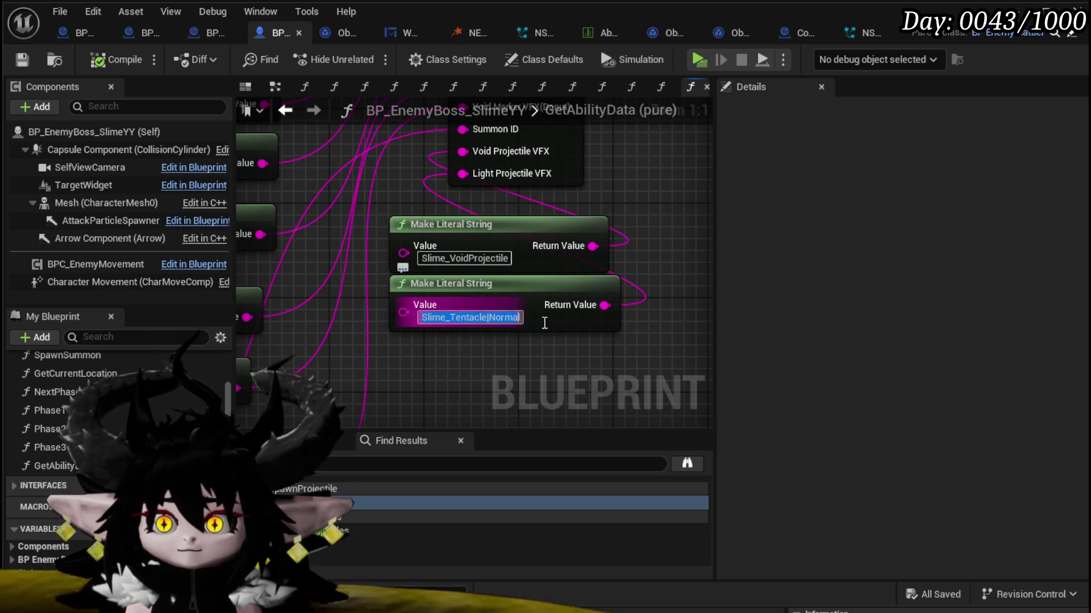
pyautogui.hotkey('ctrl', 'v')
pyautogui.press('Return')
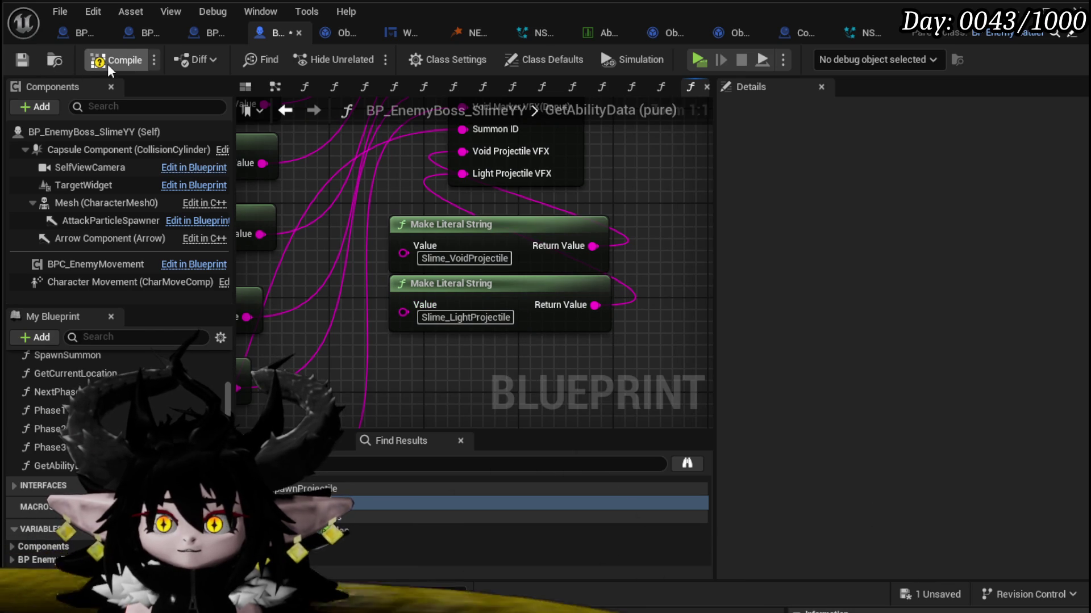
pyautogui.click(107, 64)
pyautogui.click(31, 62)
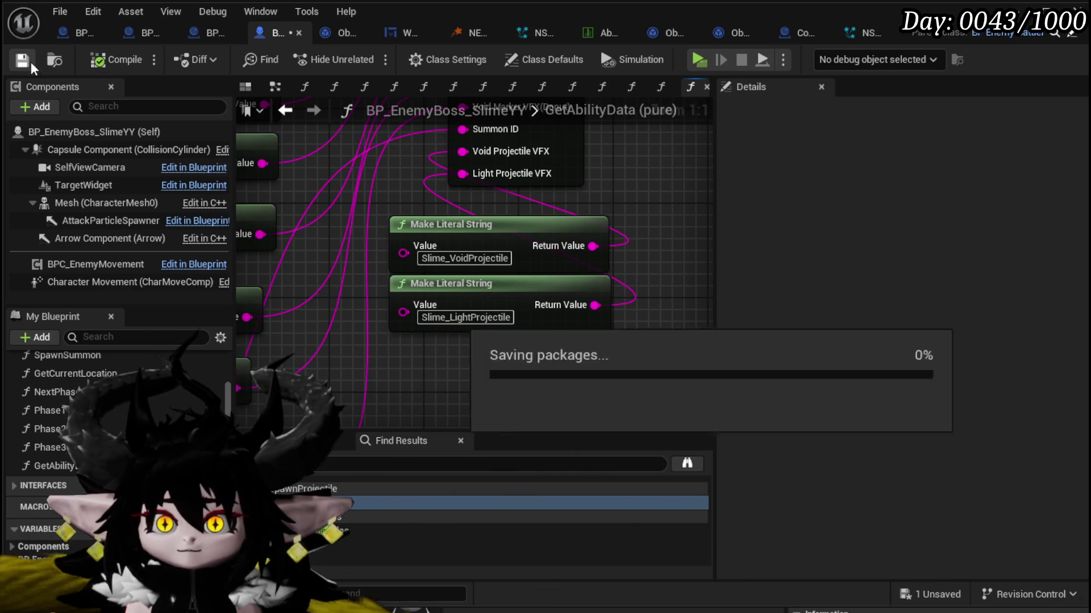
pyautogui.click(285, 110)
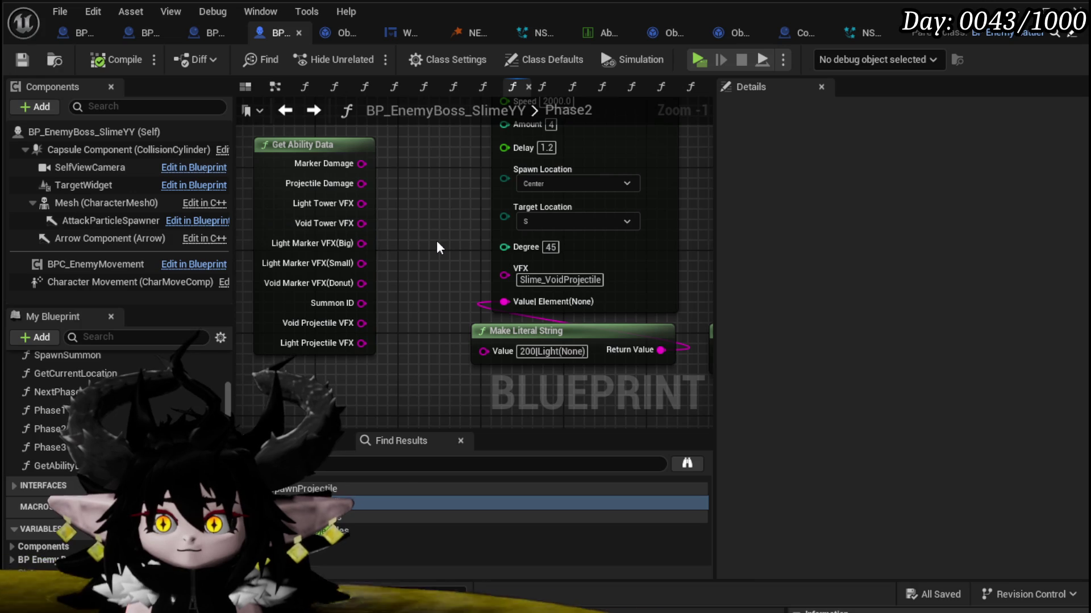
# Step: Wire Void Projectile VFX into the projectile's VFX input and shift the projectile nodes right
pyautogui.moveTo(362, 184); pyautogui.dragTo(502, 304)
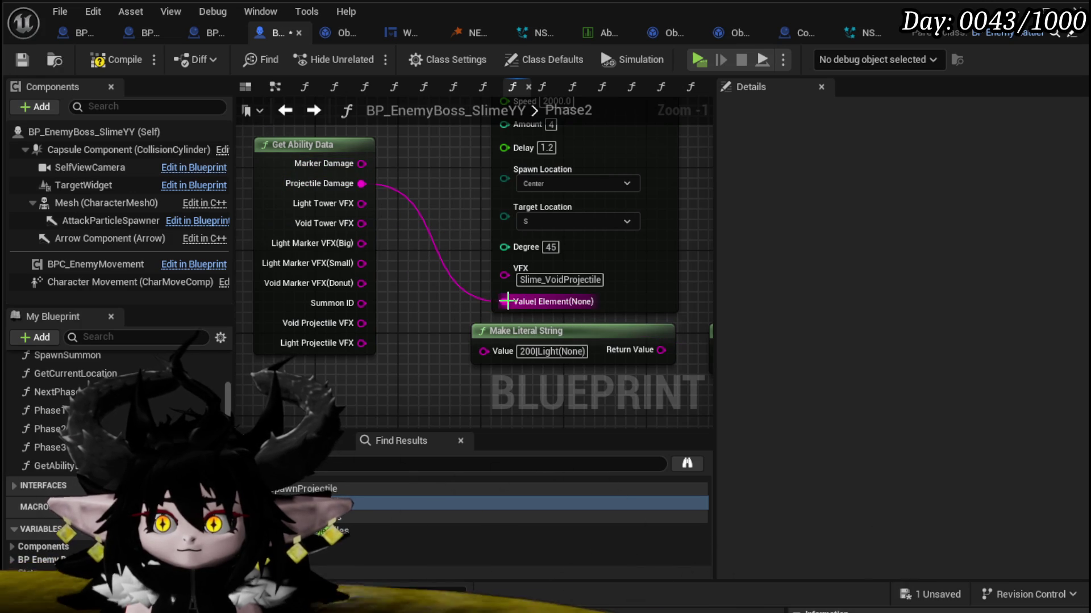
pyautogui.moveTo(362, 323); pyautogui.dragTo(530, 280)
pyautogui.scroll(-2, 383, 272)
pyautogui.click(291, 210)
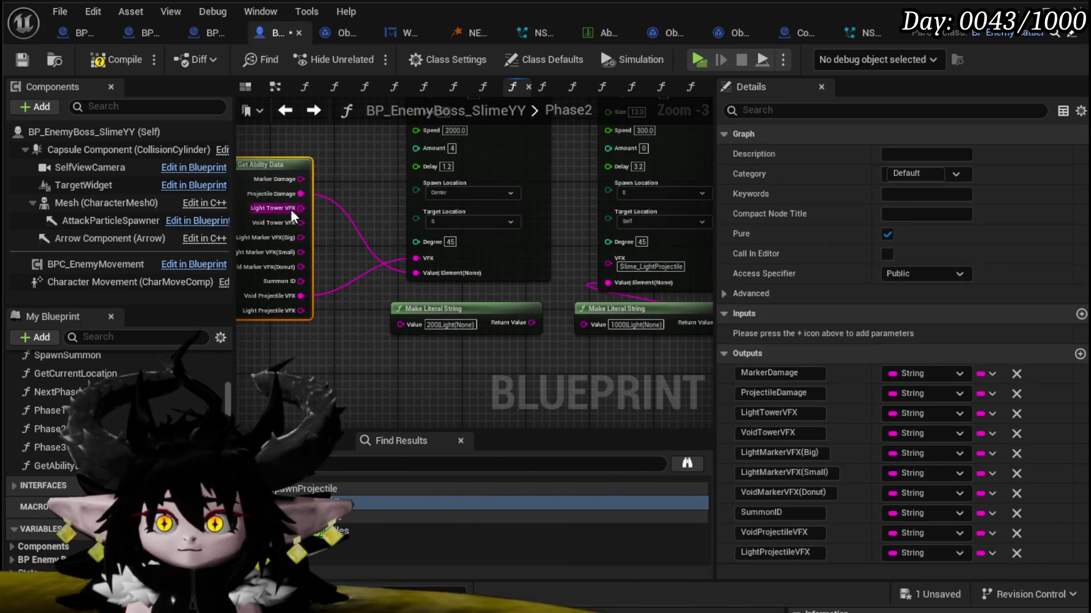
pyautogui.moveTo(586, 260); pyautogui.dragTo(391, 279)
pyautogui.moveTo(573, 261); pyautogui.dragTo(571, 258)
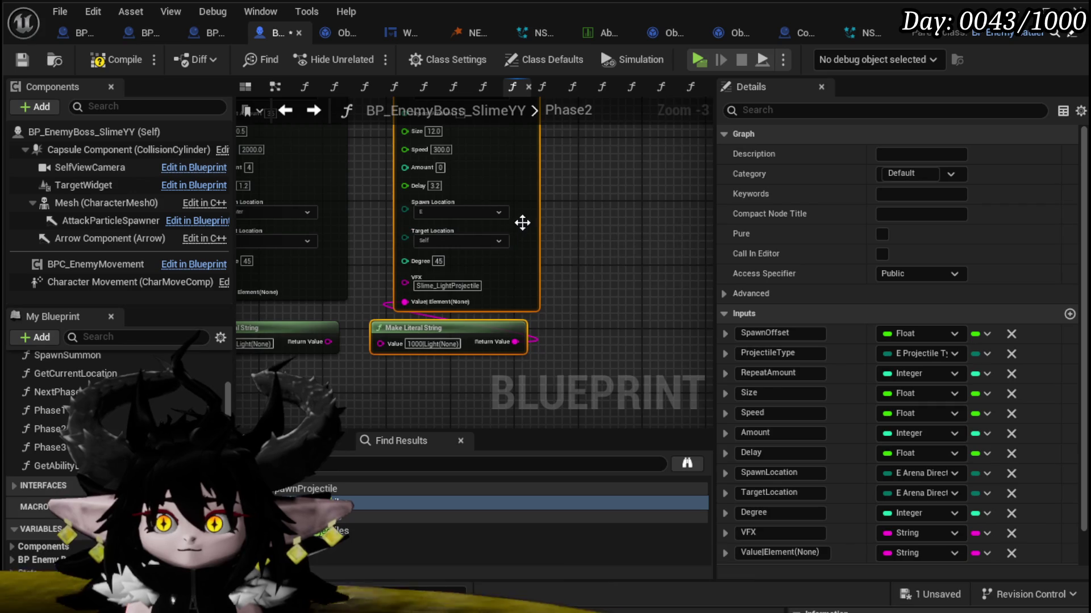
pyautogui.moveTo(519, 221); pyautogui.dragTo(688, 219)
pyautogui.click(481, 274)
# Step: Connect Light Projectile VFX to the projectile's VFX input, then compile and save
pyautogui.hotkey('ctrl', 'z')
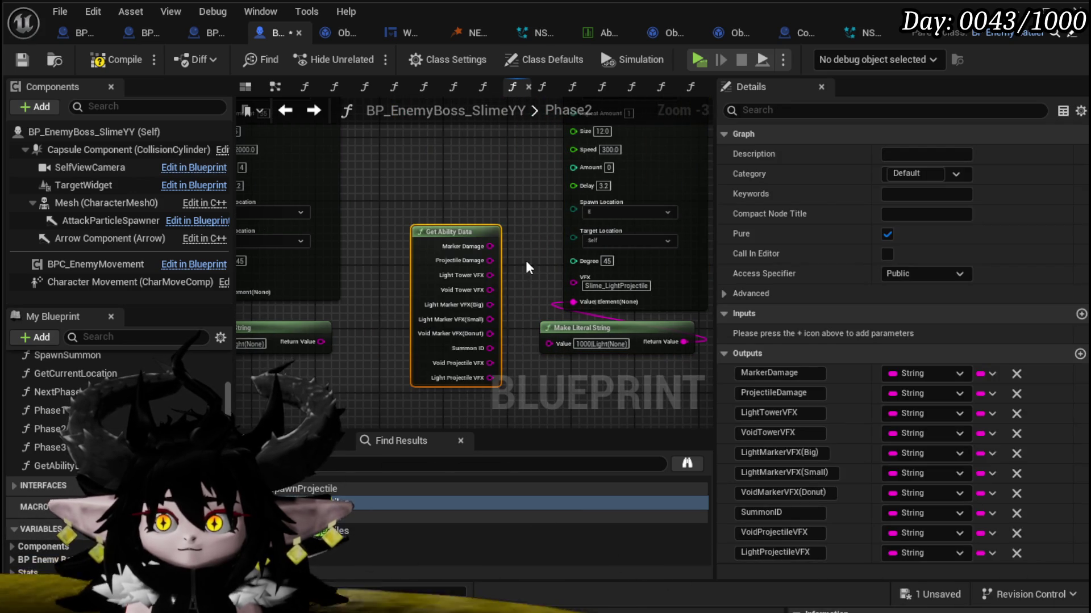
pyautogui.scroll(3, 387, 226)
pyautogui.moveTo(424, 195)
pyautogui.mouseDown()
pyautogui.moveTo(419, 275)
pyautogui.moveTo(424, 225)
pyautogui.moveTo(504, 290)
pyautogui.moveTo(443, 234)
pyautogui.moveTo(444, 254)
pyautogui.mouseUp()
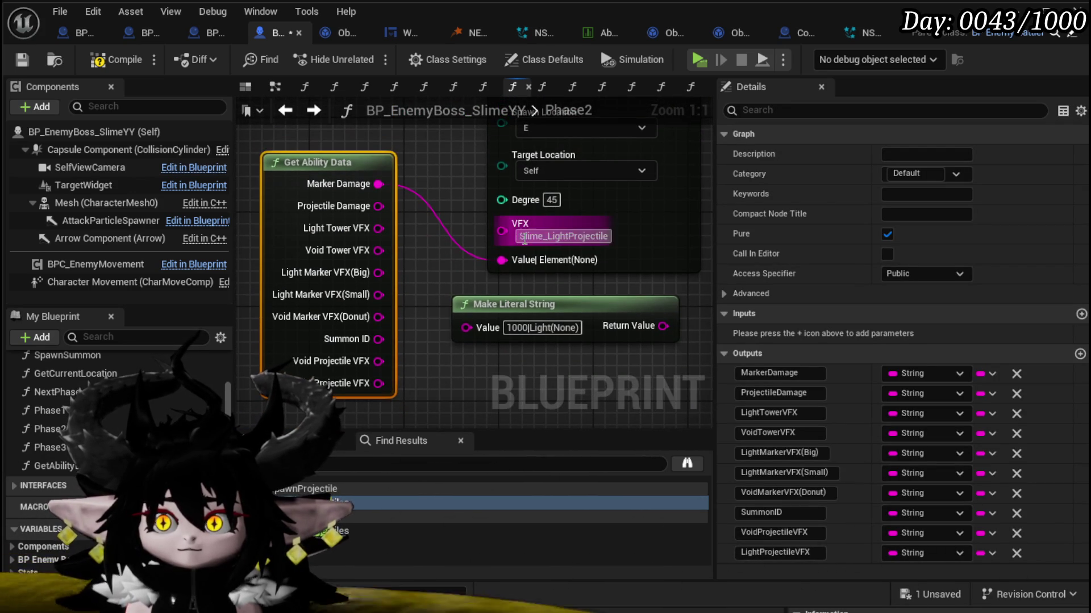
pyautogui.moveTo(378, 383); pyautogui.dragTo(502, 232)
pyautogui.scroll(-2, 506, 242)
pyautogui.click(559, 299)
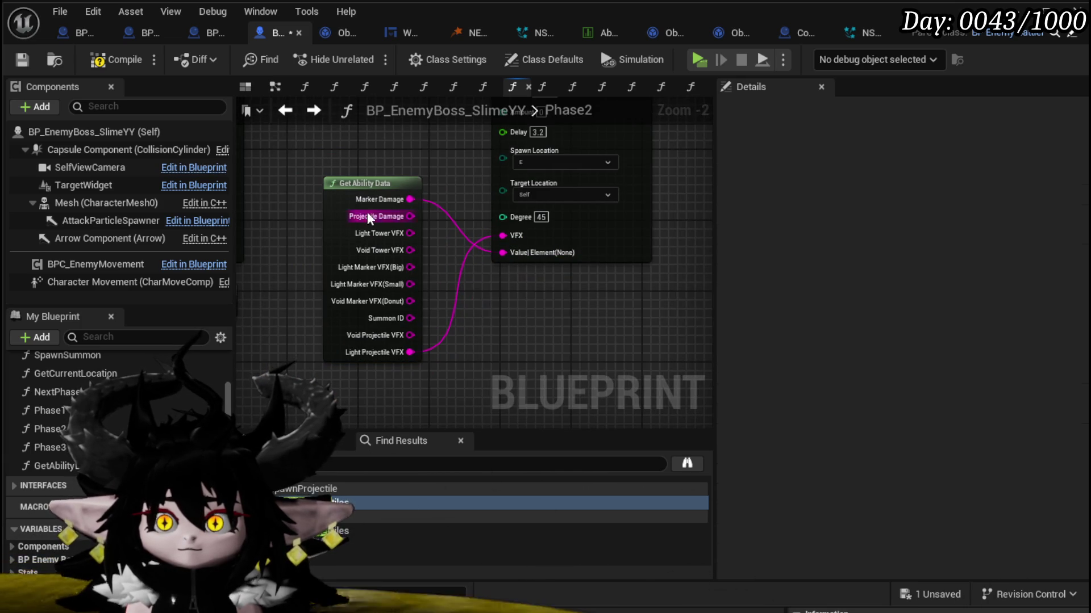
pyautogui.scroll(-4, 559, 299)
pyautogui.moveTo(398, 290); pyautogui.dragTo(214, 129)
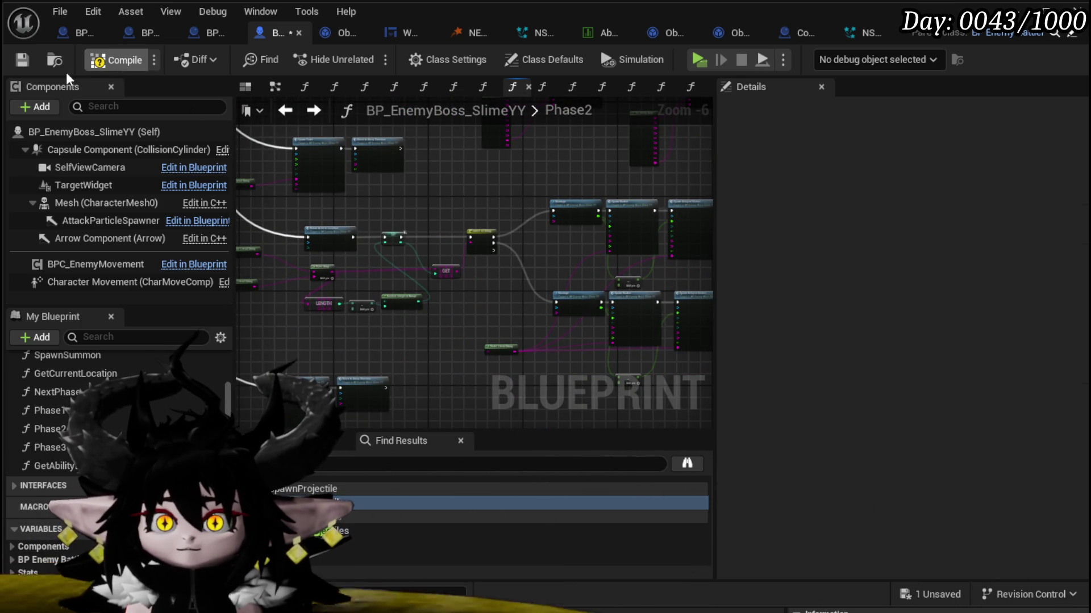
pyautogui.click(24, 61)
pyautogui.scroll(4, 400, 233)
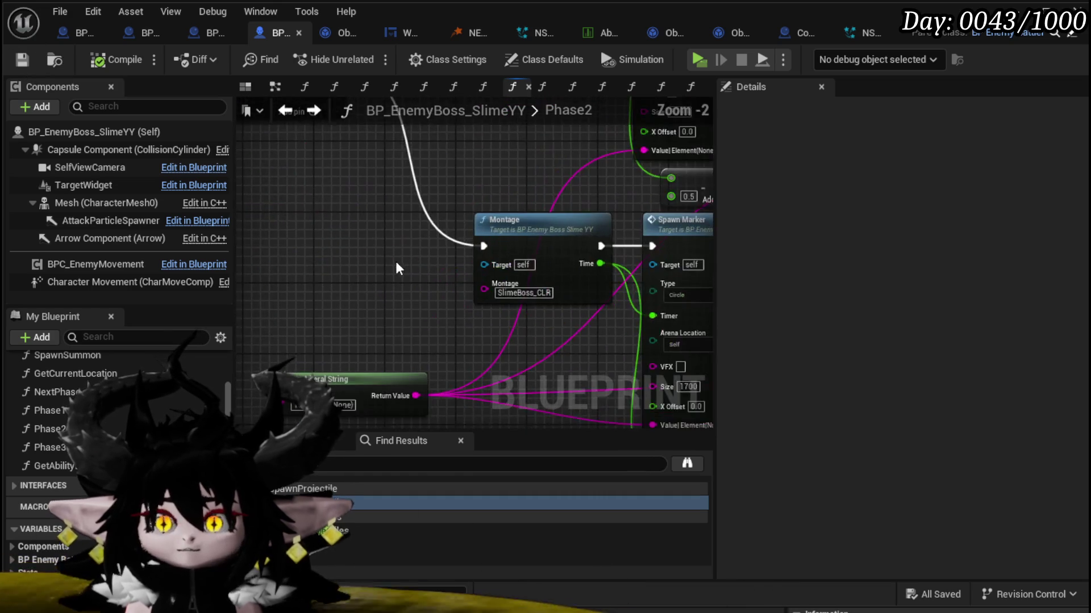
# Step: Delete the stray Phase 3 node and add a Get Ability Data node near the Montage
pyautogui.moveTo(396, 267)
pyautogui.mouseDown()
pyautogui.moveTo(386, 172)
pyautogui.moveTo(428, 167)
pyautogui.mouseUp()
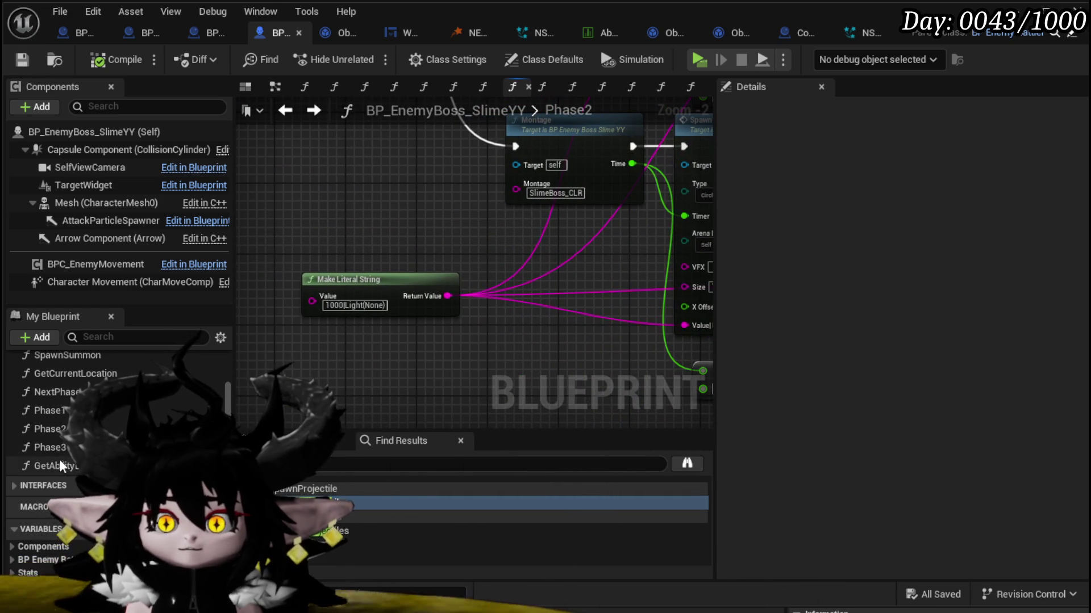
pyautogui.moveTo(56, 449); pyautogui.dragTo(322, 169)
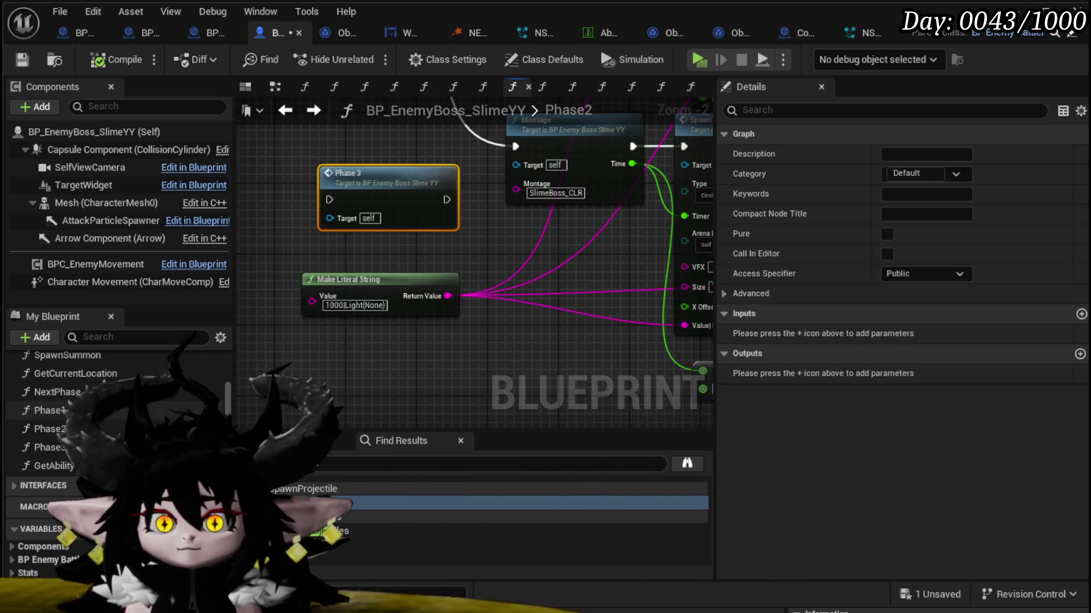
pyautogui.press('Delete')
pyautogui.moveTo(55, 466)
pyautogui.mouseDown()
pyautogui.moveTo(319, 183)
pyautogui.moveTo(370, 112)
pyautogui.mouseUp()
pyautogui.moveTo(492, 222)
pyautogui.mouseDown()
pyautogui.moveTo(412, 375)
pyautogui.moveTo(356, 248)
pyautogui.mouseUp()
pyautogui.scroll(-2, 412, 375)
pyautogui.scroll(1, 356, 326)
pyautogui.moveTo(356, 326)
pyautogui.mouseDown()
pyautogui.moveTo(452, 376)
pyautogui.moveTo(404, 213)
pyautogui.moveTo(376, 209)
pyautogui.mouseUp()
# Step: Place Get Ability Data beside the Montage and wire Light Marker VFX(Small) to both VFX pins
pyautogui.moveTo(451, 322)
pyautogui.mouseDown()
pyautogui.moveTo(366, 300)
pyautogui.moveTo(383, 324)
pyautogui.moveTo(317, 260)
pyautogui.moveTo(398, 196)
pyautogui.mouseUp()
pyautogui.moveTo(519, 178)
pyautogui.mouseDown()
pyautogui.moveTo(391, 277)
pyautogui.moveTo(341, 249)
pyautogui.moveTo(418, 270)
pyautogui.mouseUp()
pyautogui.scroll(1, 315, 238)
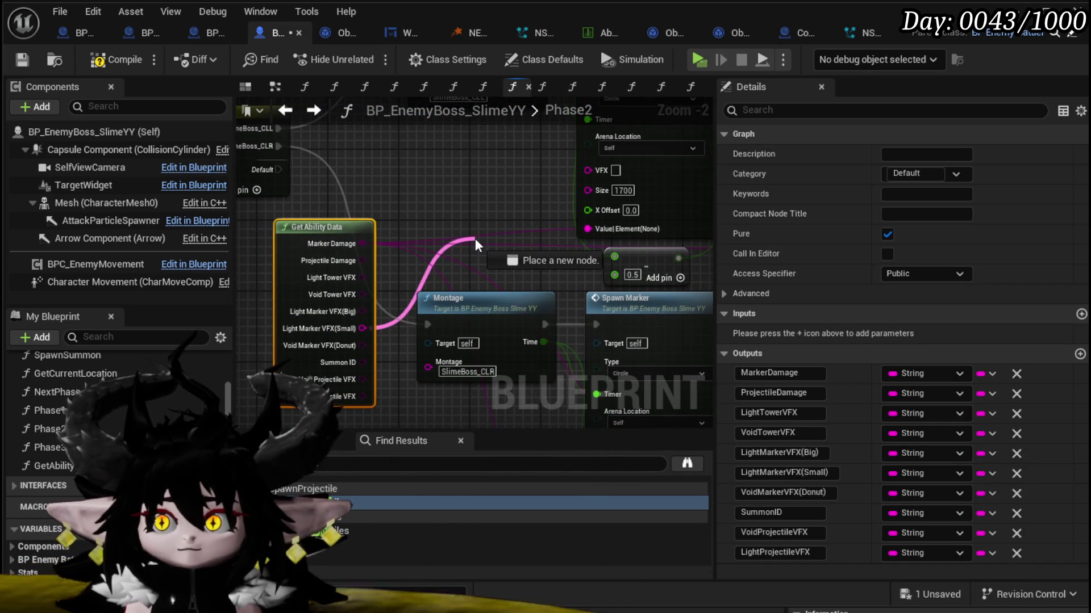
pyautogui.moveTo(475, 237); pyautogui.dragTo(597, 169)
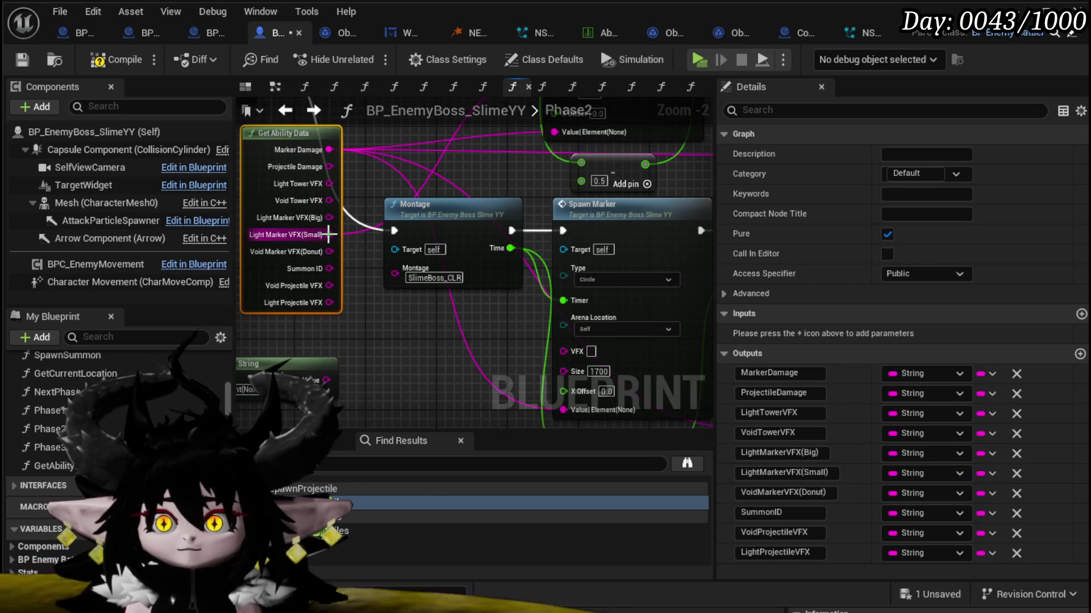
pyautogui.moveTo(329, 235); pyautogui.dragTo(445, 392)
pyautogui.moveTo(567, 353); pyautogui.dragTo(567, 353)
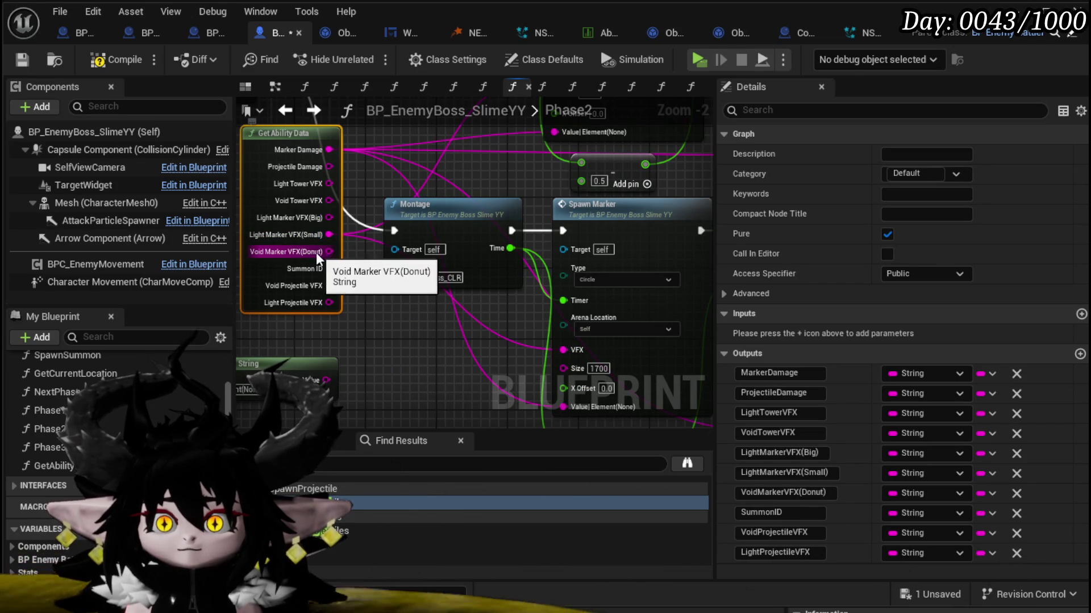
# Step: Add a new string output named VoidLineMarkerVFX to GetAbilityData
pyautogui.doubleClick(271, 273)
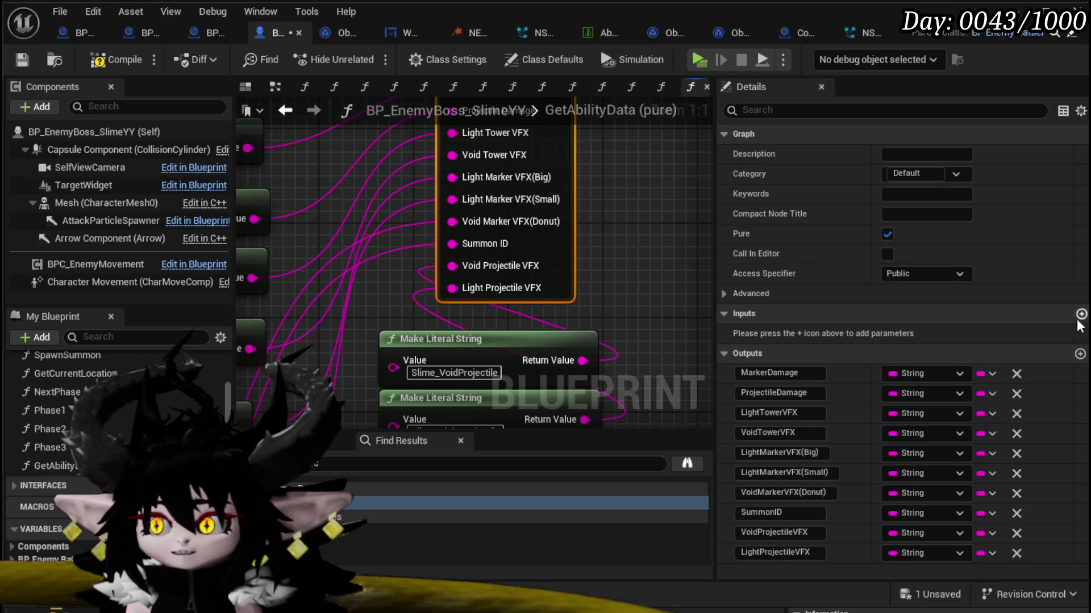
pyautogui.click(1080, 353)
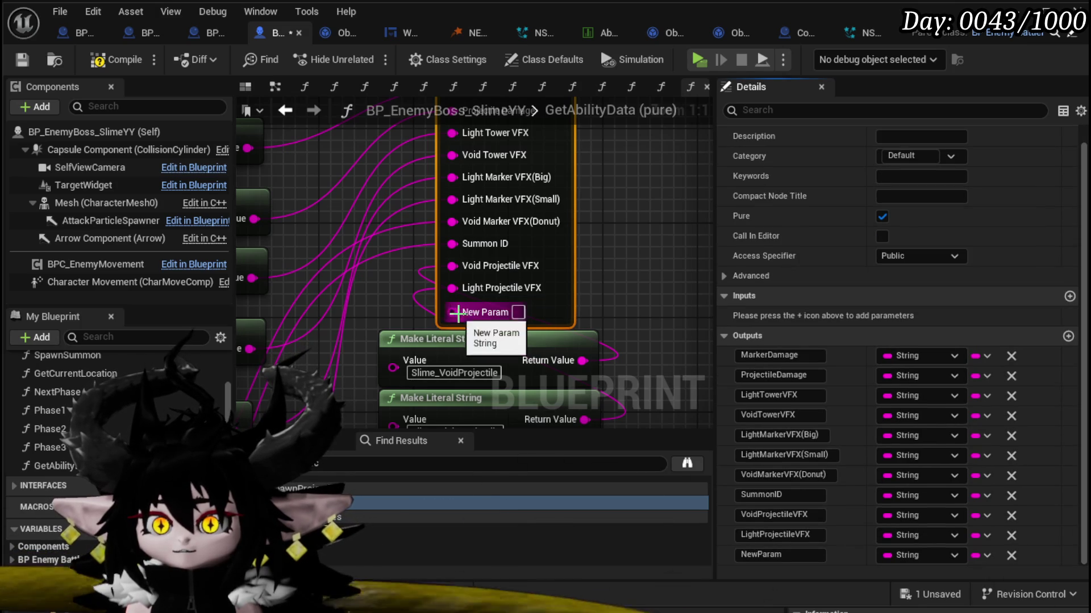
pyautogui.click(778, 555)
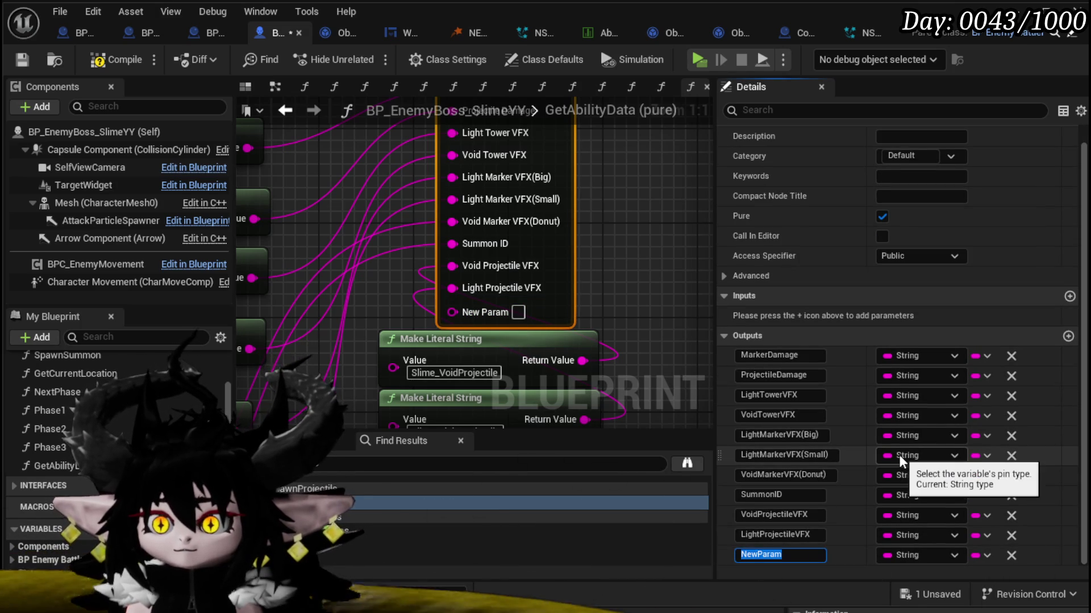
pyautogui.write('VoidL')
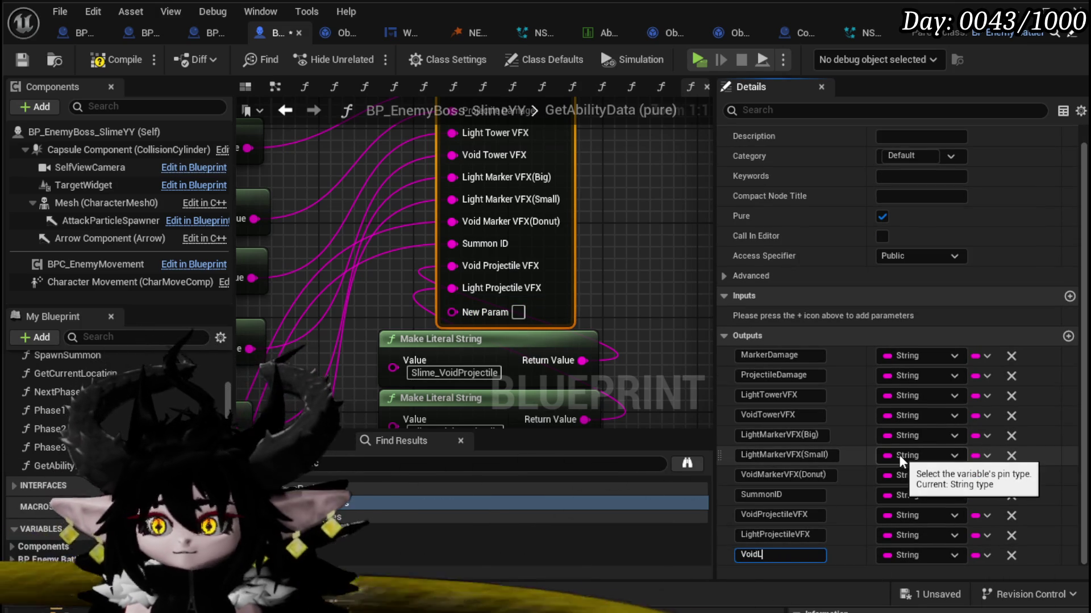
pyautogui.write('ineMarkerV')
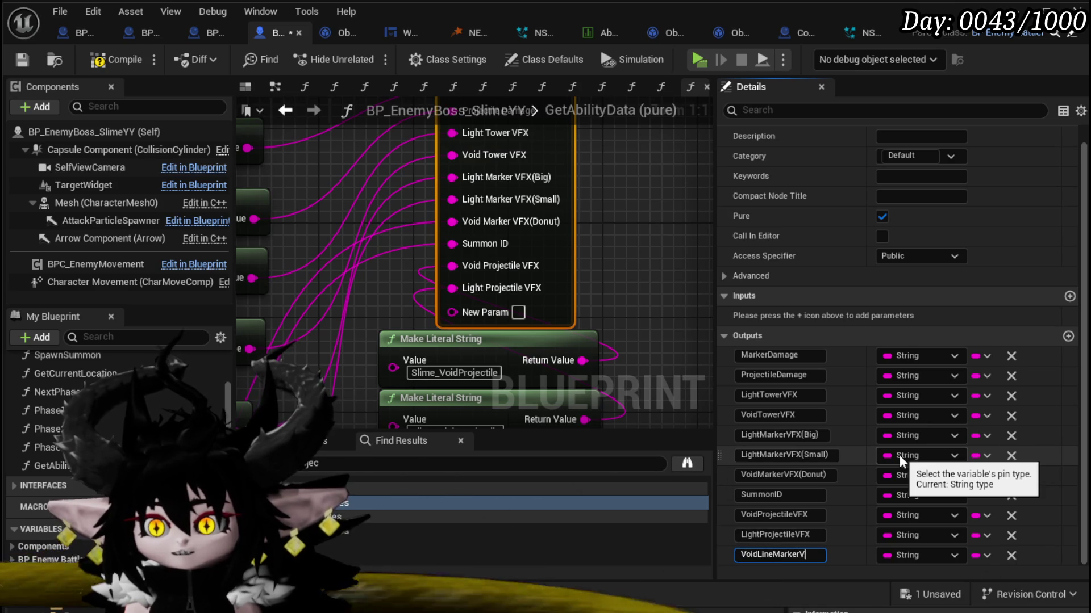
pyautogui.write('FX')
pyautogui.press('Return')
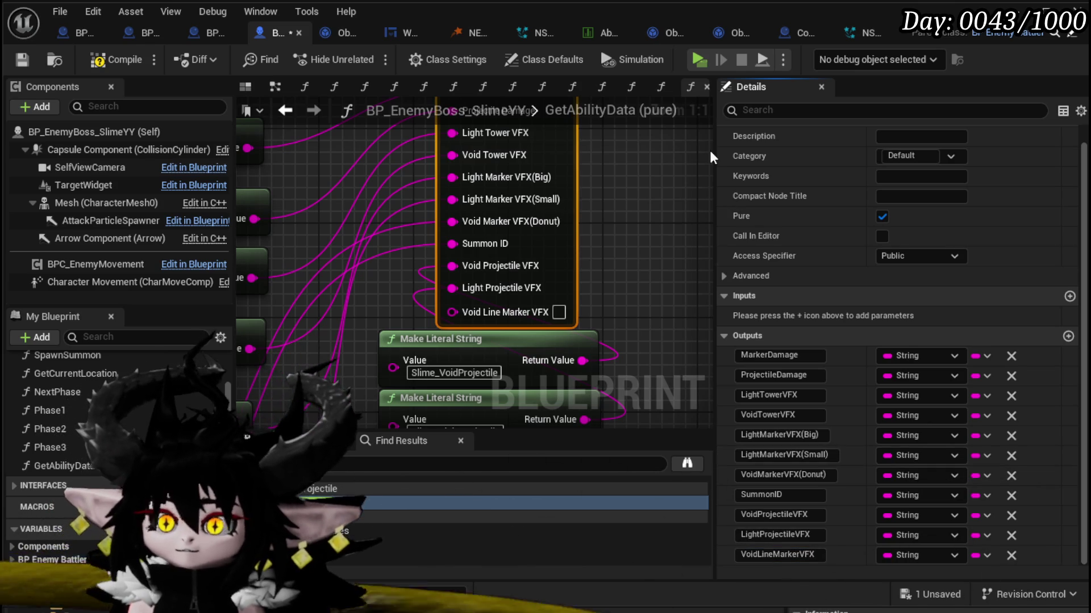
pyautogui.scroll(-3, 550, 200)
# Step: Feed the output from a new Make Literal String below Slime_LightProjectile, then compile and save
pyautogui.moveTo(527, 202); pyautogui.dragTo(515, 341)
pyautogui.write('Make')
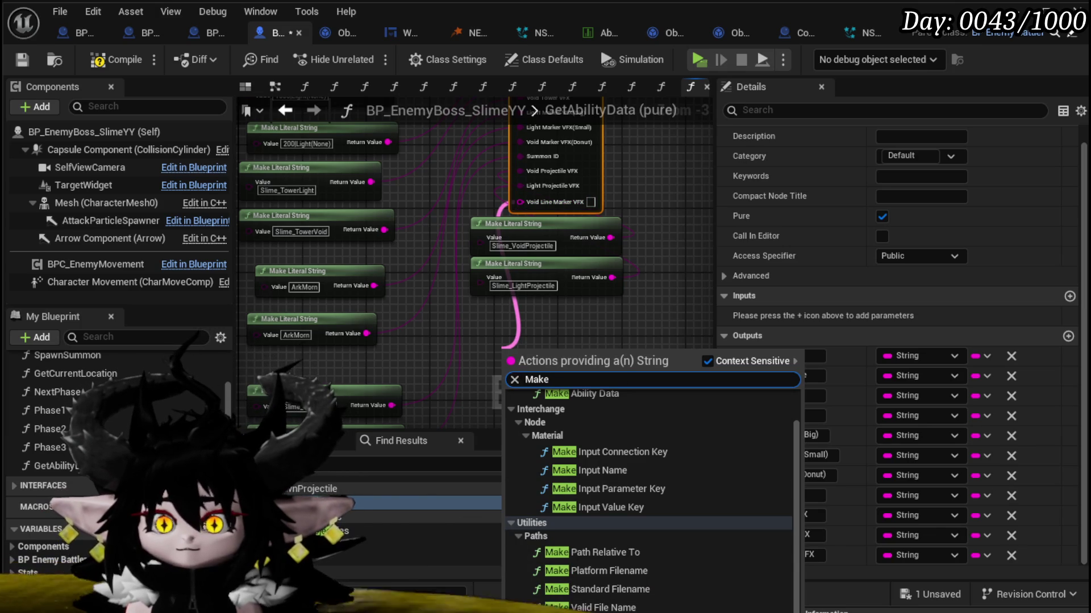
pyautogui.press('Return')
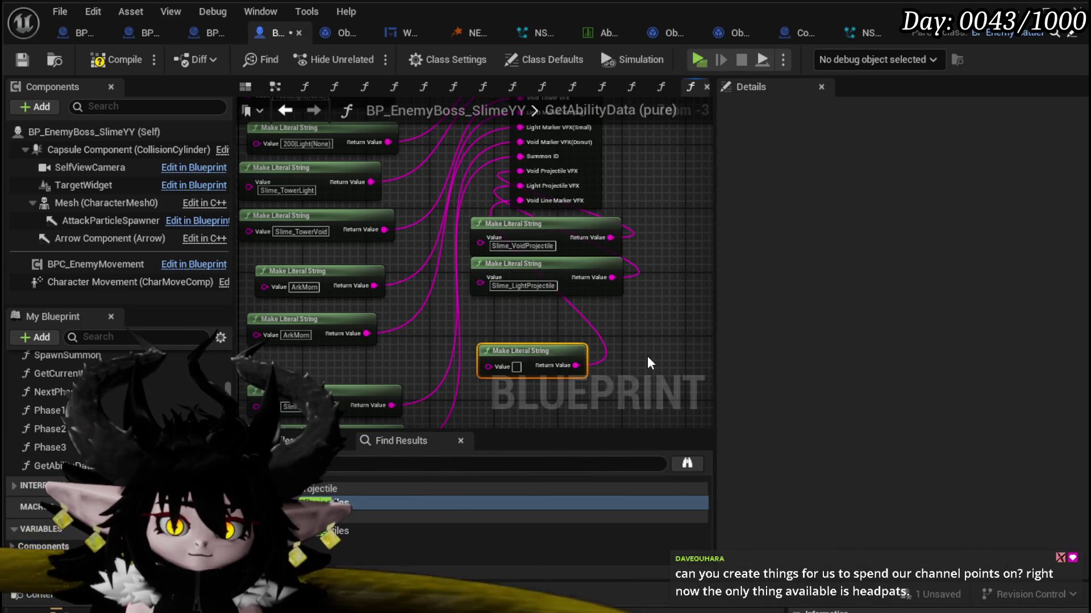
pyautogui.moveTo(629, 332); pyautogui.dragTo(548, 358)
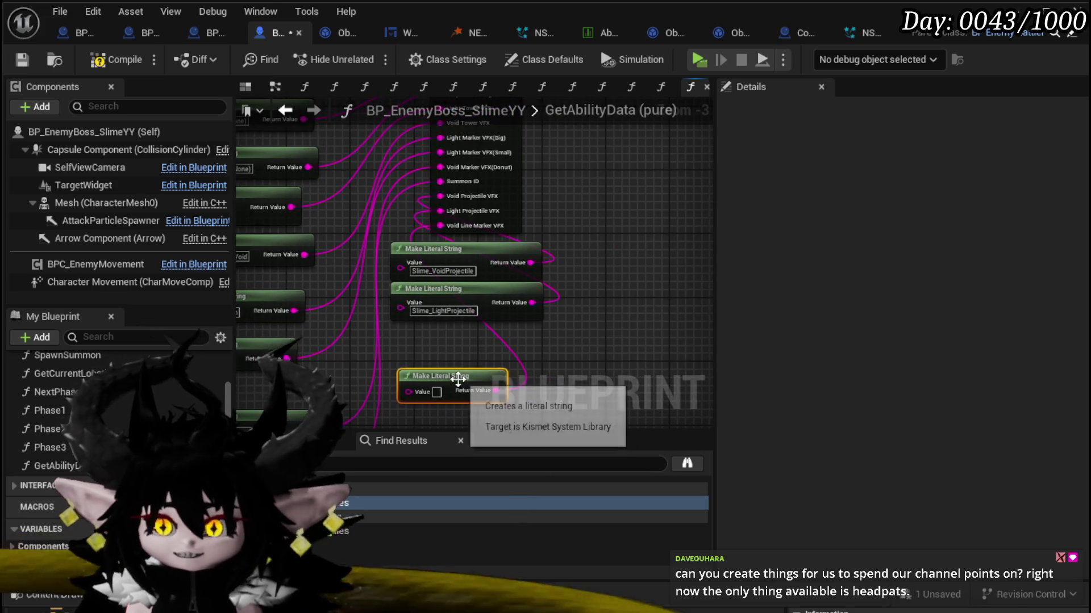
pyautogui.moveTo(458, 381)
pyautogui.mouseDown()
pyautogui.moveTo(466, 343)
pyautogui.moveTo(493, 357)
pyautogui.moveTo(392, 241)
pyautogui.mouseUp()
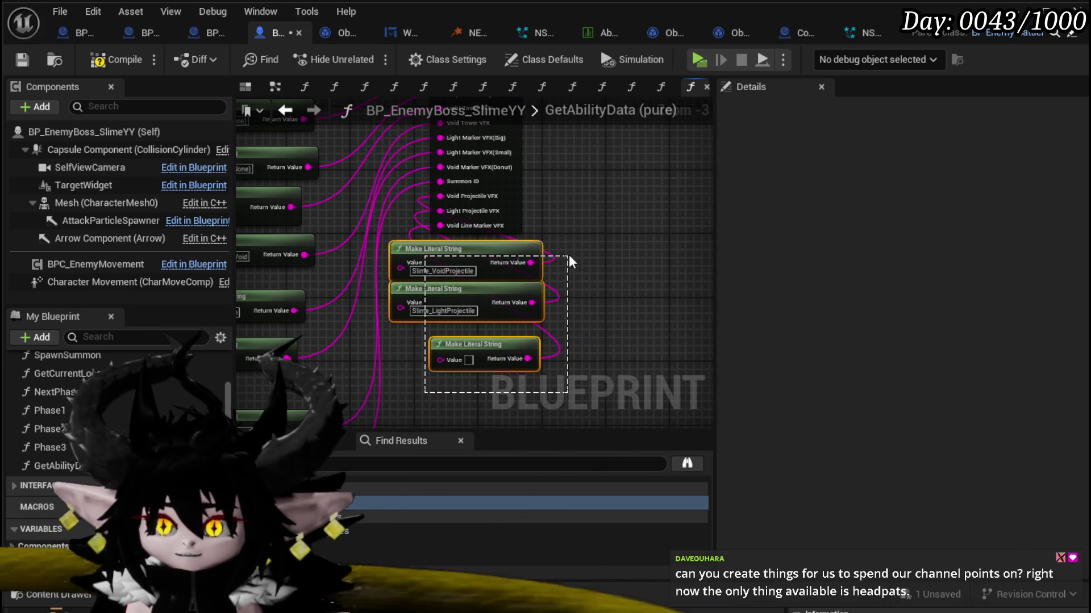
pyautogui.moveTo(497, 265)
pyautogui.mouseDown()
pyautogui.moveTo(554, 258)
pyautogui.moveTo(537, 274)
pyautogui.moveTo(539, 254)
pyautogui.mouseUp()
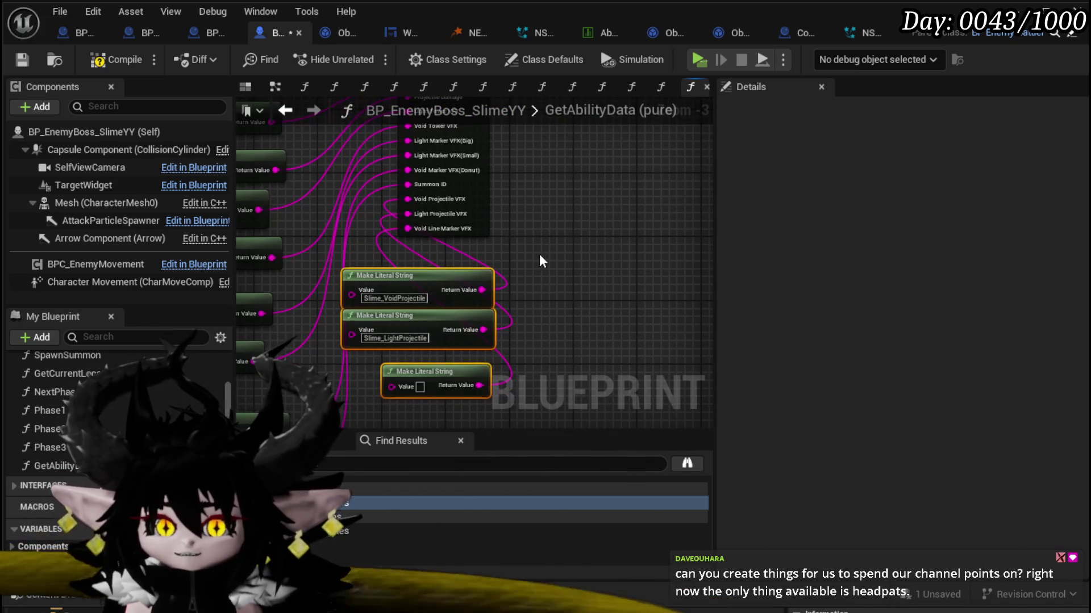
pyautogui.click(540, 254)
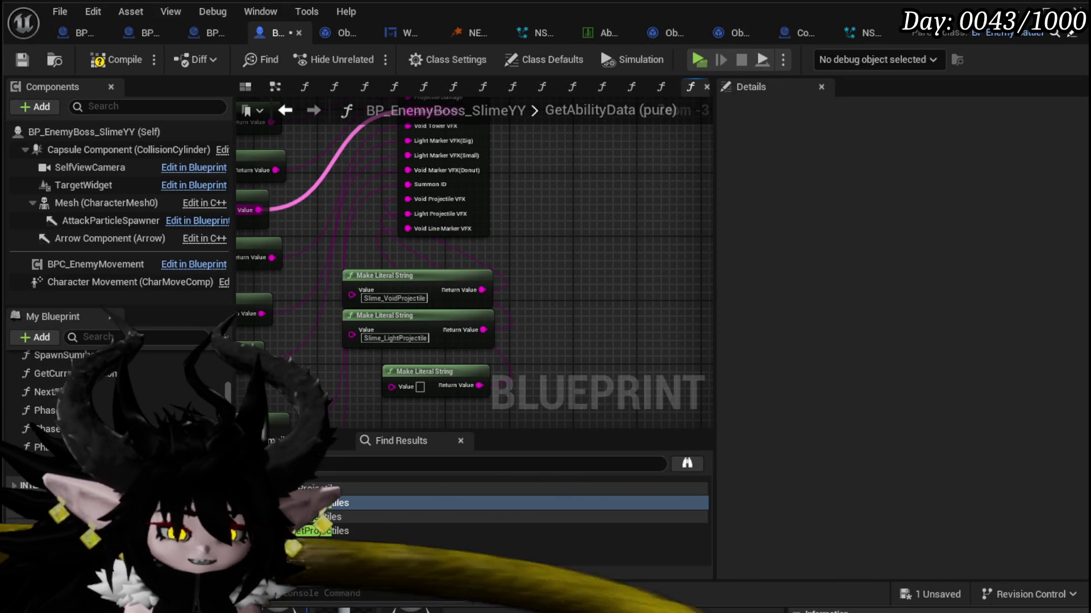
pyautogui.click(89, 66)
pyautogui.click(21, 60)
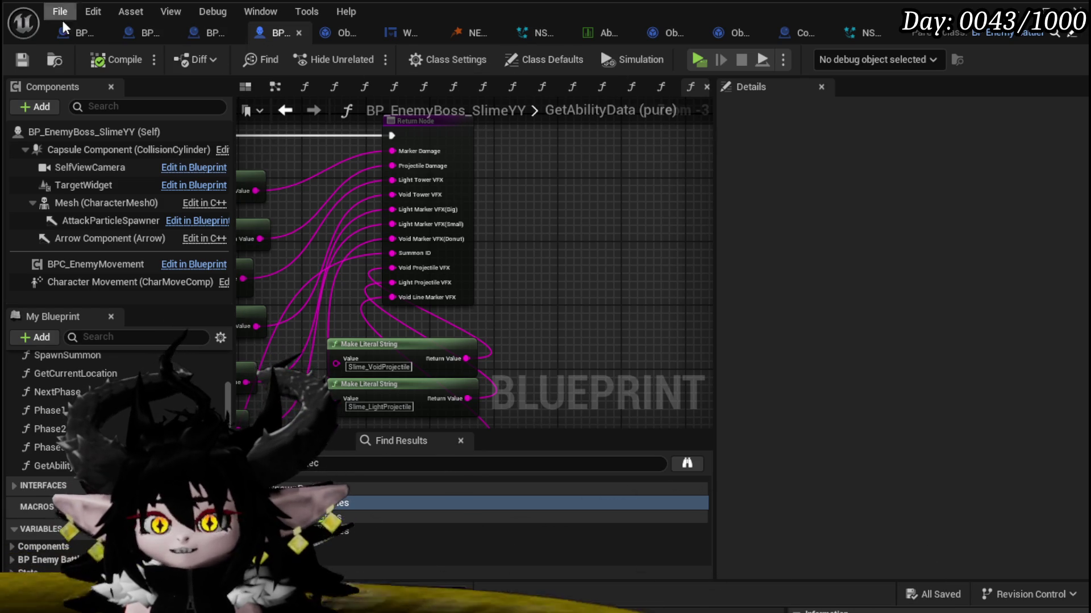
# Step: Back in Phase2, wire a VFX output into the Spawn Delayed Marker's VFX input
pyautogui.click(284, 110)
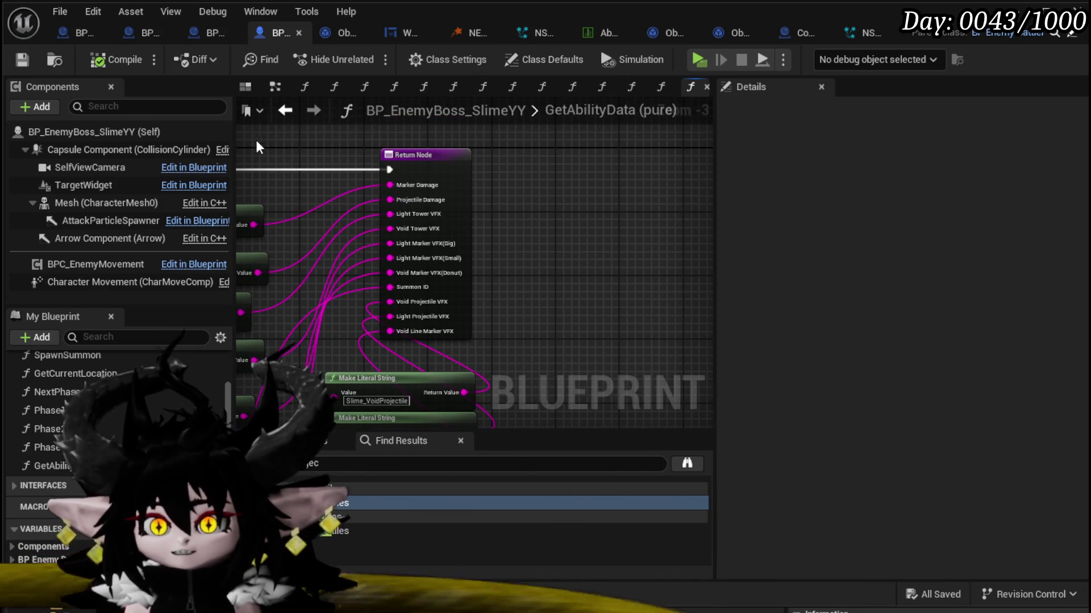
pyautogui.hotkey('alt', 'Left')
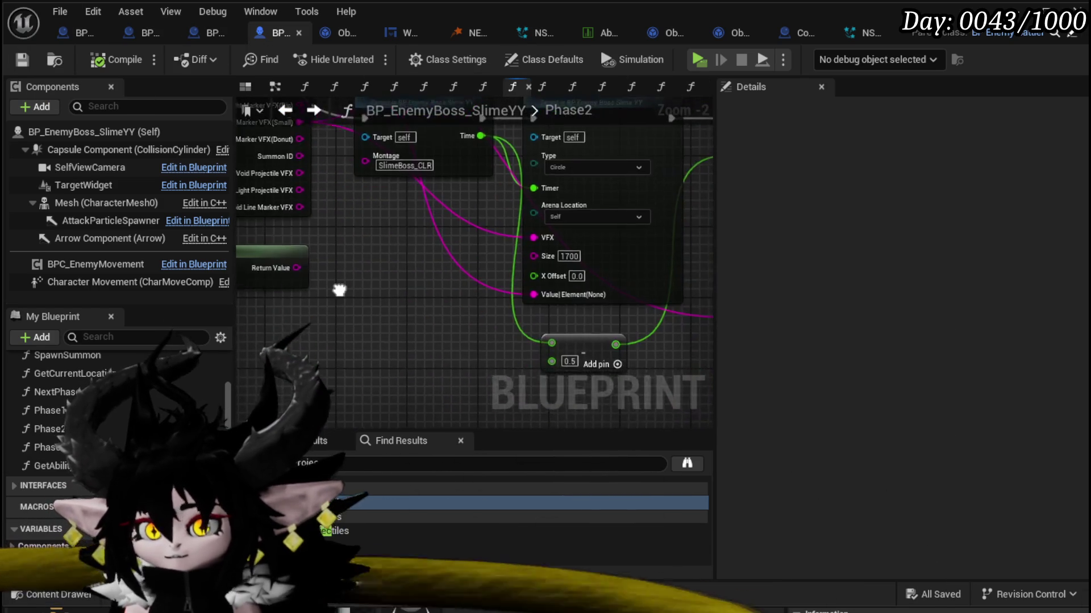
pyautogui.moveTo(399, 301)
pyautogui.mouseDown()
pyautogui.moveTo(318, 360)
pyautogui.moveTo(397, 317)
pyautogui.moveTo(511, 335)
pyautogui.mouseUp()
pyautogui.scroll(1, 511, 335)
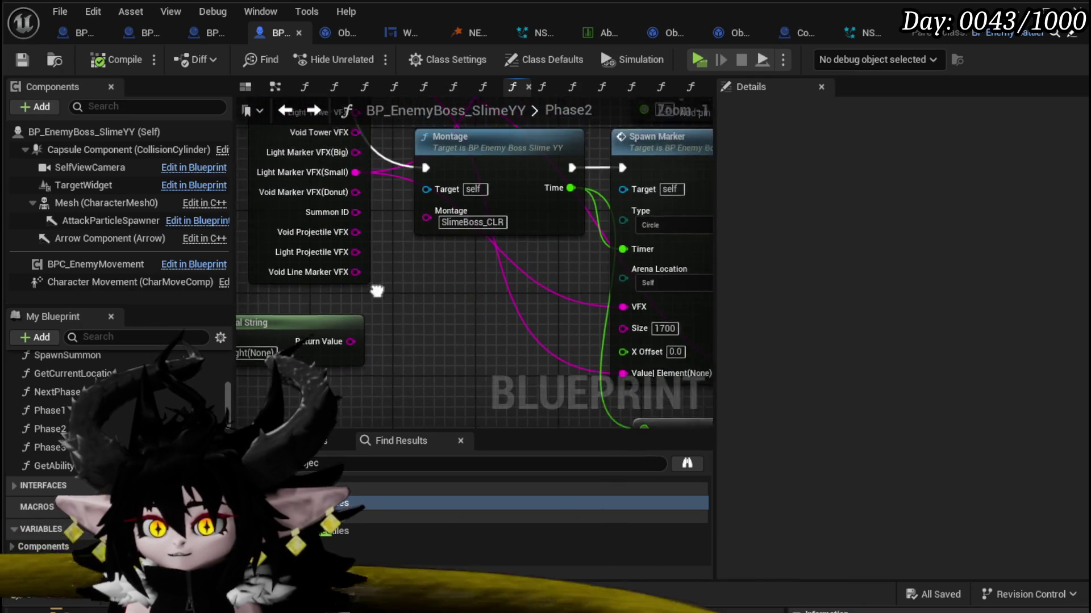
pyautogui.moveTo(414, 278)
pyautogui.mouseDown()
pyautogui.moveTo(351, 387)
pyautogui.moveTo(324, 370)
pyautogui.moveTo(293, 324)
pyautogui.moveTo(263, 323)
pyautogui.mouseUp()
pyautogui.moveTo(723, 348)
pyautogui.mouseDown()
pyautogui.moveTo(581, 356)
pyautogui.moveTo(398, 265)
pyautogui.mouseUp()
pyautogui.moveTo(306, 131)
pyautogui.mouseDown()
pyautogui.moveTo(339, 256)
pyautogui.moveTo(529, 233)
pyautogui.moveTo(391, 212)
pyautogui.moveTo(261, 228)
pyautogui.moveTo(282, 225)
pyautogui.mouseUp()
# Step: Place Get Ability Data beside the tower spawn node and connect Summon ID to Summon Data
pyautogui.moveTo(593, 243)
pyautogui.mouseDown()
pyautogui.moveTo(619, 227)
pyautogui.moveTo(585, 156)
pyautogui.moveTo(619, 210)
pyautogui.moveTo(508, 210)
pyautogui.mouseUp()
pyautogui.scroll(-1, 372, 165)
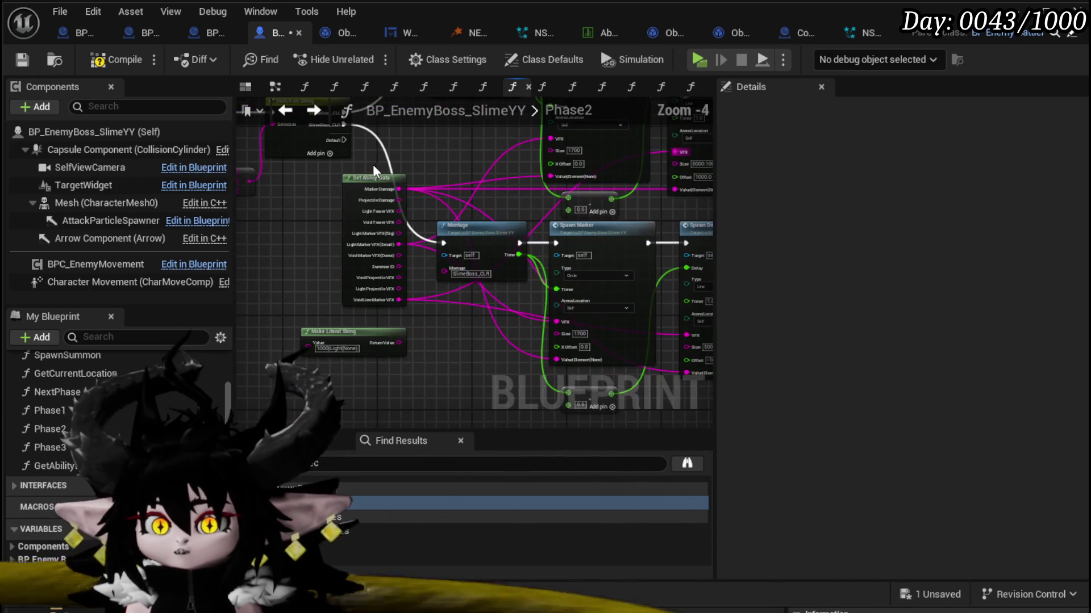
pyautogui.click(380, 235)
pyautogui.scroll(-3, 381, 235)
pyautogui.scroll(4, 478, 188)
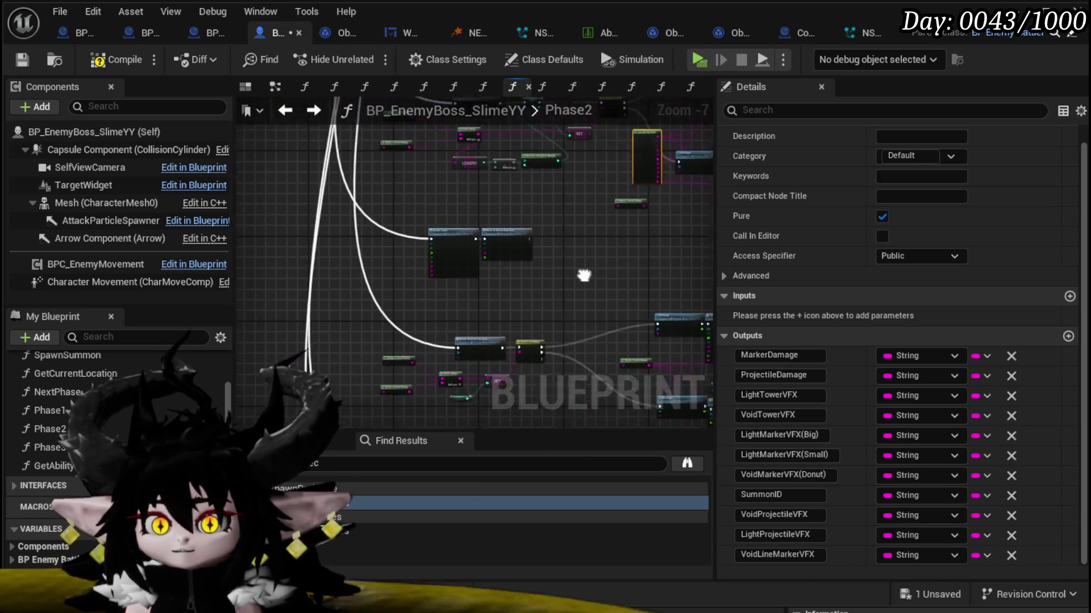
pyautogui.scroll(2, 485, 329)
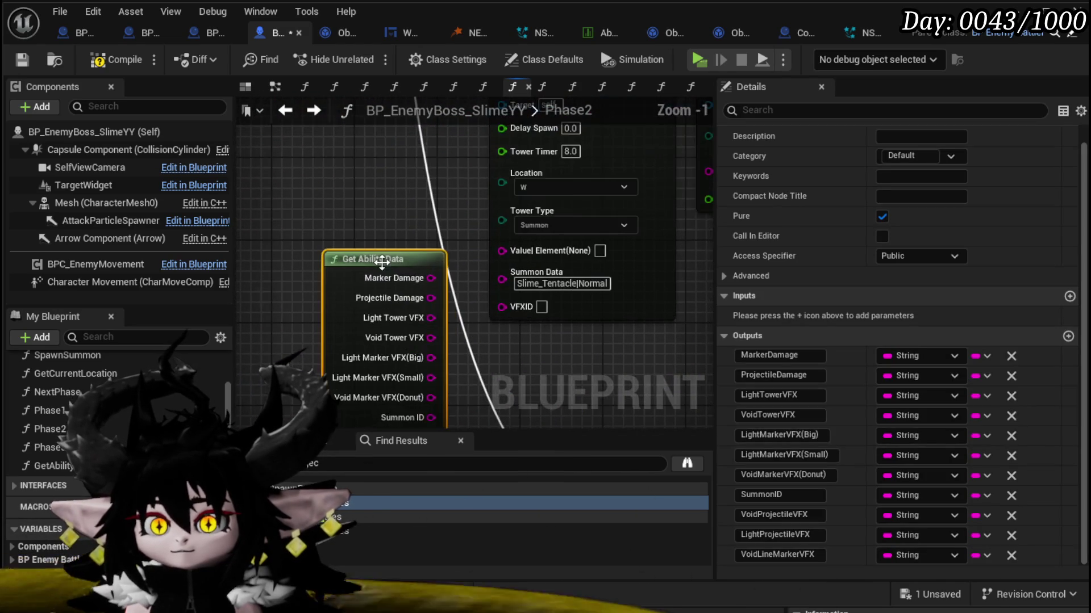
pyautogui.moveTo(423, 352)
pyautogui.mouseDown()
pyautogui.moveTo(423, 221)
pyautogui.moveTo(533, 324)
pyautogui.moveTo(504, 314)
pyautogui.mouseUp()
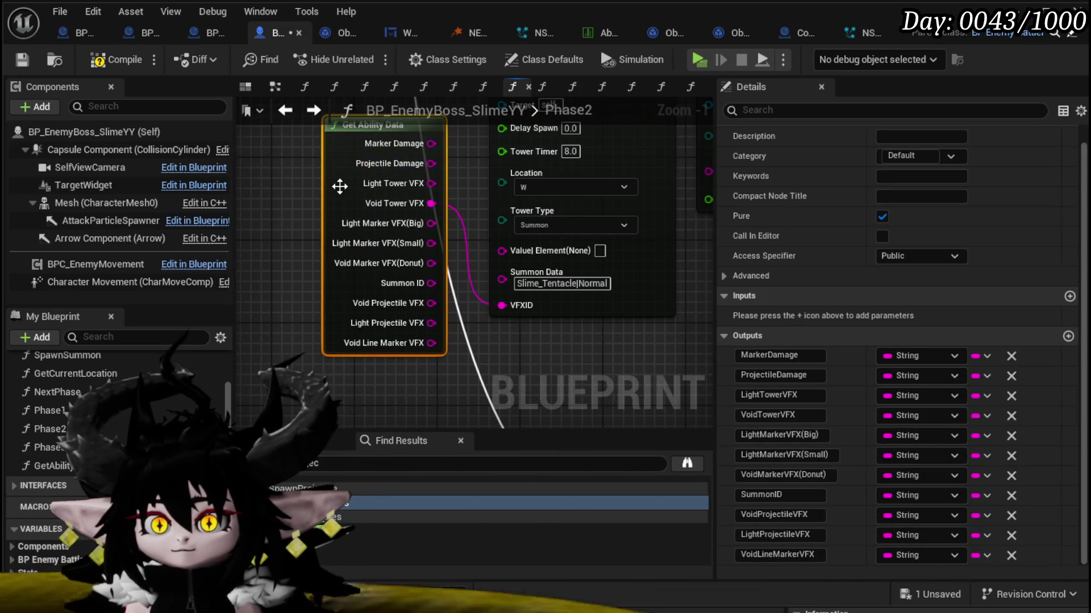
pyautogui.moveTo(340, 186)
pyautogui.mouseDown()
pyautogui.moveTo(301, 220)
pyautogui.moveTo(305, 246)
pyautogui.mouseUp()
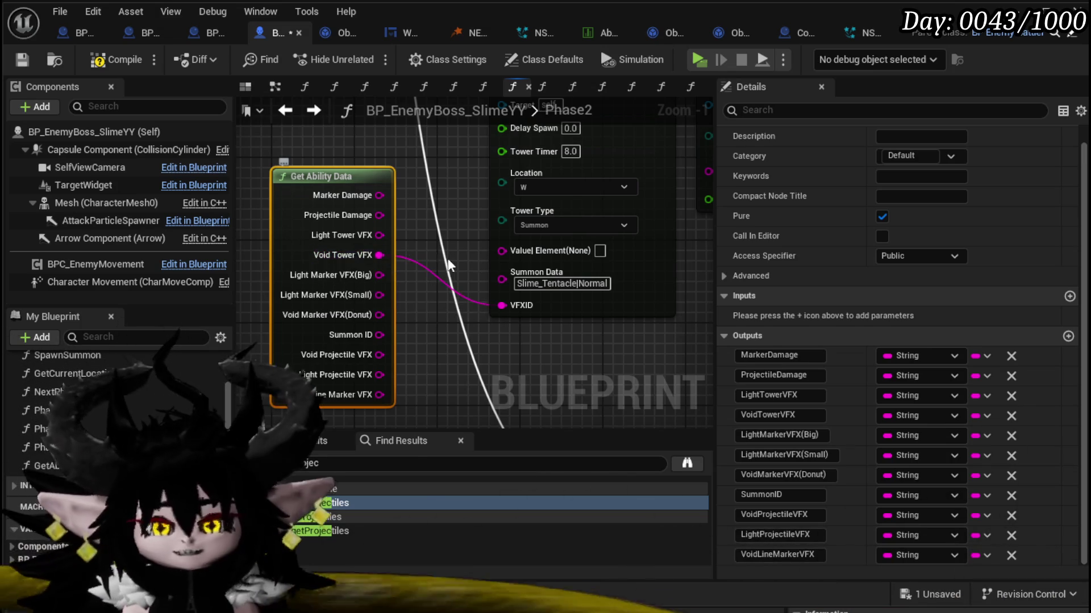
pyautogui.moveTo(443, 255); pyautogui.dragTo(430, 227)
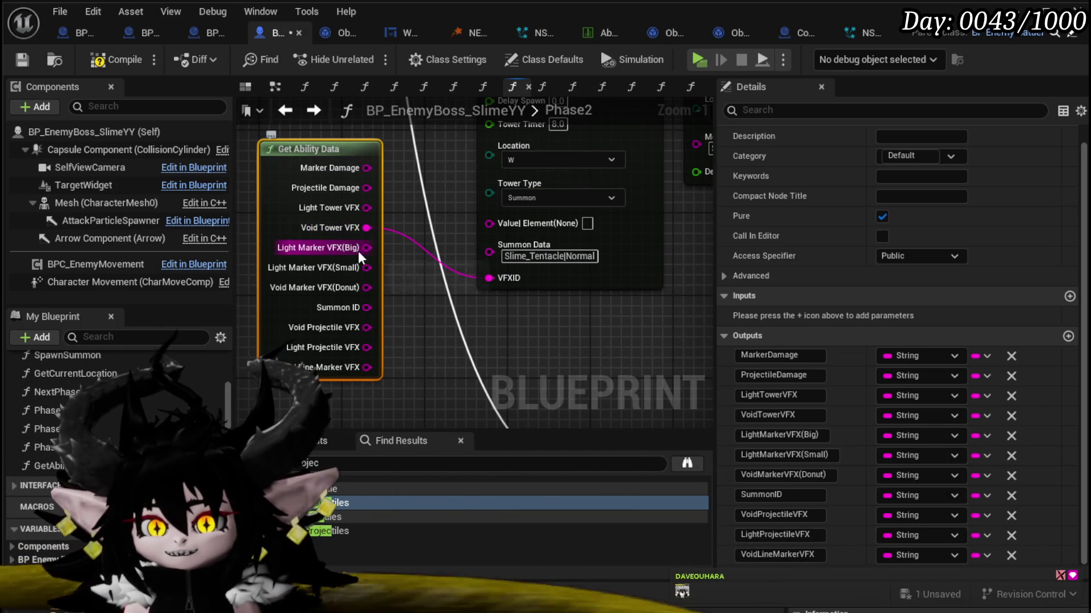
pyautogui.moveTo(364, 307); pyautogui.dragTo(488, 251)
# Step: Paste Get Ability Data by the markers and move the 1000|Light(None) literal's wires onto Marker Damage
pyautogui.scroll(-3, 387, 208)
pyautogui.moveTo(387, 208); pyautogui.dragTo(338, 153)
pyautogui.moveTo(435, 254)
pyautogui.mouseDown()
pyautogui.moveTo(504, 187)
pyautogui.moveTo(391, 177)
pyautogui.mouseUp()
pyautogui.moveTo(639, 290); pyautogui.dragTo(286, 304)
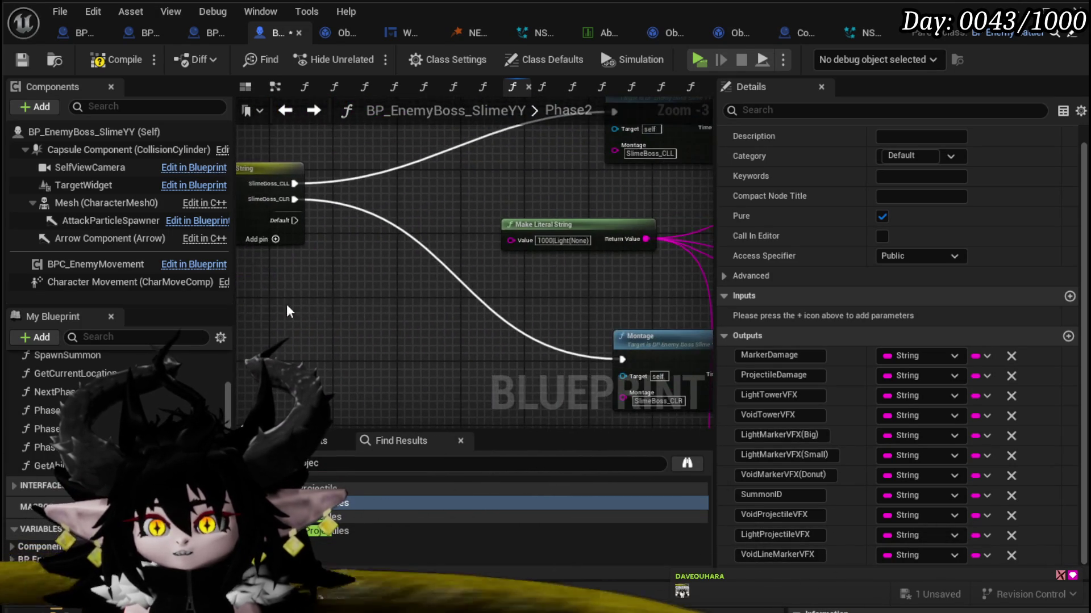
pyautogui.moveTo(466, 290)
pyautogui.mouseDown()
pyautogui.moveTo(312, 295)
pyautogui.moveTo(333, 261)
pyautogui.mouseUp()
pyautogui.hotkey('ctrl', 'v')
pyautogui.moveTo(505, 236)
pyautogui.mouseDown()
pyautogui.moveTo(355, 278)
pyautogui.moveTo(372, 276)
pyautogui.moveTo(411, 200)
pyautogui.mouseUp()
pyautogui.click(461, 237)
# Step: Wire Light Marker VFX(Small) from Get Ability Data into the first Spawn Marker's VFX input
pyautogui.scroll(1, 400, 216)
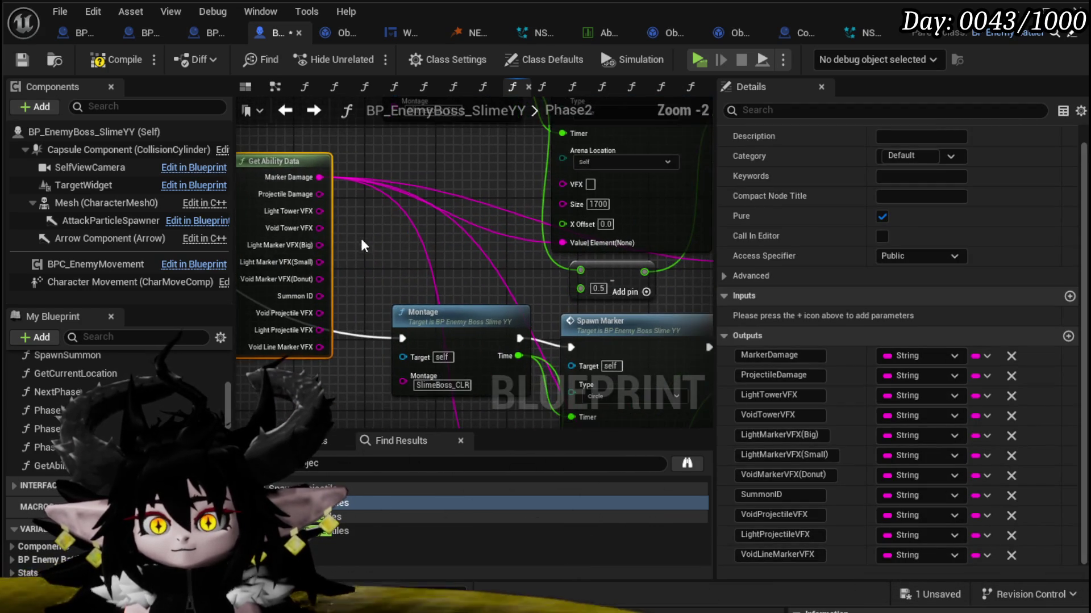
pyautogui.moveTo(363, 245); pyautogui.dragTo(398, 302)
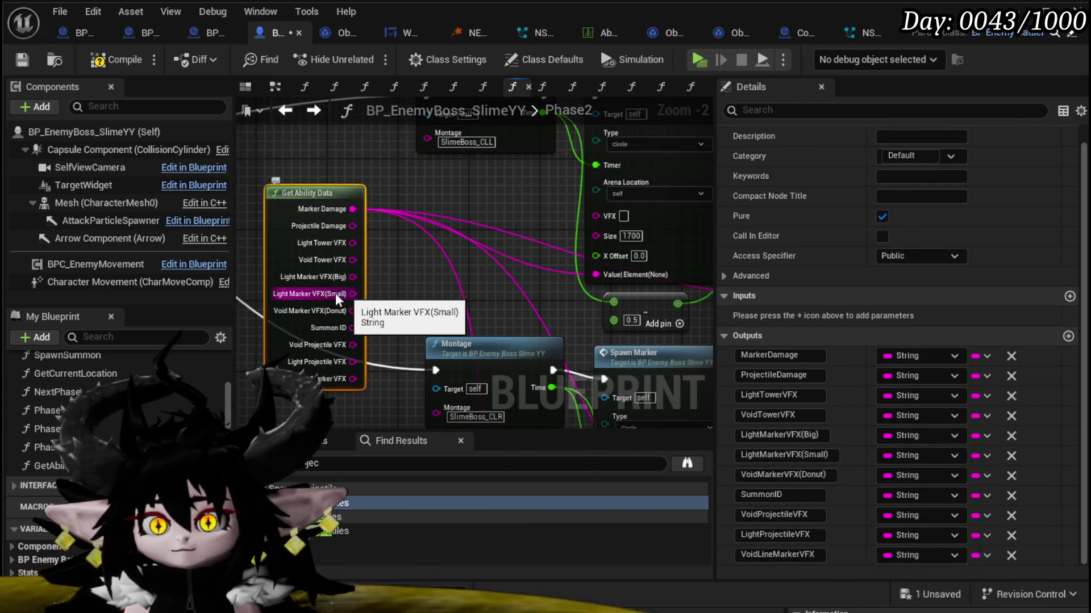
pyautogui.moveTo(353, 294)
pyautogui.mouseDown()
pyautogui.moveTo(492, 278)
pyautogui.moveTo(559, 213)
pyautogui.moveTo(441, 257)
pyautogui.moveTo(608, 216)
pyautogui.mouseUp()
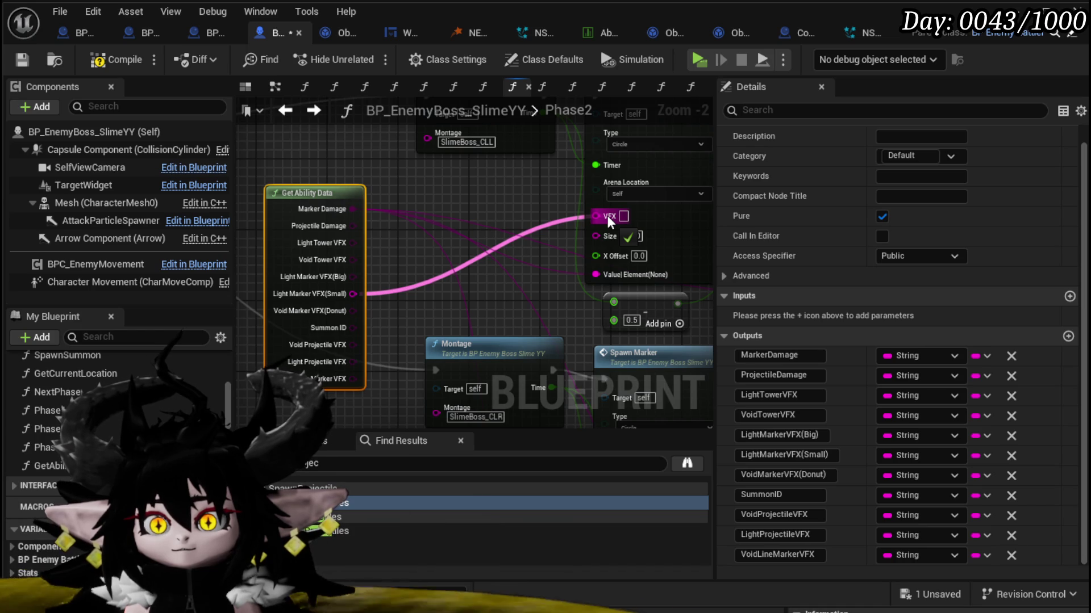
pyautogui.moveTo(608, 216); pyautogui.dragTo(608, 216)
# Step: Feed Light Marker VFX(Small) into the next Spawn Marker's and Spawn Delayed Marker's VFX inputs
pyautogui.moveTo(495, 277)
pyautogui.mouseDown()
pyautogui.moveTo(402, 188)
pyautogui.moveTo(402, 222)
pyautogui.moveTo(491, 144)
pyautogui.mouseUp()
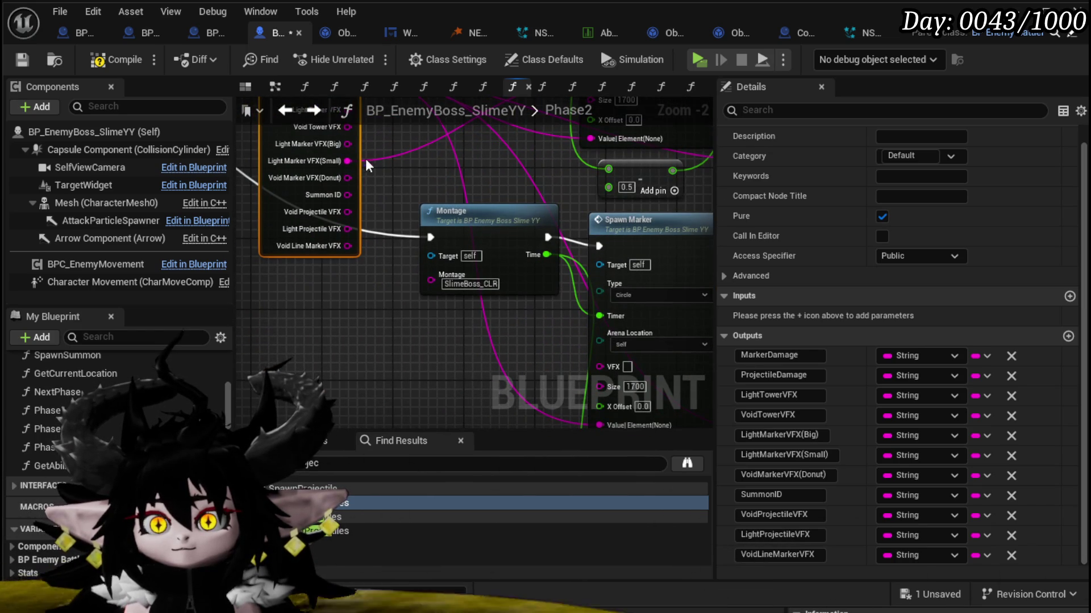
pyautogui.moveTo(347, 161); pyautogui.dragTo(347, 162)
pyautogui.moveTo(647, 348); pyautogui.dragTo(613, 366)
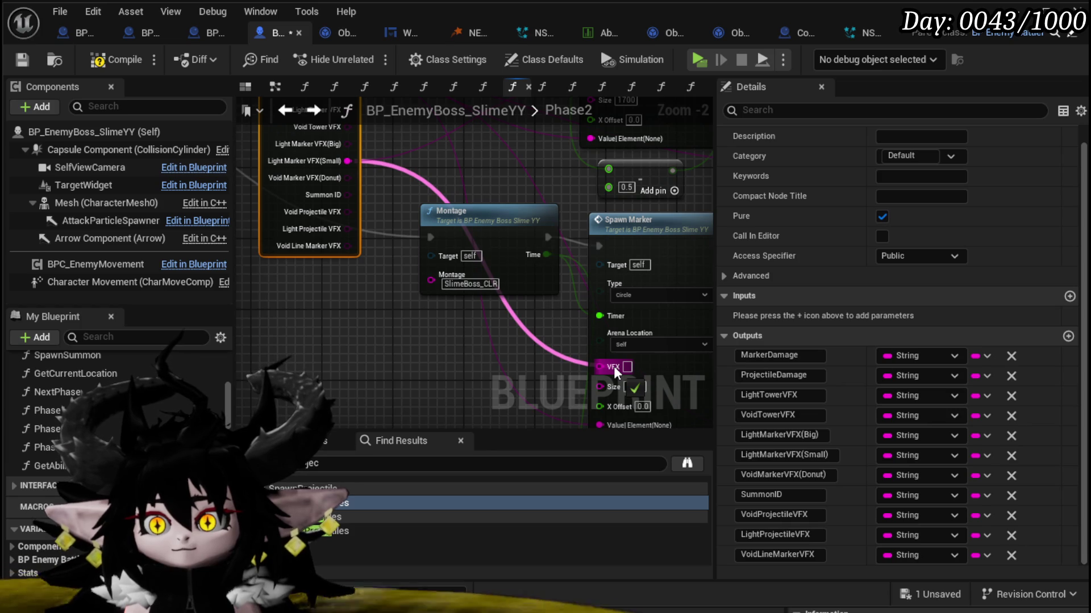
pyautogui.scroll(-2, 476, 352)
pyautogui.scroll(1, 338, 340)
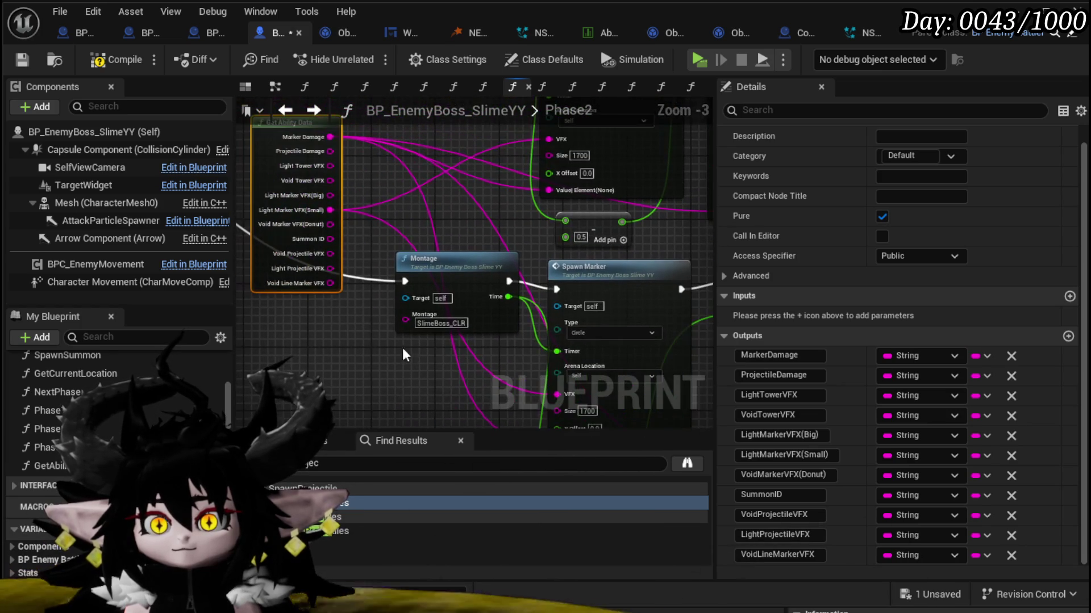
pyautogui.moveTo(332, 289)
pyautogui.mouseDown()
pyautogui.moveTo(739, 398)
pyautogui.moveTo(370, 380)
pyautogui.moveTo(365, 370)
pyautogui.moveTo(389, 389)
pyautogui.moveTo(370, 306)
pyautogui.moveTo(342, 449)
pyautogui.moveTo(375, 224)
pyautogui.moveTo(370, 247)
pyautogui.mouseUp()
# Step: Paste a Get Ability Data node beside the Center Spawn Marker chain
pyautogui.scroll(-6, 369, 247)
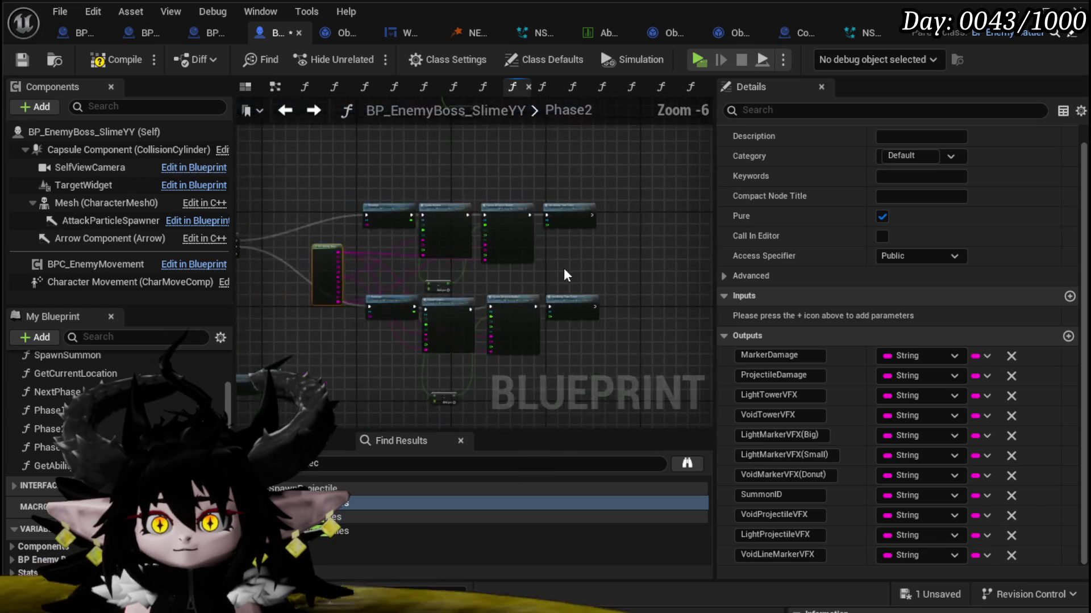
pyautogui.scroll(2, 429, 260)
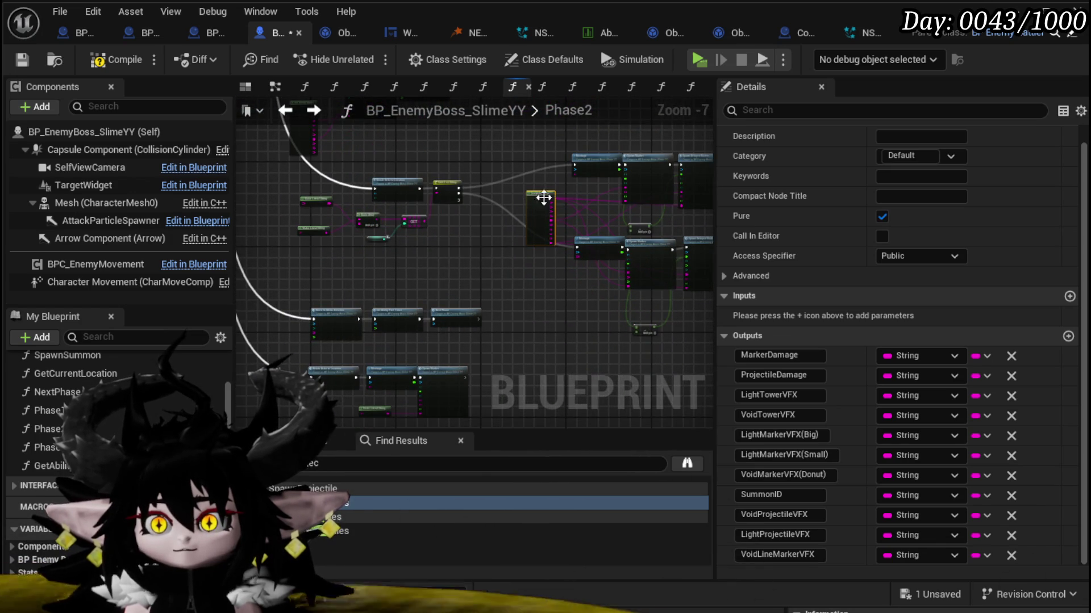
pyautogui.scroll(4, 544, 198)
pyautogui.moveTo(606, 252)
pyautogui.mouseDown()
pyautogui.moveTo(606, 360)
pyautogui.moveTo(605, 300)
pyautogui.moveTo(583, 292)
pyautogui.moveTo(577, 240)
pyautogui.moveTo(591, 241)
pyautogui.moveTo(625, 122)
pyautogui.moveTo(589, 99)
pyautogui.moveTo(520, 93)
pyautogui.mouseUp()
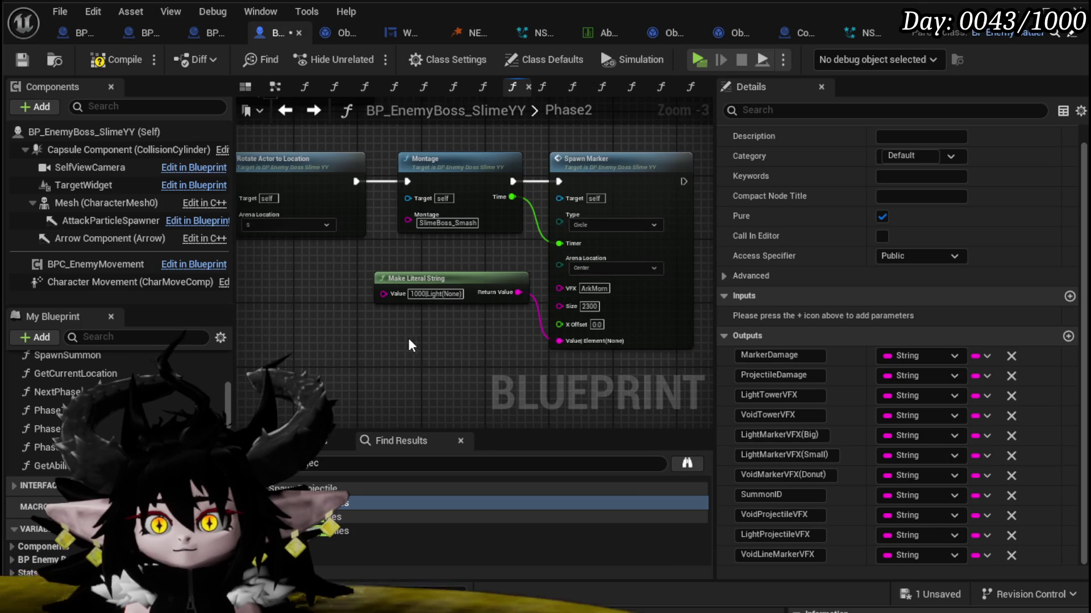
pyautogui.moveTo(400, 333)
pyautogui.mouseDown()
pyautogui.moveTo(446, 322)
pyautogui.moveTo(444, 227)
pyautogui.moveTo(468, 218)
pyautogui.mouseUp()
pyautogui.hotkey('ctrl', 'v')
# Step: Wire Light Marker VFX(Big) to VFX, replacing ArkMorn, and Marker Damage to Value Element
pyautogui.scroll(1, 554, 262)
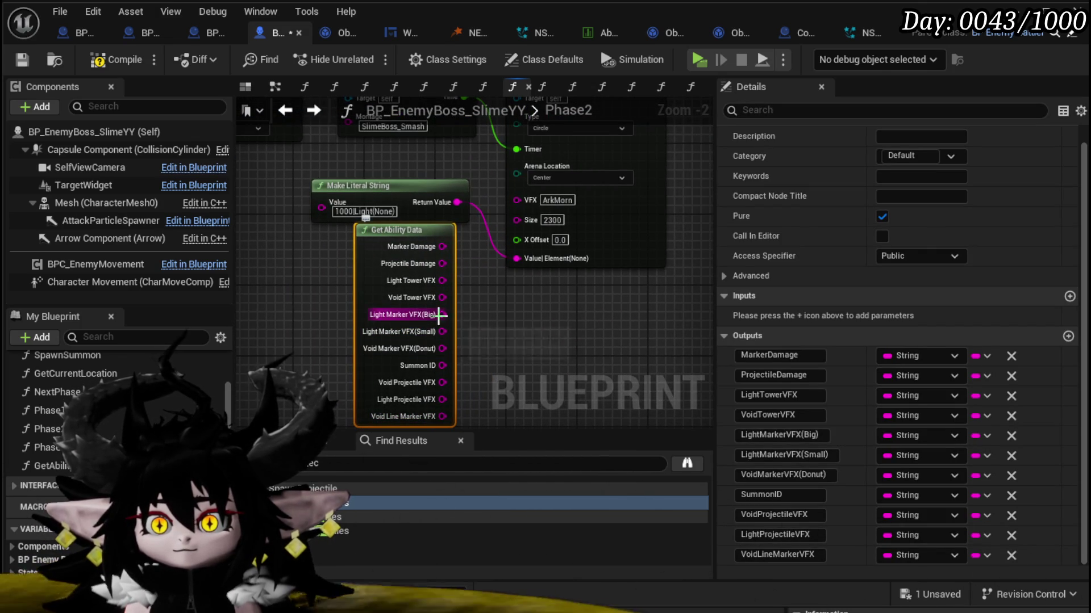
pyautogui.moveTo(442, 314)
pyautogui.mouseDown()
pyautogui.moveTo(500, 204)
pyautogui.moveTo(515, 199)
pyautogui.mouseUp()
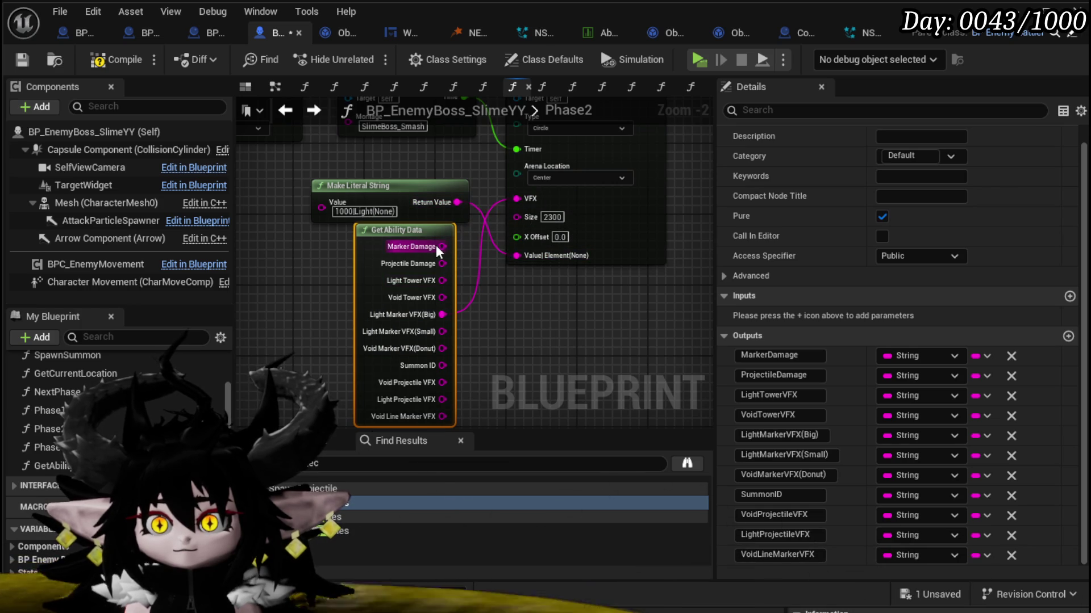
pyautogui.moveTo(439, 247); pyautogui.dragTo(525, 254)
pyautogui.moveTo(442, 246); pyautogui.dragTo(399, 255)
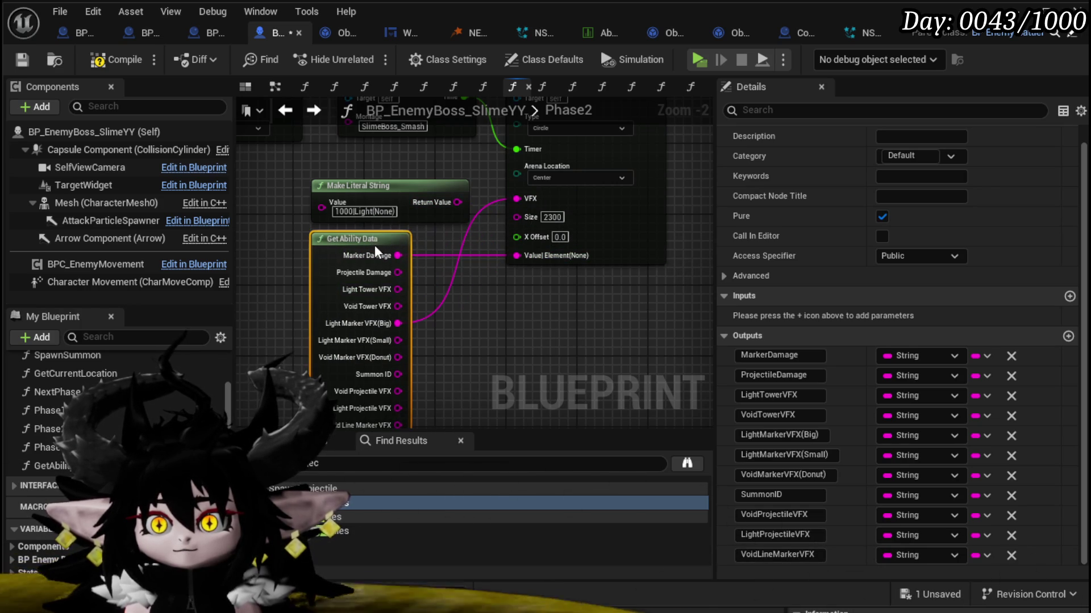
# Step: Delete the unused Make Literal String node, then compile and save the boss blueprint
pyautogui.click(338, 183)
pyautogui.press('Delete')
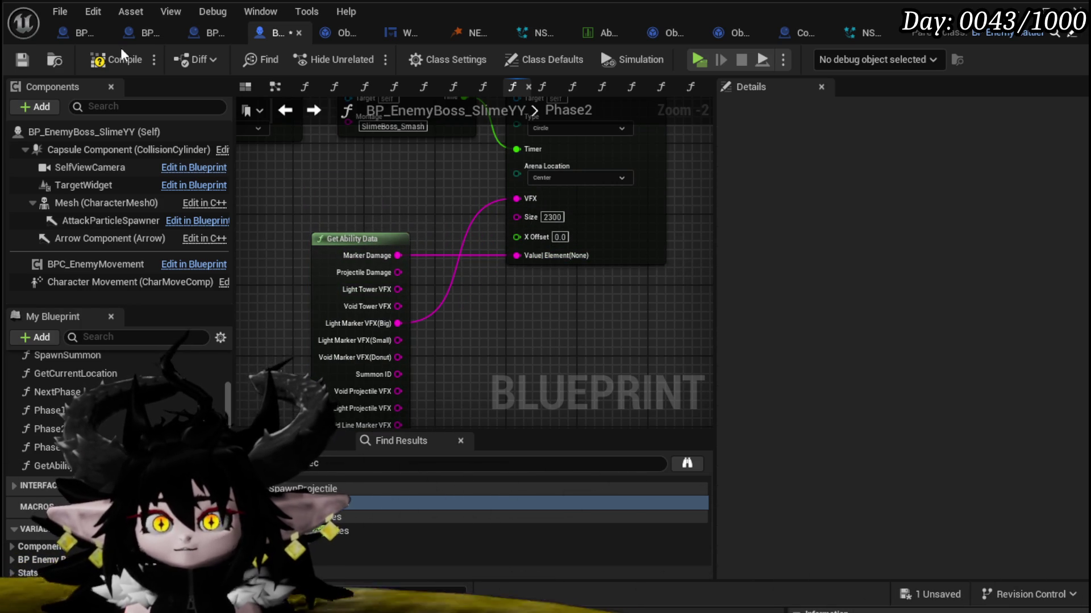
pyautogui.click(109, 58)
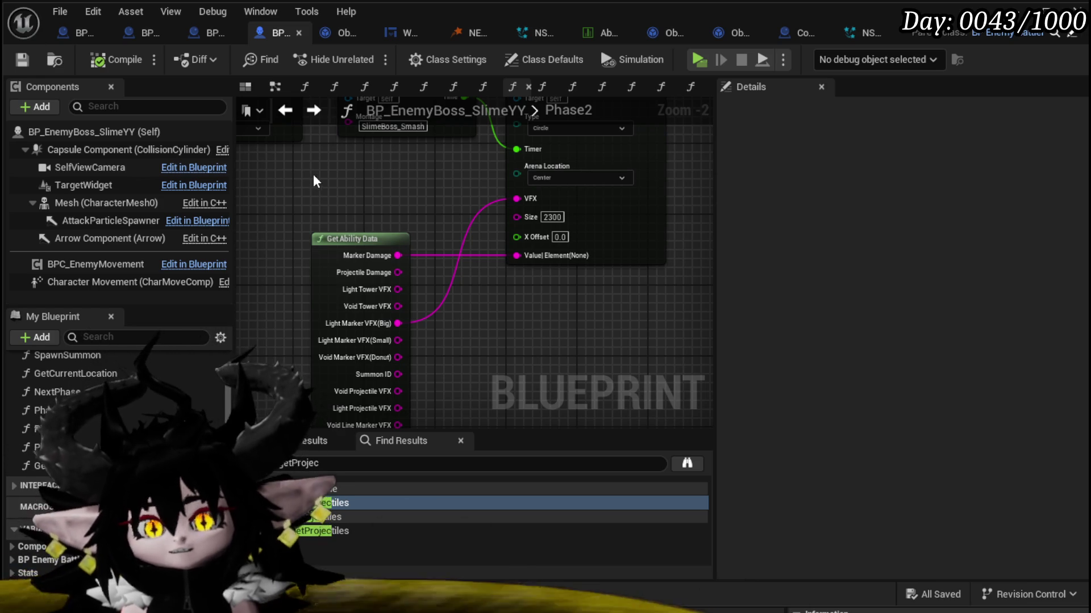
# Step: In the AbilityTree graph, route the Switch on Int's 0 case to Phase 2's exec input
pyautogui.click(285, 110)
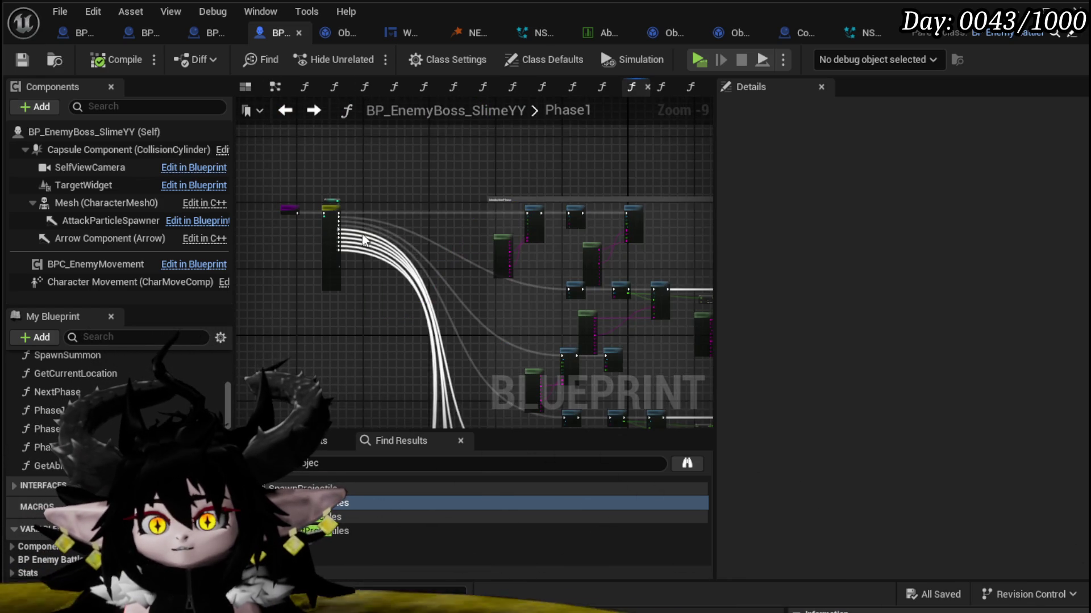
pyautogui.scroll(3, 364, 239)
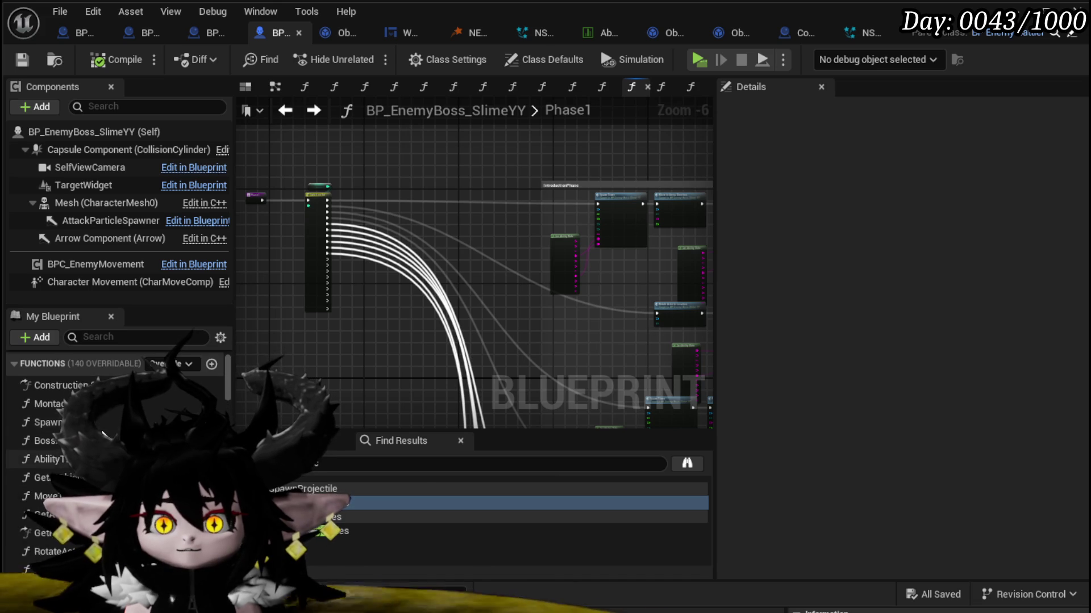
pyautogui.doubleClick(48, 459)
pyautogui.scroll(5, 448, 267)
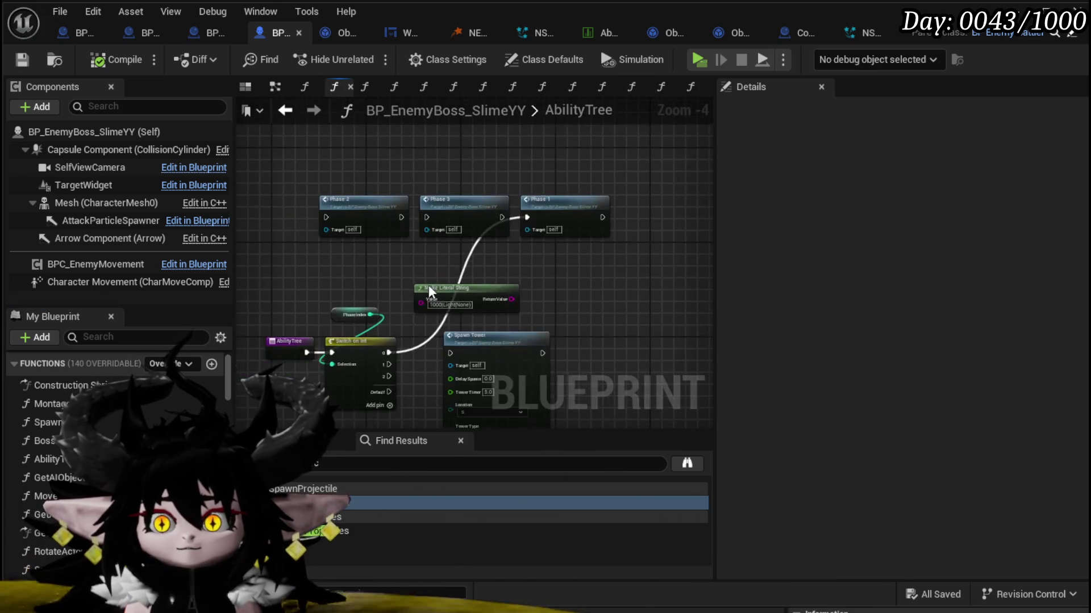
pyautogui.moveTo(358, 400)
pyautogui.mouseDown()
pyautogui.moveTo(445, 141)
pyautogui.moveTo(363, 166)
pyautogui.mouseUp()
pyautogui.scroll(-1, 361, 168)
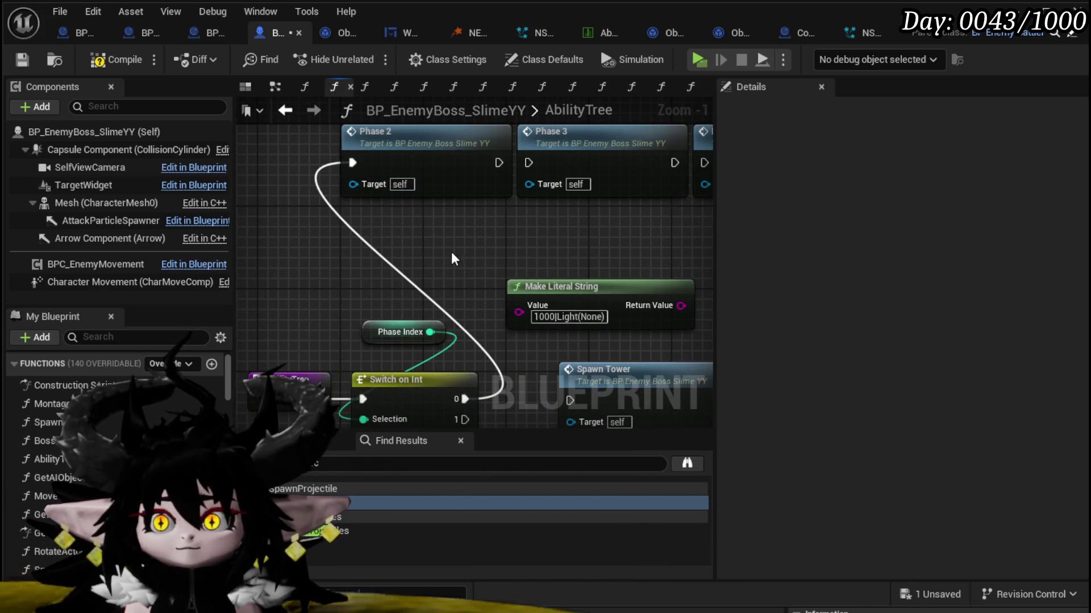
pyautogui.scroll(-1, 451, 251)
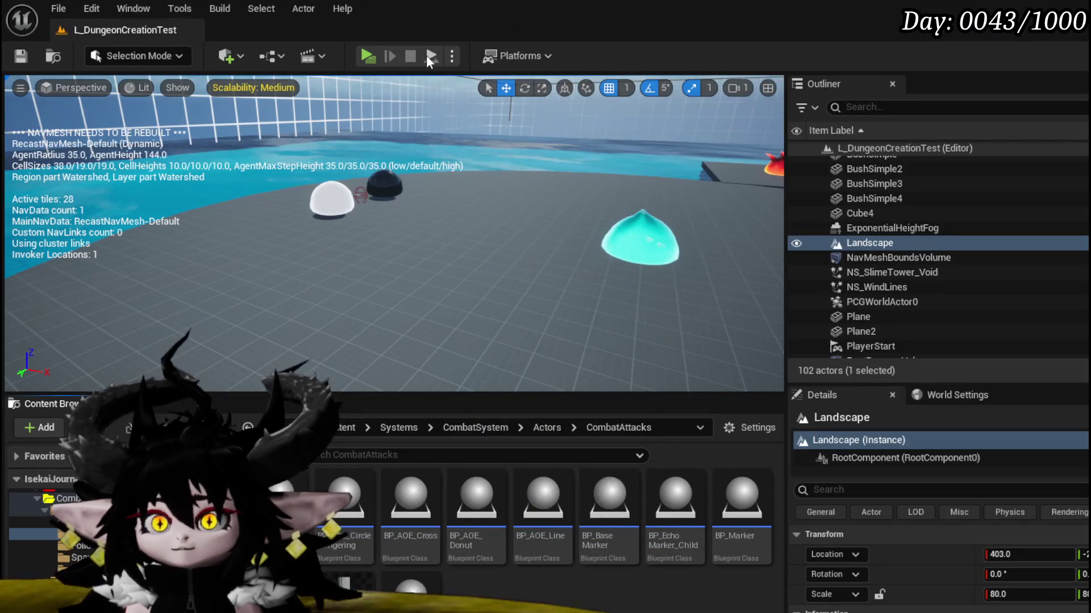
# Step: Launch a standalone preview, walk toward the slimes, and cast the water splash spell
pyautogui.click(359, 53)
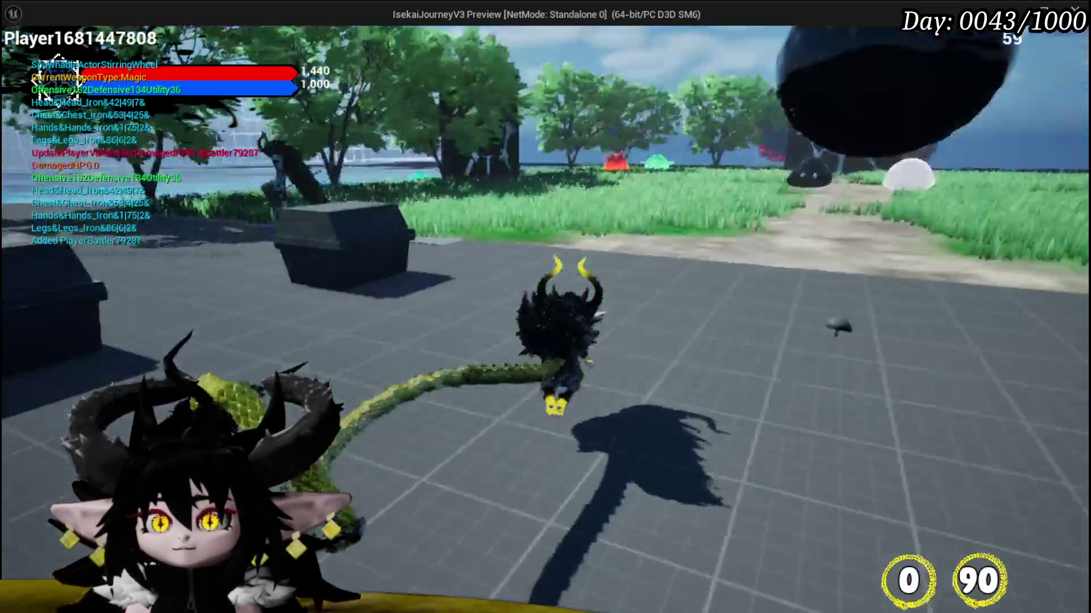
pyautogui.press('w')
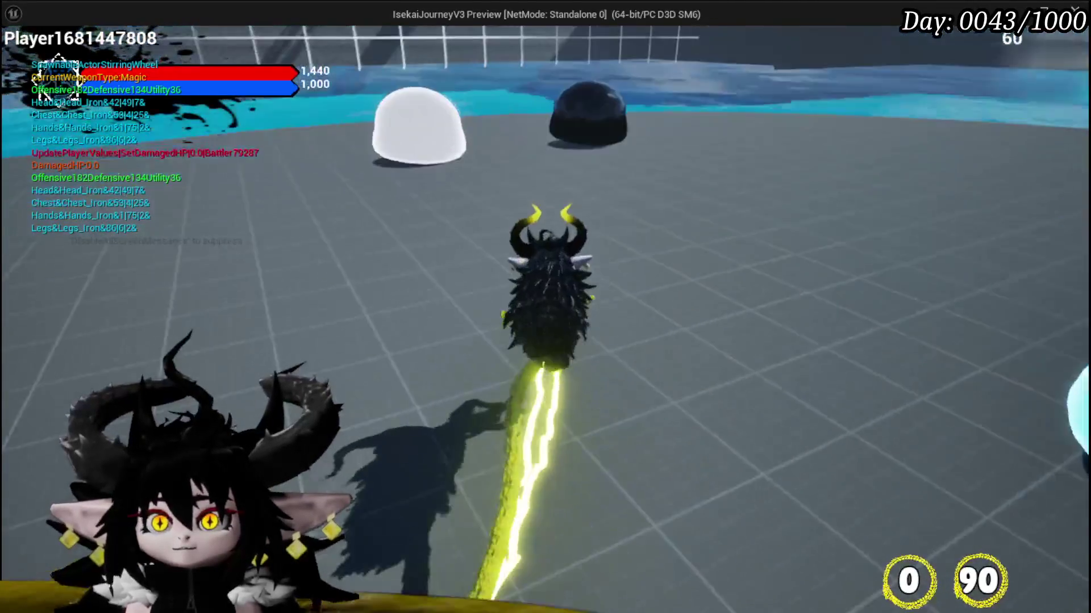
pyautogui.press('1')
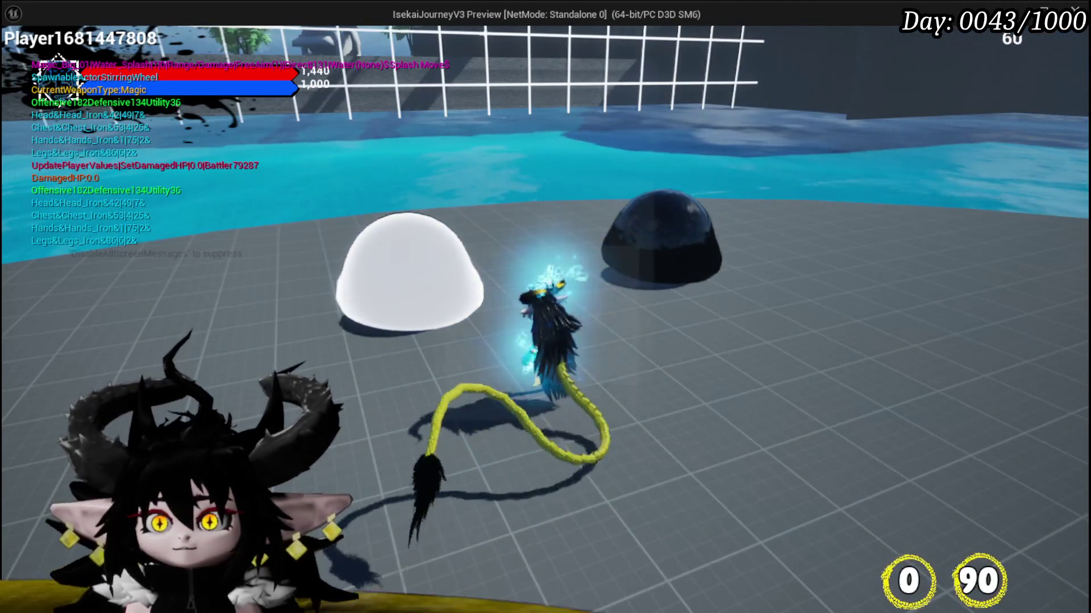
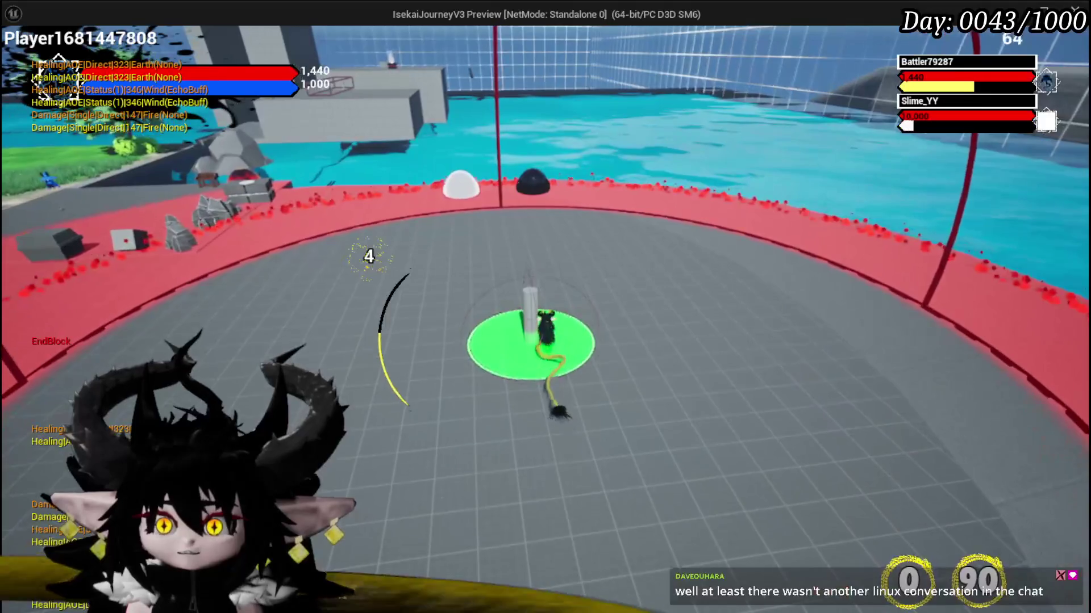
# Step: Stop the game preview, save the level, and open the boss's Phase2 graph
pyautogui.press('Escape')
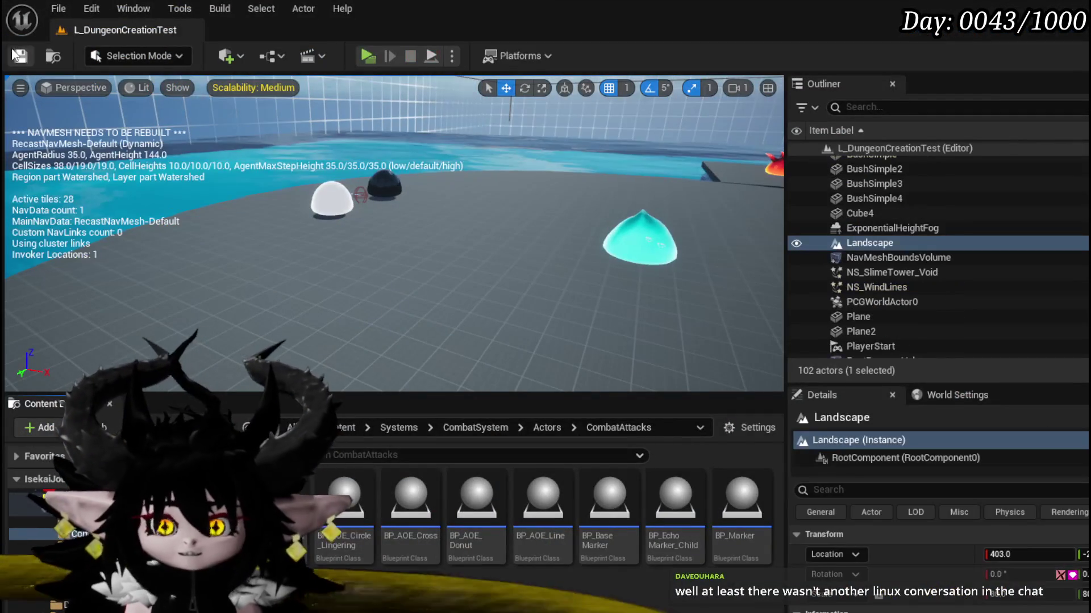
pyautogui.hotkey('ctrl', 's')
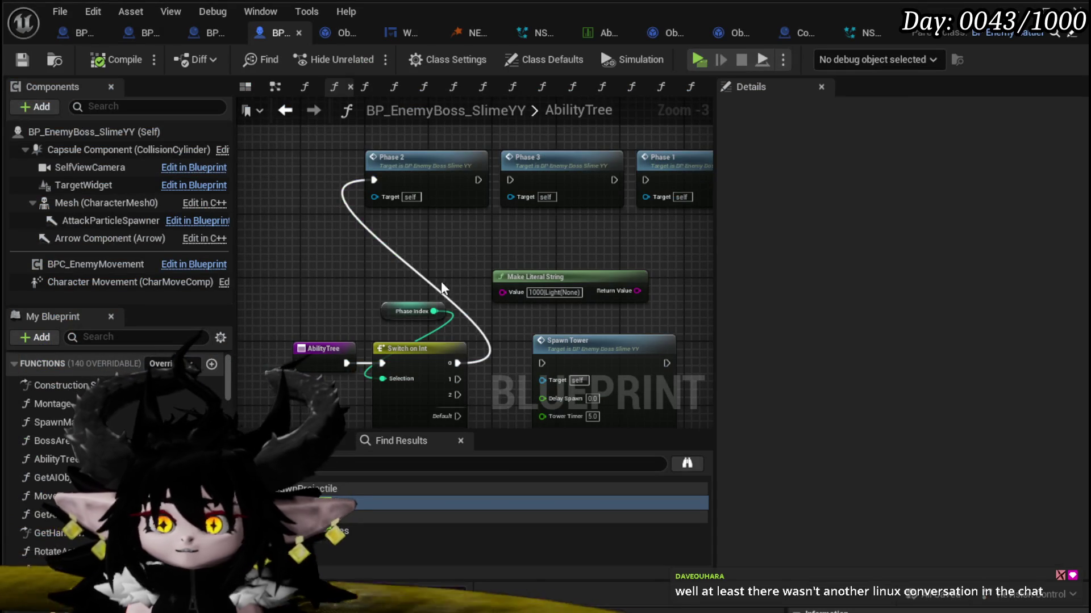
pyautogui.doubleClick(412, 170)
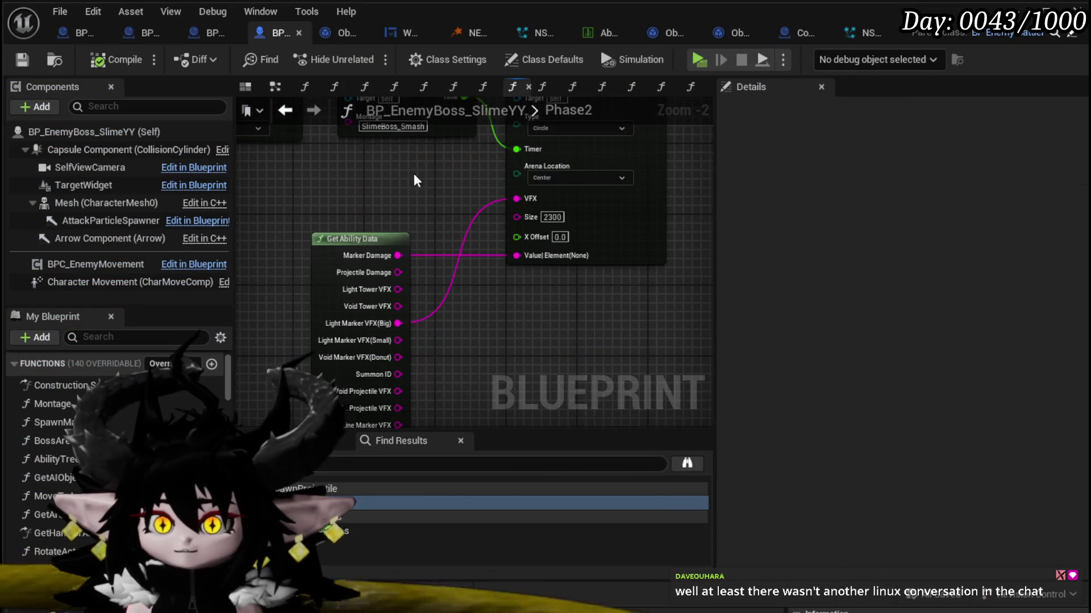
# Step: Frame Spawn Tower in the Phase2 graph and drop a Get Ability Data node beside it
pyautogui.scroll(-2, 498, 355)
pyautogui.moveTo(498, 355); pyautogui.dragTo(528, 339)
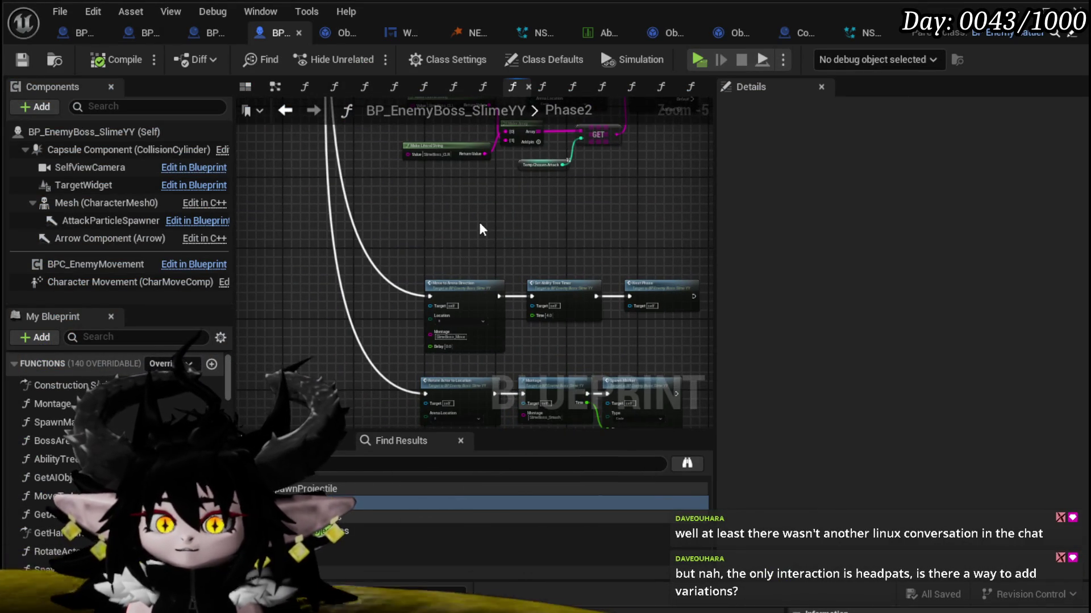
pyautogui.moveTo(480, 228); pyautogui.dragTo(478, 180)
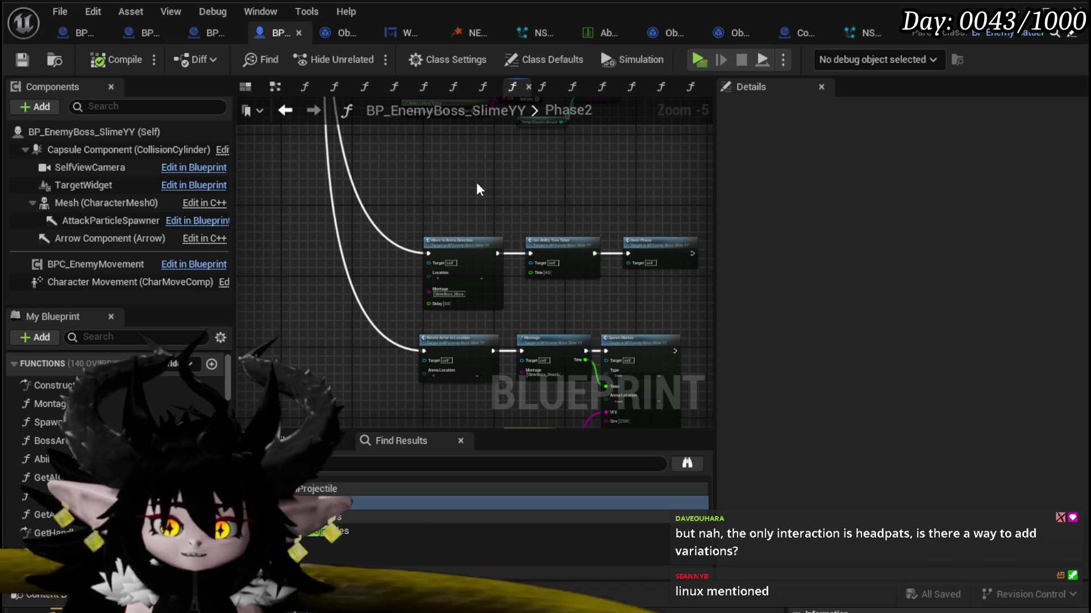
pyautogui.scroll(2, 477, 191)
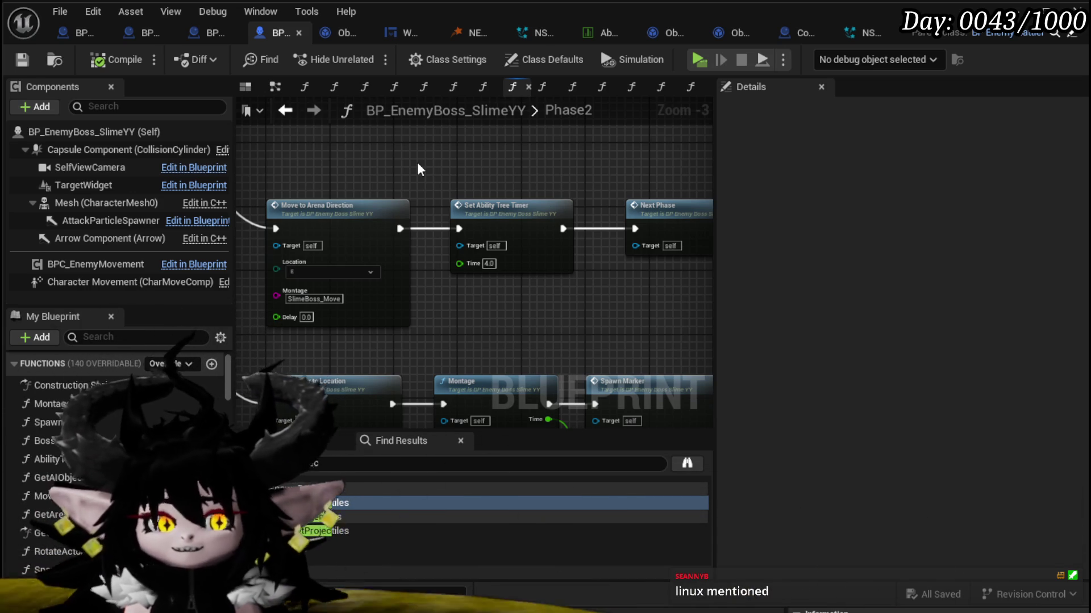
pyautogui.moveTo(420, 170)
pyautogui.mouseDown()
pyautogui.moveTo(379, 239)
pyautogui.moveTo(424, 236)
pyautogui.mouseUp()
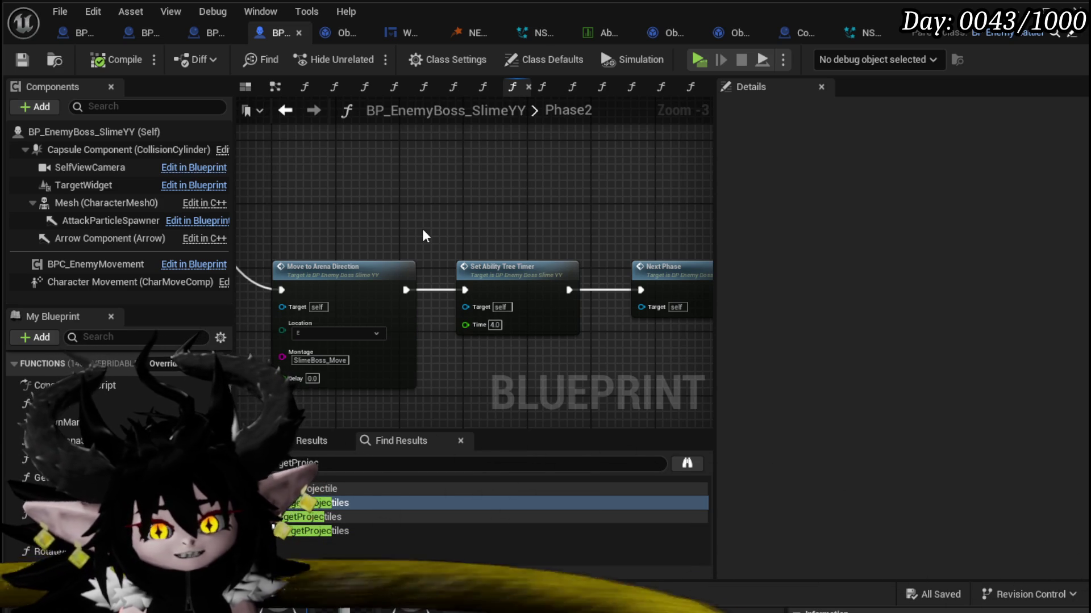
pyautogui.scroll(-1, 426, 231)
pyautogui.moveTo(426, 231)
pyautogui.mouseDown()
pyautogui.moveTo(407, 280)
pyautogui.moveTo(369, 302)
pyautogui.mouseUp()
pyautogui.moveTo(434, 185); pyautogui.dragTo(486, 357)
pyautogui.scroll(2, 453, 166)
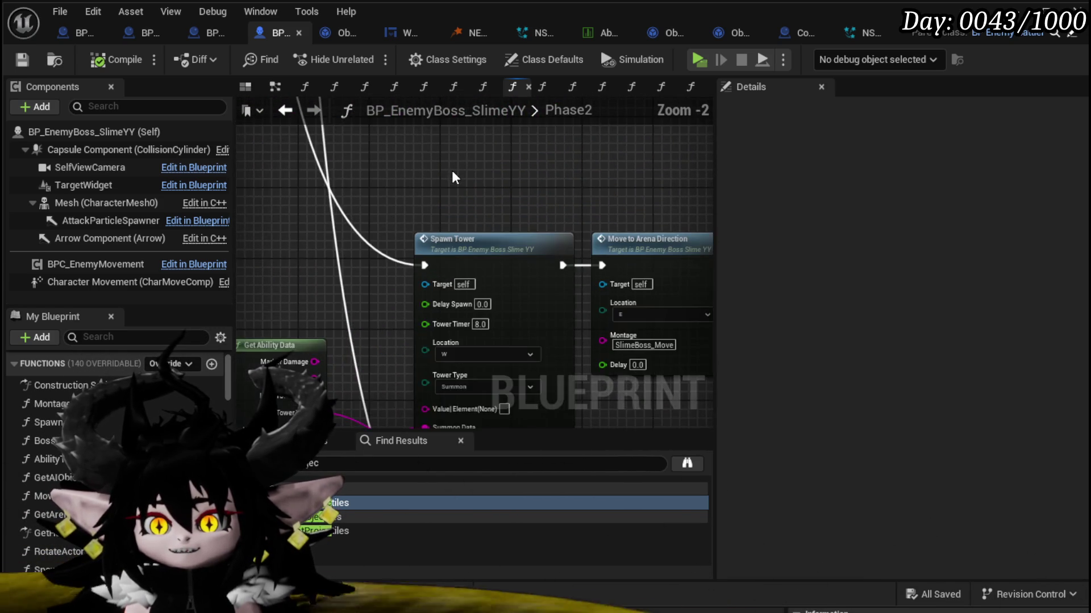
pyautogui.moveTo(454, 166); pyautogui.dragTo(452, 86)
pyautogui.moveTo(379, 224)
pyautogui.mouseDown()
pyautogui.moveTo(377, 175)
pyautogui.moveTo(359, 295)
pyautogui.mouseUp()
pyautogui.scroll(-4, 363, 284)
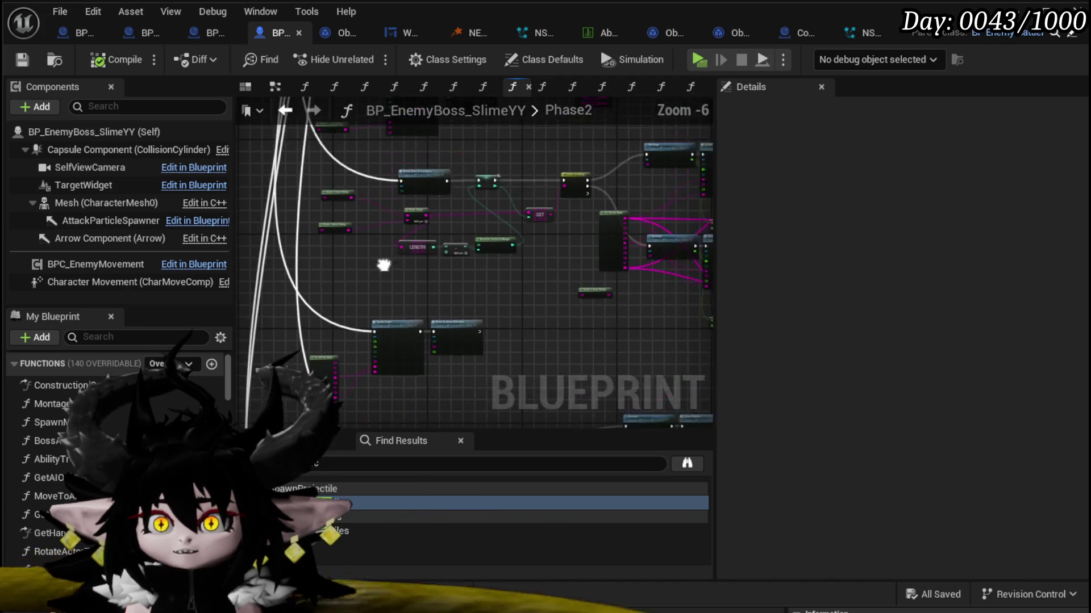
pyautogui.scroll(3, 398, 306)
pyautogui.scroll(-2, 363, 269)
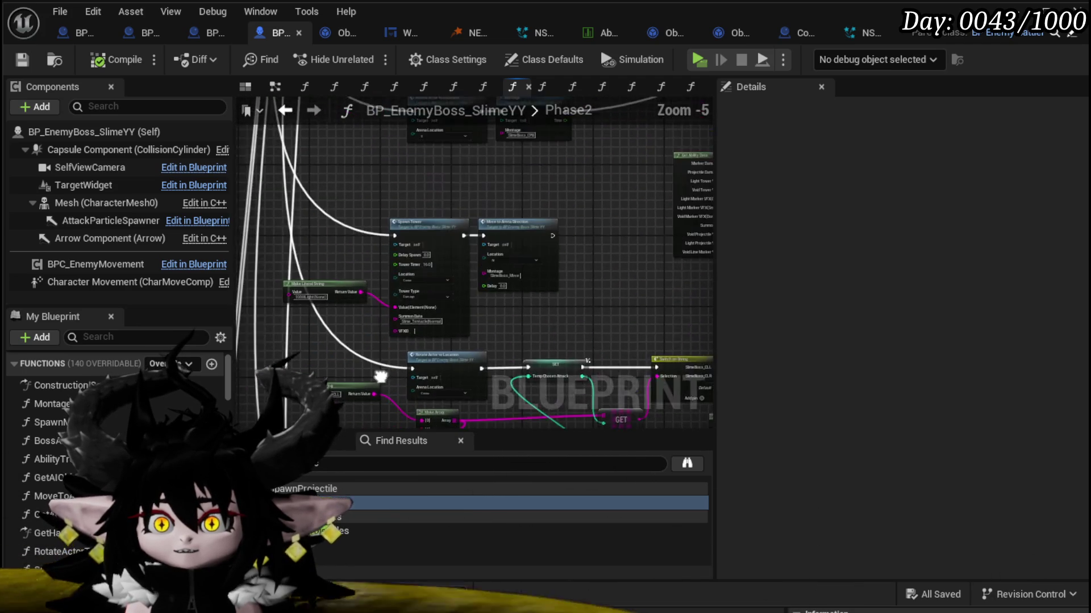
pyautogui.scroll(2, 369, 287)
pyautogui.moveTo(369, 292); pyautogui.dragTo(330, 206)
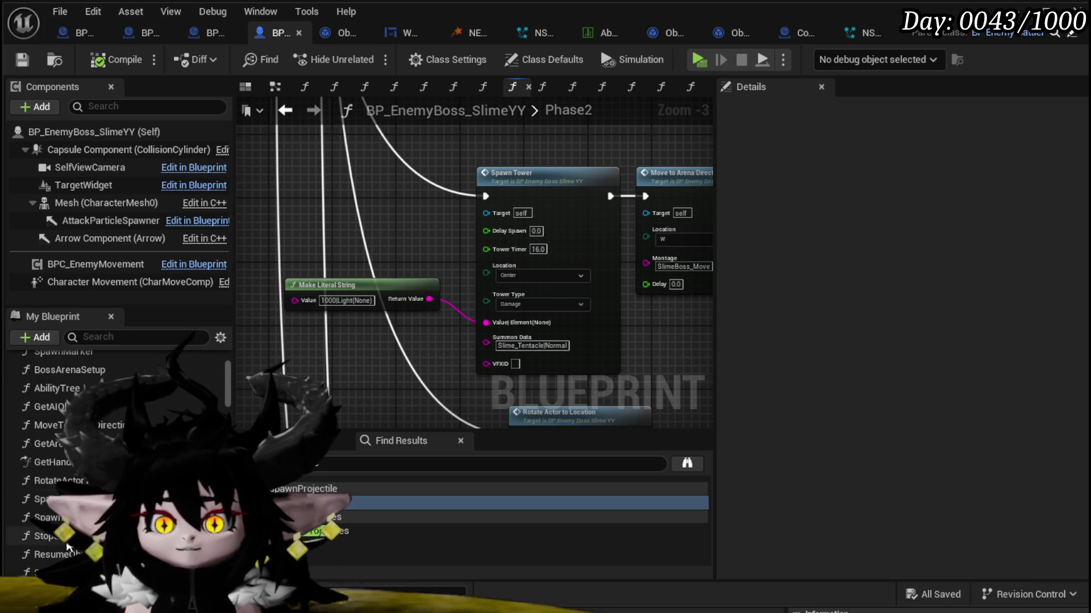
pyautogui.click(51, 489)
pyautogui.moveTo(51, 489)
pyautogui.mouseDown()
pyautogui.moveTo(304, 170)
pyautogui.moveTo(397, 204)
pyautogui.mouseUp()
# Step: Wire Marker Damage to Spawn Tower's Value Element pin and Light Tower VFX to VFXID
pyautogui.scroll(2, 397, 204)
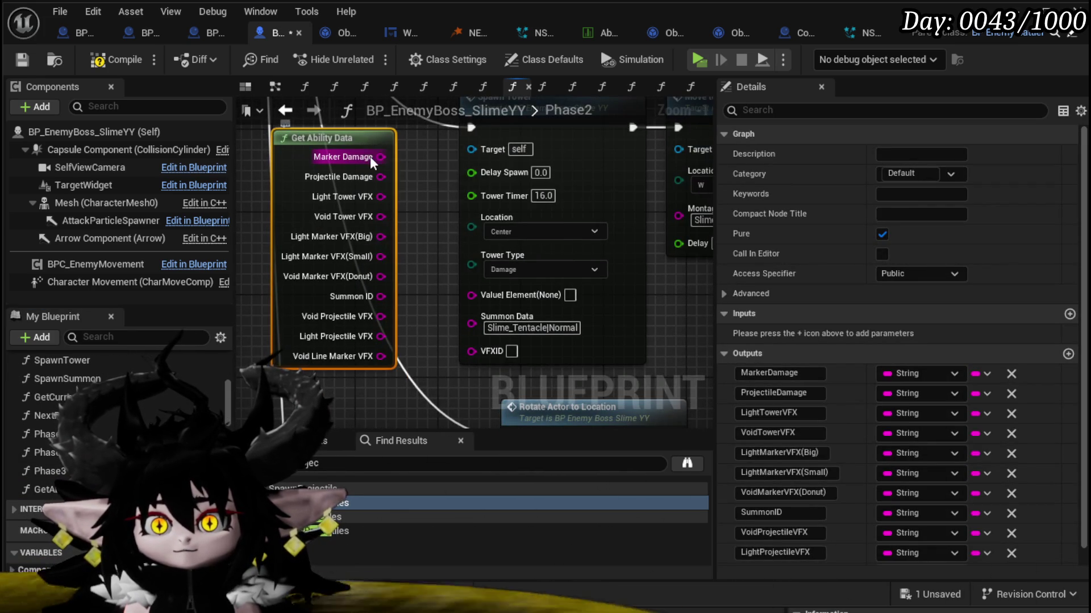
pyautogui.moveTo(382, 156); pyautogui.dragTo(471, 293)
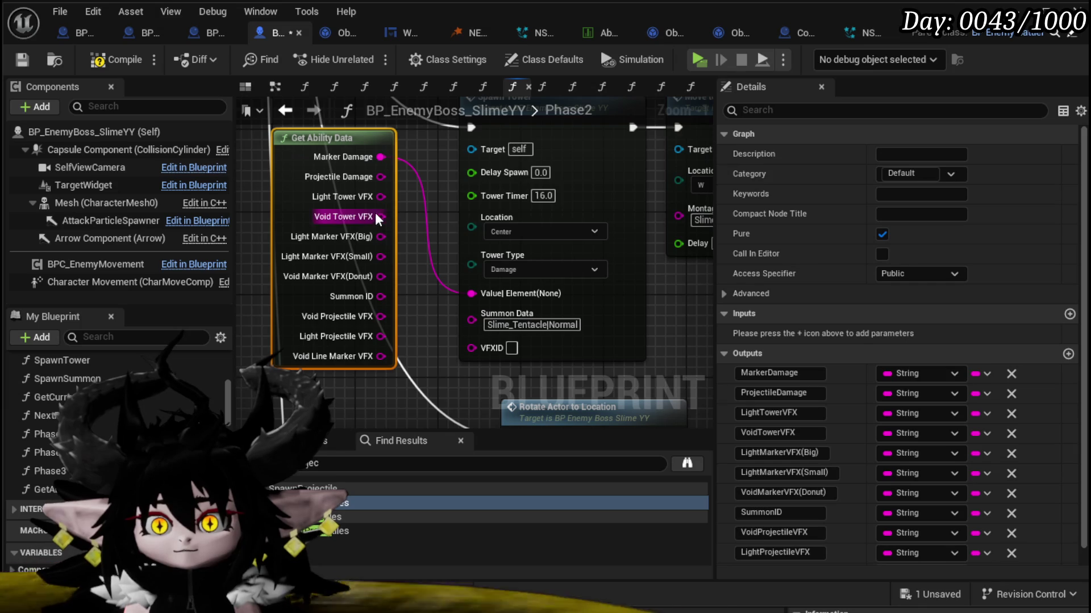
pyautogui.moveTo(381, 197)
pyautogui.mouseDown()
pyautogui.moveTo(458, 361)
pyautogui.moveTo(464, 353)
pyautogui.mouseUp()
pyautogui.scroll(-1, 464, 352)
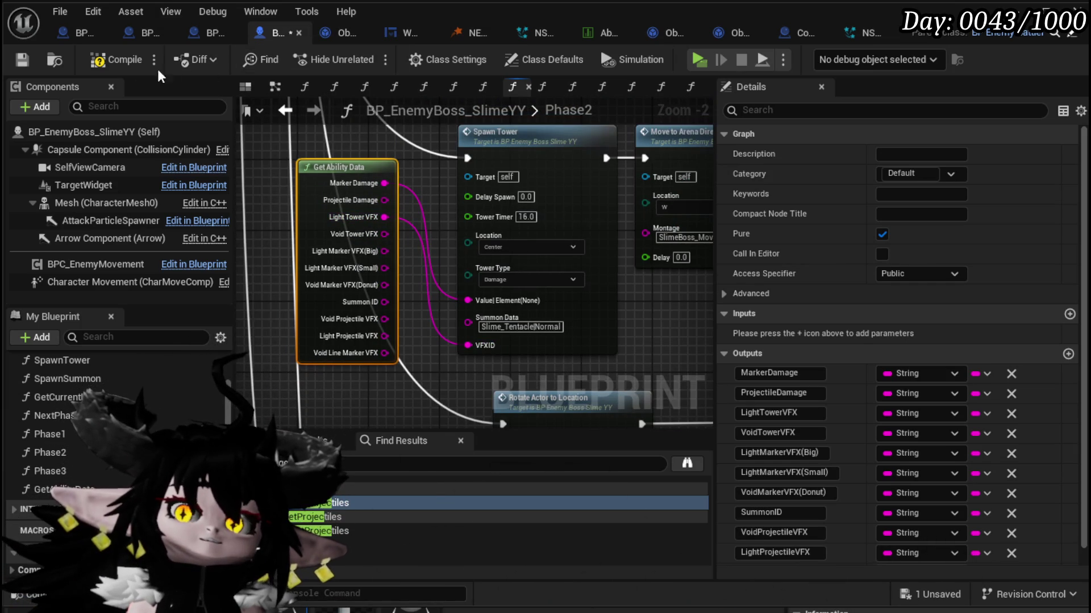
# Step: Compile the boss Blueprint and zoom out over the Phase2 graph
pyautogui.click(119, 65)
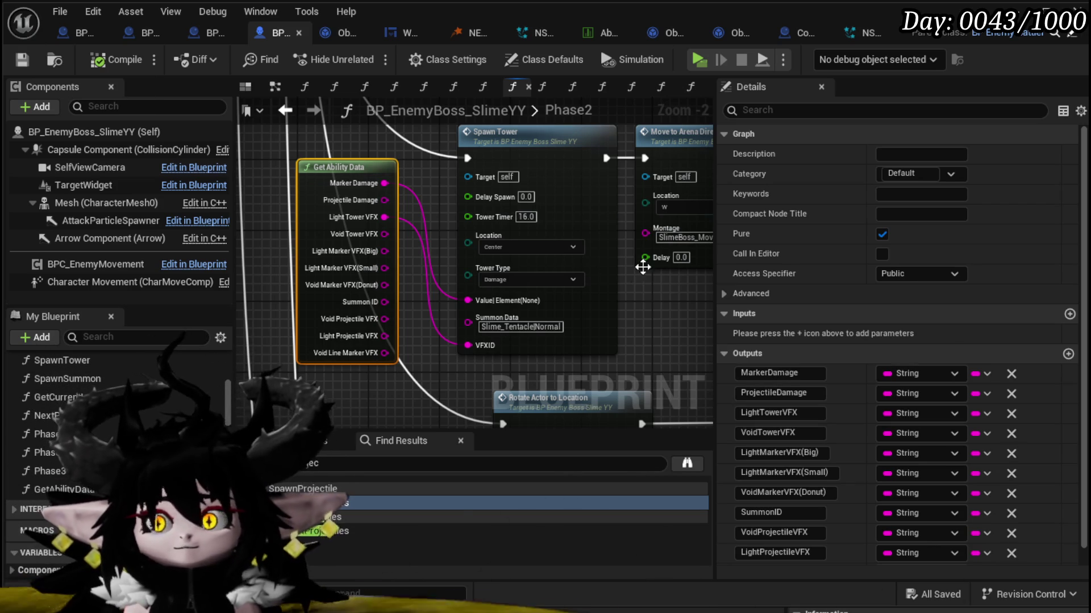
pyautogui.scroll(-4, 642, 267)
pyautogui.scroll(4, 423, 305)
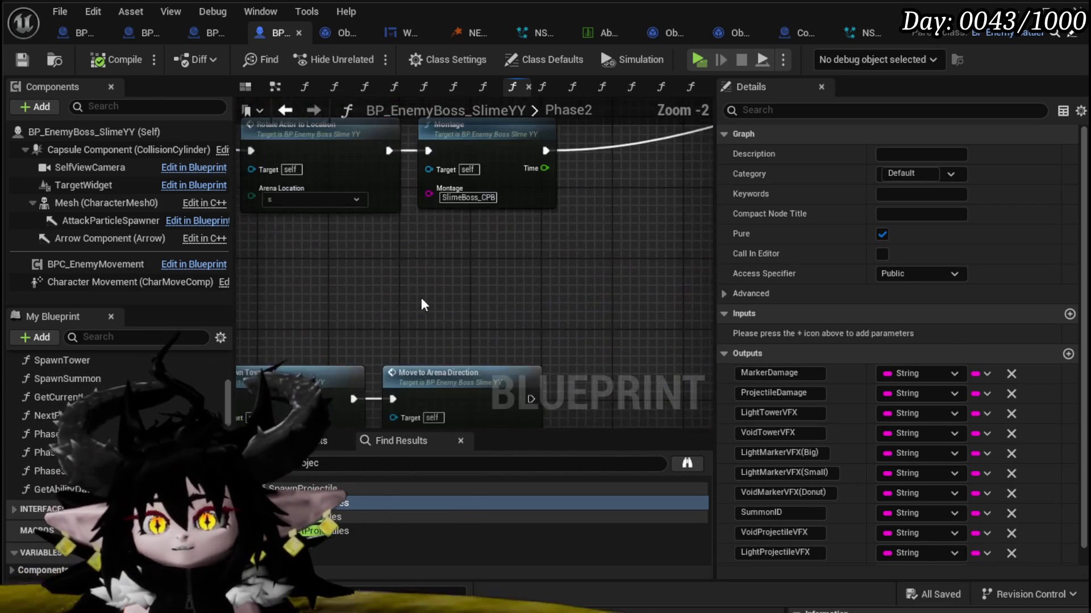
pyautogui.scroll(-3, 418, 333)
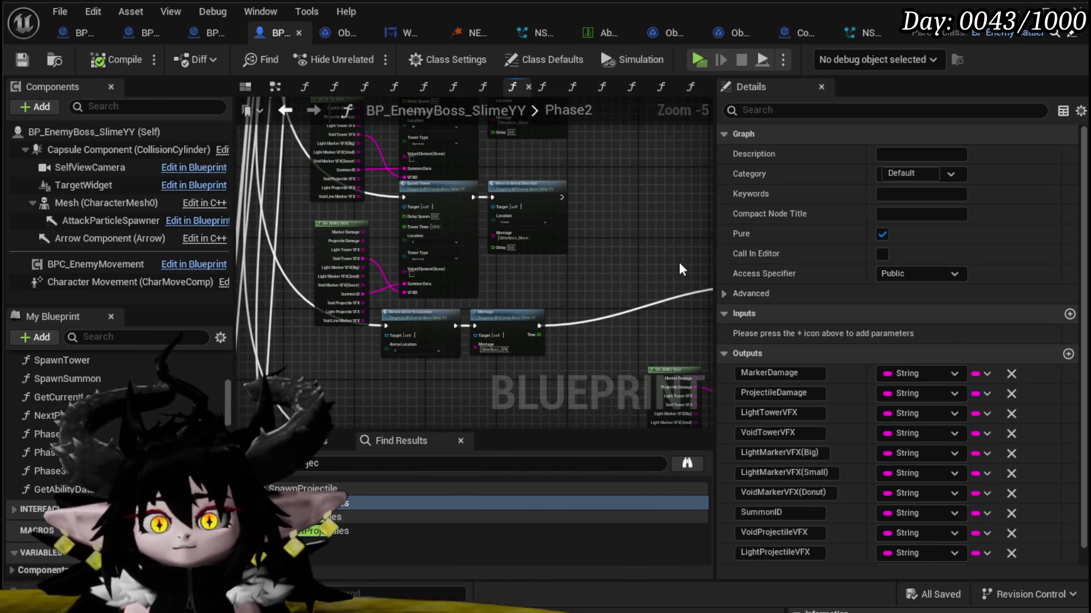
pyautogui.scroll(-6, 671, 273)
pyautogui.moveTo(420, 188); pyautogui.dragTo(434, 220)
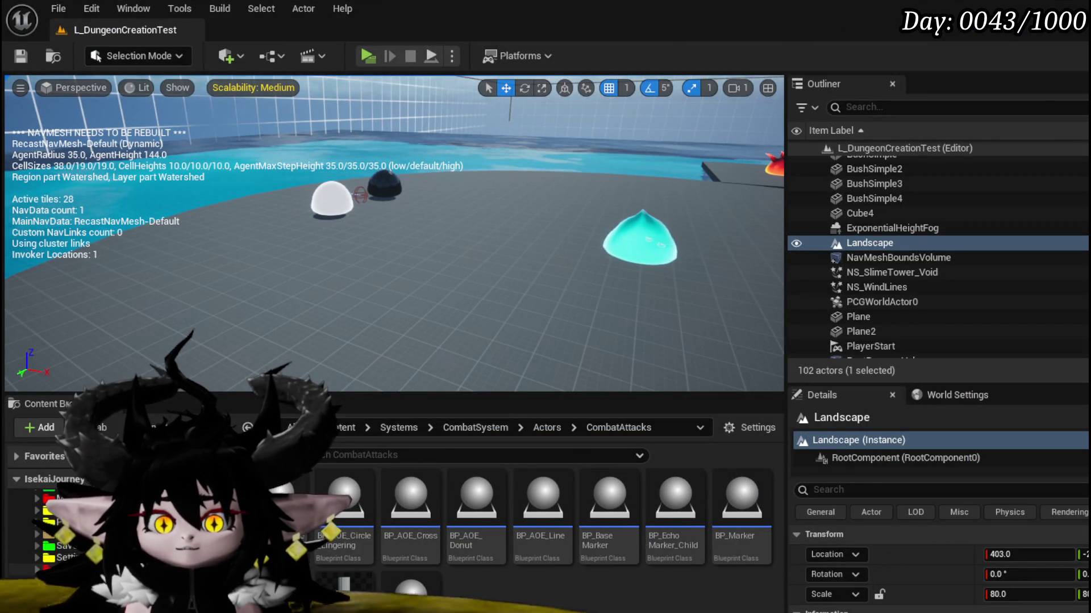
# Step: Browse to VFX/FinishedSystems in the Content Browser and open NS_Beam
pyautogui.click(46, 603)
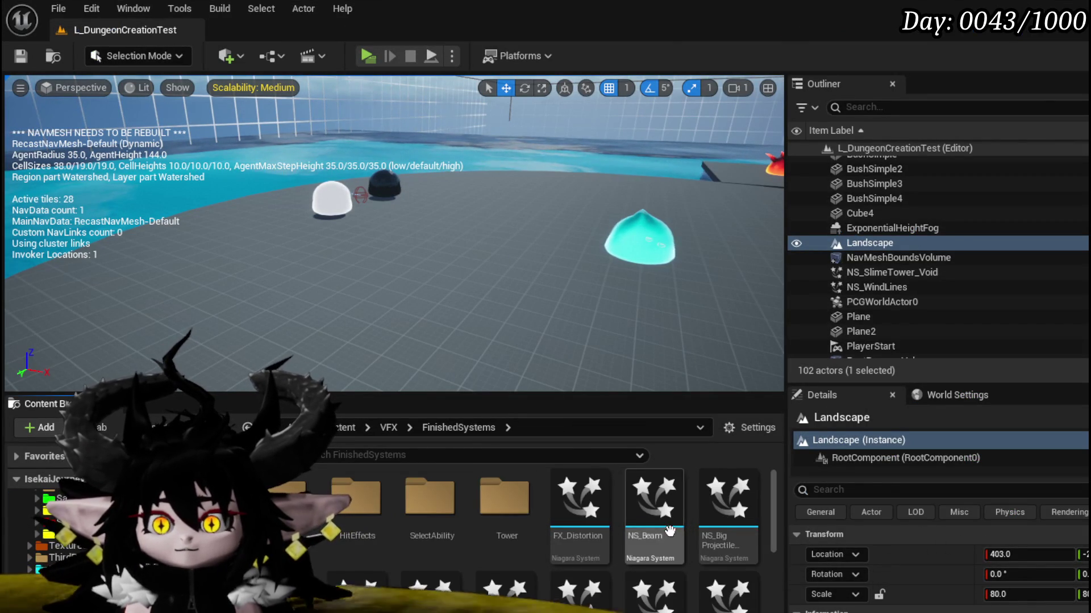
pyautogui.scroll(-1, 711, 547)
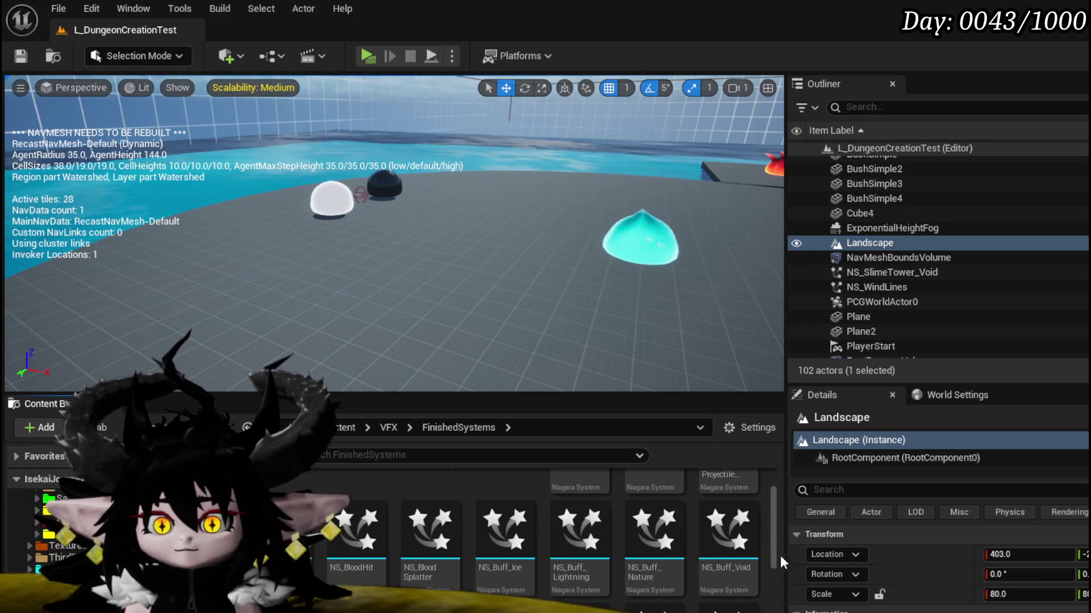
pyautogui.scroll(1, 773, 555)
pyautogui.scroll(-1, 773, 554)
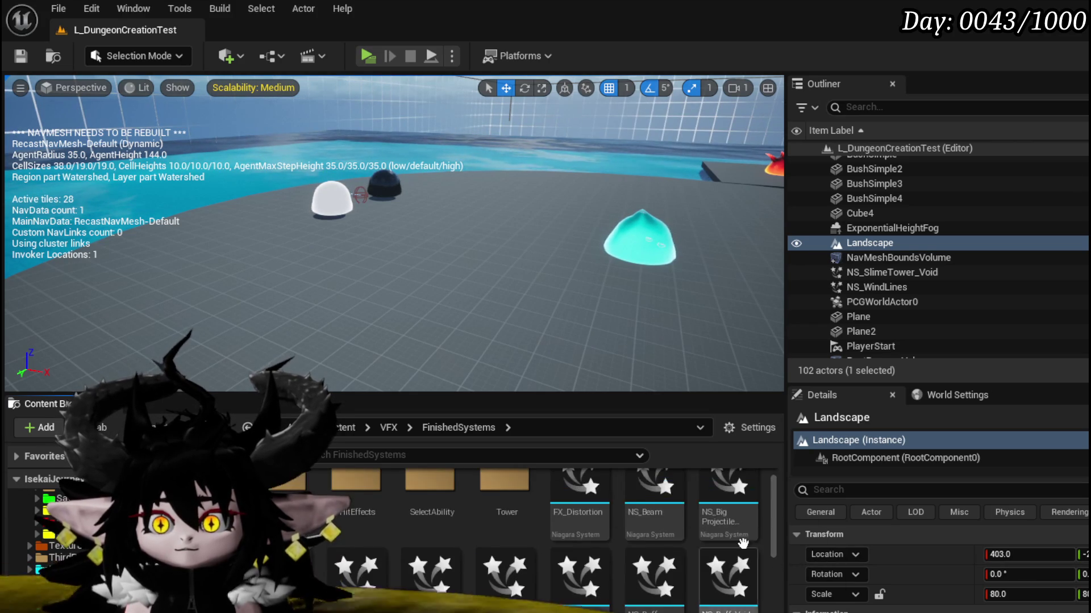
pyautogui.doubleClick(653, 529)
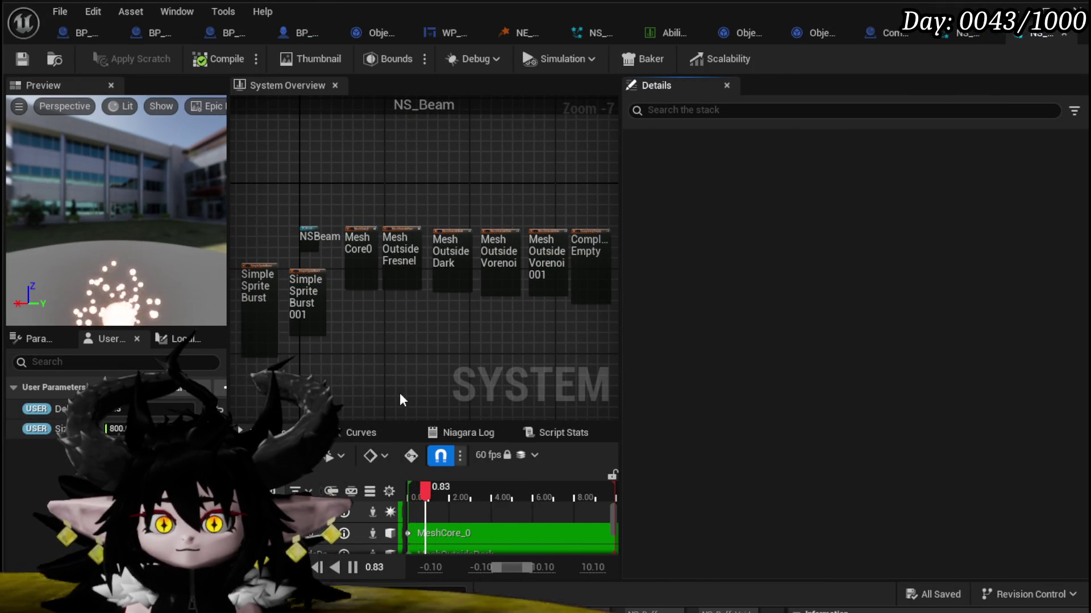
# Step: Save NS_Beam, frame both emitter stacks, and reveal the Scale Mesh Size curves
pyautogui.click(30, 59)
pyautogui.scroll(4, 370, 360)
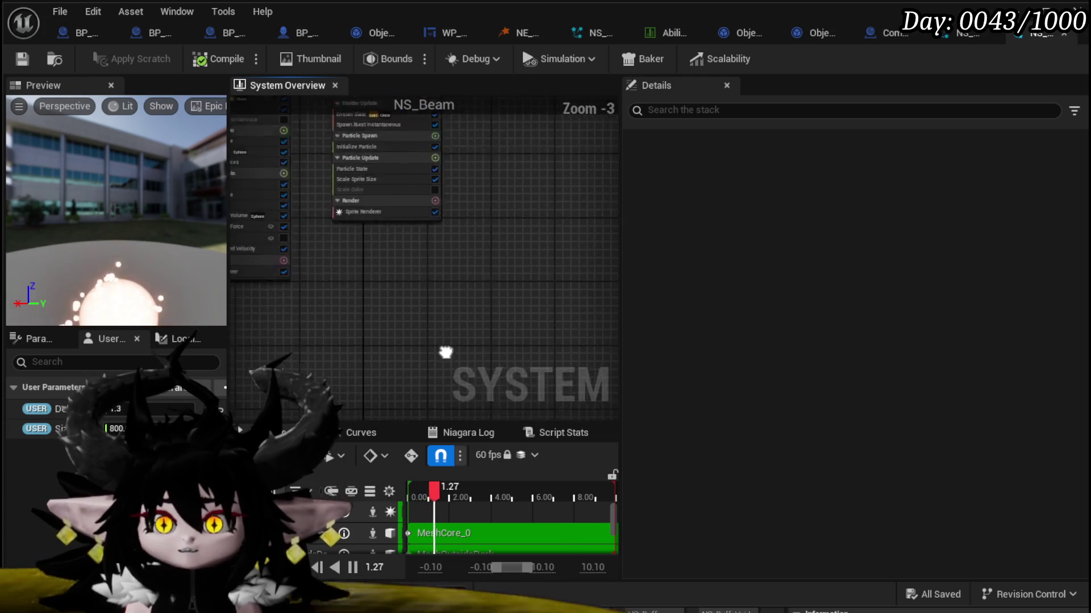
pyautogui.scroll(4, 446, 353)
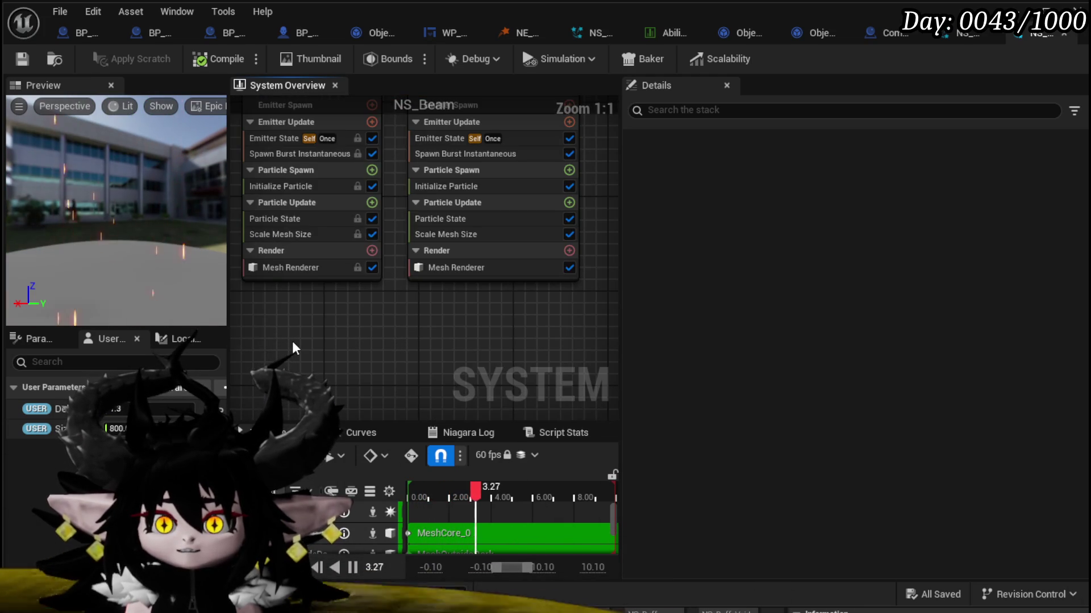
pyautogui.moveTo(293, 348); pyautogui.dragTo(351, 403)
pyautogui.click(337, 289)
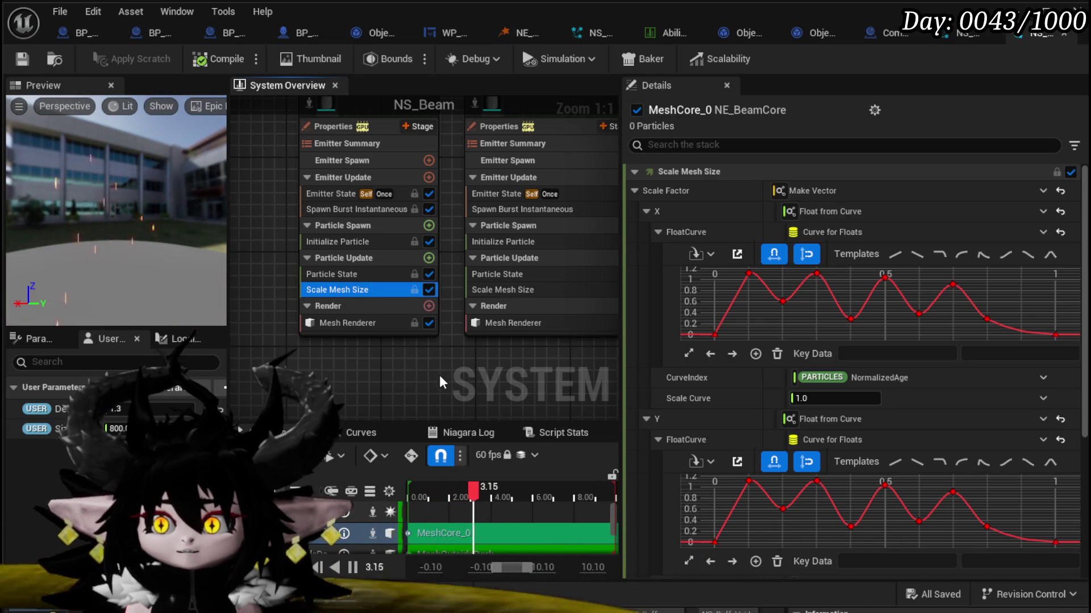
pyautogui.scroll(-5, 795, 409)
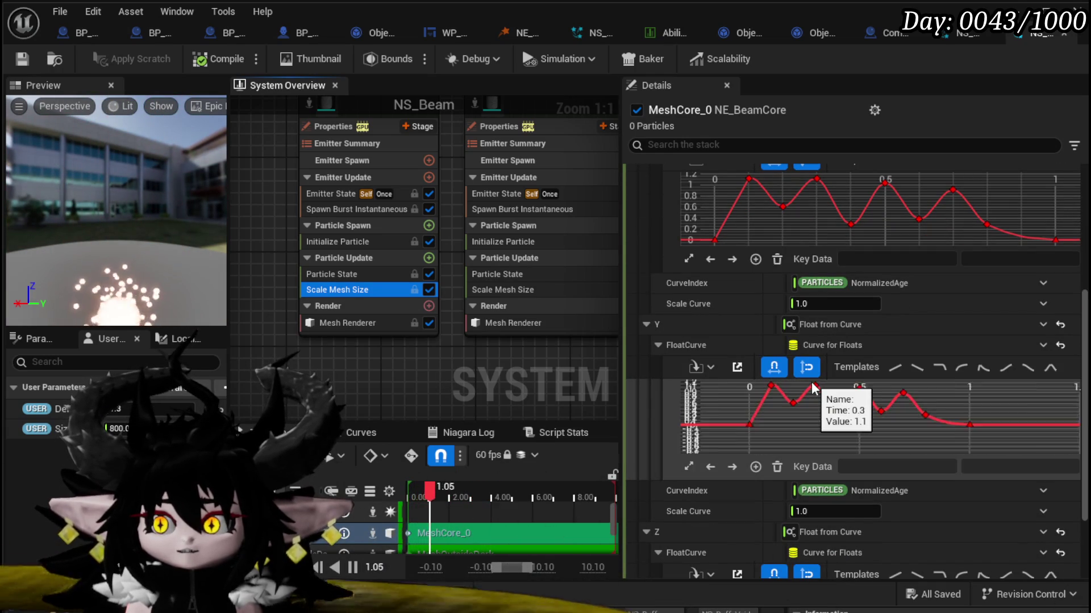
pyautogui.scroll(-2, 717, 322)
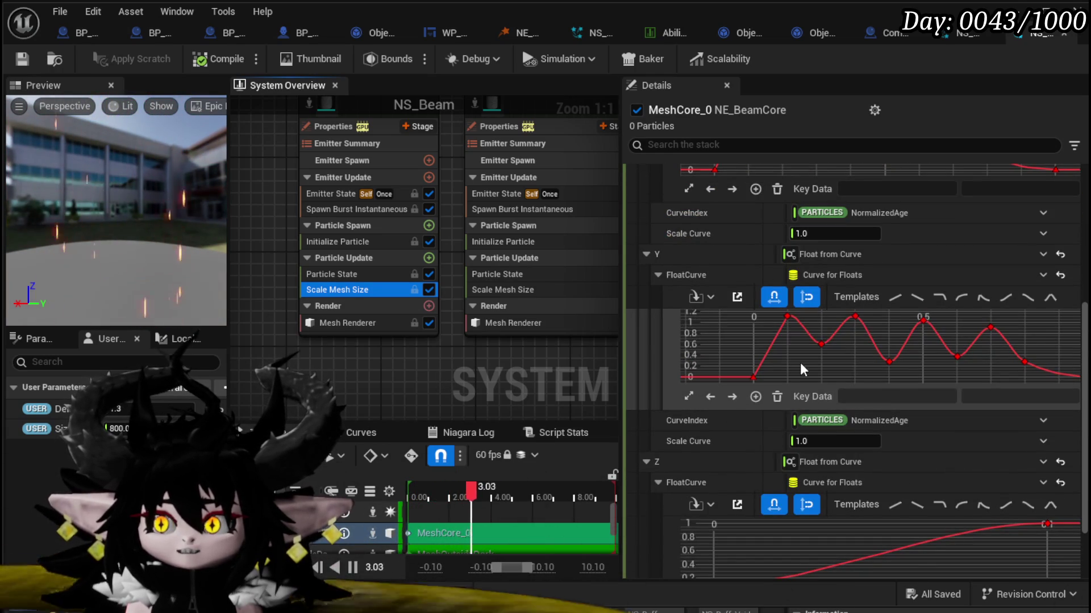
pyautogui.scroll(-2, 800, 363)
pyautogui.scroll(3, 684, 254)
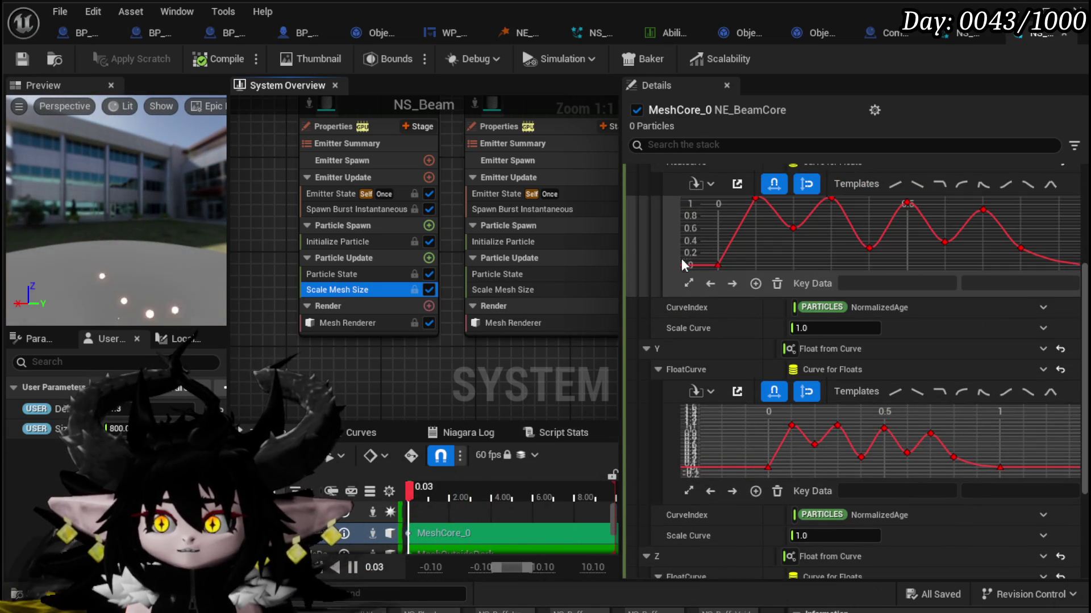
# Step: Disable Scale Mesh Size in the mesh emitters, enable sparks' Solve Forces and Velocity, and save
pyautogui.click(430, 288)
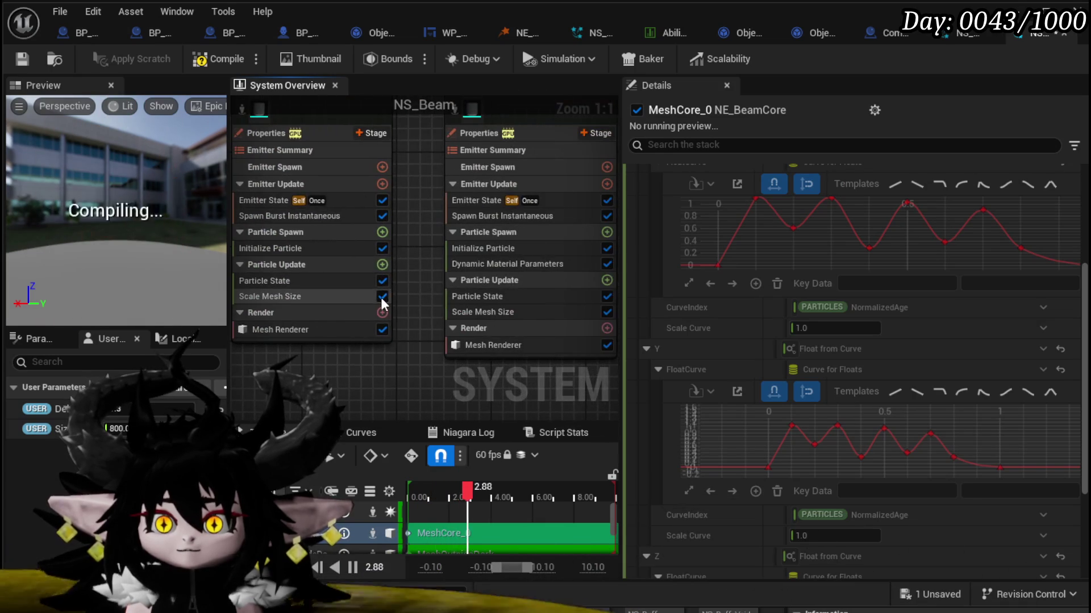
pyautogui.click(381, 299)
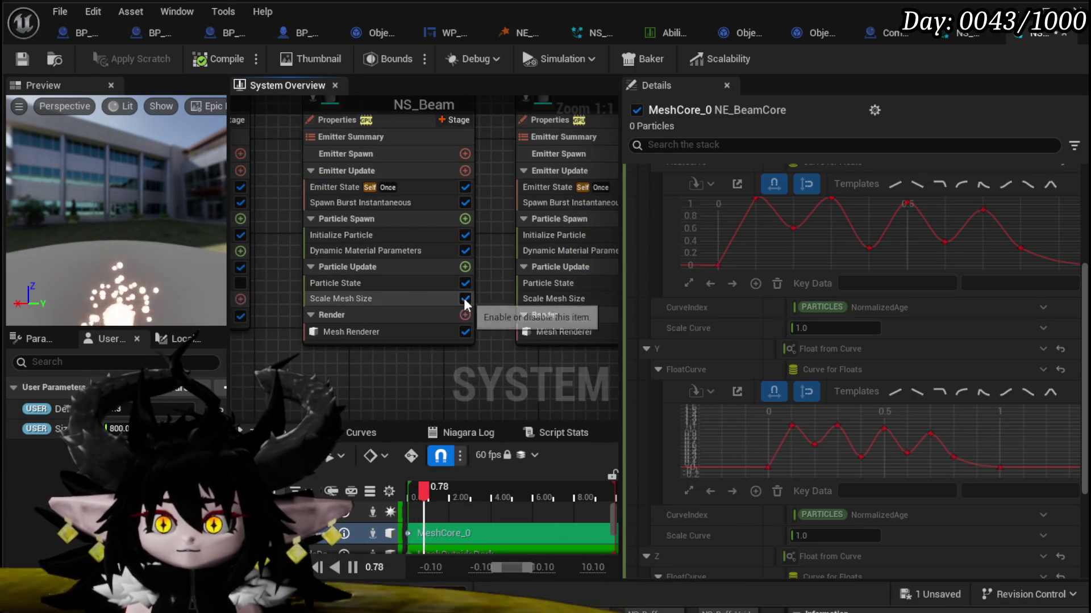
pyautogui.click(465, 299)
pyautogui.click(507, 300)
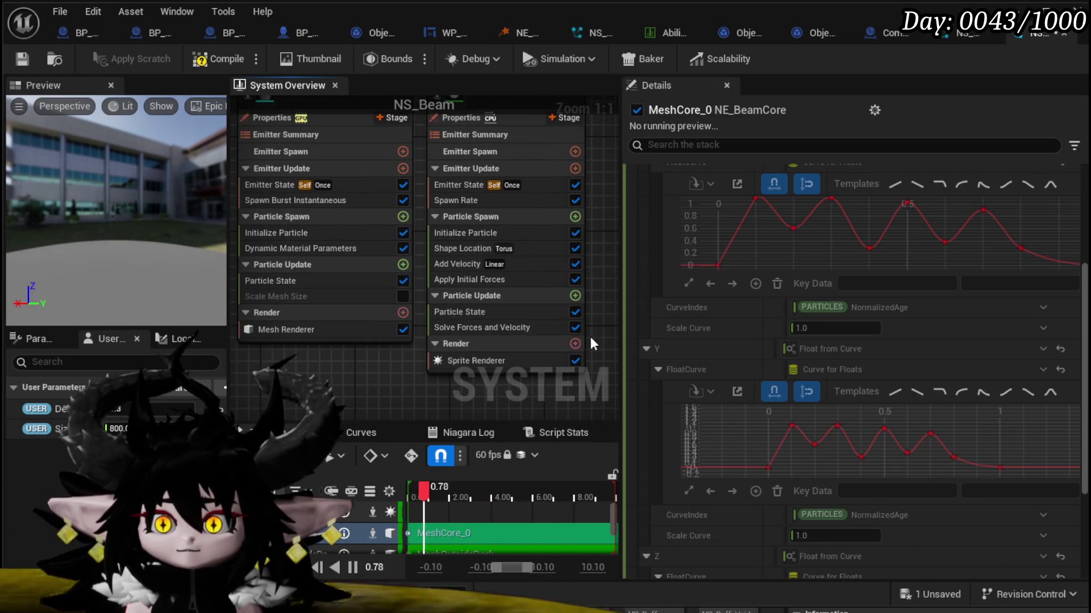
pyautogui.click(574, 329)
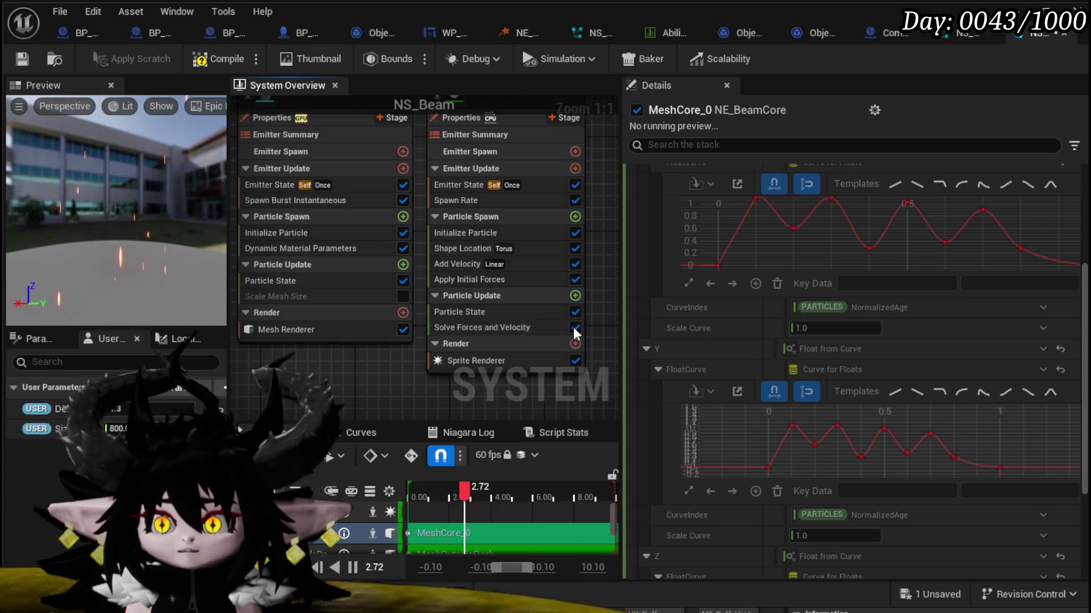
pyautogui.scroll(-2, 600, 251)
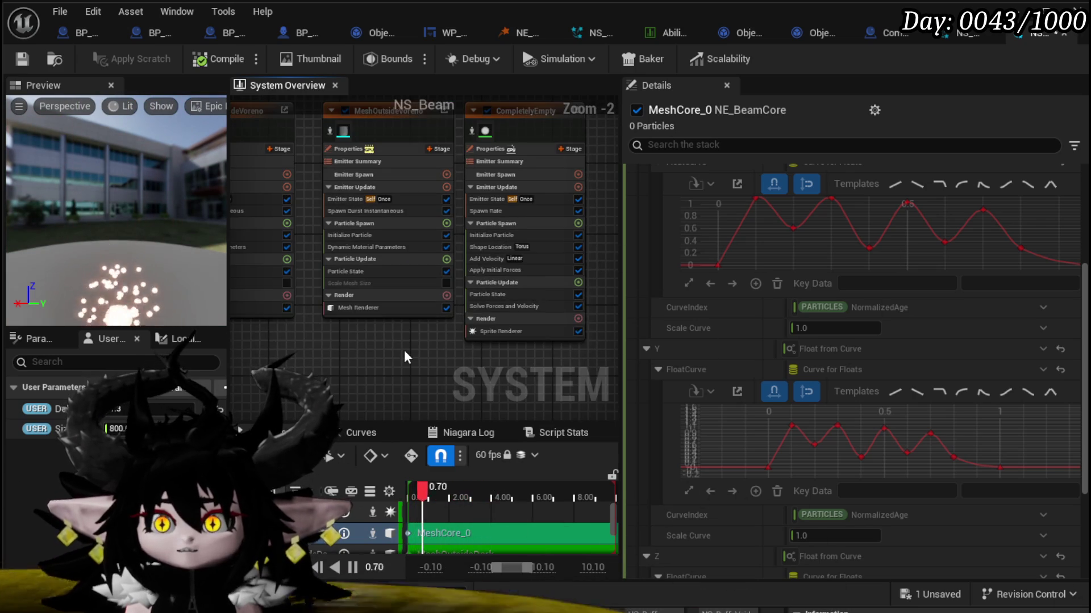
pyautogui.scroll(-4, 598, 314)
pyautogui.scroll(3, 453, 313)
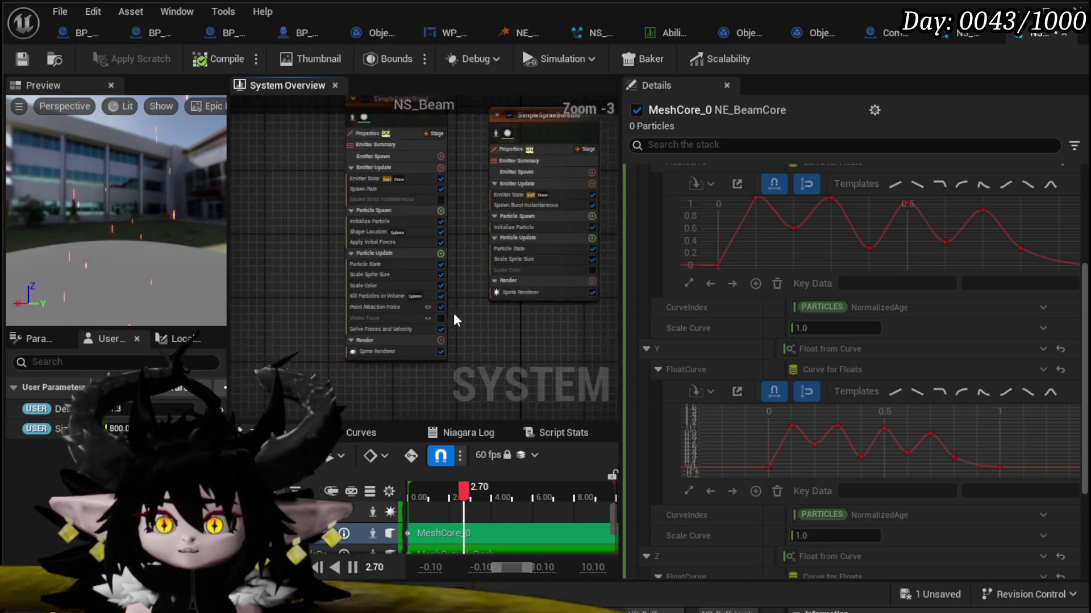
pyautogui.scroll(1, 428, 362)
pyautogui.click(22, 59)
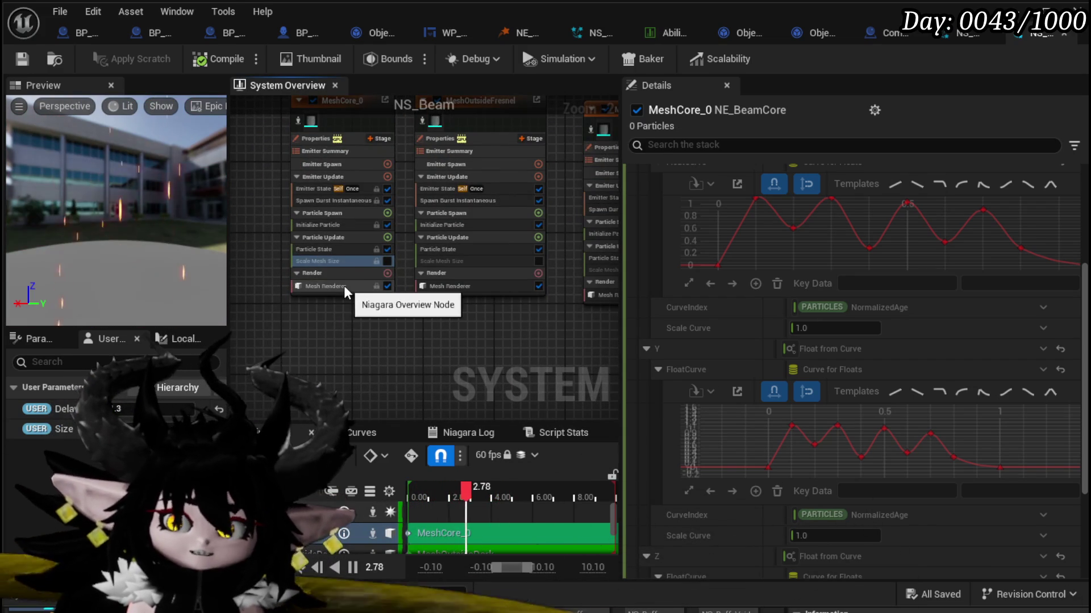
# Step: Inspect MeshCore_0's mesh renderer override materials
pyautogui.click(328, 282)
pyautogui.click(645, 264)
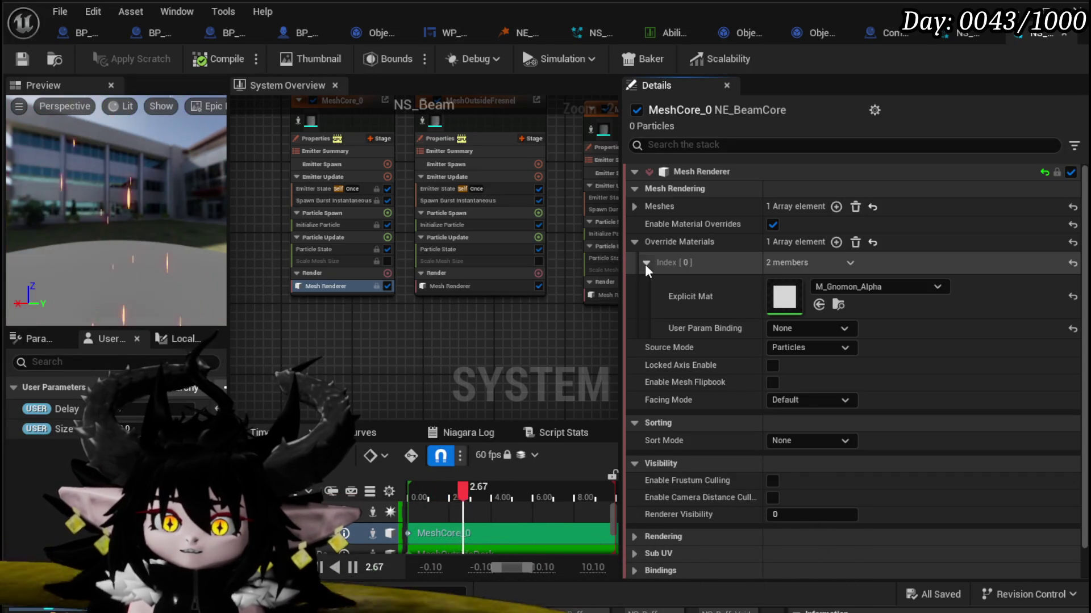
pyautogui.moveTo(506, 326); pyautogui.dragTo(329, 372)
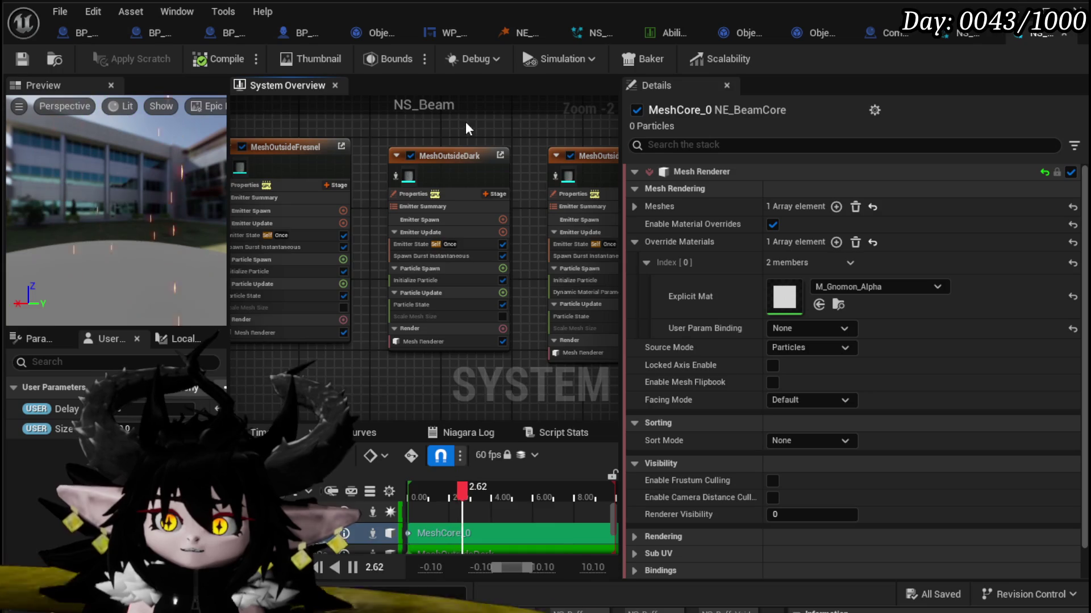
pyautogui.moveTo(466, 121)
pyautogui.mouseDown()
pyautogui.moveTo(308, 123)
pyautogui.moveTo(385, 121)
pyautogui.mouseUp()
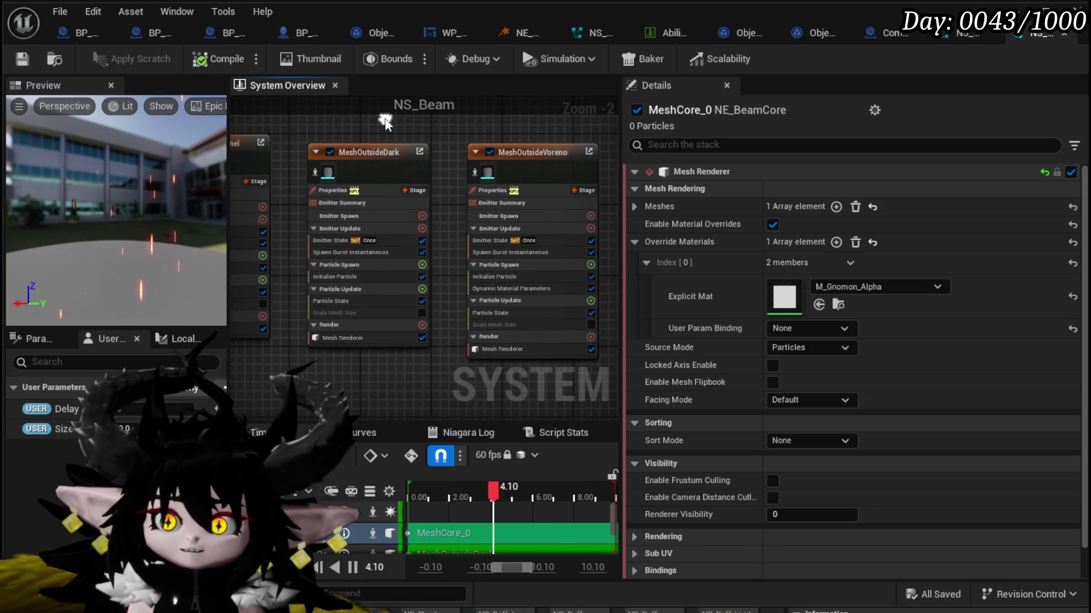
# Step: Set MeshOutsideDark's Initialize Particle colour to black and save NS_Beam
pyautogui.click(372, 151)
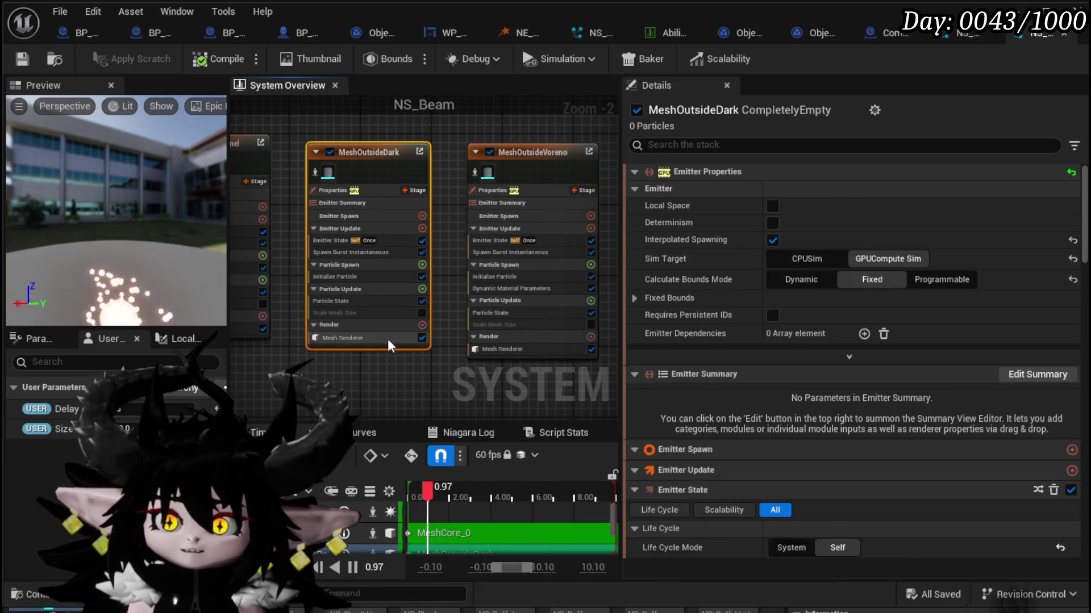
pyautogui.click(340, 278)
pyautogui.click(835, 292)
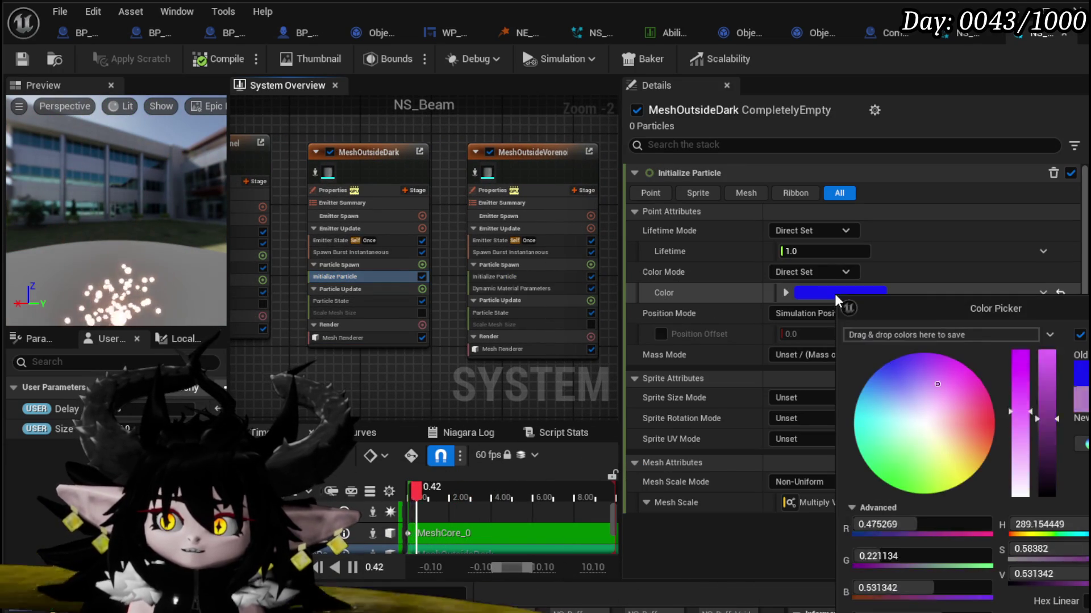
pyautogui.click(889, 362)
pyautogui.click(1045, 424)
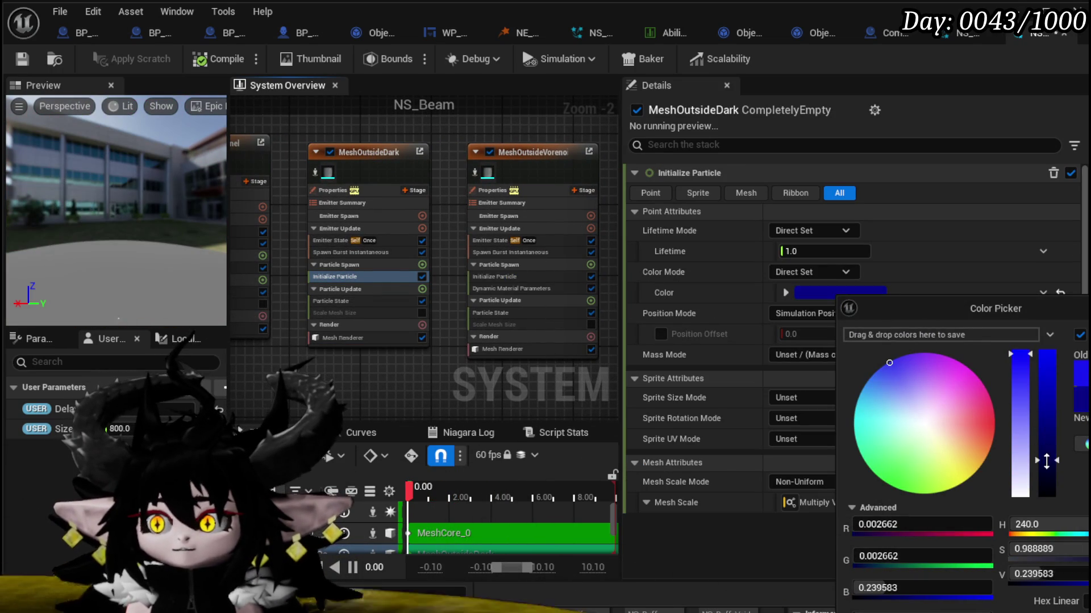
pyautogui.moveTo(1049, 474); pyautogui.dragTo(1050, 504)
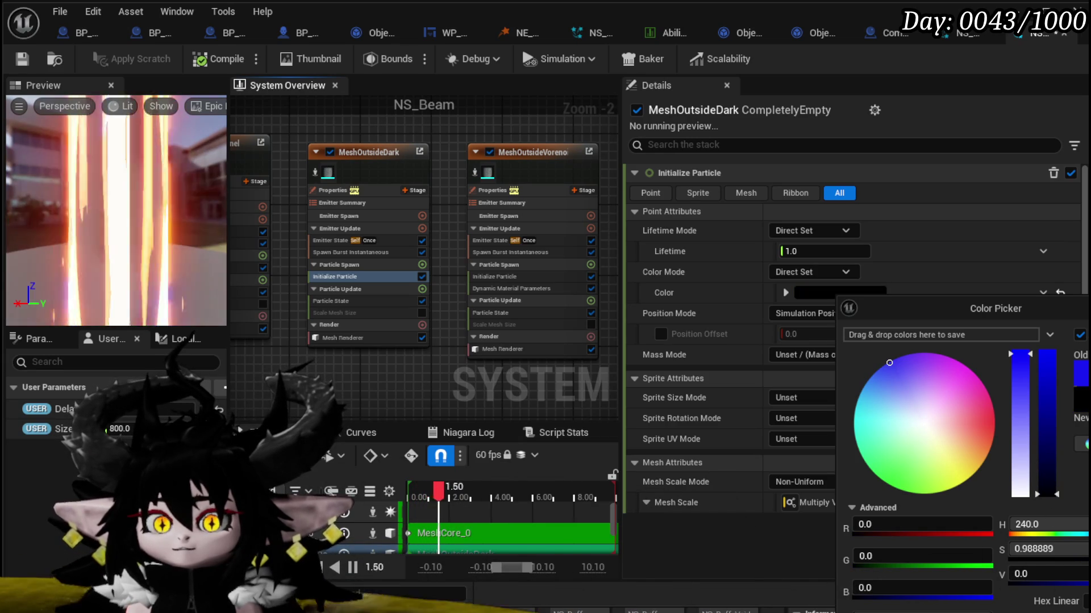
pyautogui.click(17, 61)
# Step: Set MeshCore_0's Initialize Particle colour to black
pyautogui.moveTo(370, 118); pyautogui.dragTo(488, 147)
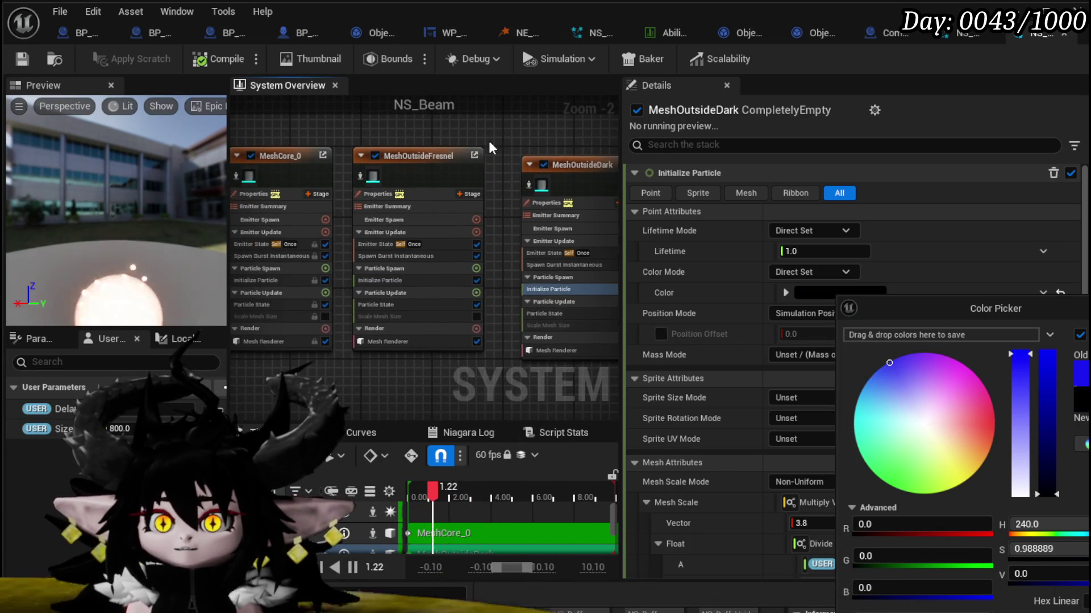
pyautogui.moveTo(301, 150); pyautogui.dragTo(420, 138)
pyautogui.click(393, 139)
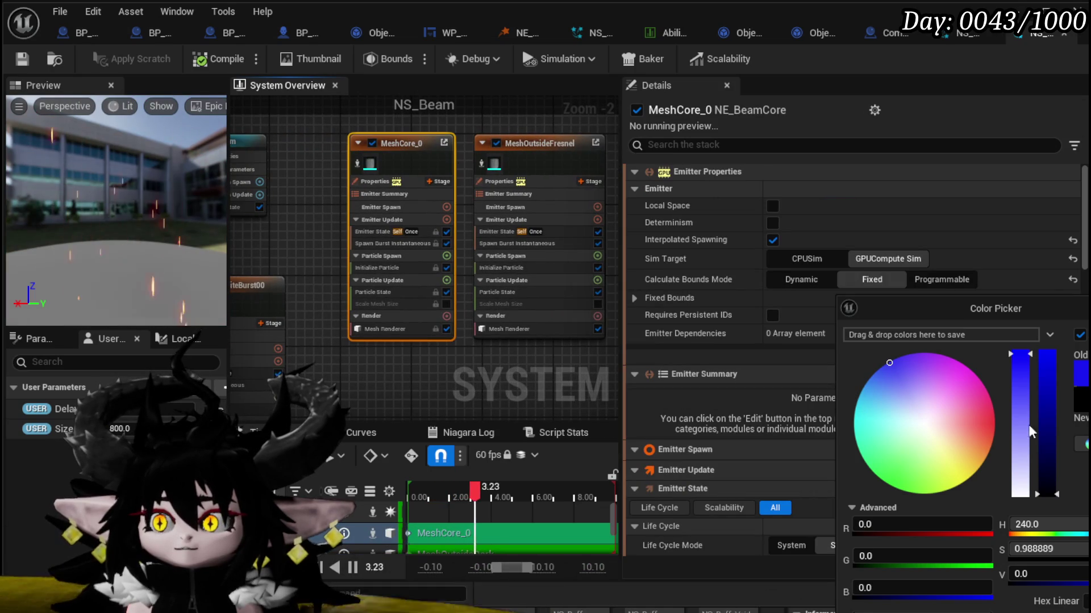
pyautogui.click(424, 382)
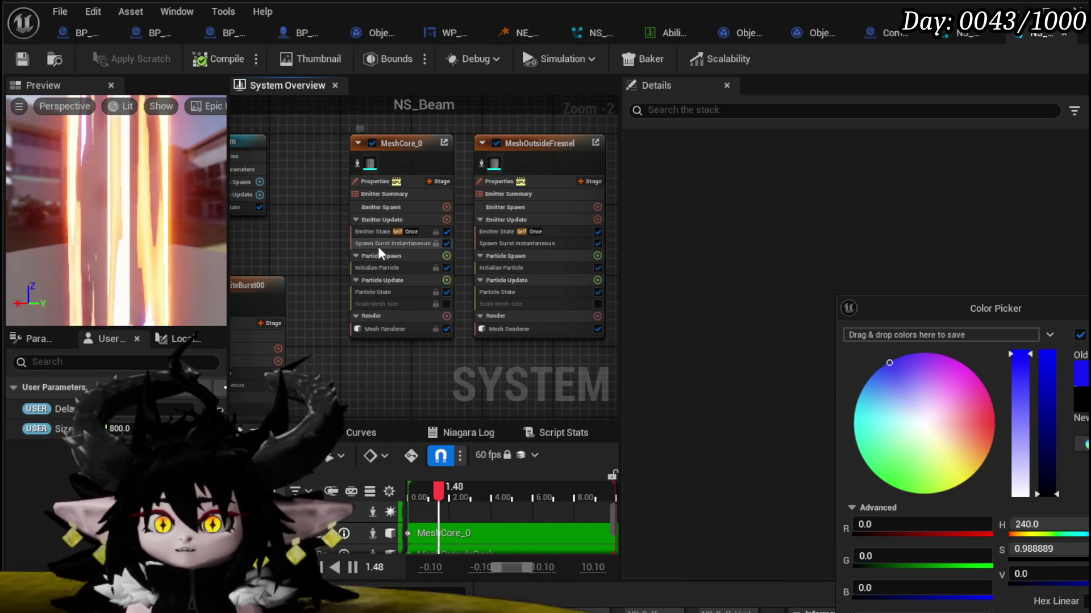
pyautogui.click(369, 269)
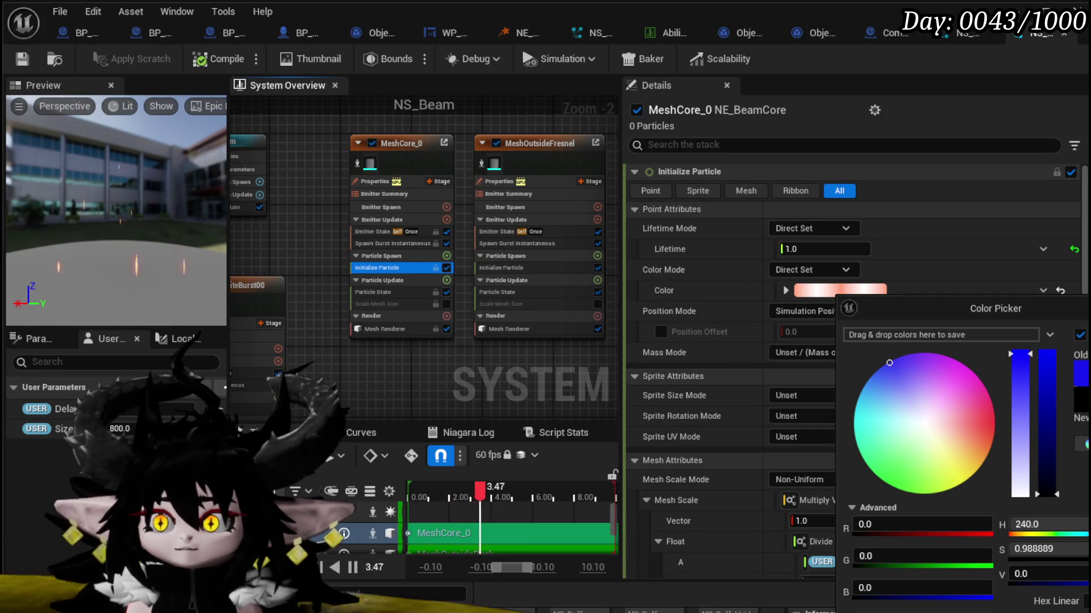
pyautogui.click(841, 291)
pyautogui.click(854, 291)
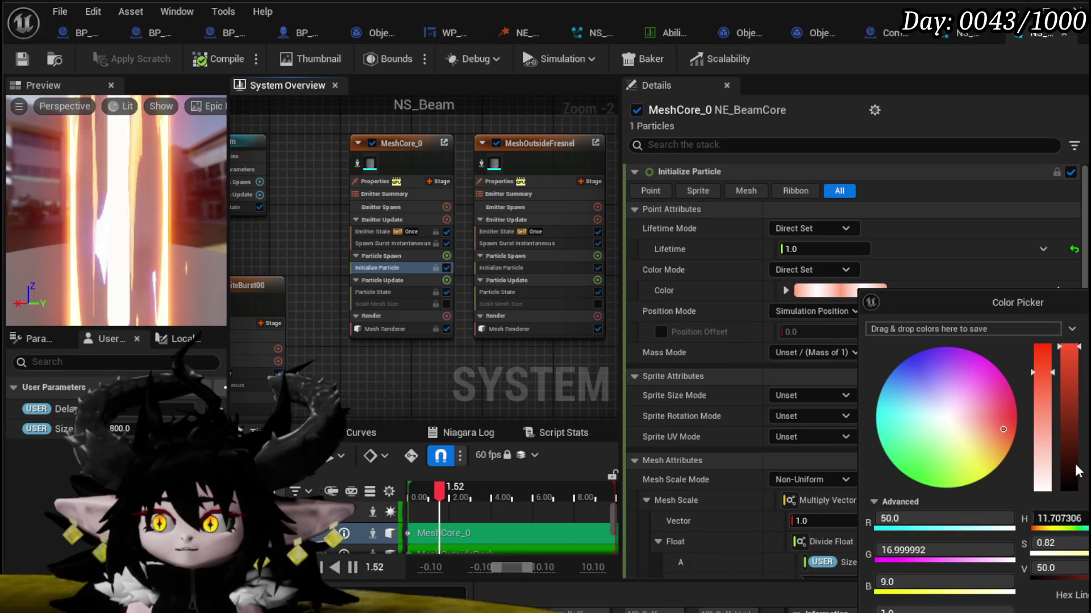
pyautogui.moveTo(1074, 463); pyautogui.dragTo(1078, 529)
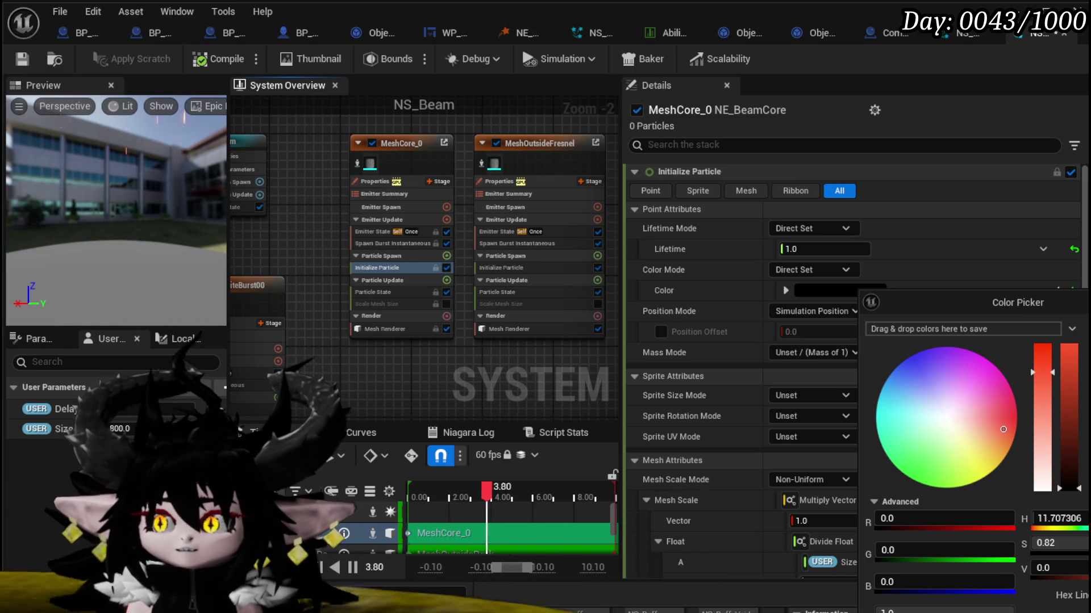
pyautogui.click(344, 203)
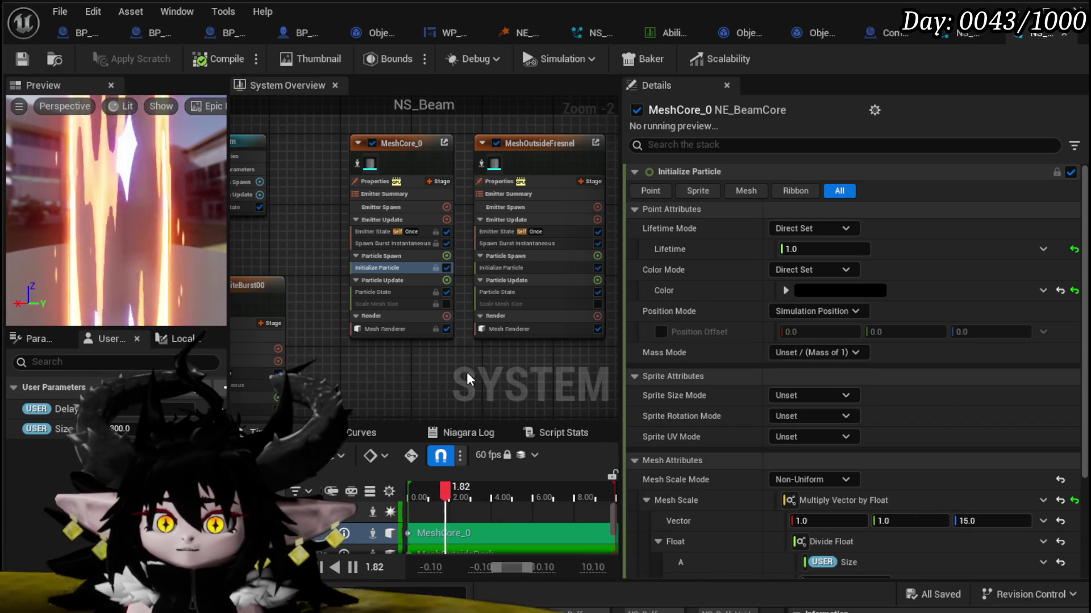
# Step: Desaturate MeshOutsideFresnel's Initialize Particle colour to white
pyautogui.moveTo(473, 368); pyautogui.dragTo(341, 353)
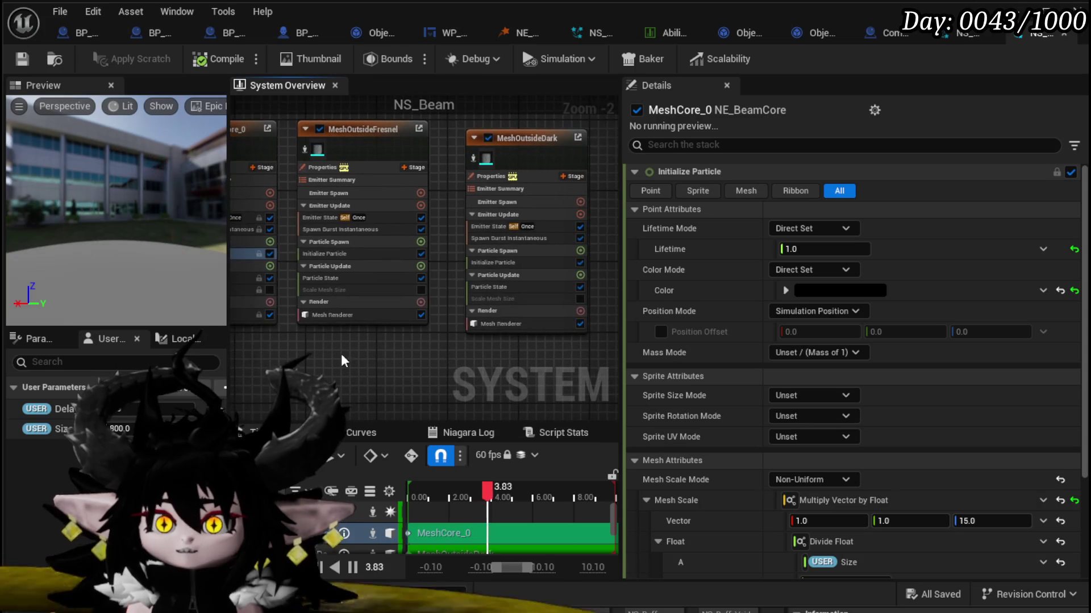
pyautogui.click(334, 254)
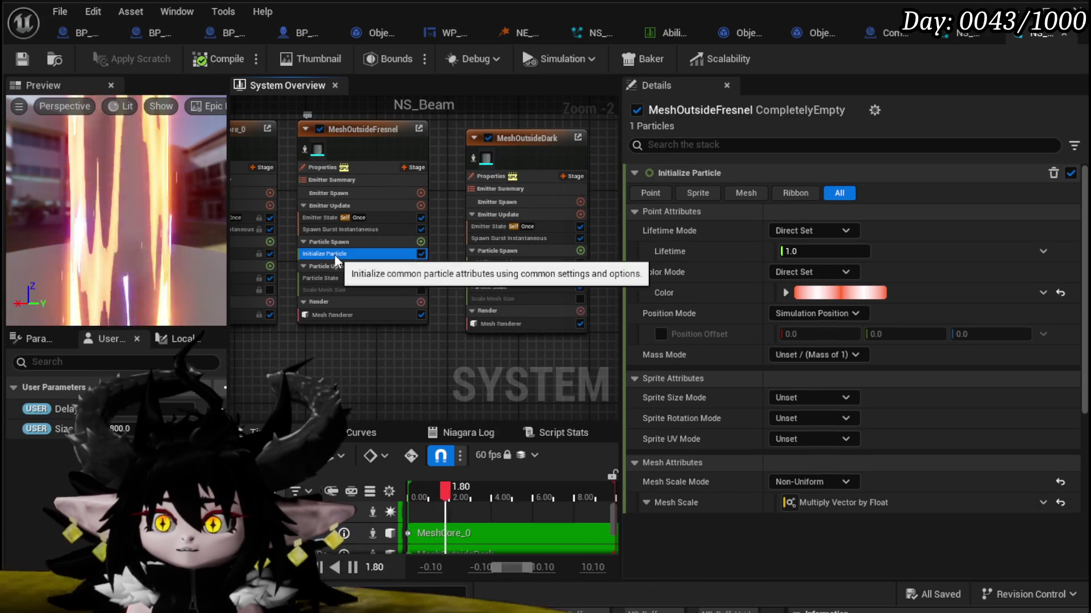
pyautogui.click(850, 292)
pyautogui.moveTo(1027, 398); pyautogui.dragTo(1018, 531)
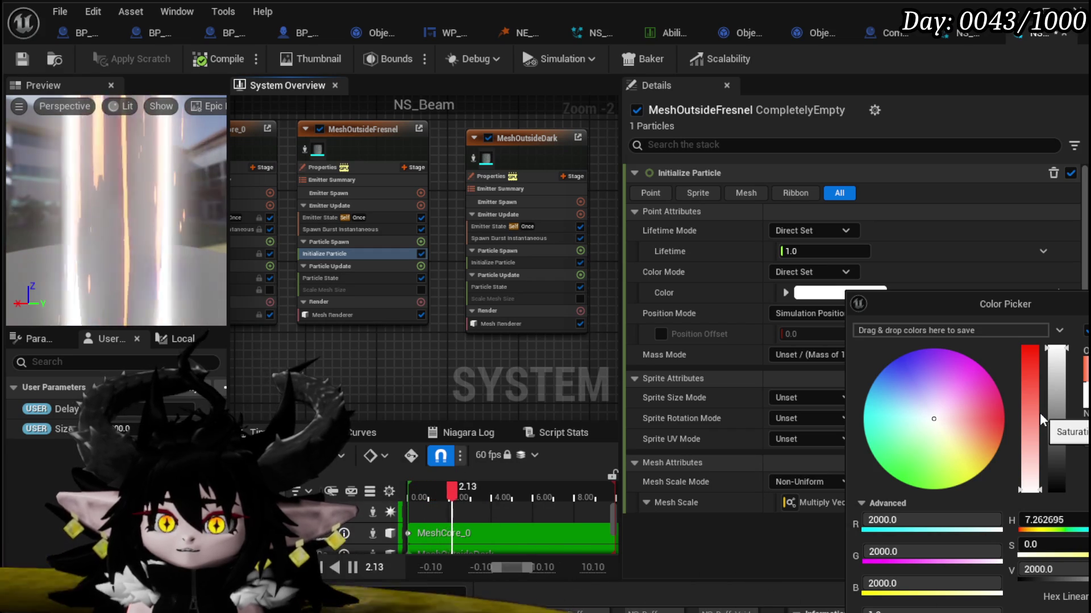
pyautogui.click(476, 360)
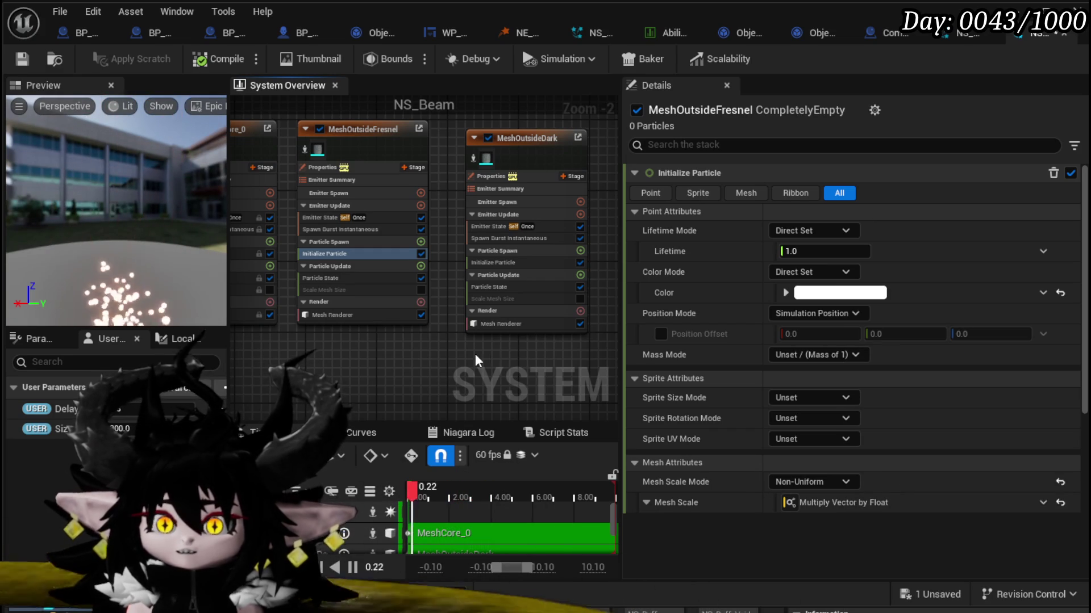
# Step: Set MeshOutsideVorenoi's particle colour to HDR white (R, G, B 500) and save NS_Beam
pyautogui.moveTo(476, 360); pyautogui.dragTo(176, 355)
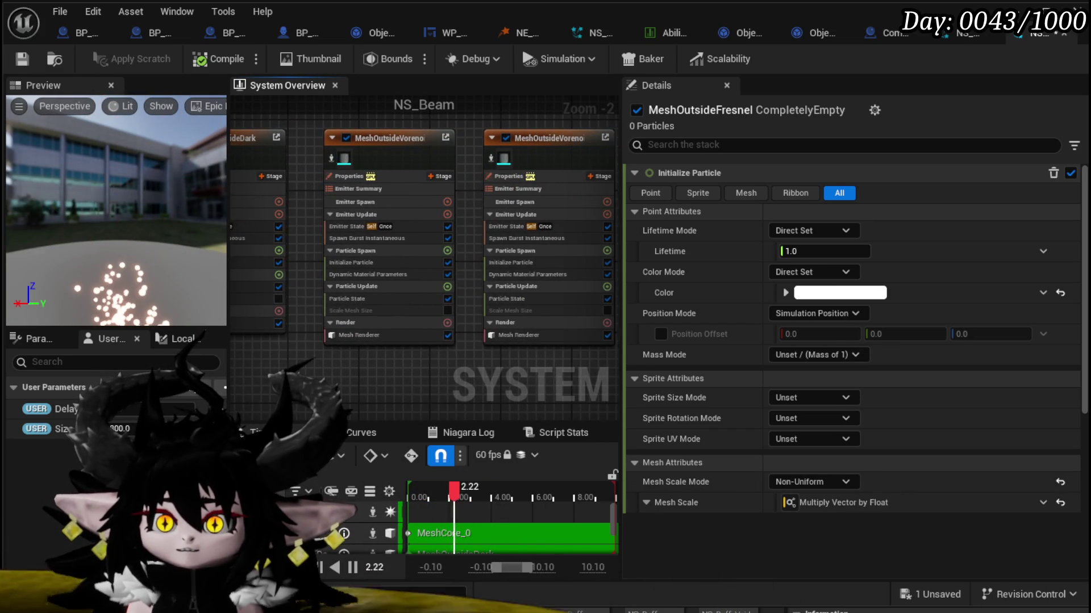
pyautogui.click(364, 264)
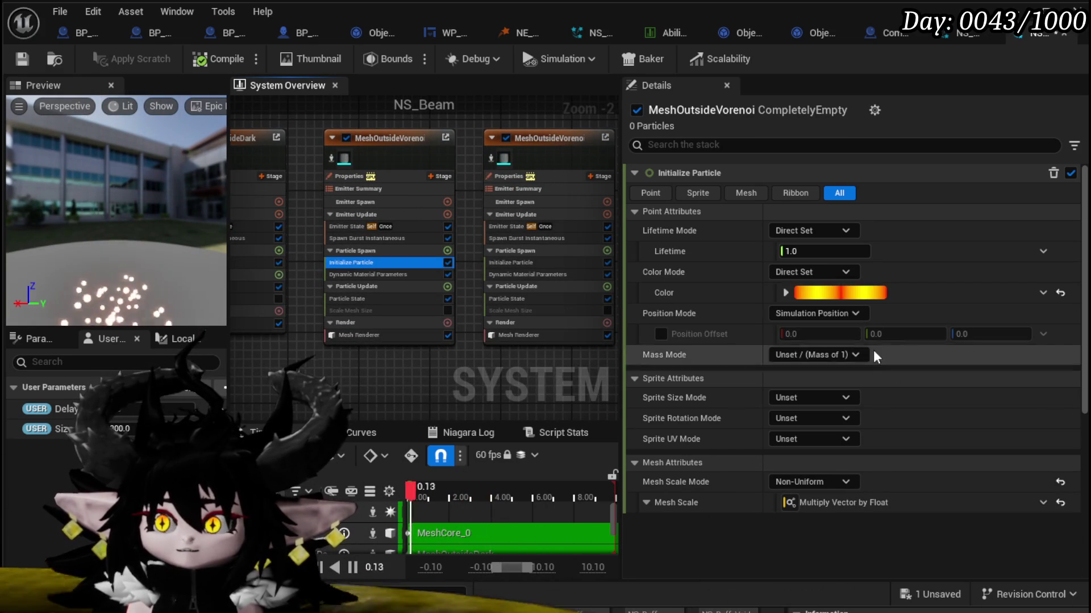
pyautogui.click(822, 294)
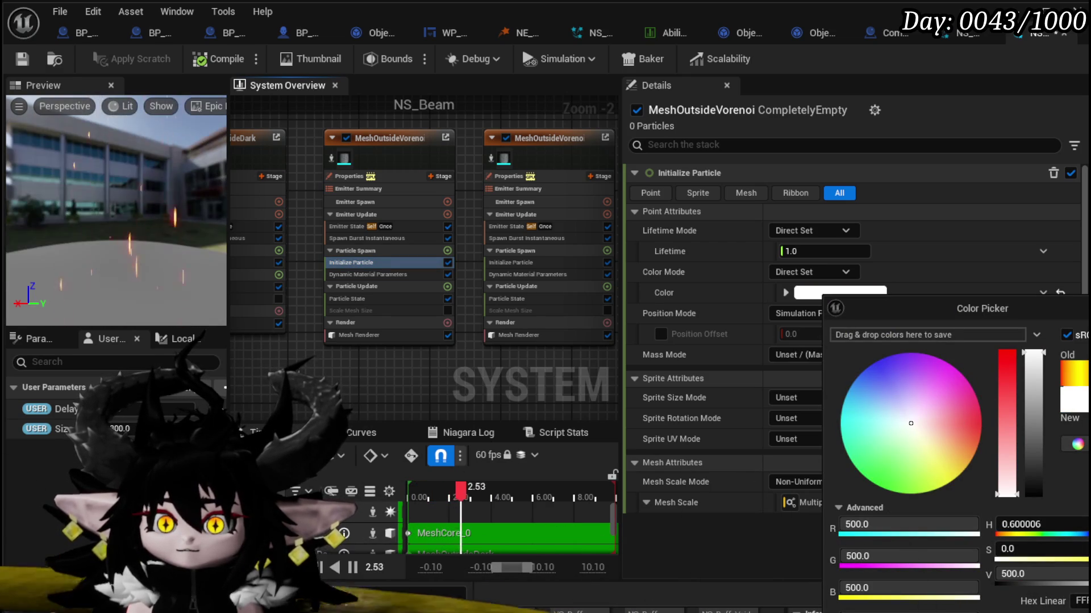
pyautogui.click(152, 159)
pyautogui.click(19, 58)
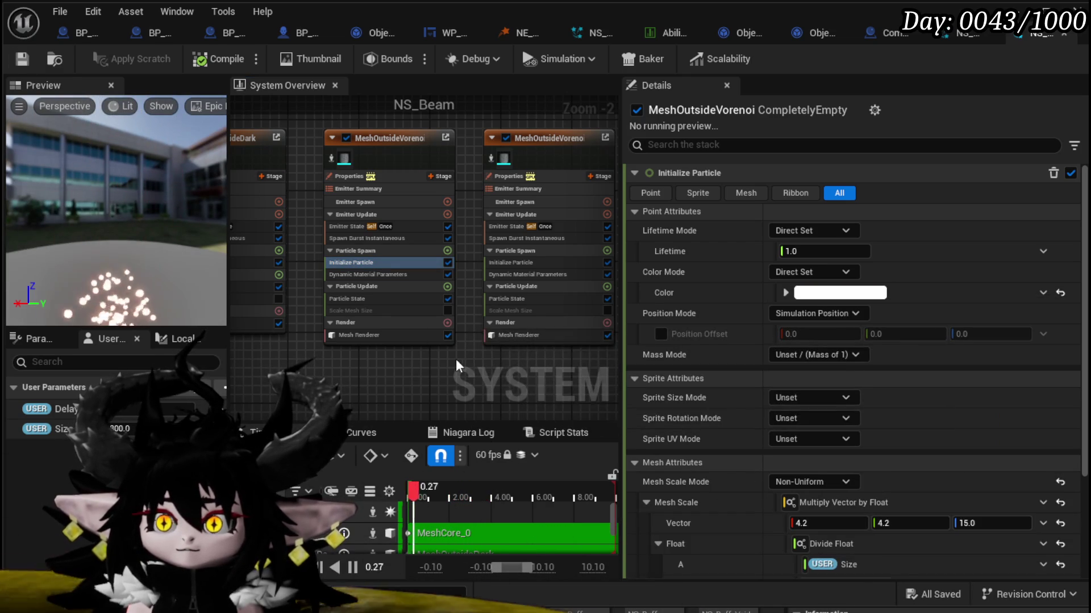
pyautogui.moveTo(235, 339); pyautogui.dragTo(301, 340)
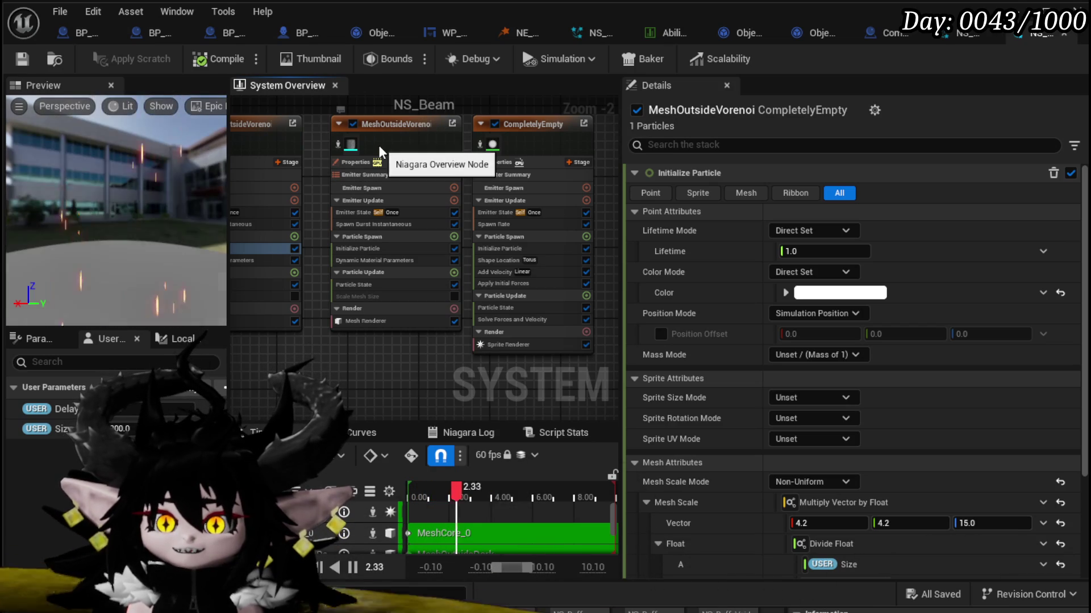
# Step: Set MeshOutsideVorenoi001's Initialize Particle colour to black and save NS_Beam
pyautogui.click(390, 139)
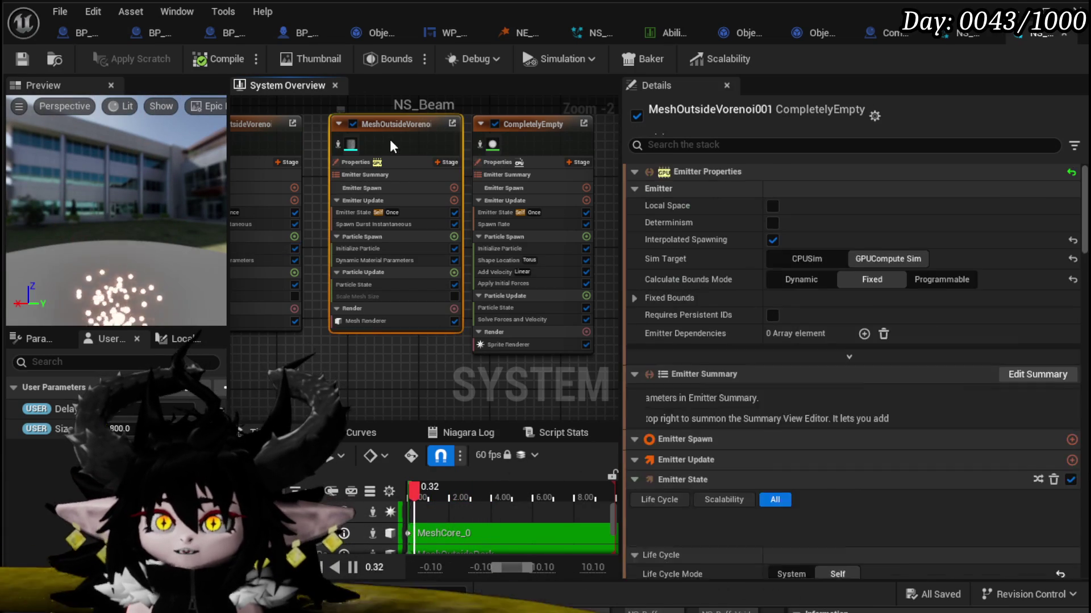
pyautogui.click(358, 249)
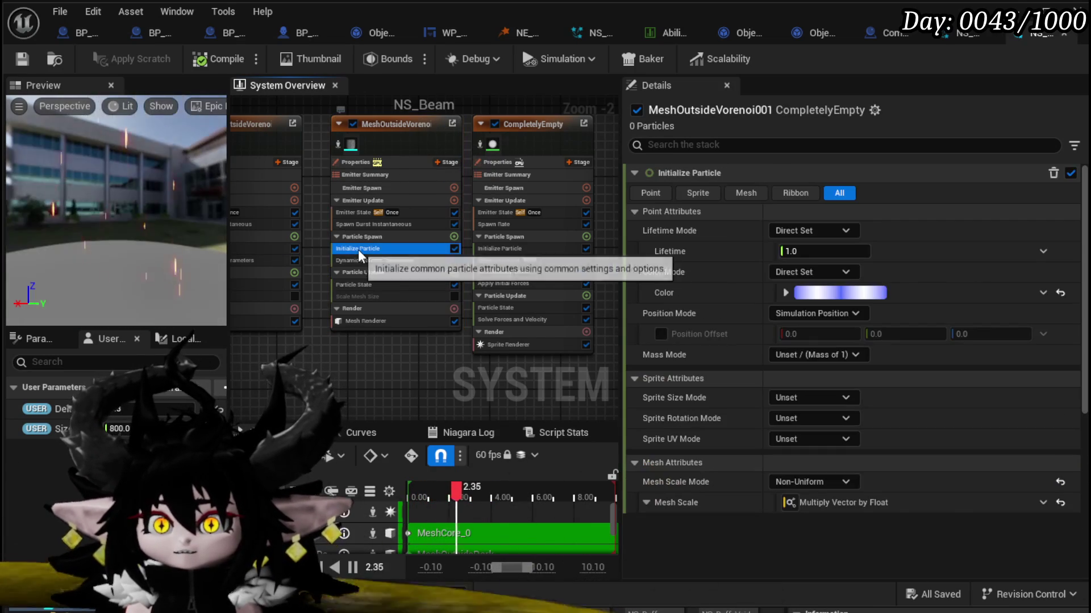
pyautogui.click(832, 292)
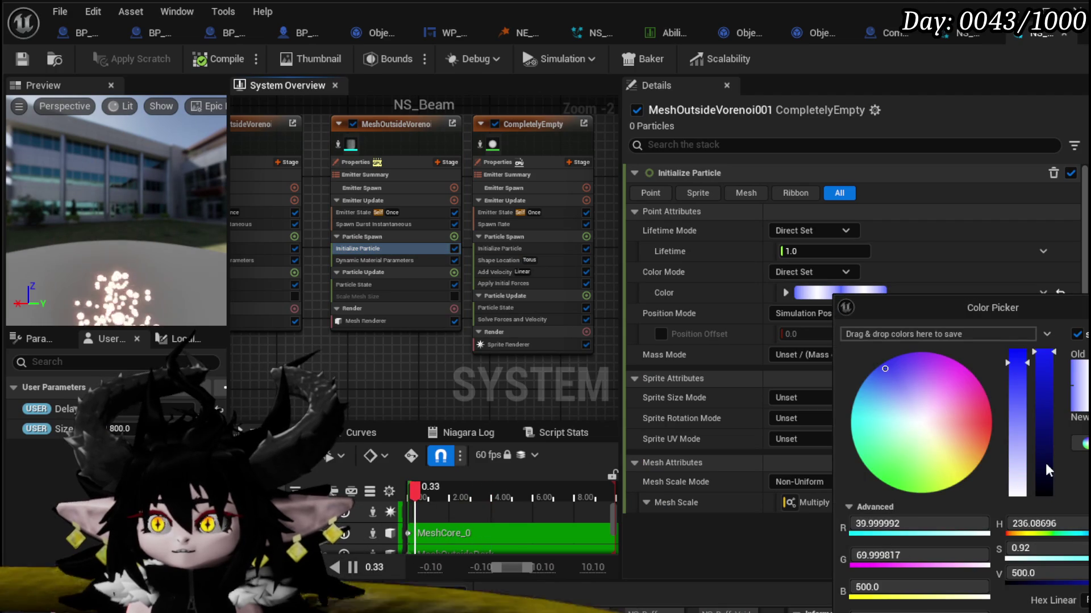
pyautogui.moveTo(1048, 471); pyautogui.dragTo(1050, 514)
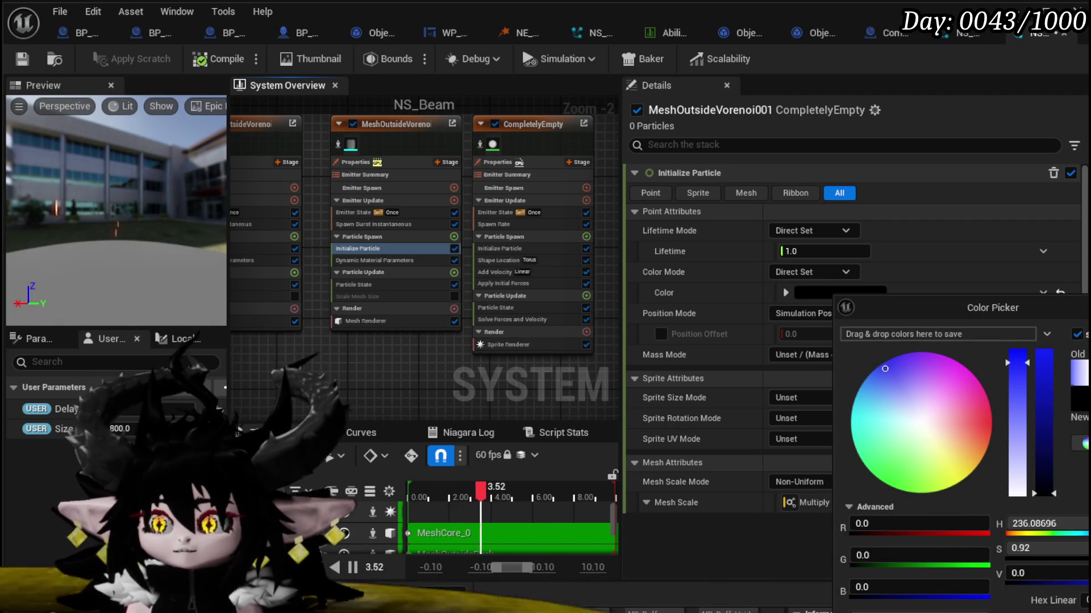
pyautogui.press('Return')
pyautogui.click(19, 58)
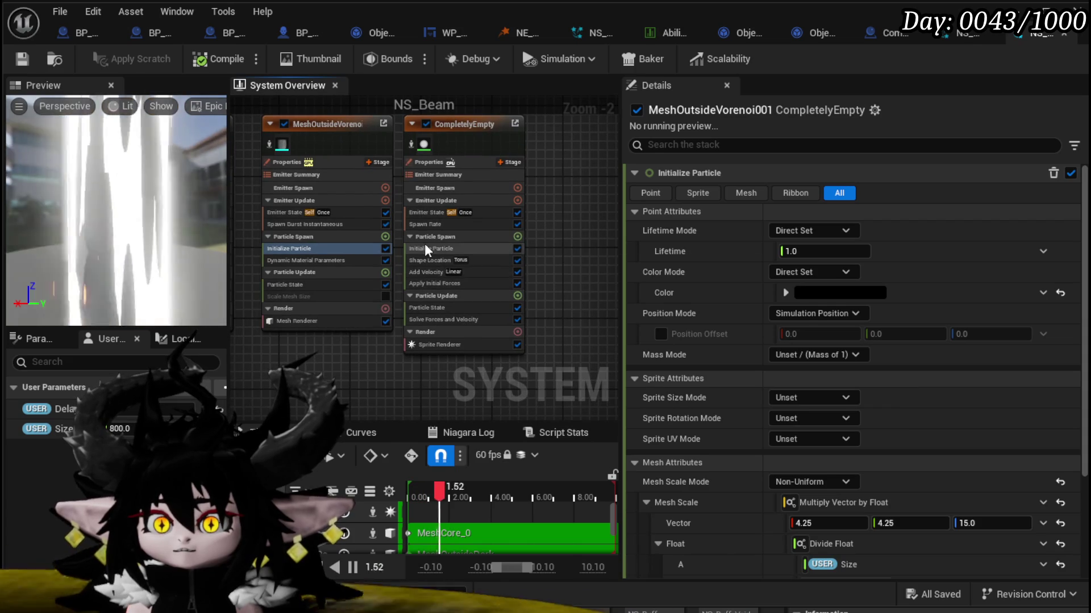
# Step: Set CompletelyEmpty's particle colour to white (R, G, B 50) and save NS_Beam
pyautogui.click(425, 248)
pyautogui.click(831, 309)
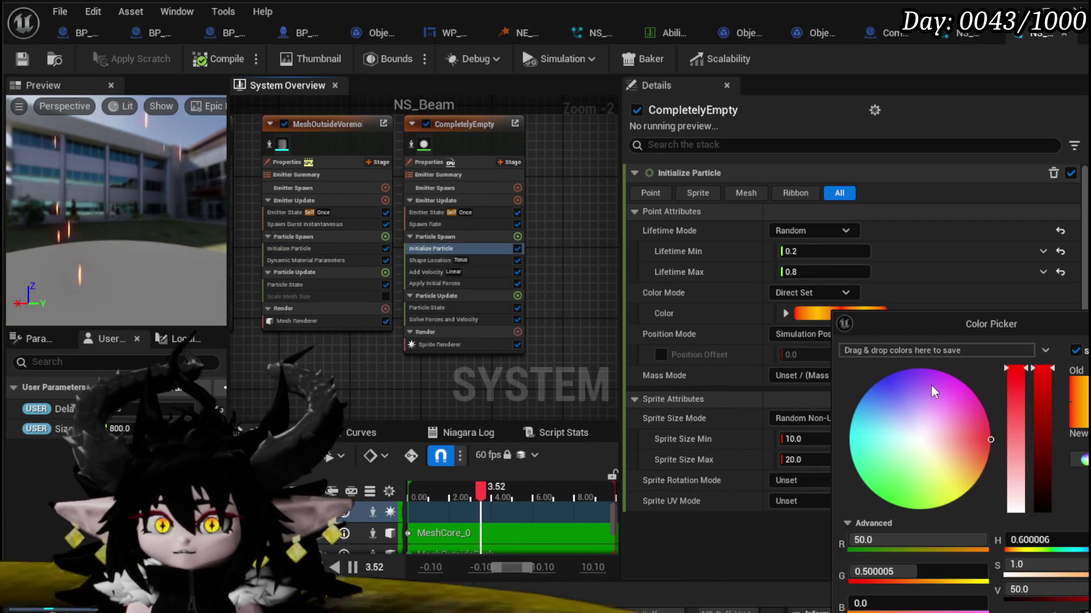
pyautogui.moveTo(1051, 575); pyautogui.dragTo(1015, 579)
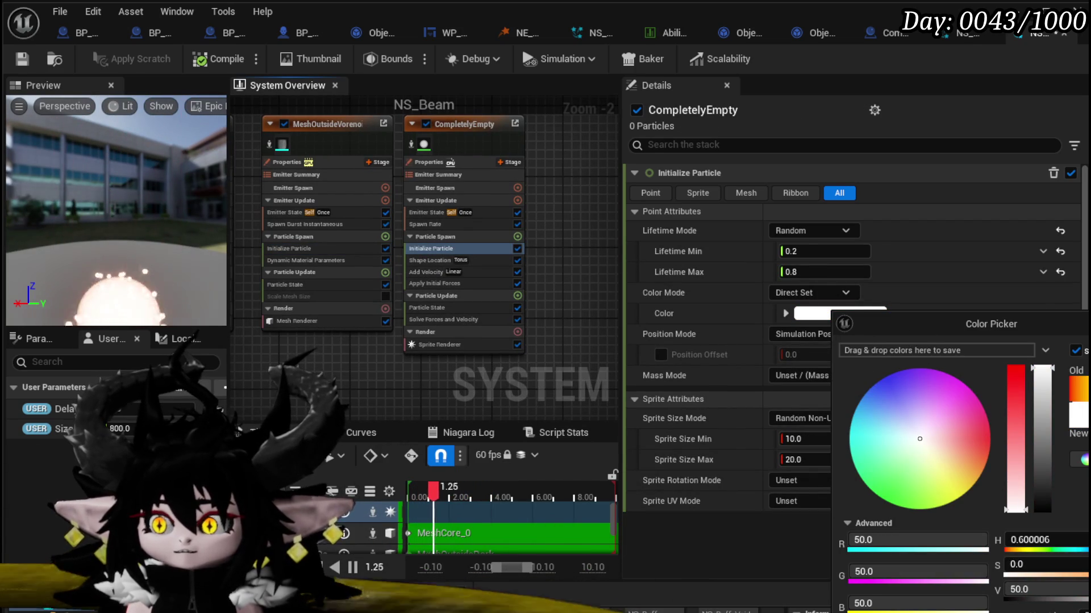
pyautogui.click(505, 421)
pyautogui.scroll(-2, 371, 355)
pyautogui.moveTo(371, 355)
pyautogui.mouseDown()
pyautogui.moveTo(507, 293)
pyautogui.moveTo(540, 293)
pyautogui.mouseUp()
pyautogui.click(23, 61)
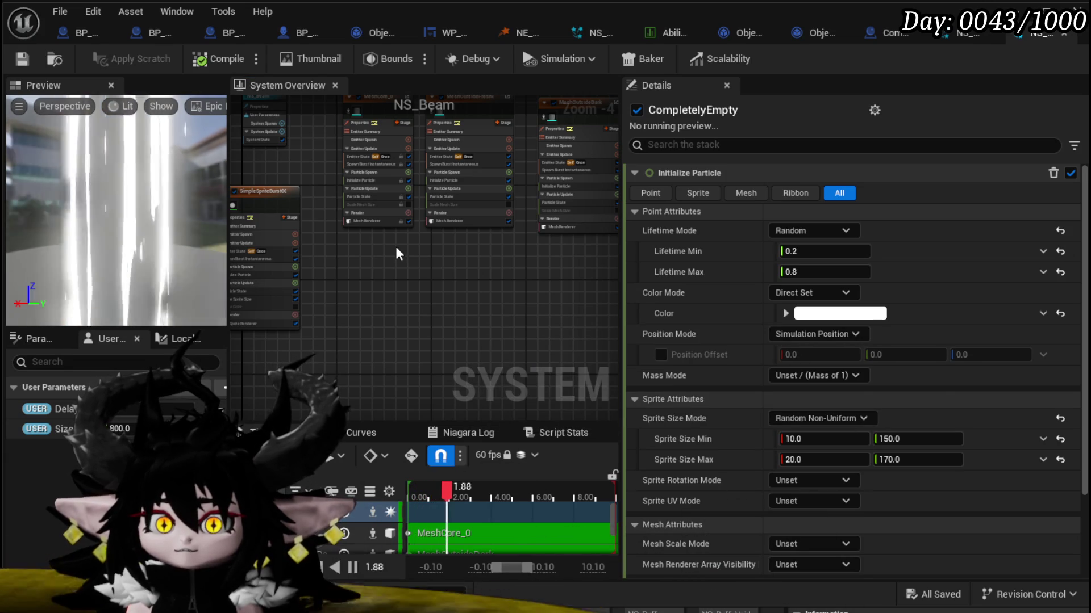
# Step: Bring up MeshCore_0's mesh renderer settings
pyautogui.moveTo(396, 248); pyautogui.dragTo(400, 342)
pyautogui.scroll(4, 353, 307)
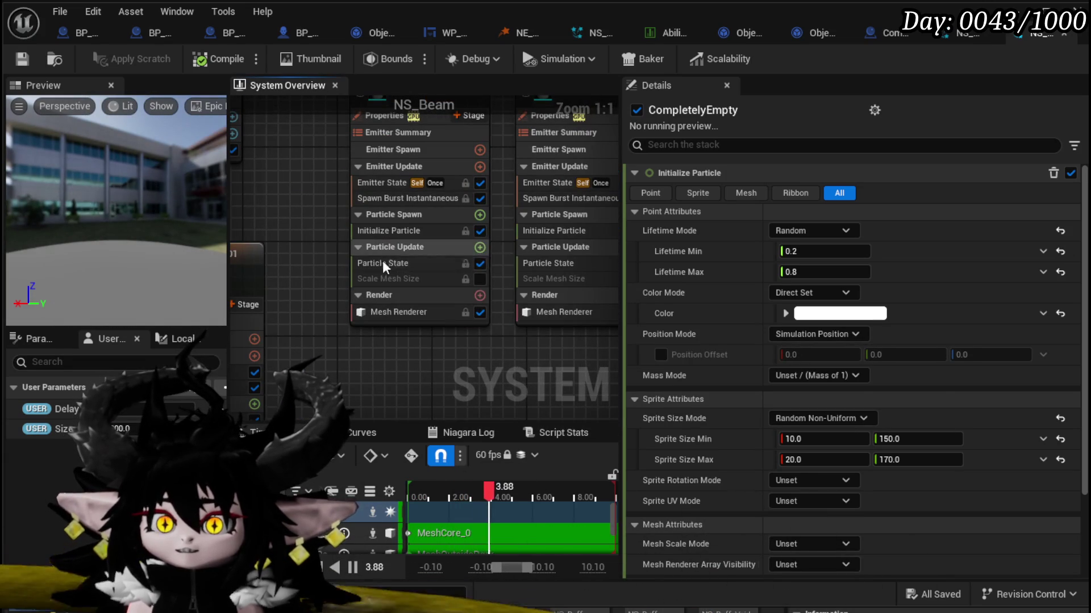
pyautogui.click(392, 311)
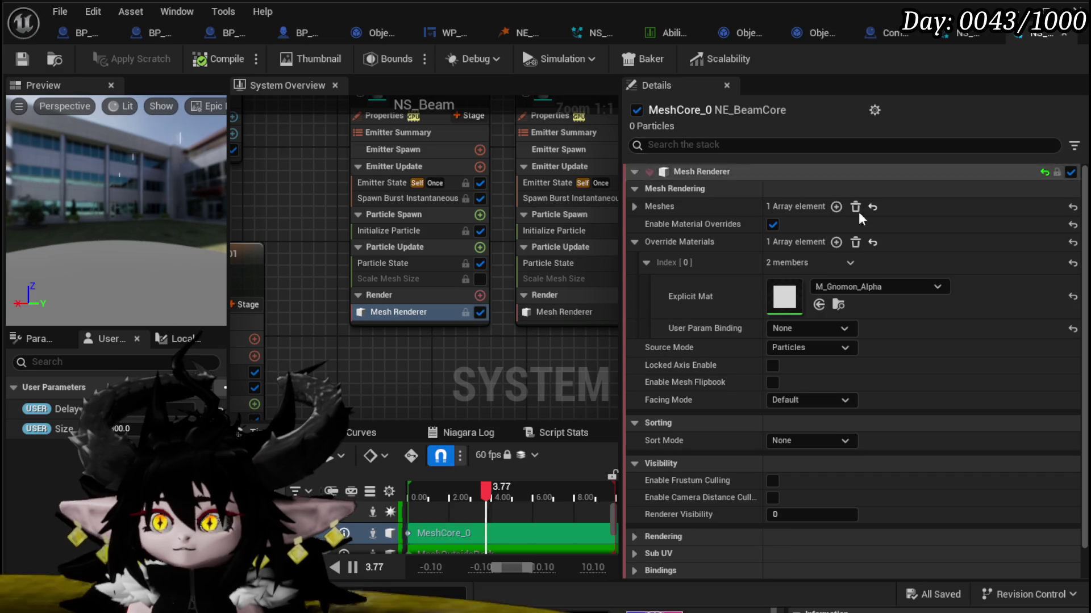
# Step: Open M_Gnomon_Alpha from MeshCore_0's material slot, apply and save it, then return to NS_Beam
pyautogui.doubleClick(784, 296)
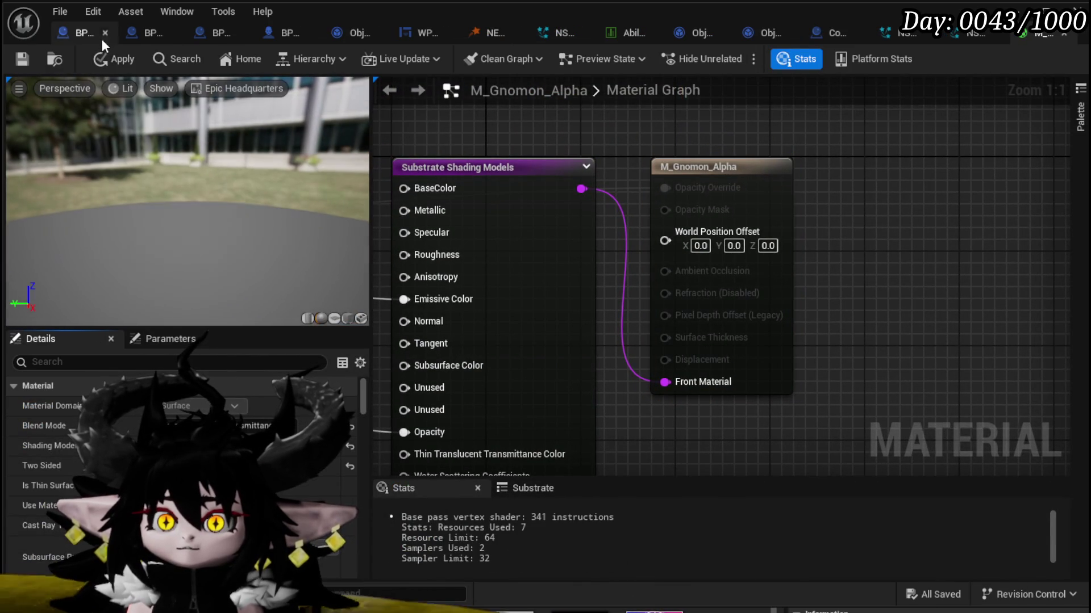
pyautogui.click(107, 60)
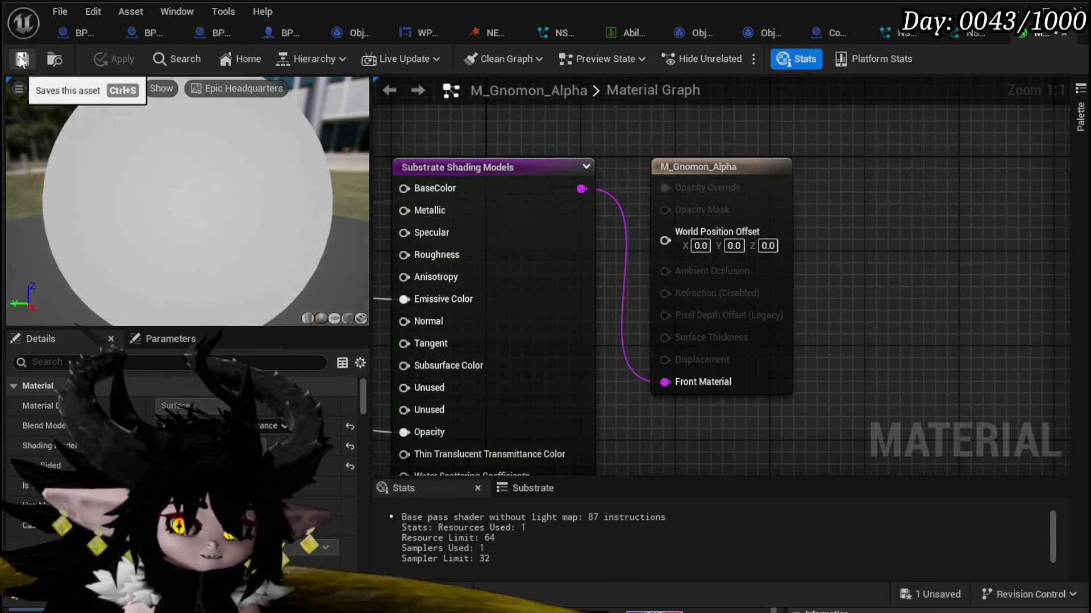
pyautogui.click(20, 57)
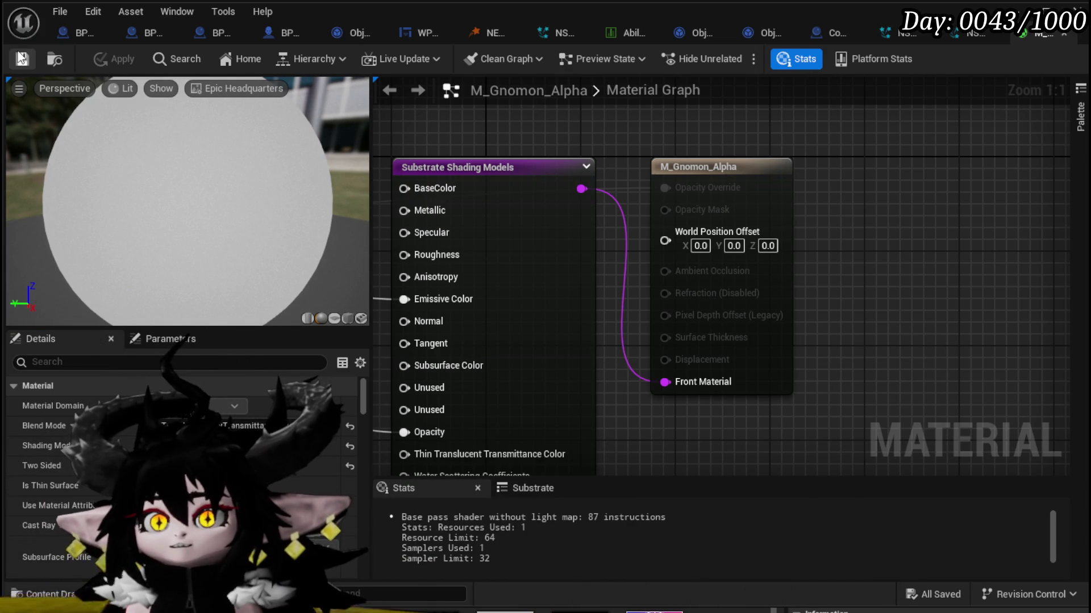
pyautogui.click(964, 35)
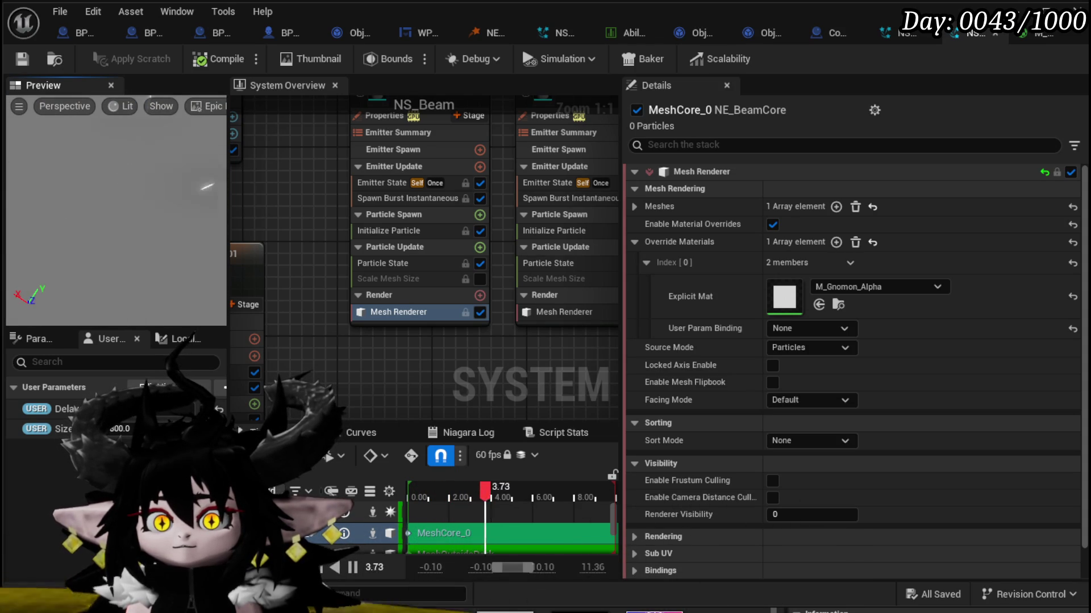
# Step: Open MeshOutsideFresnel's M_BeamFresnel_Inst material instance and save it
pyautogui.moveTo(363, 320); pyautogui.dragTo(339, 349)
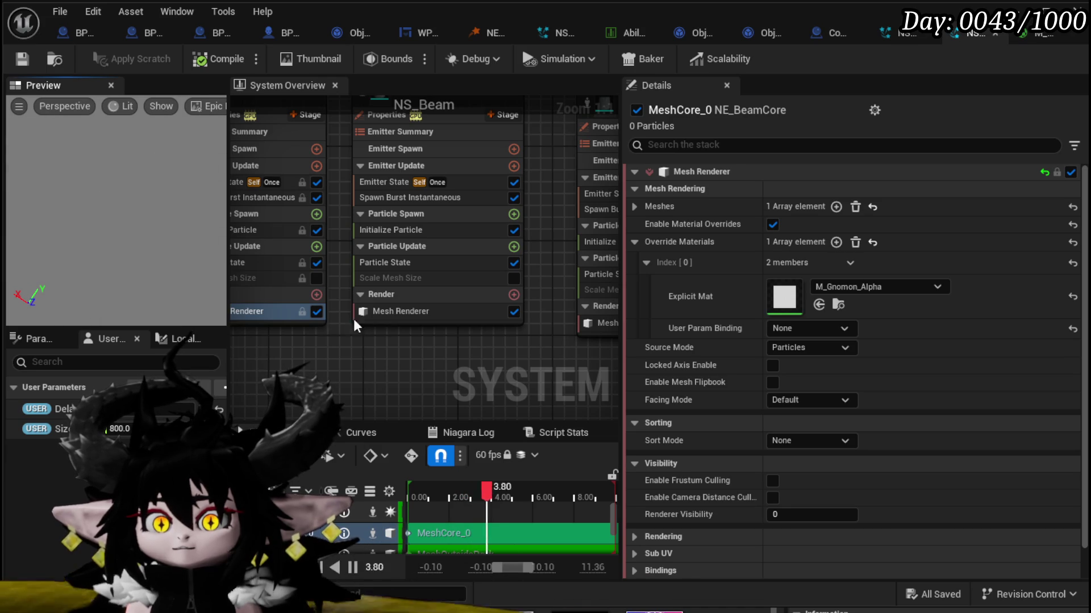
pyautogui.click(403, 314)
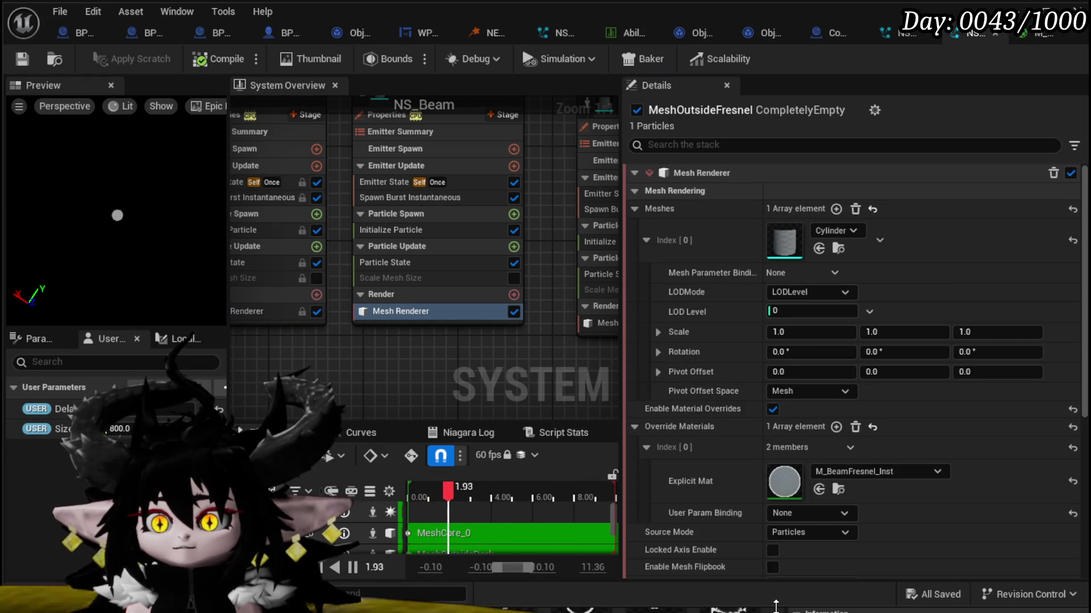
pyautogui.moveTo(776, 606); pyautogui.dragTo(772, 537)
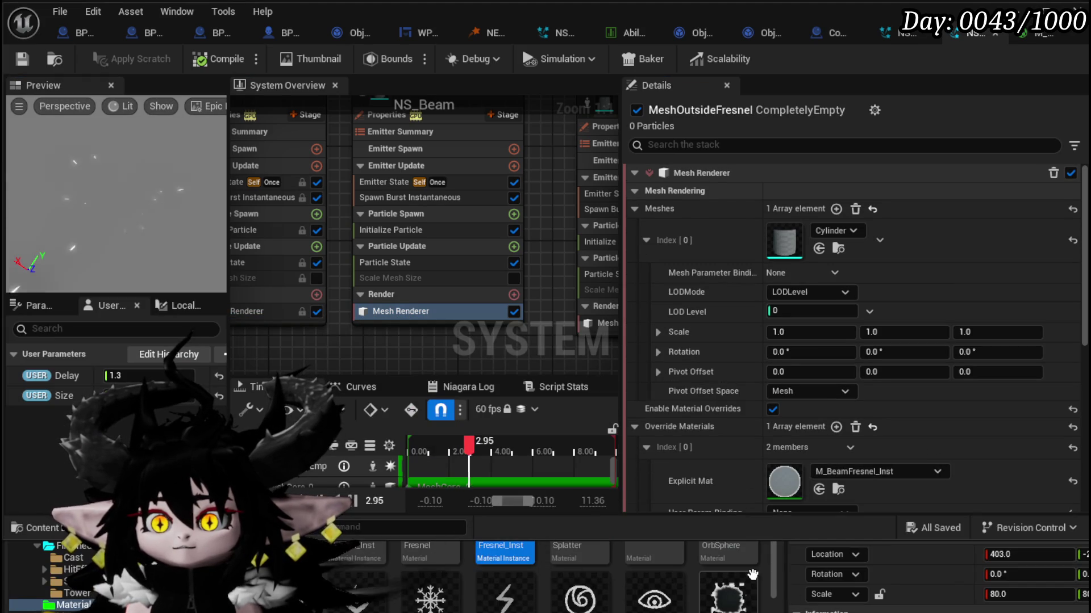
pyautogui.doubleClick(526, 563)
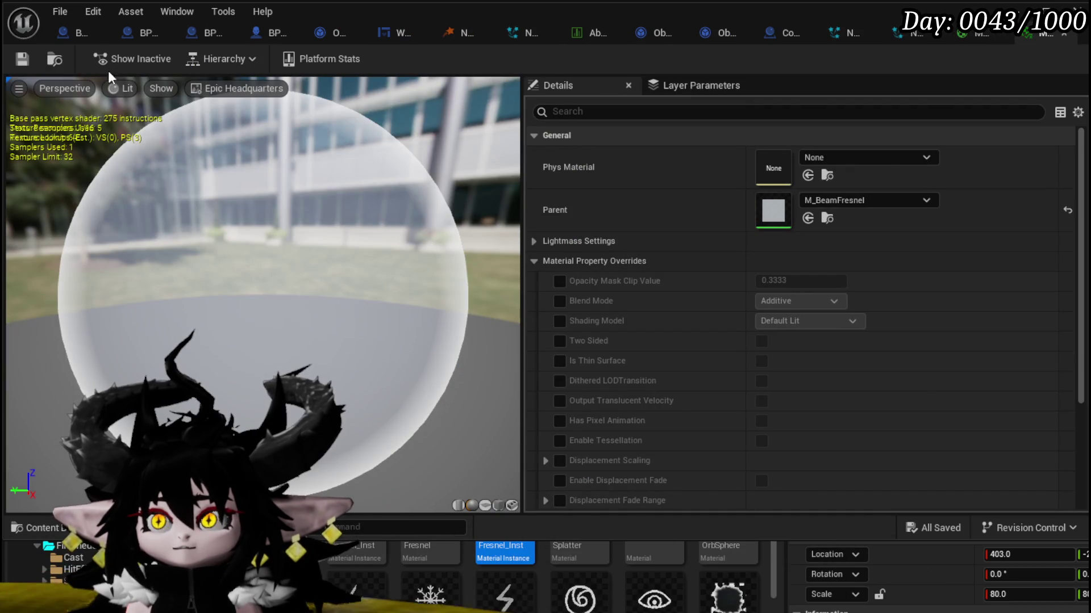
pyautogui.click(26, 66)
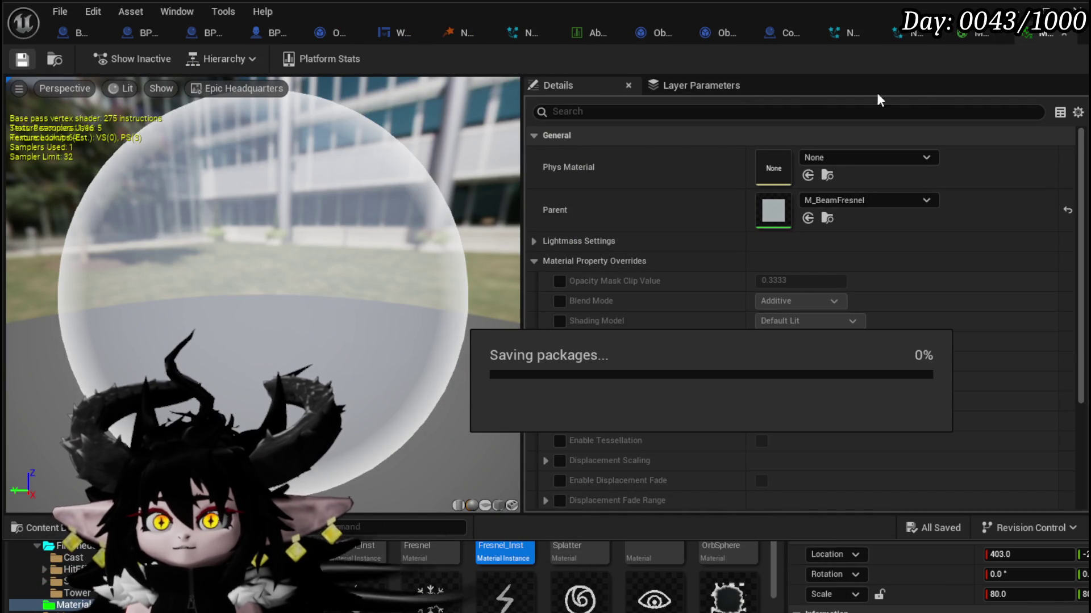
# Step: Open the M_BeamFresnel parent material, apply its changes, and close the M_Gnomon_Alpha editor
pyautogui.click(1059, 32)
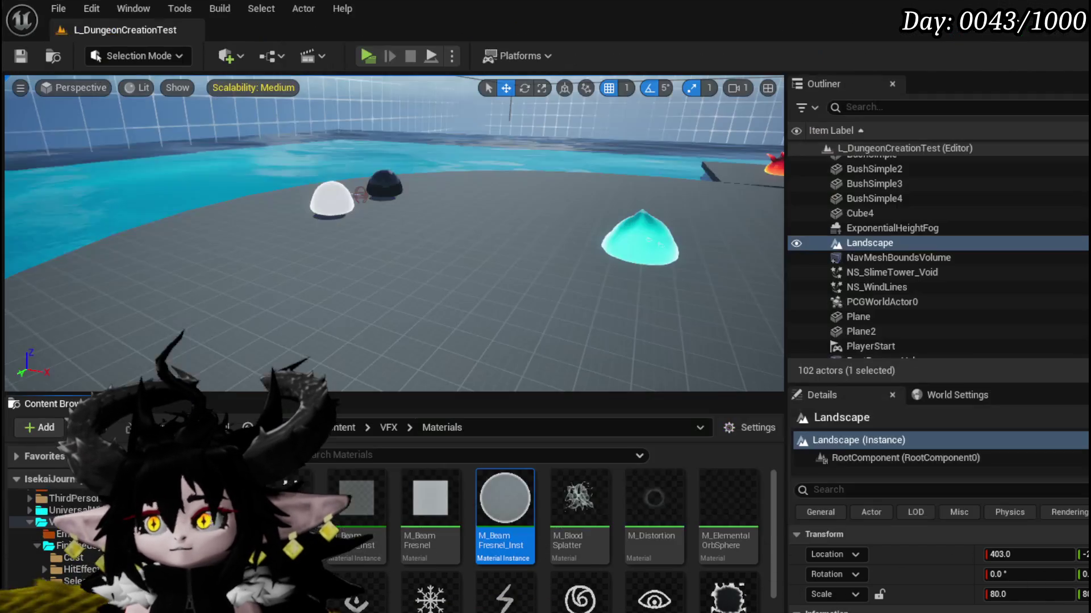
pyautogui.click(488, 548)
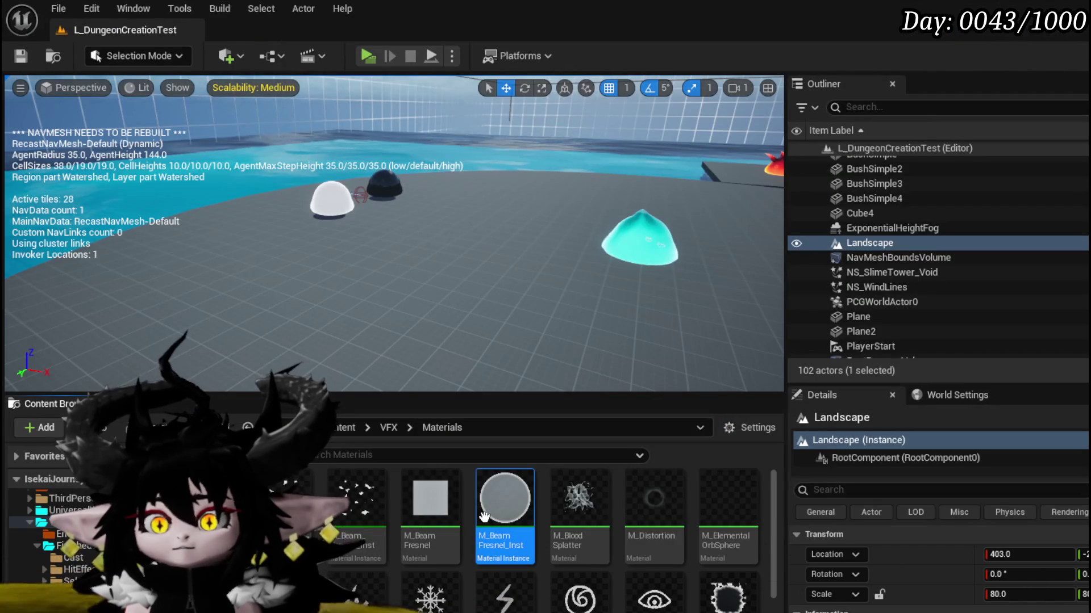
pyautogui.doubleClick(441, 498)
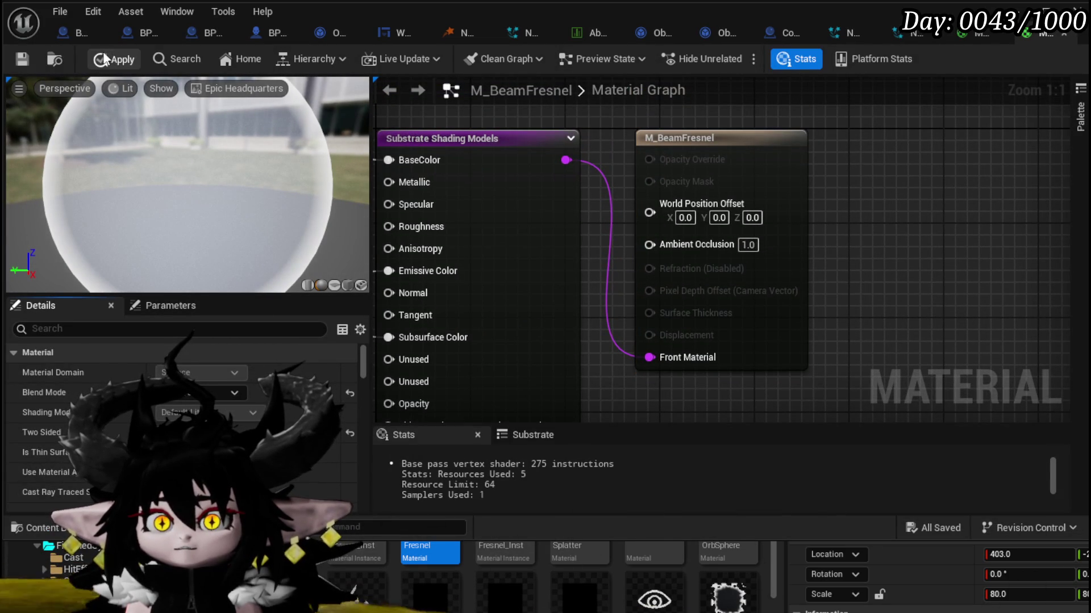
pyautogui.click(104, 57)
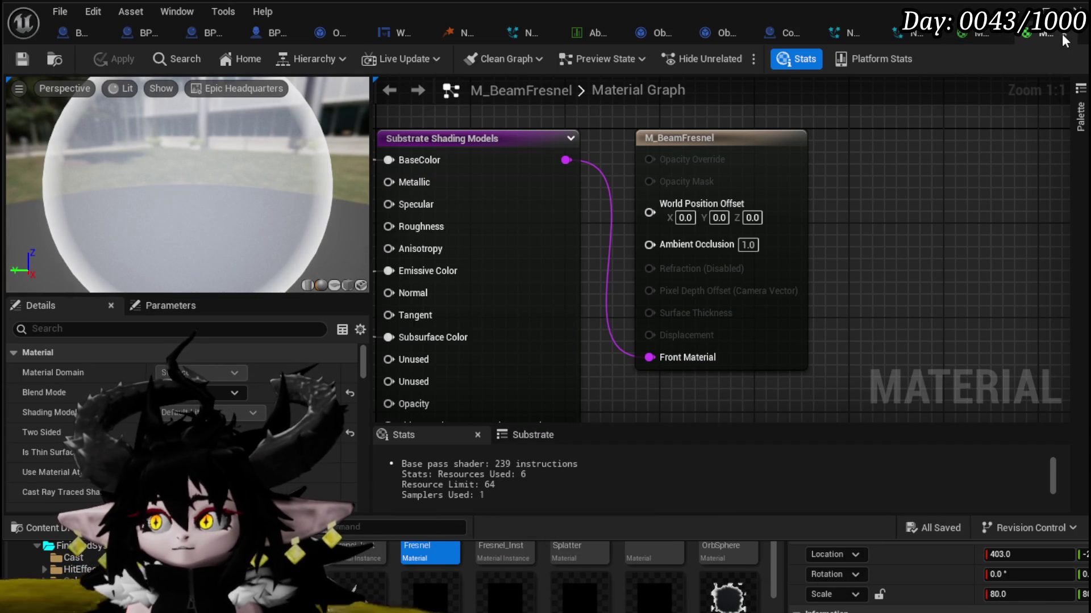
pyautogui.click(1062, 33)
pyautogui.click(1061, 33)
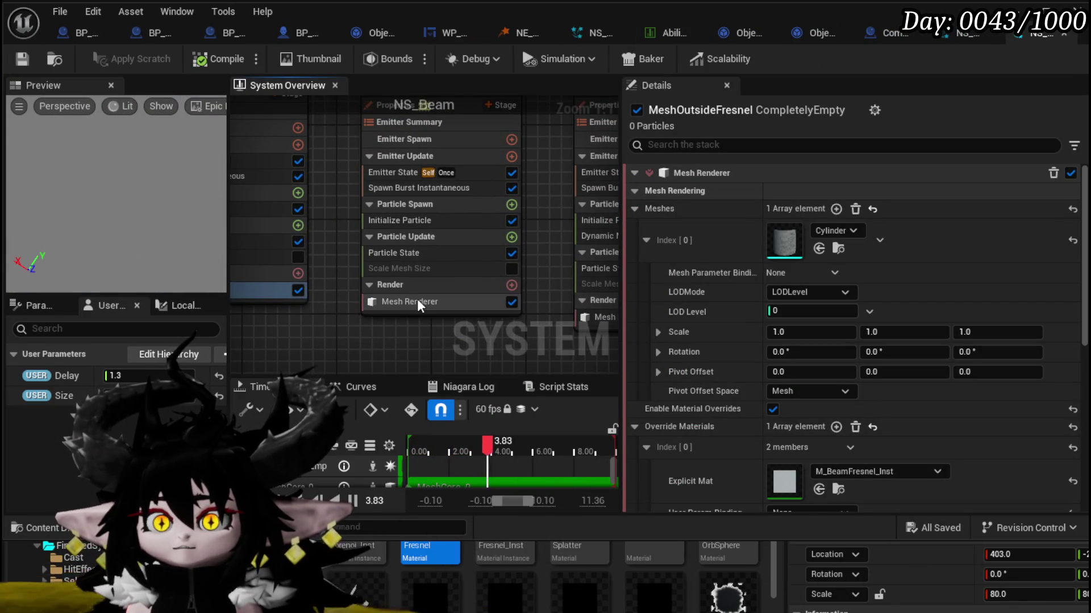
# Step: Apply and save the M_Beam_Vorenoi material, then return to NS_Beam
pyautogui.click(417, 298)
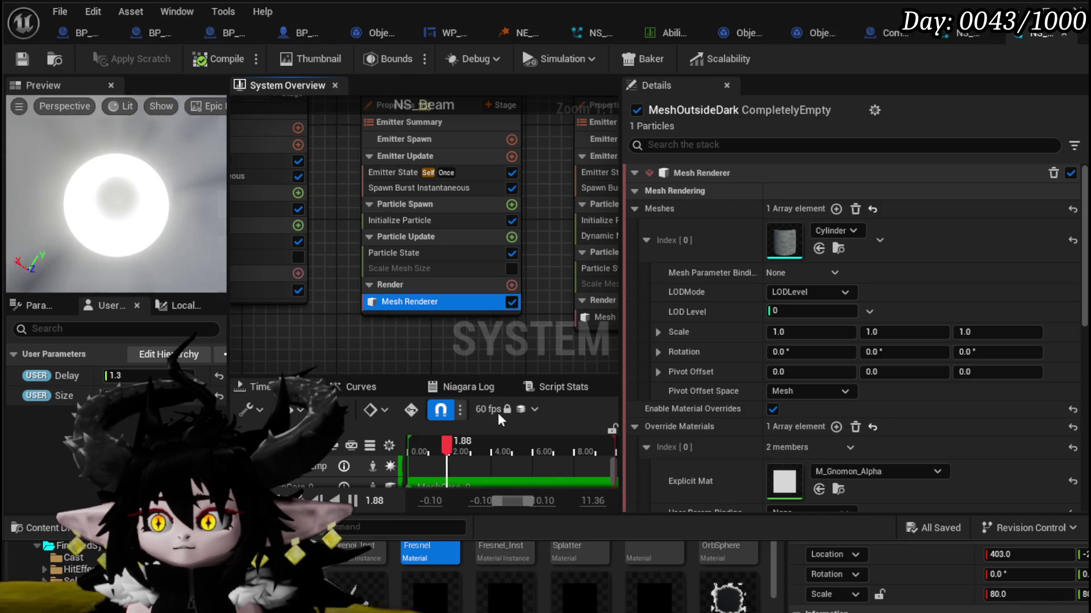
pyautogui.moveTo(614, 321); pyautogui.dragTo(389, 311)
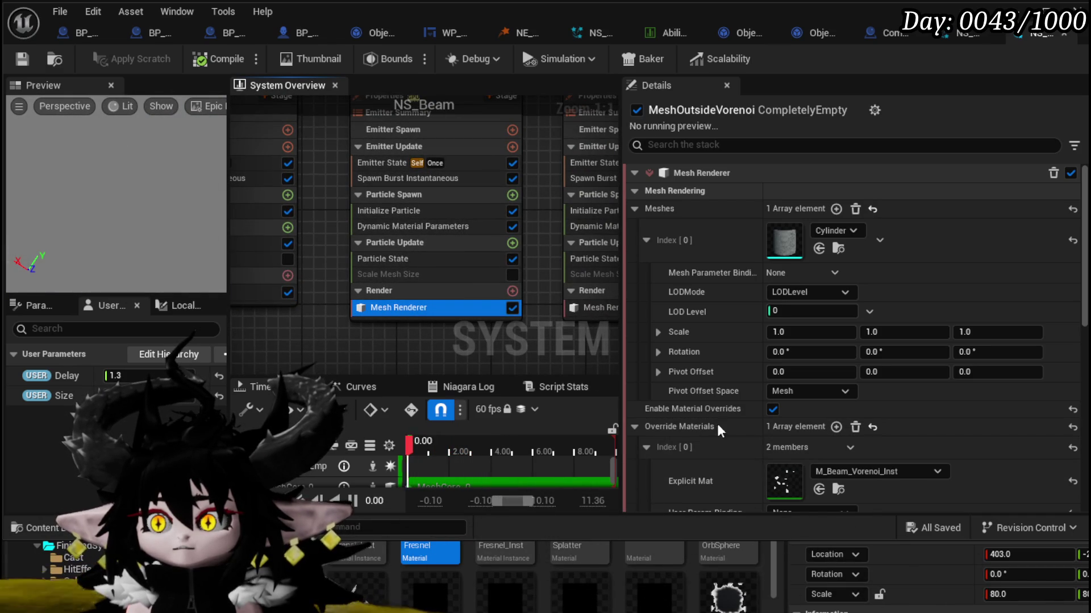
pyautogui.click(836, 490)
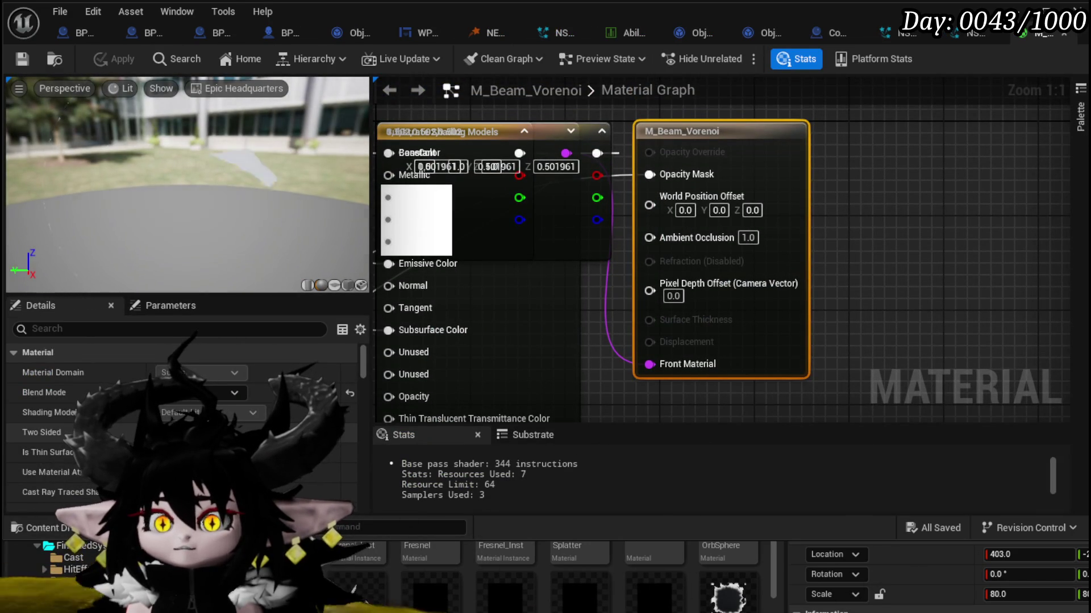
pyautogui.click(164, 433)
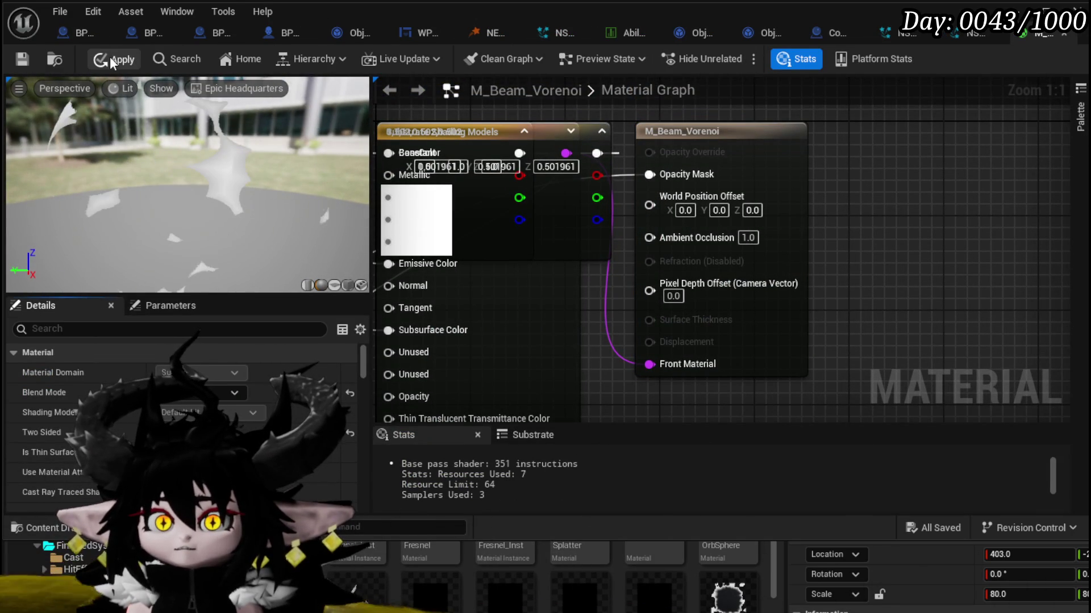
pyautogui.click(110, 56)
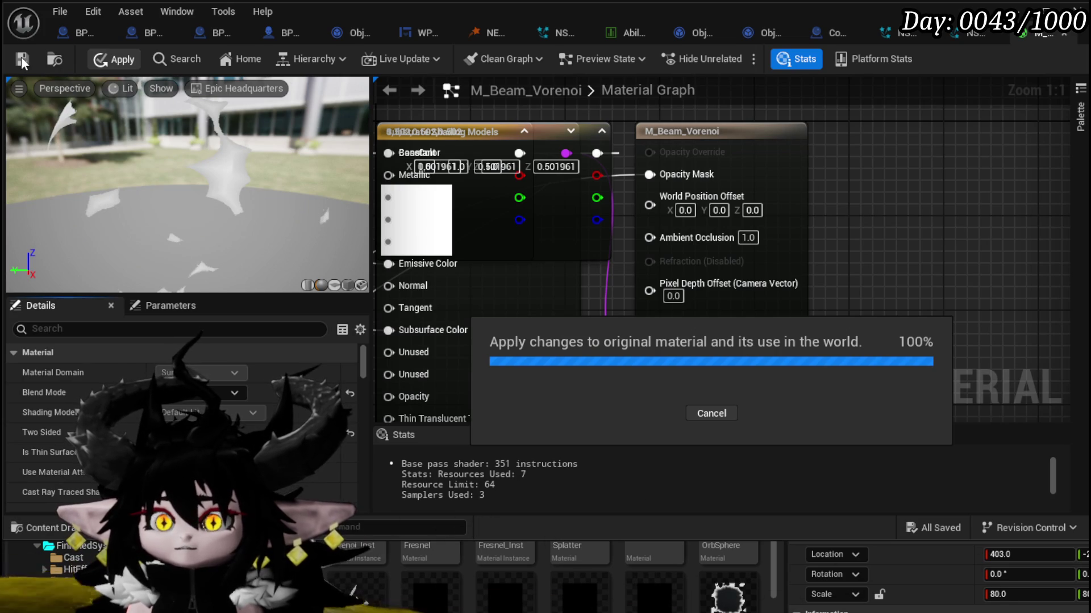
pyautogui.click(22, 57)
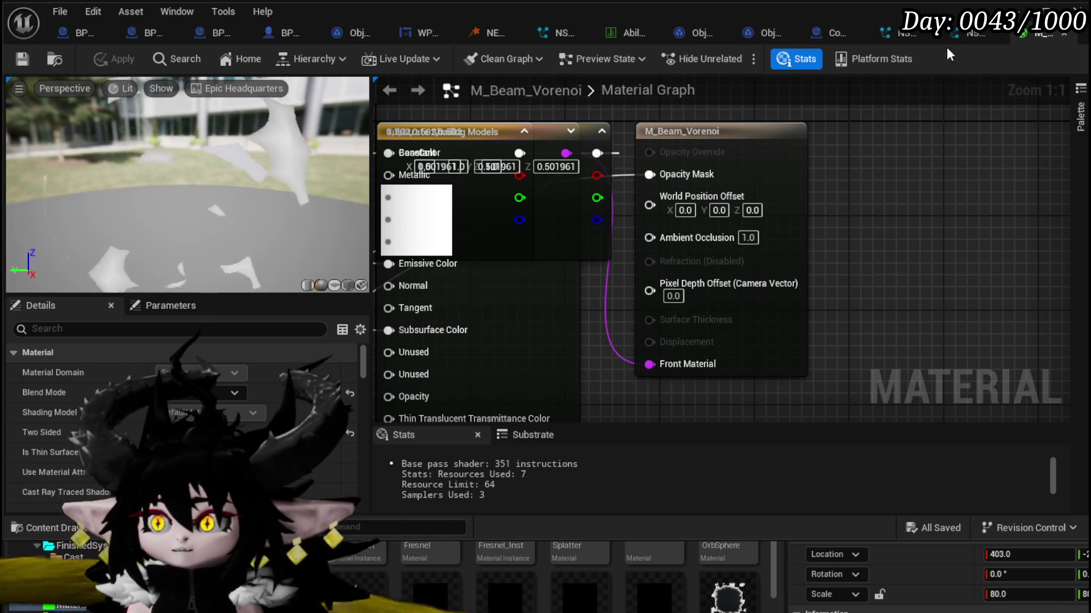
pyautogui.click(966, 33)
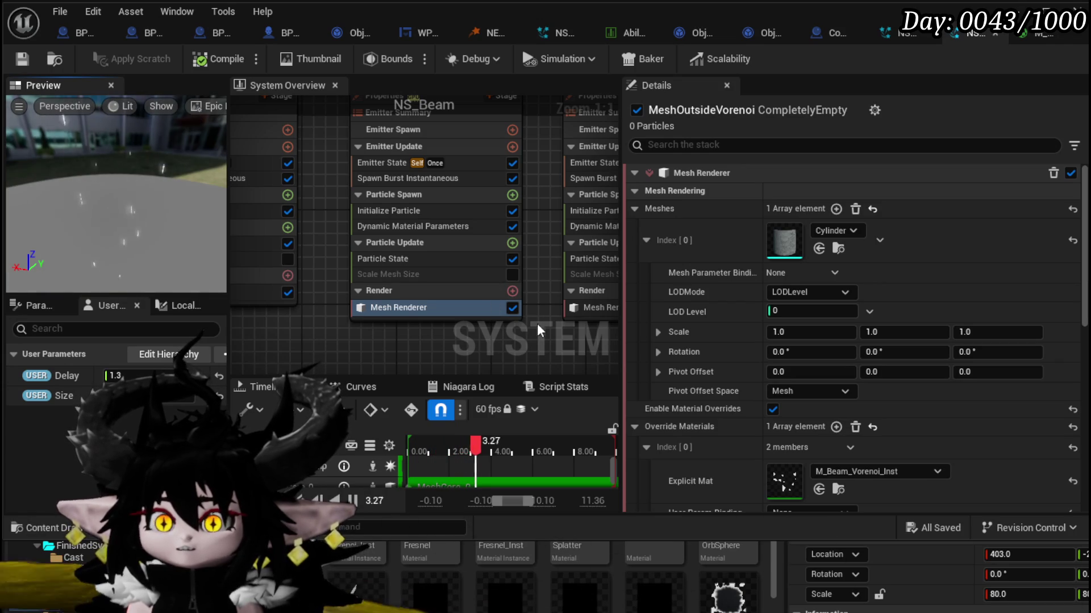
# Step: Review the remaining emitters' mesh renderers and save all modified assets
pyautogui.moveTo(322, 263)
pyautogui.mouseDown()
pyautogui.moveTo(203, 364)
pyautogui.moveTo(287, 284)
pyautogui.moveTo(294, 357)
pyautogui.moveTo(337, 274)
pyautogui.mouseUp()
pyautogui.click(421, 322)
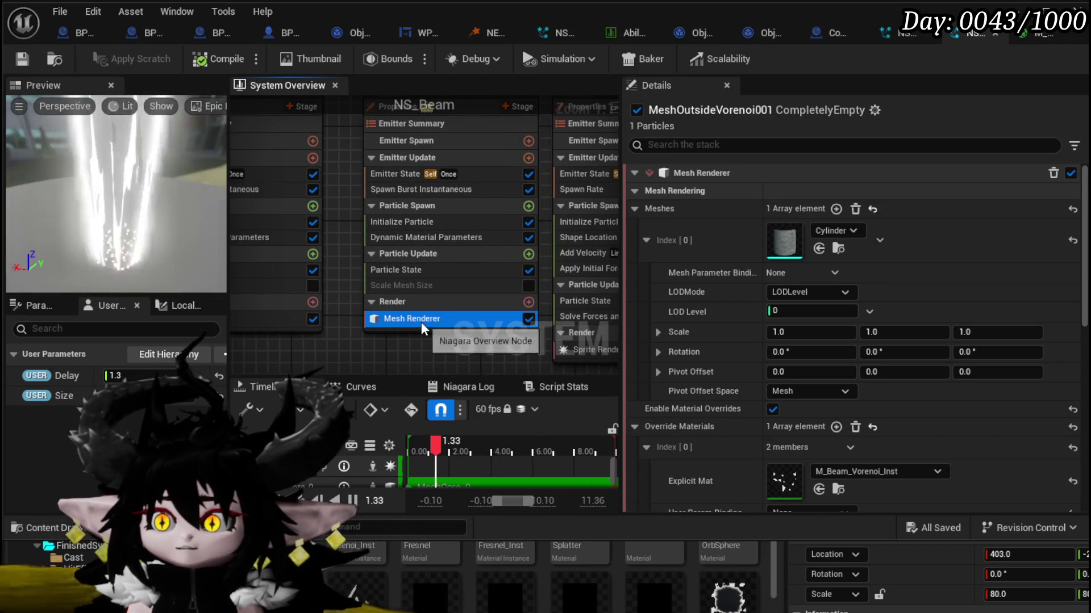
pyautogui.moveTo(455, 349); pyautogui.dragTo(268, 343)
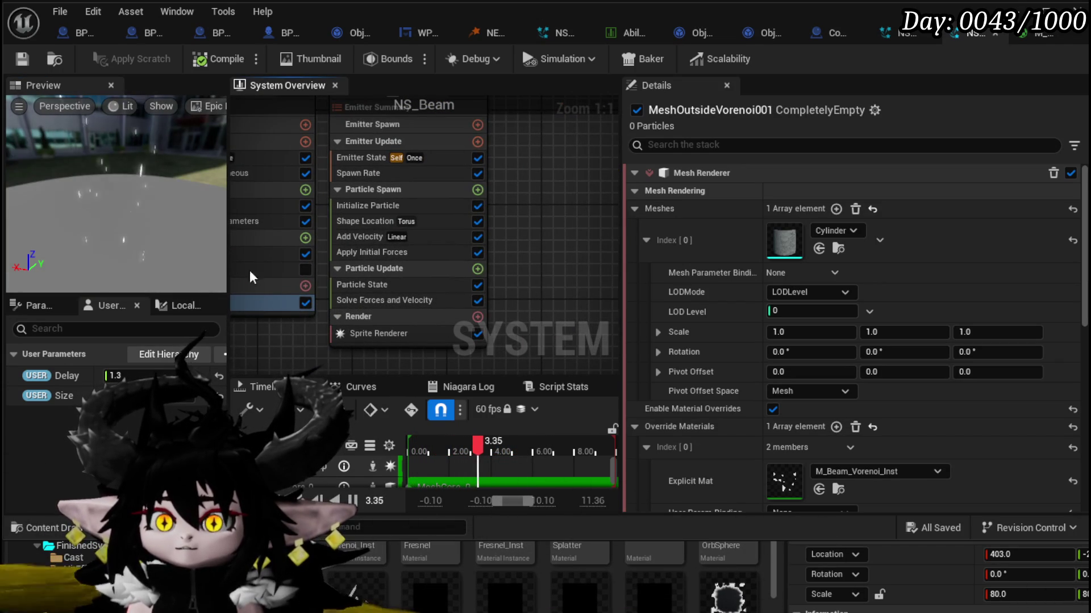
pyautogui.click(12, 55)
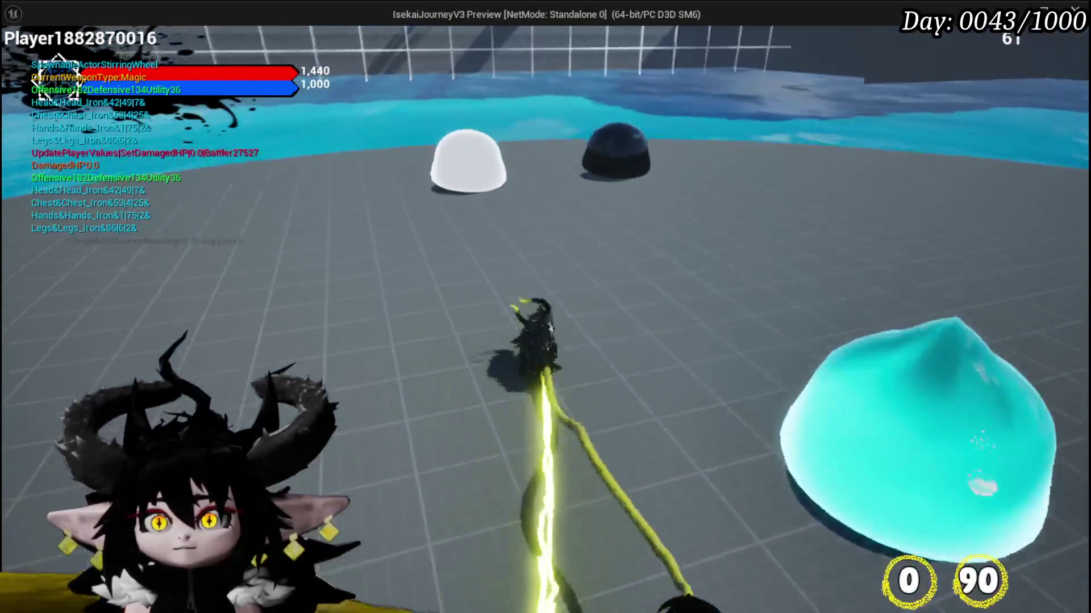
# Step: Cast the beam ability with E, close the preview, and save the level
pyautogui.press('e')
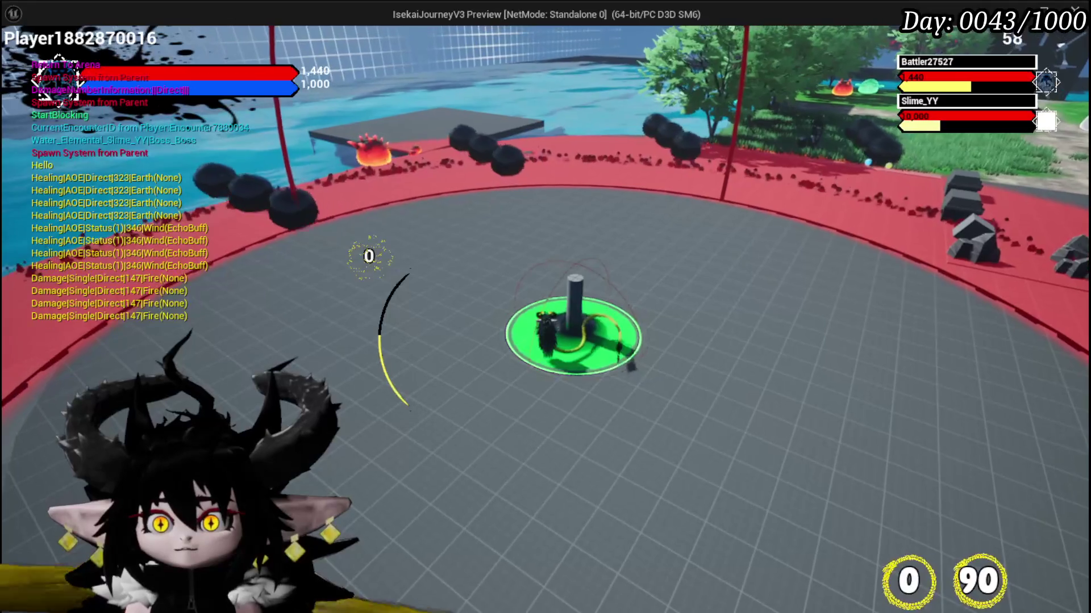
pyautogui.press('Escape')
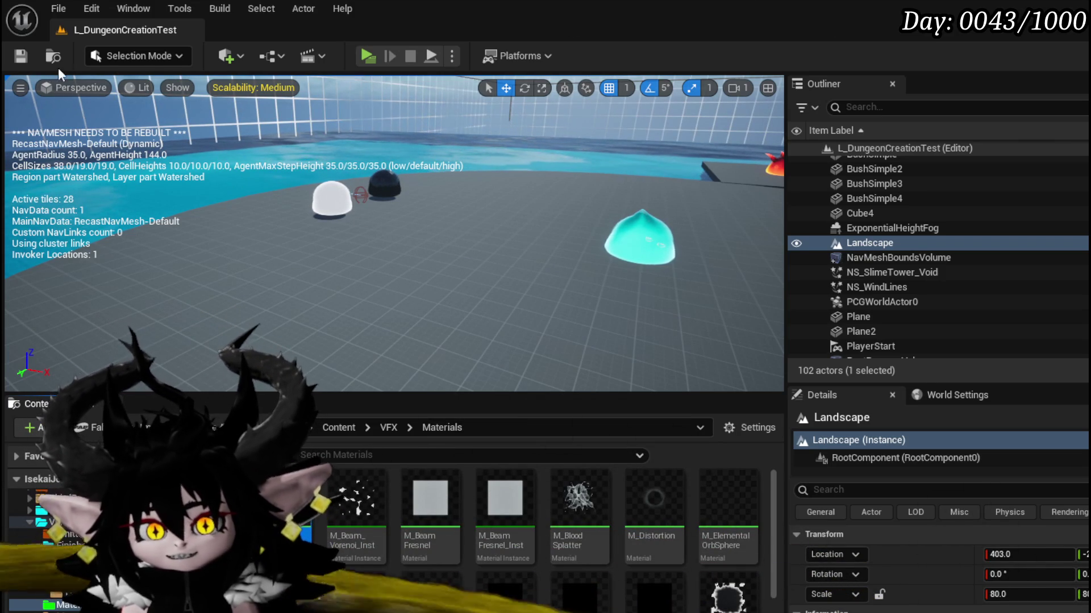
pyautogui.hotkey('ctrl', 's')
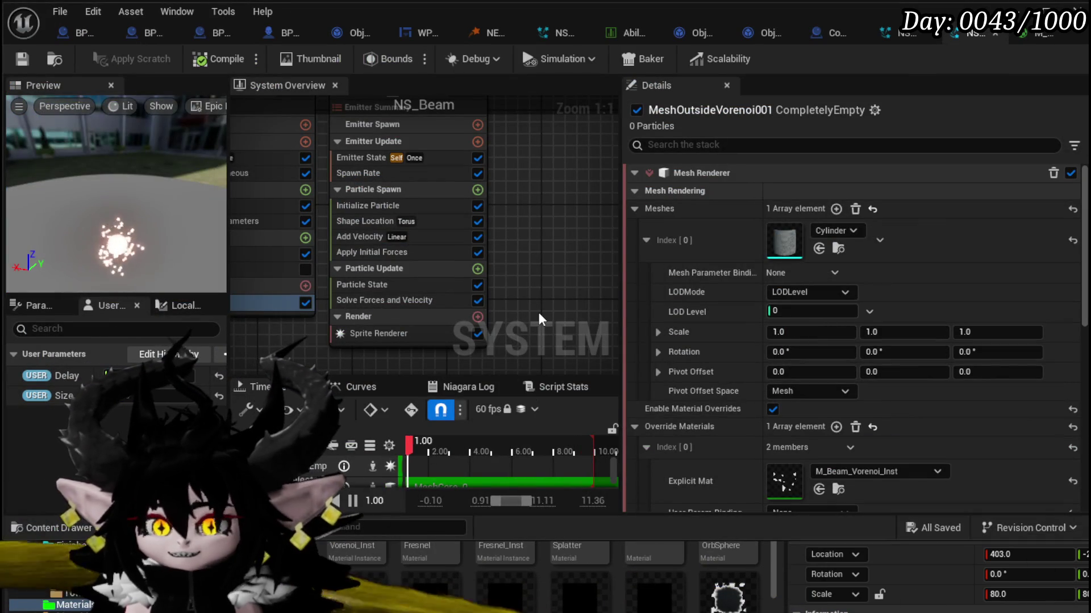
# Step: Duplicate the SimpleSpriteBurst emitter as SimpleSpriteBurst002 and place it beside the original
pyautogui.scroll(-3, 539, 312)
pyautogui.scroll(-4, 394, 329)
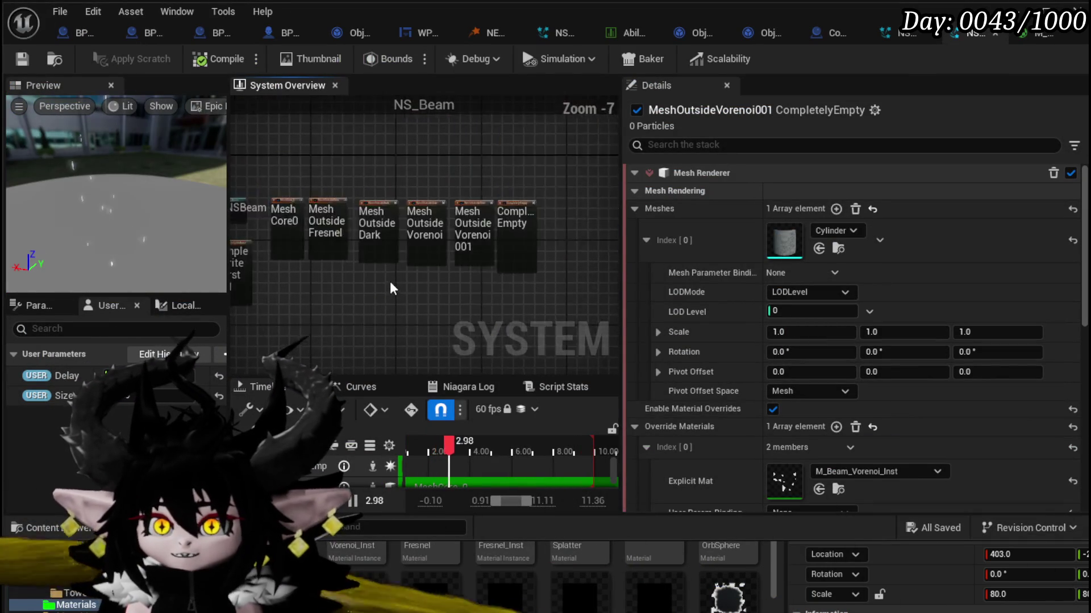
pyautogui.scroll(6, 444, 316)
pyautogui.scroll(3, 432, 308)
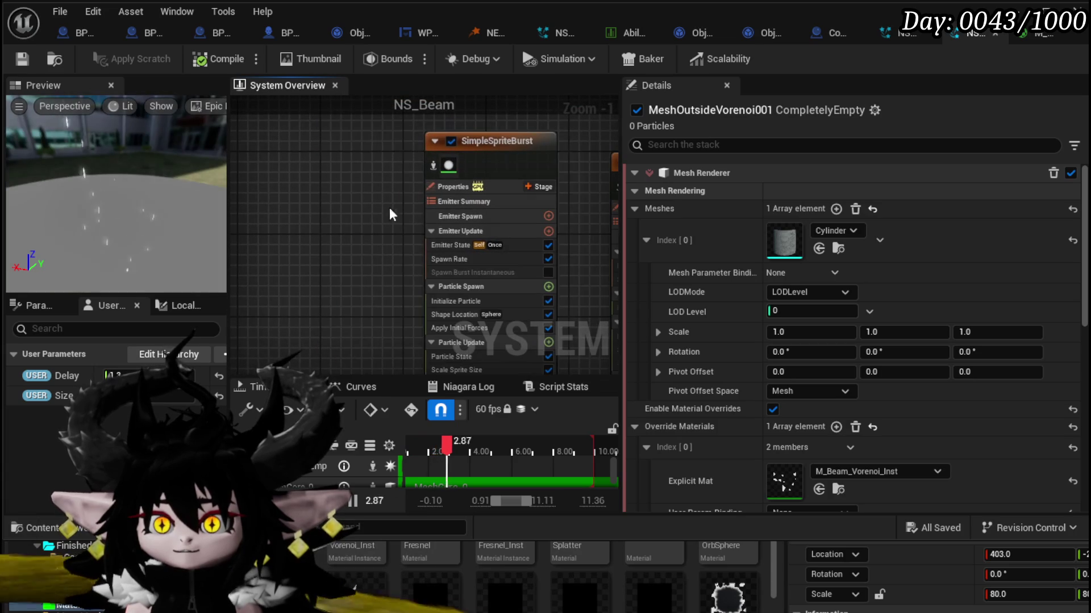
pyautogui.click(455, 211)
pyautogui.click(392, 177)
pyautogui.hotkey('ctrl', 'v')
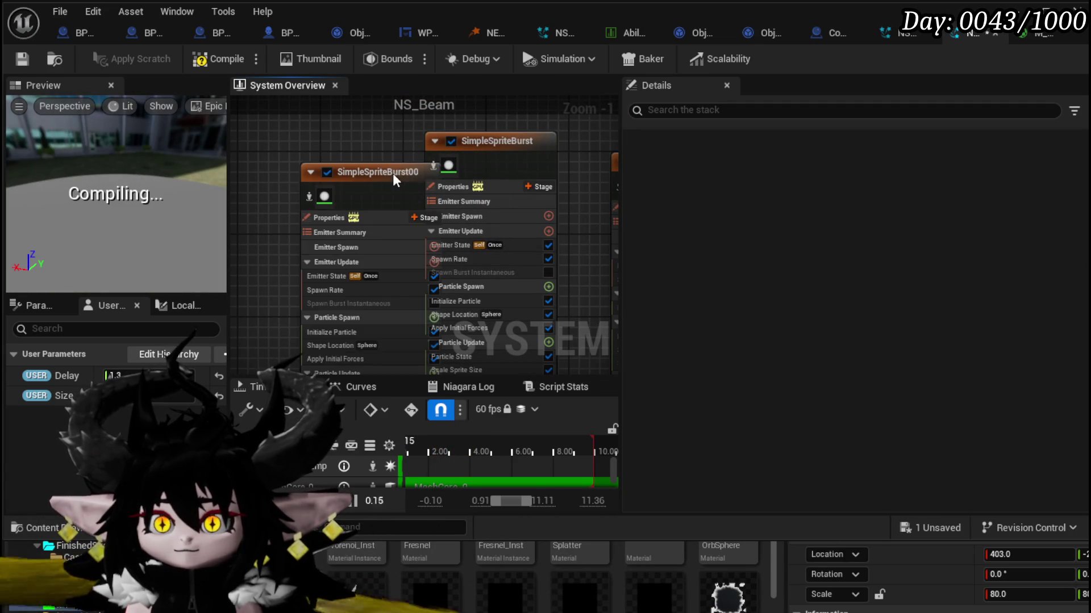
pyautogui.moveTo(394, 173)
pyautogui.mouseDown()
pyautogui.moveTo(345, 149)
pyautogui.moveTo(350, 132)
pyautogui.moveTo(368, 142)
pyautogui.moveTo(356, 137)
pyautogui.mouseUp()
pyautogui.moveTo(253, 220); pyautogui.dragTo(302, 155)
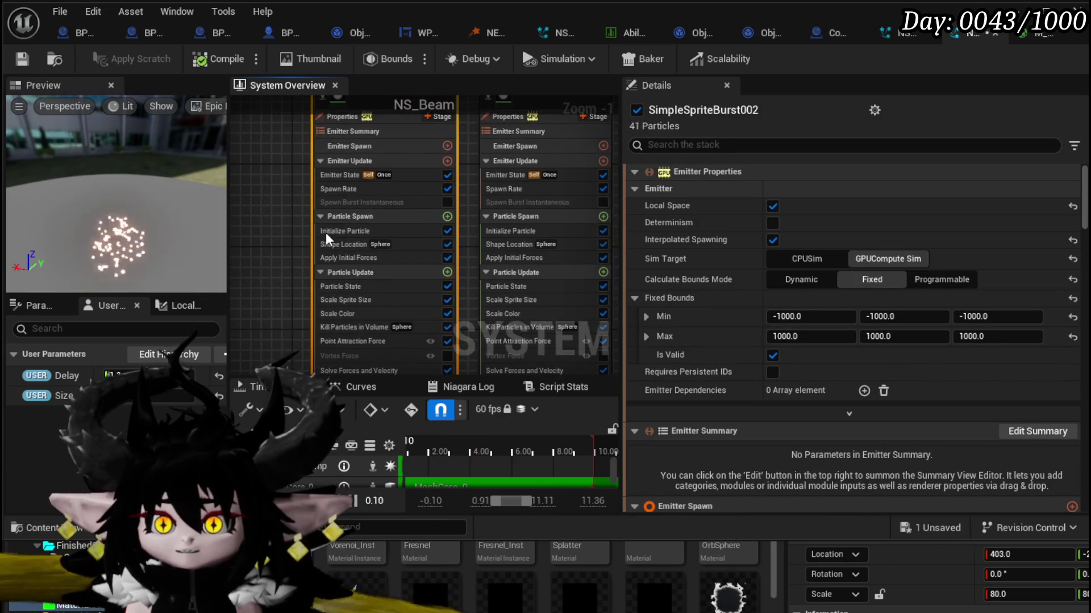
# Step: Set SimpleSpriteBurst002's Initialize Particle colour to black
pyautogui.click(345, 230)
pyautogui.click(840, 313)
pyautogui.moveTo(908, 544); pyautogui.dragTo(966, 544)
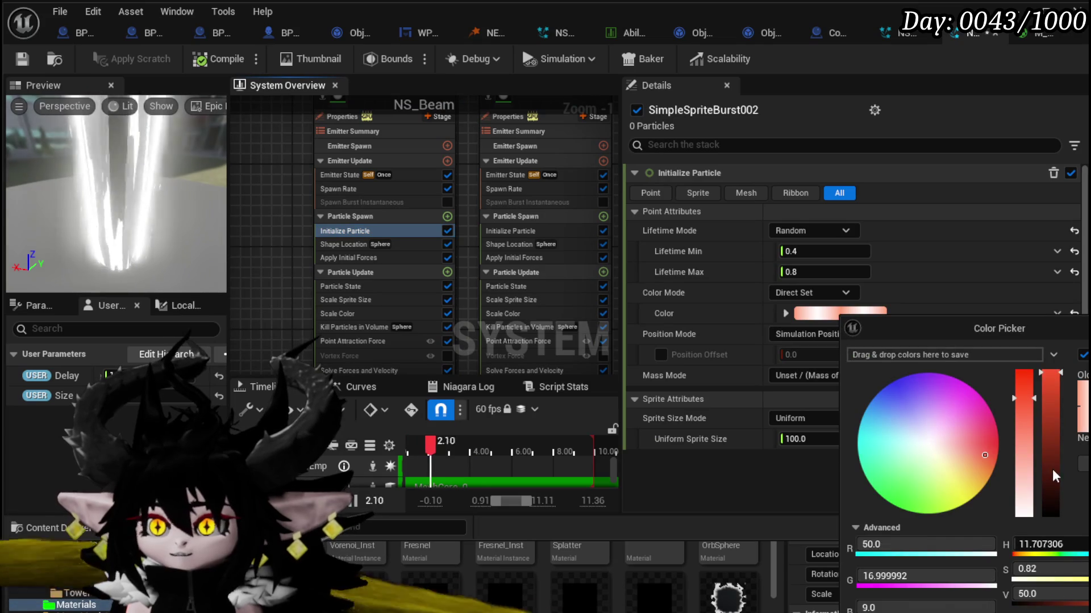
pyautogui.moveTo(909, 576); pyautogui.dragTo(966, 576)
pyautogui.press('Return')
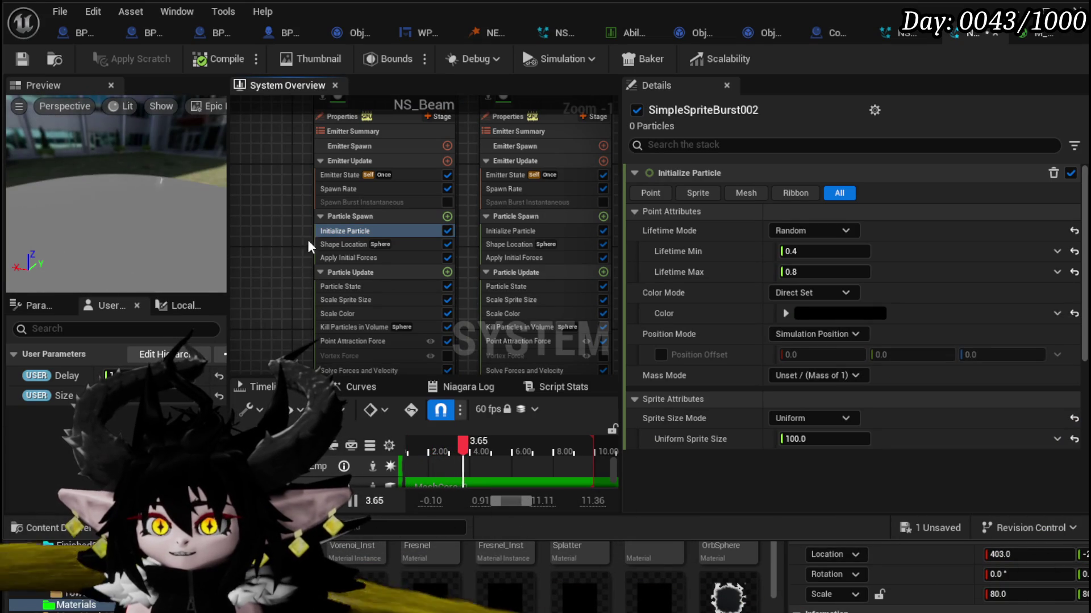
# Step: Bring up SimpleSpriteBurst002's Sprite Renderer settings
pyautogui.scroll(-3, 377, 341)
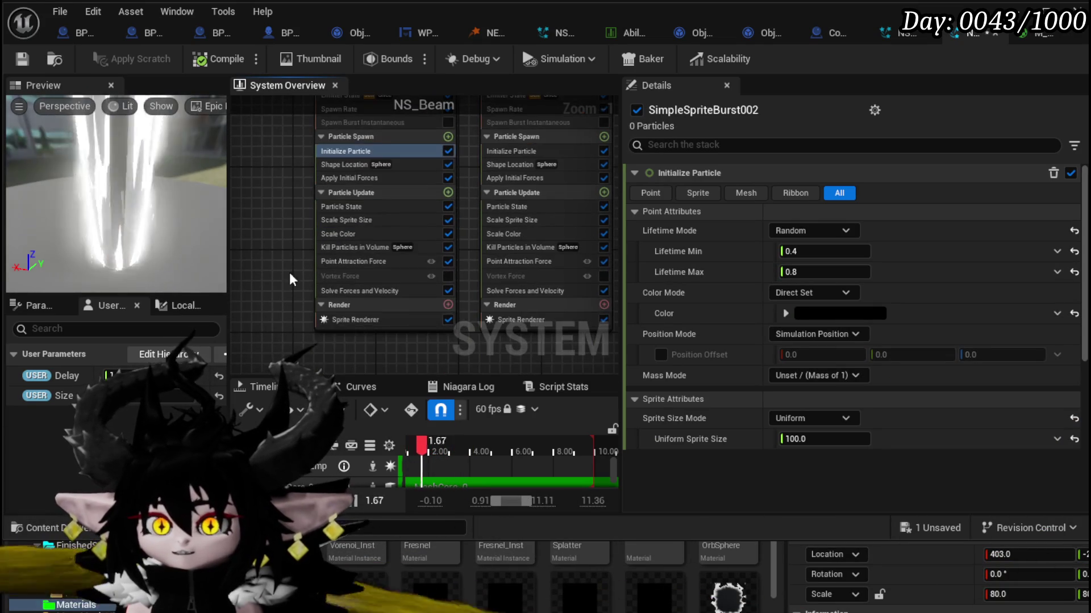
pyautogui.click(360, 320)
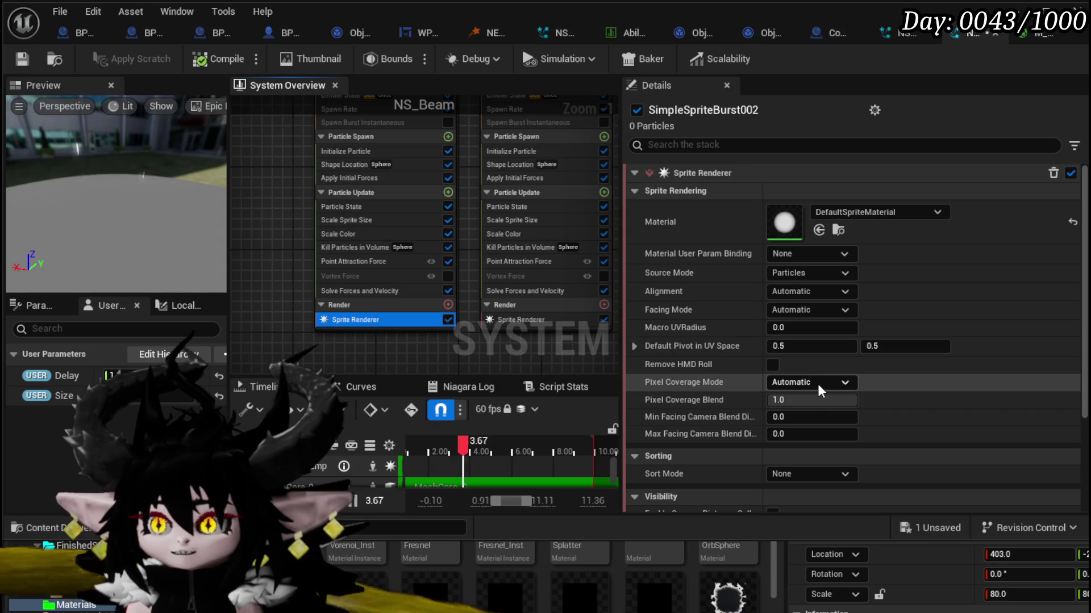
pyautogui.scroll(-3, 852, 370)
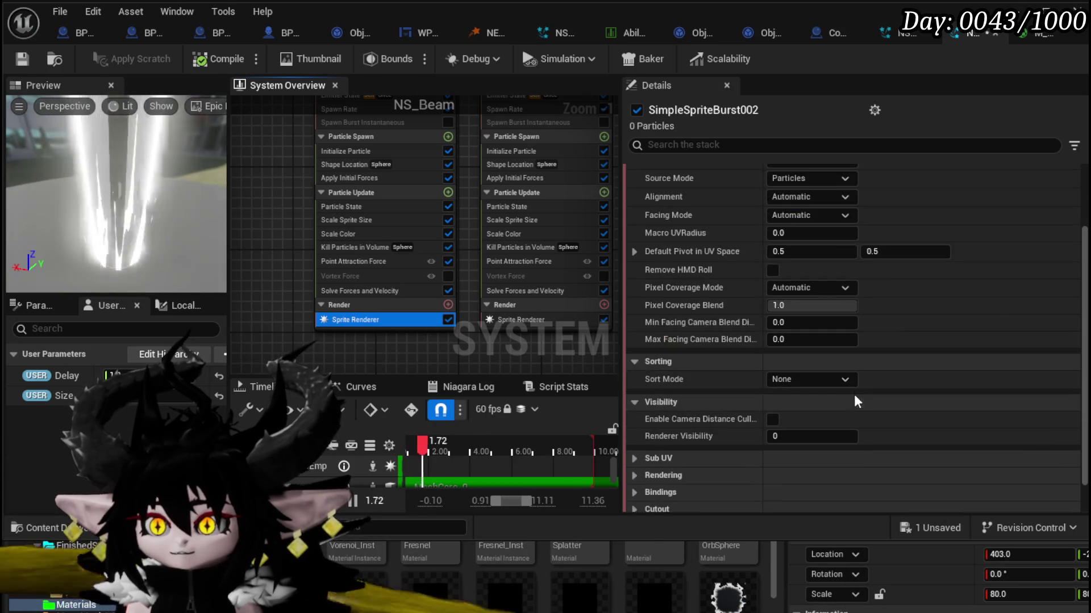
pyautogui.scroll(3, 839, 372)
# Step: Assign M_FX_Black as SimpleSpriteBurst002's sprite material and save NS_Beam
pyautogui.click(855, 213)
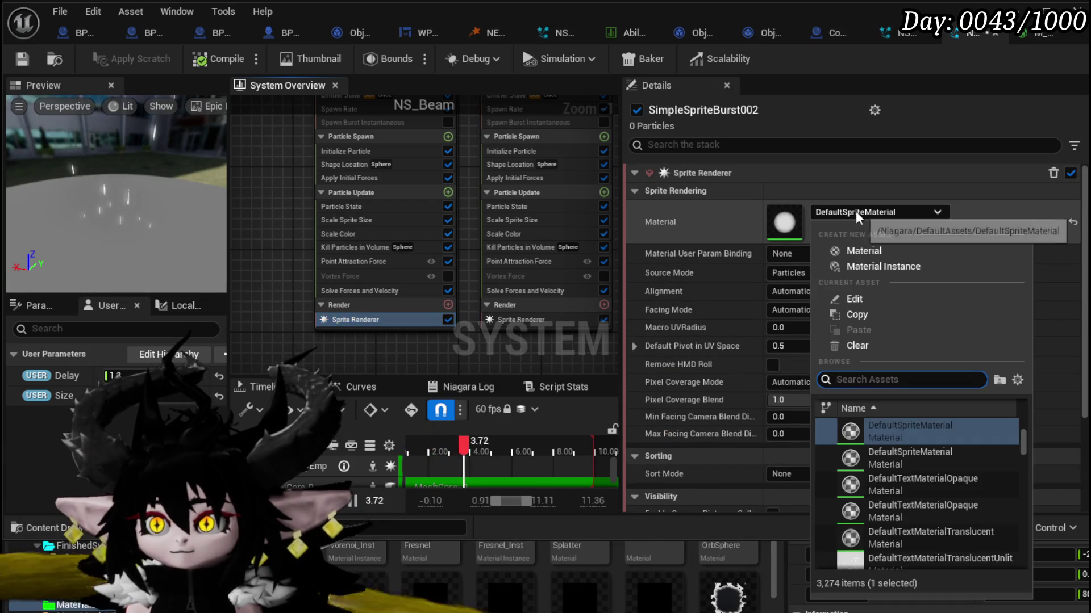
pyautogui.write('Black Spr')
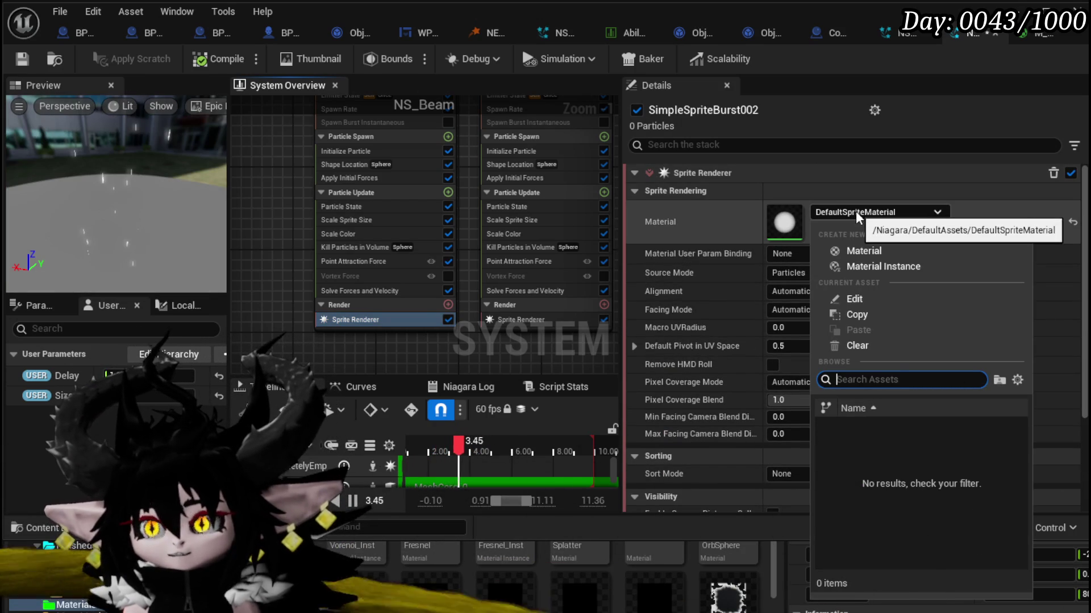
pyautogui.press('BackSpace')
pyautogui.press('BackSpace')
pyautogui.press('BackSpace')
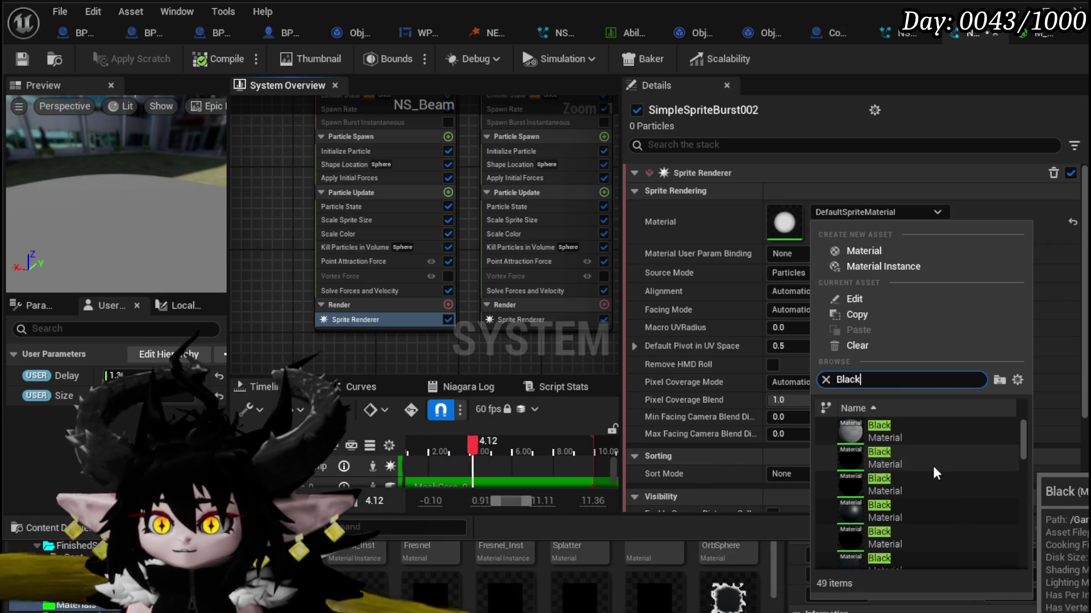
pyautogui.scroll(-1, 445, 592)
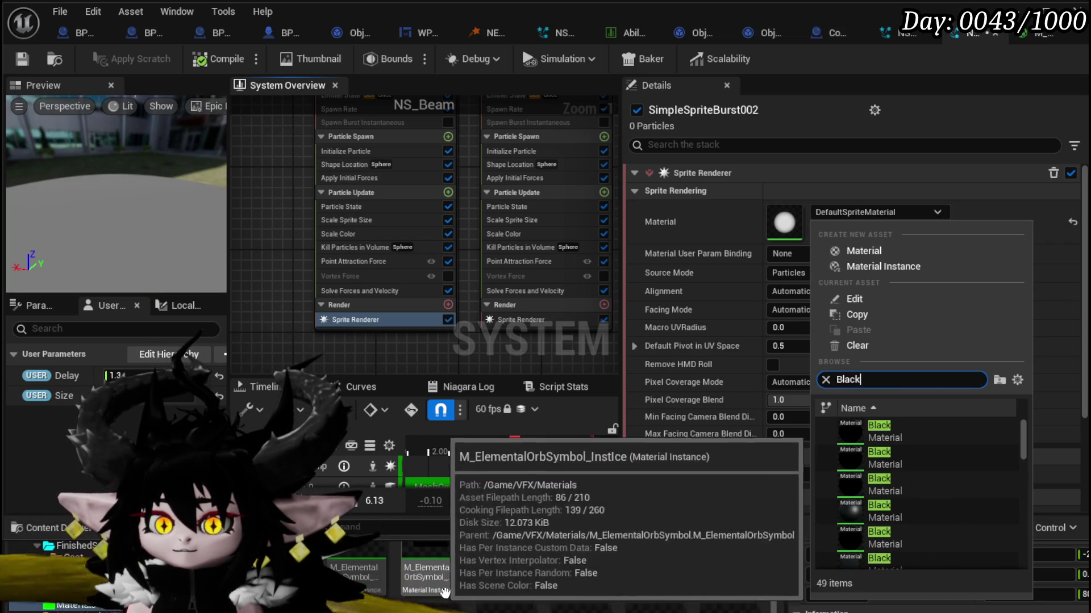
pyautogui.scroll(-2, 445, 593)
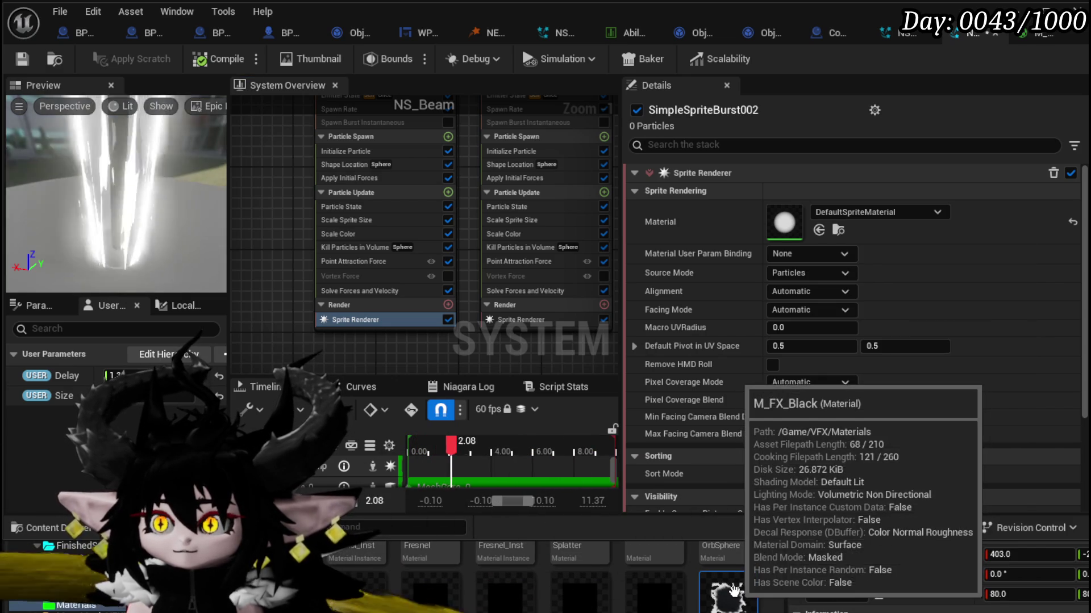
pyautogui.moveTo(734, 591); pyautogui.dragTo(796, 291)
pyautogui.moveTo(805, 210); pyautogui.dragTo(804, 212)
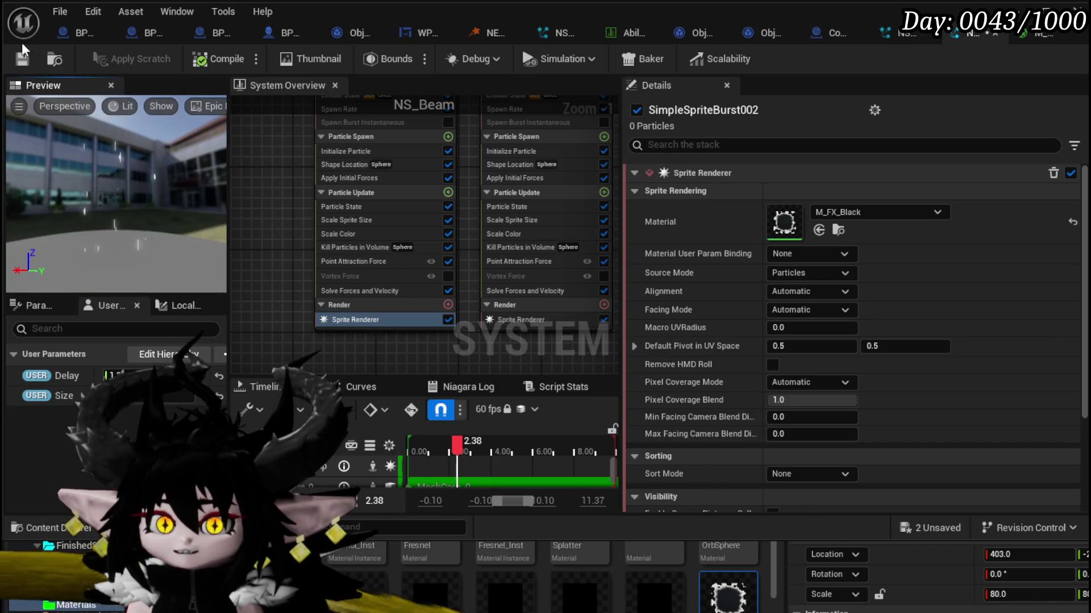
pyautogui.hotkey('ctrl', 's')
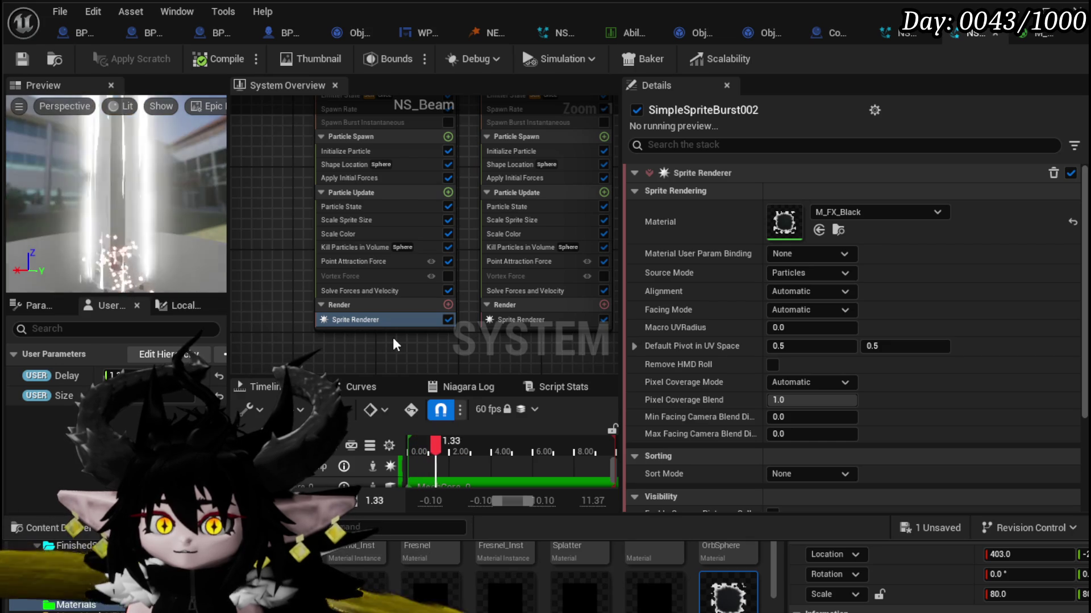
# Step: Pan the system graph to SimpleSpriteBurst001 and show its Sprite Renderer settings
pyautogui.moveTo(404, 337); pyautogui.dragTo(356, 326)
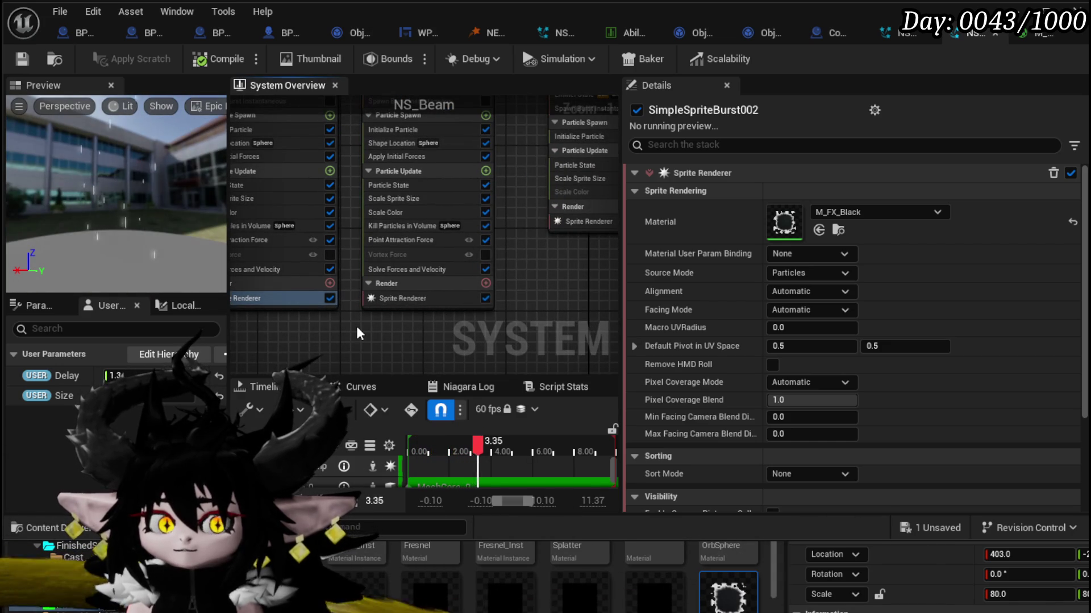
pyautogui.moveTo(500, 274); pyautogui.dragTo(320, 344)
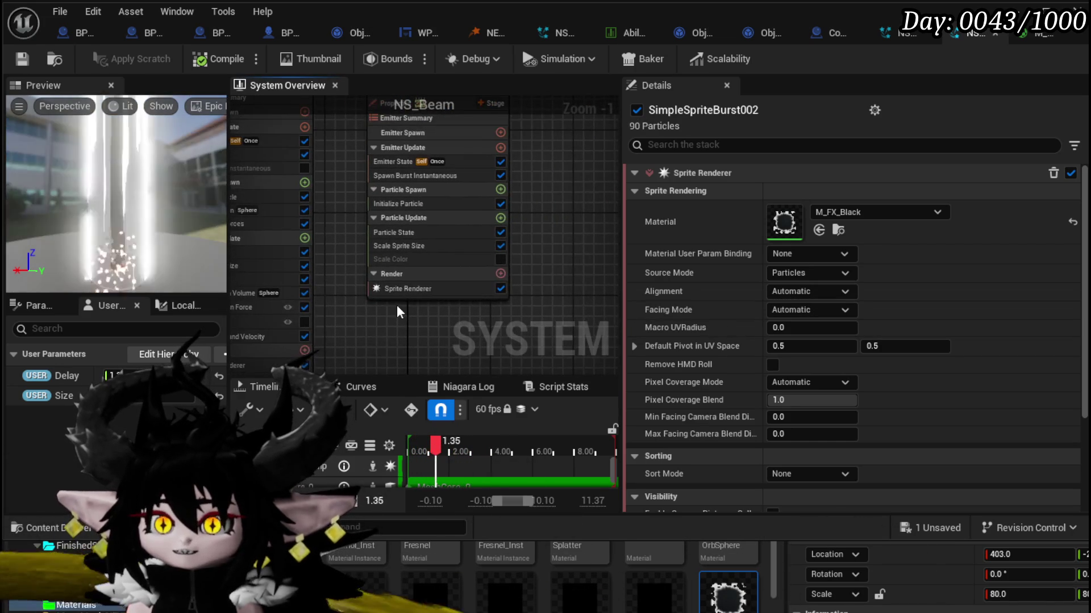
pyautogui.click(402, 288)
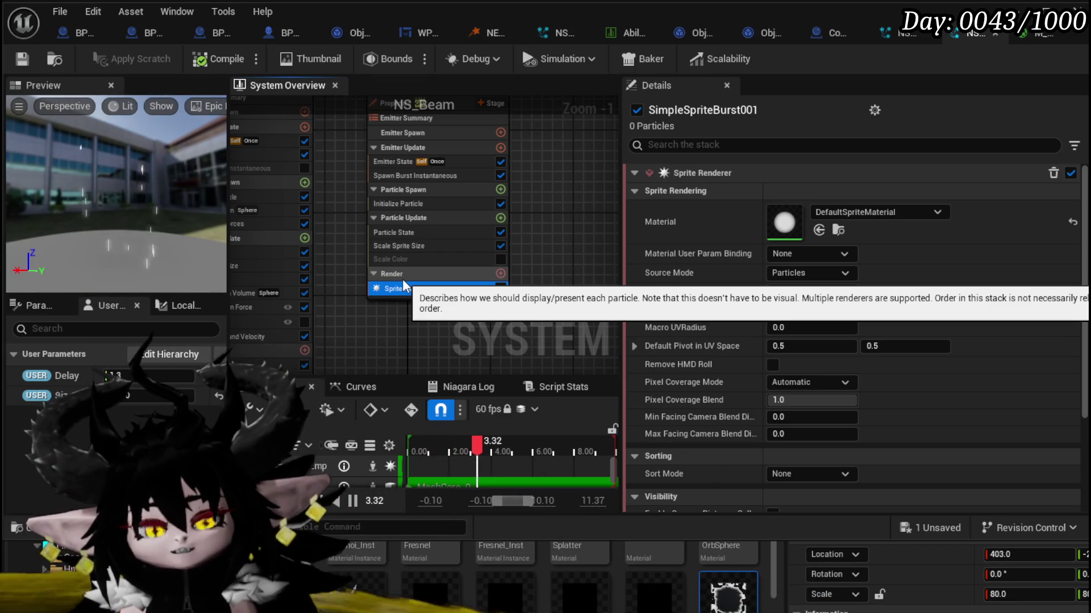
pyautogui.moveTo(544, 242)
pyautogui.mouseDown()
pyautogui.moveTo(513, 326)
pyautogui.moveTo(500, 311)
pyautogui.mouseUp()
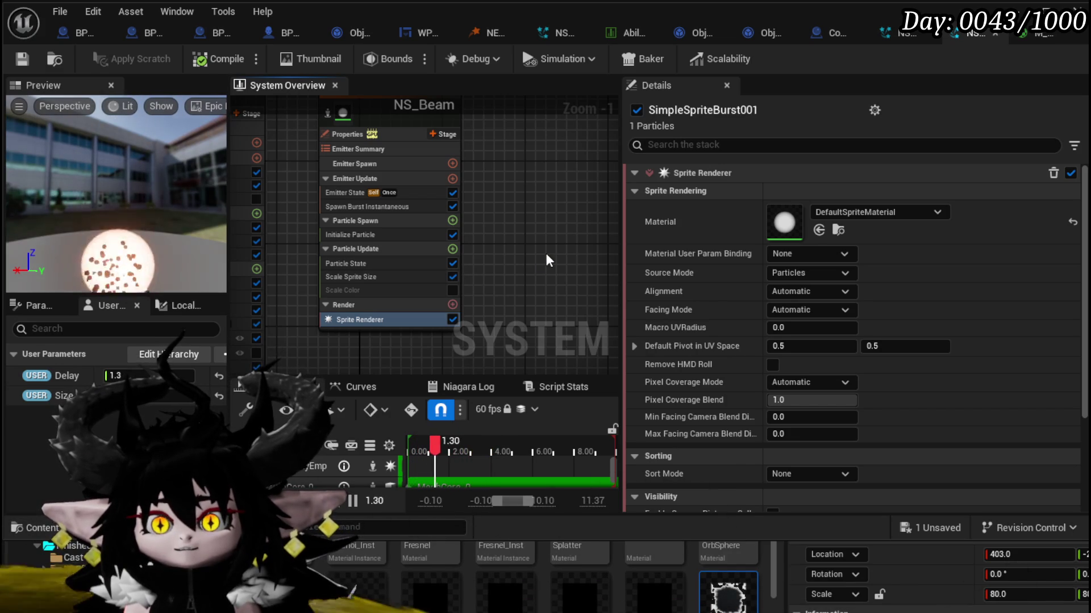
# Step: Add a Mesh Renderer to SimpleSpriteBurst001 using SM_VFX_Sphere as the particle mesh
pyautogui.click(453, 305)
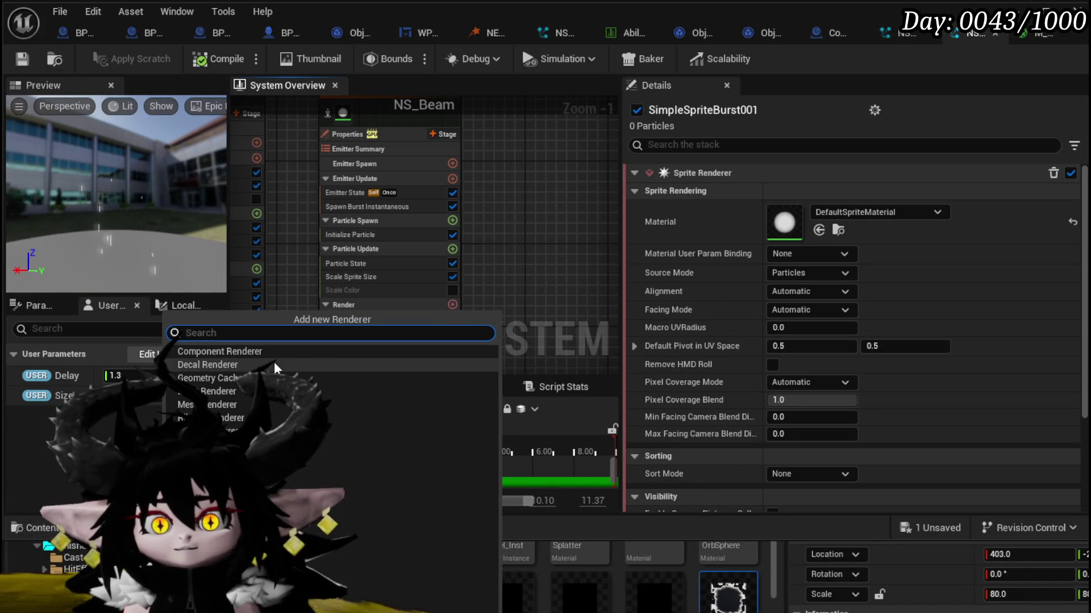
pyautogui.click(223, 404)
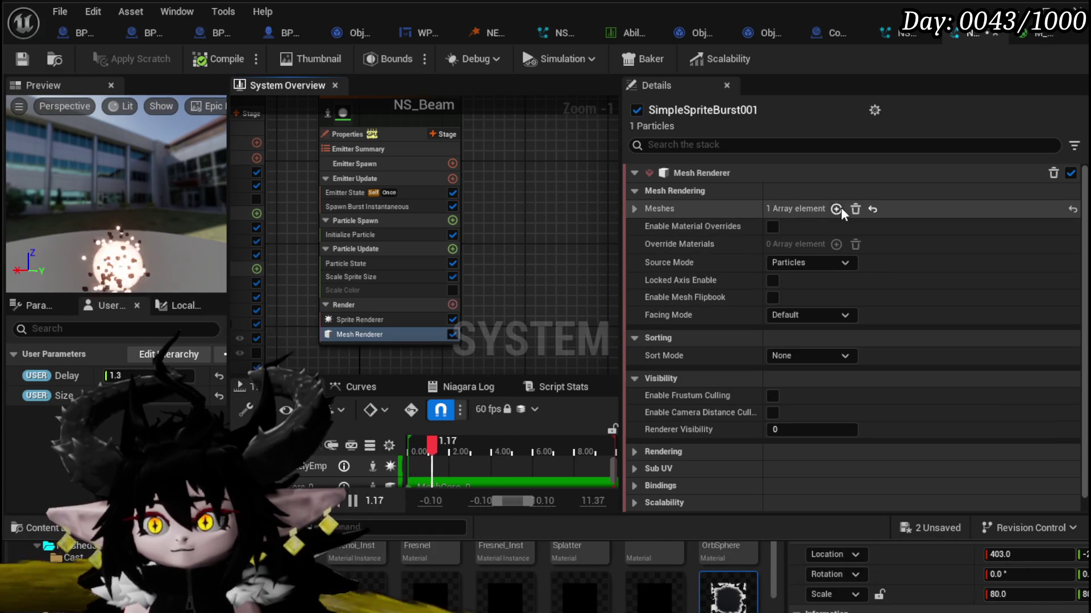
pyautogui.click(634, 209)
pyautogui.click(817, 230)
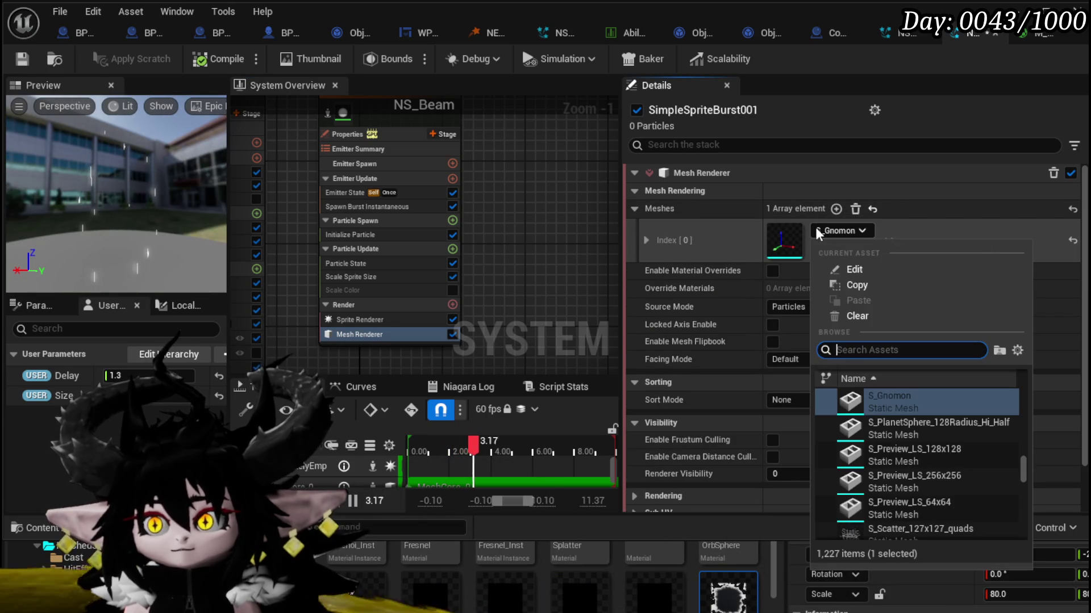
pyautogui.write('Sphere')
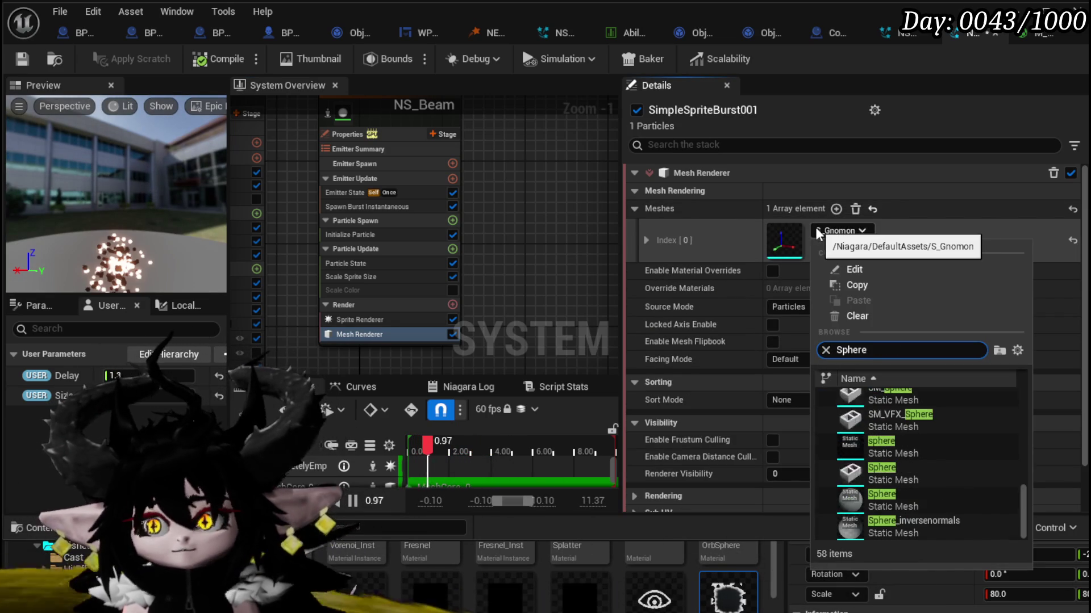
pyautogui.click(891, 417)
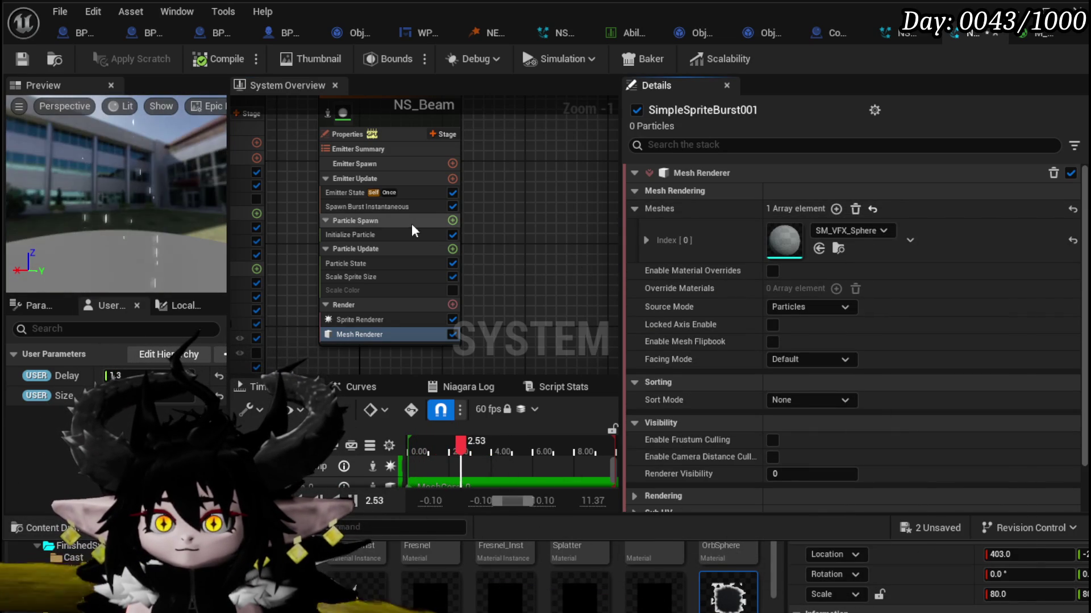
# Step: Add a Scale Mesh Size module to Particle Update
pyautogui.click(452, 248)
pyautogui.write('S')
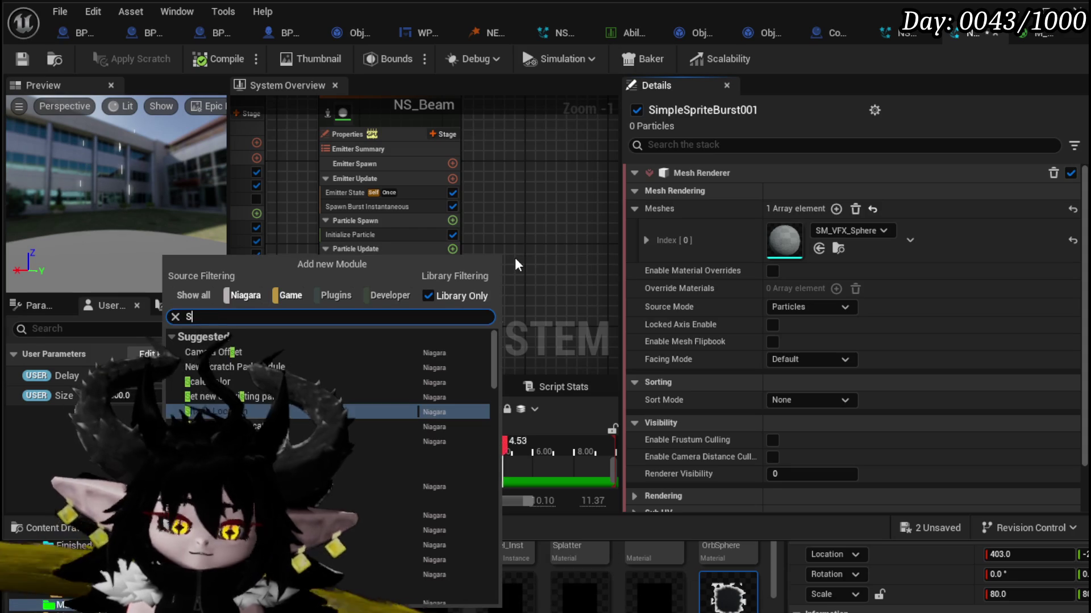
pyautogui.write('cale mesh')
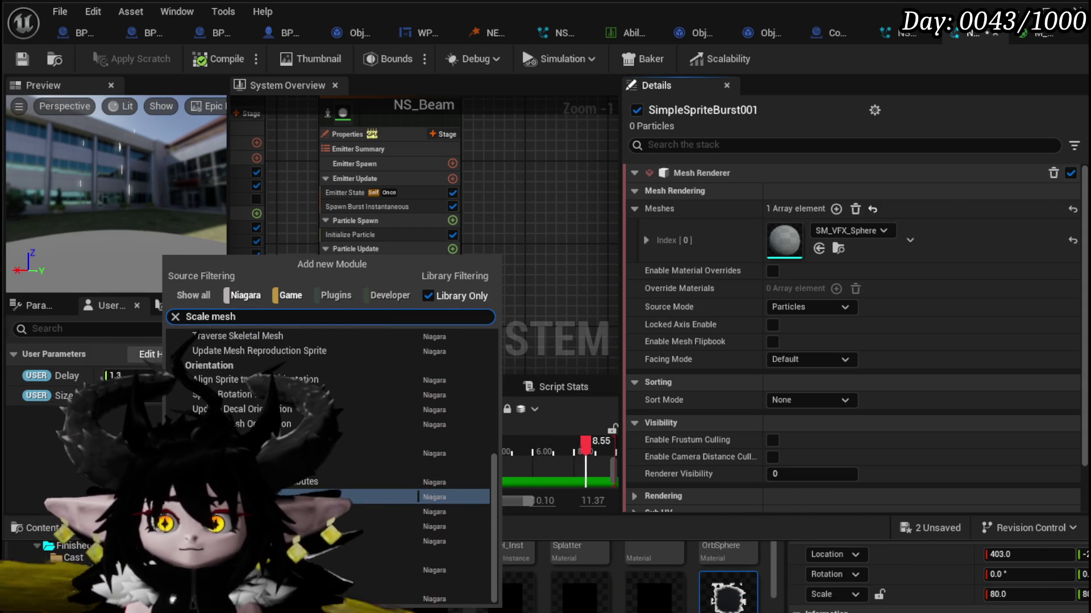
pyautogui.click(318, 497)
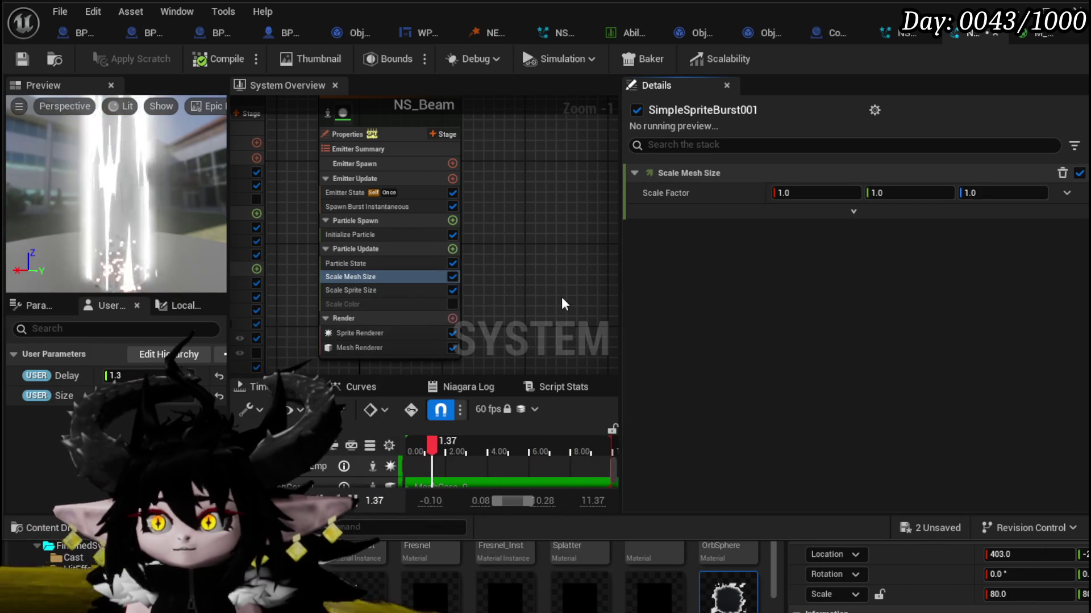
# Step: Set the Scale Mesh Size Scale Factor input to Vector from Curve
pyautogui.click(385, 291)
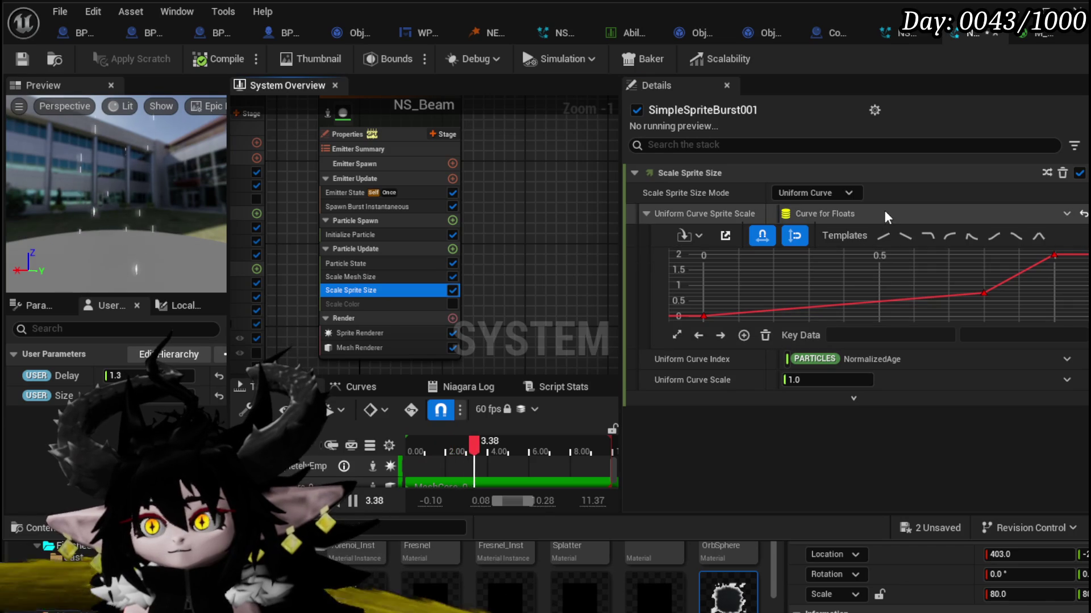
pyautogui.rightClick(884, 210)
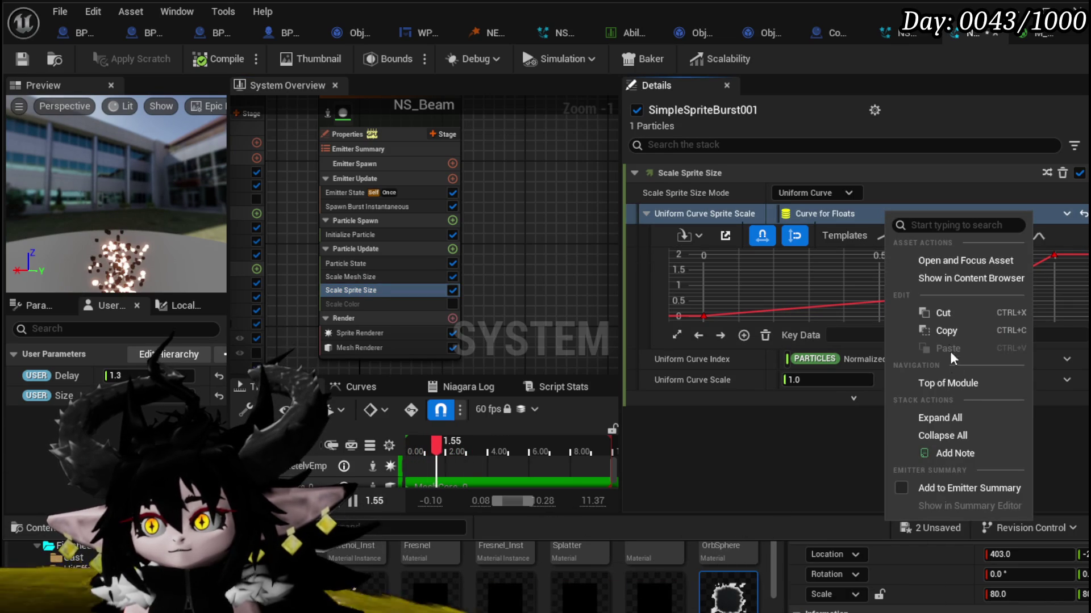
pyautogui.click(943, 329)
pyautogui.click(358, 276)
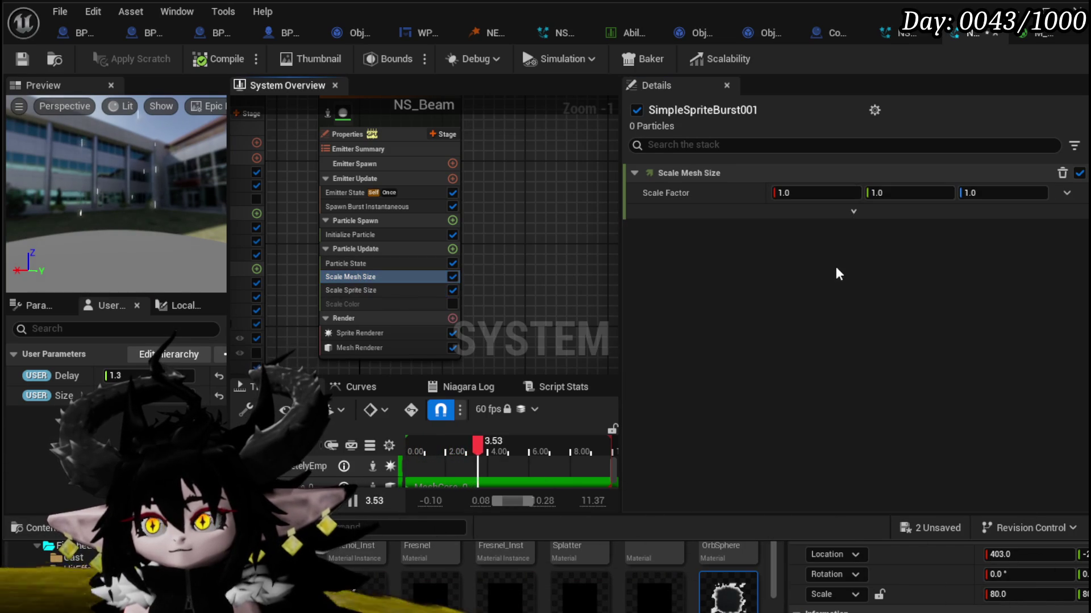
pyautogui.rightClick(733, 194)
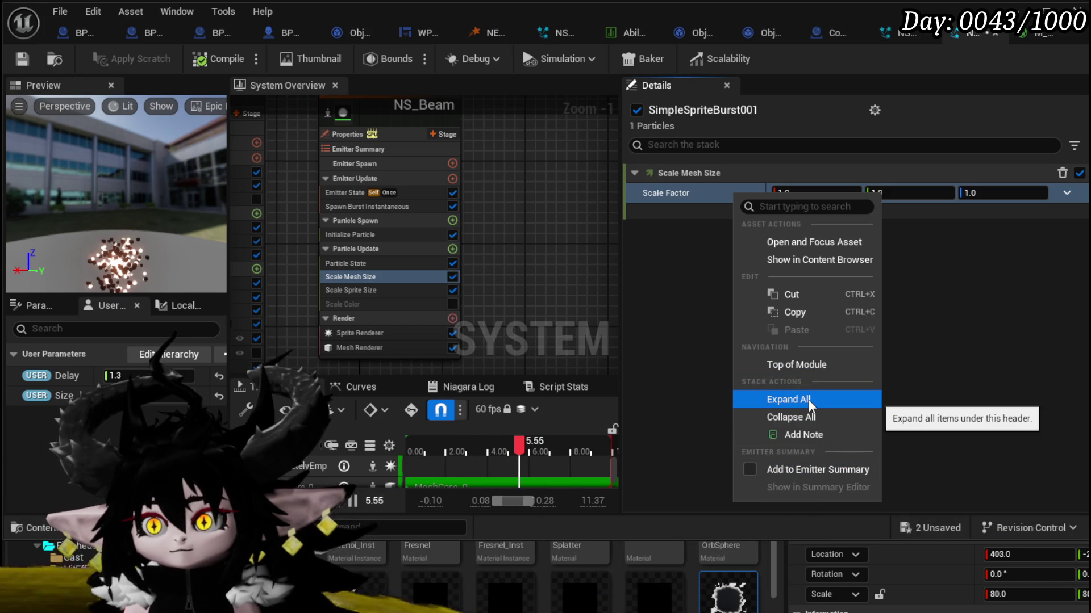
pyautogui.click(797, 315)
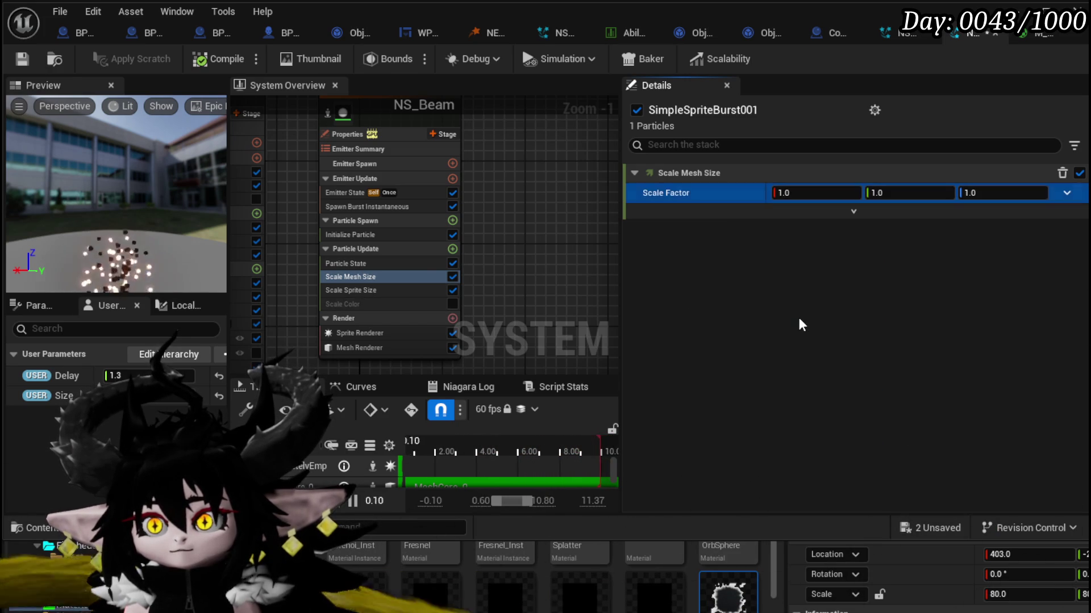
pyautogui.click(372, 290)
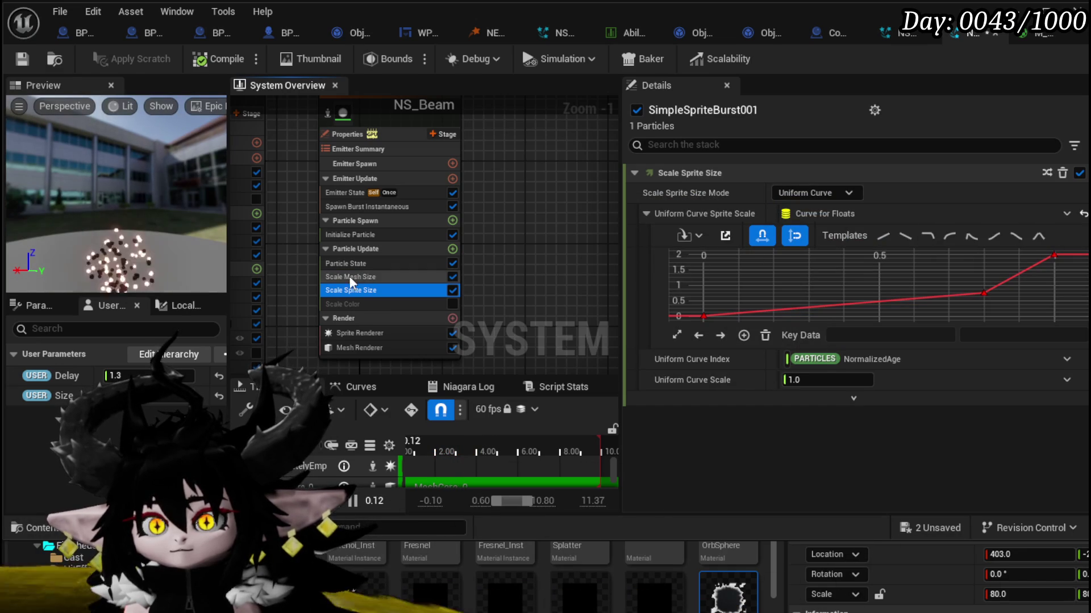
pyautogui.click(375, 276)
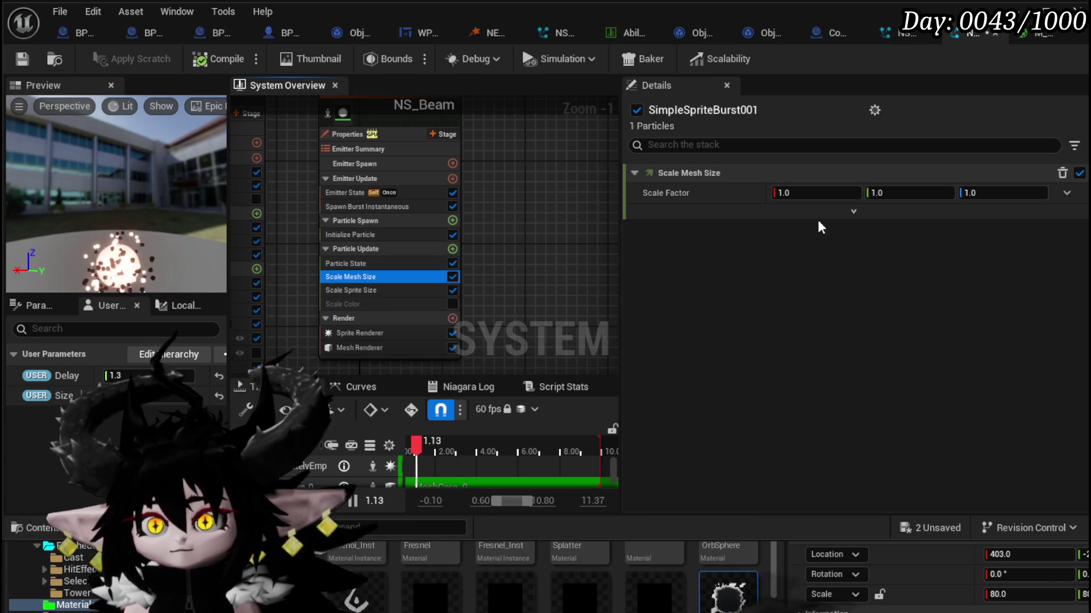
pyautogui.click(1067, 193)
pyautogui.write('Curve')
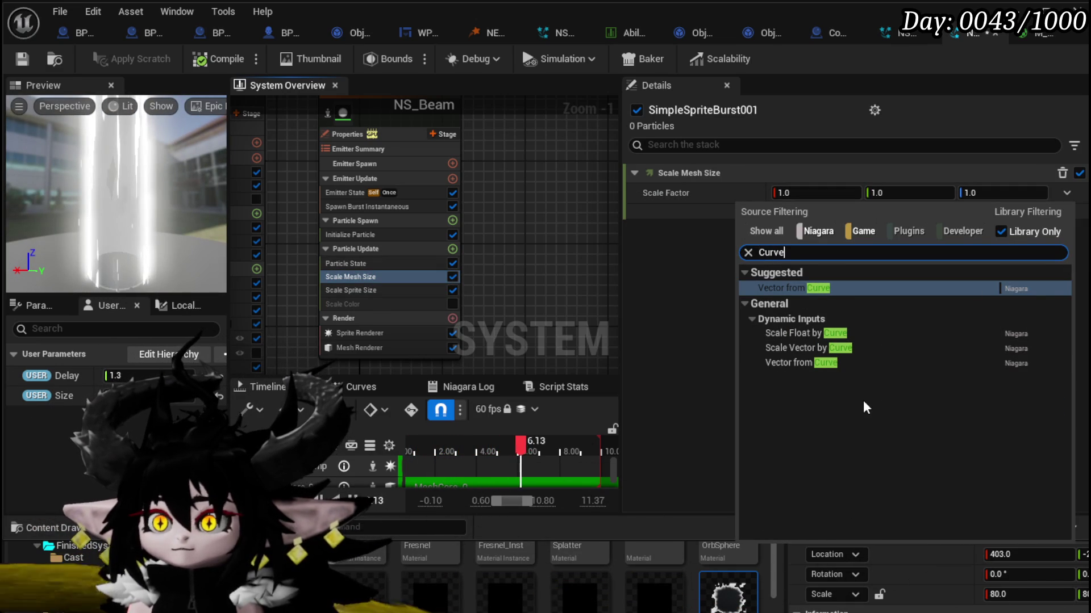
pyautogui.click(814, 289)
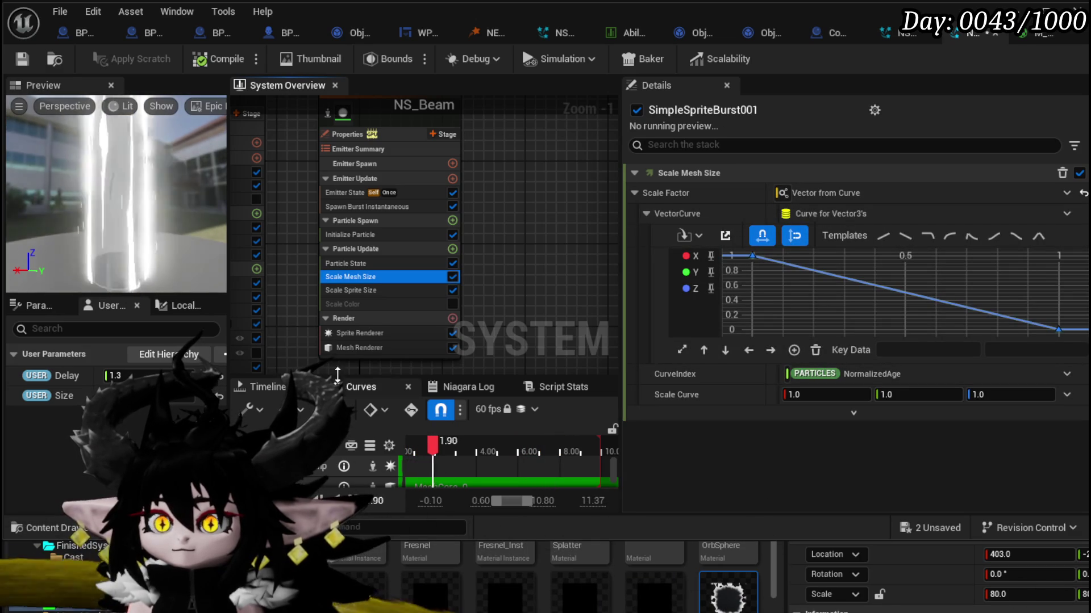
# Step: Copy the Scale Sprite Size curve for reuse on the mesh scale VectorCurve
pyautogui.click(360, 291)
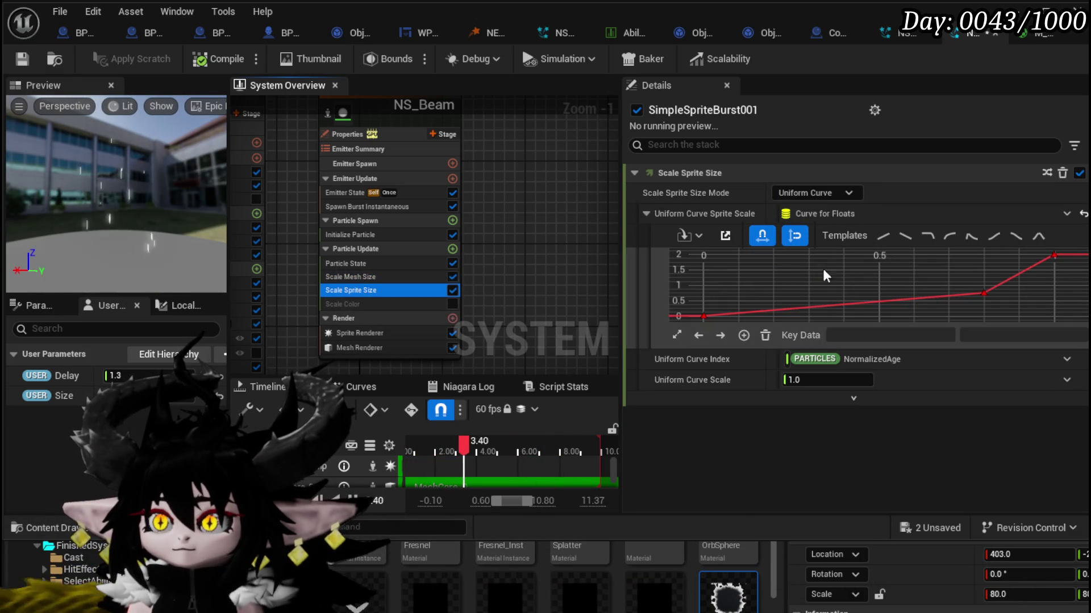
pyautogui.rightClick(918, 213)
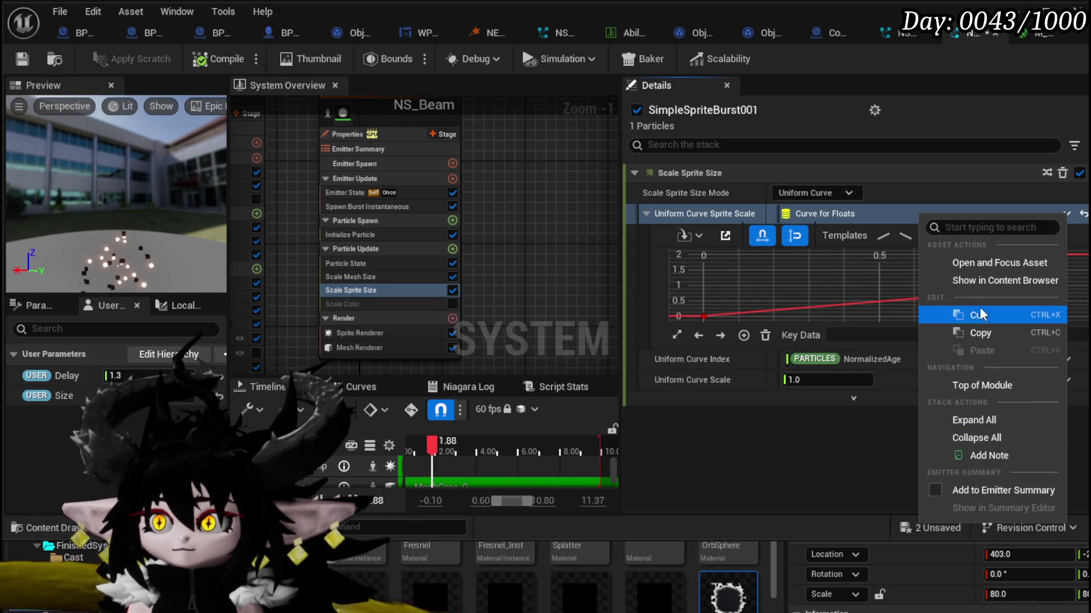
pyautogui.click(980, 333)
pyautogui.click(350, 277)
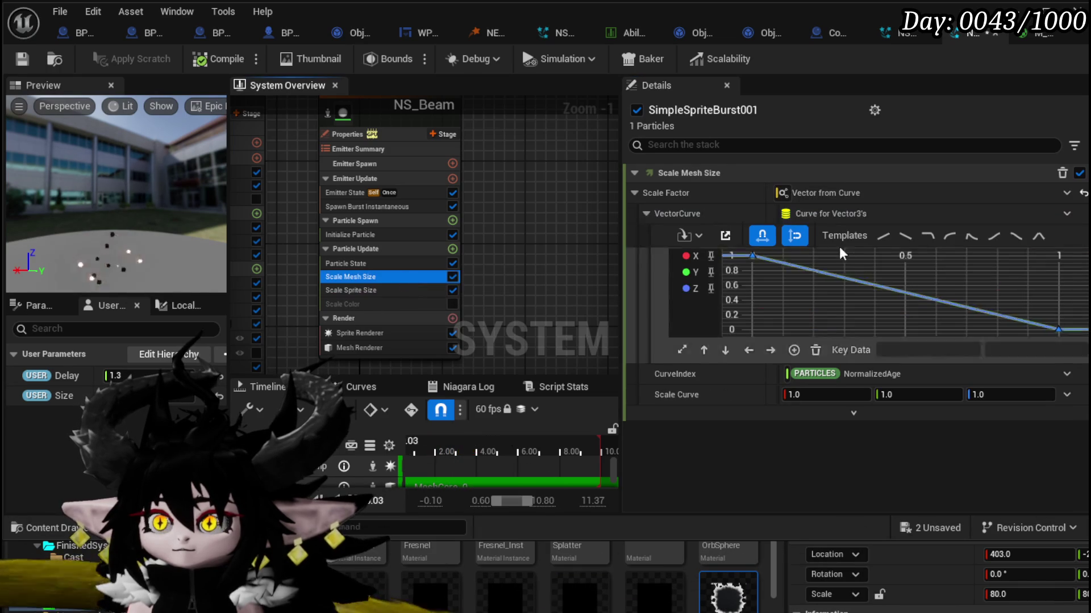
pyautogui.rightClick(926, 212)
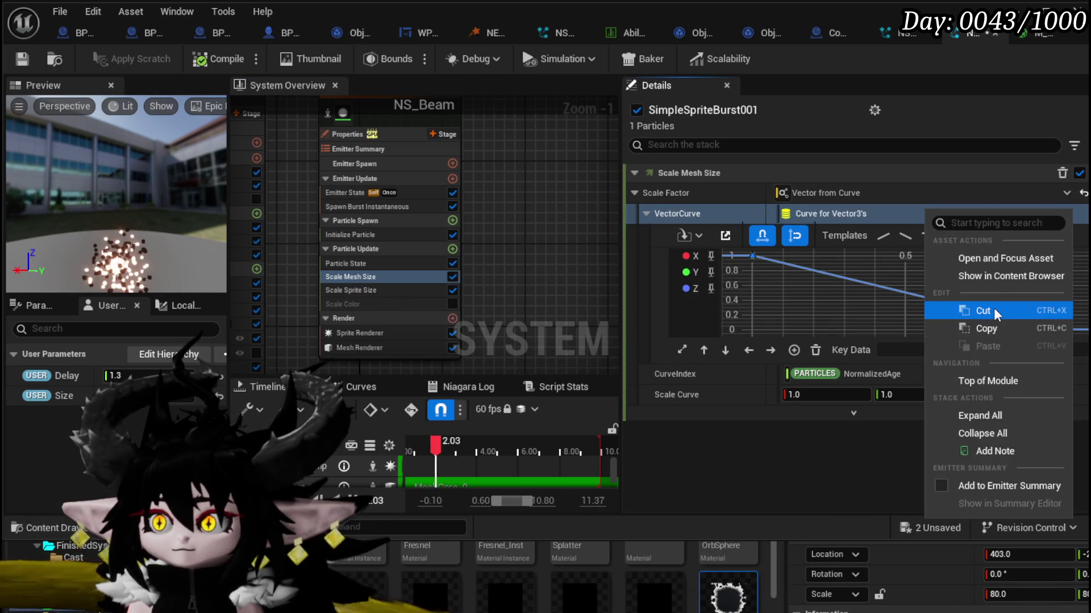
pyautogui.click(350, 290)
pyautogui.rightClick(877, 284)
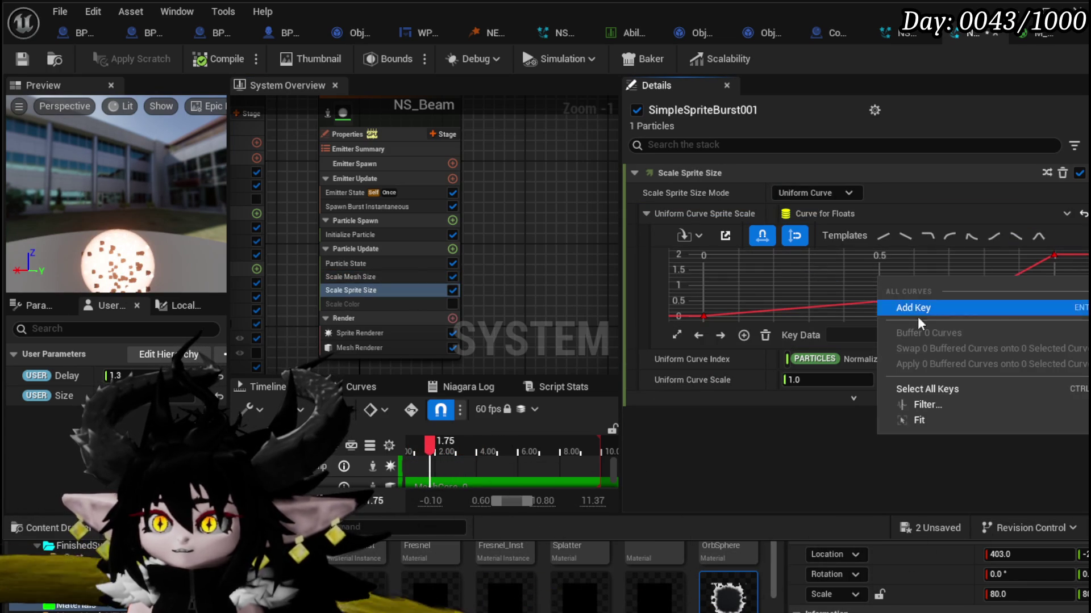
pyautogui.click(691, 254)
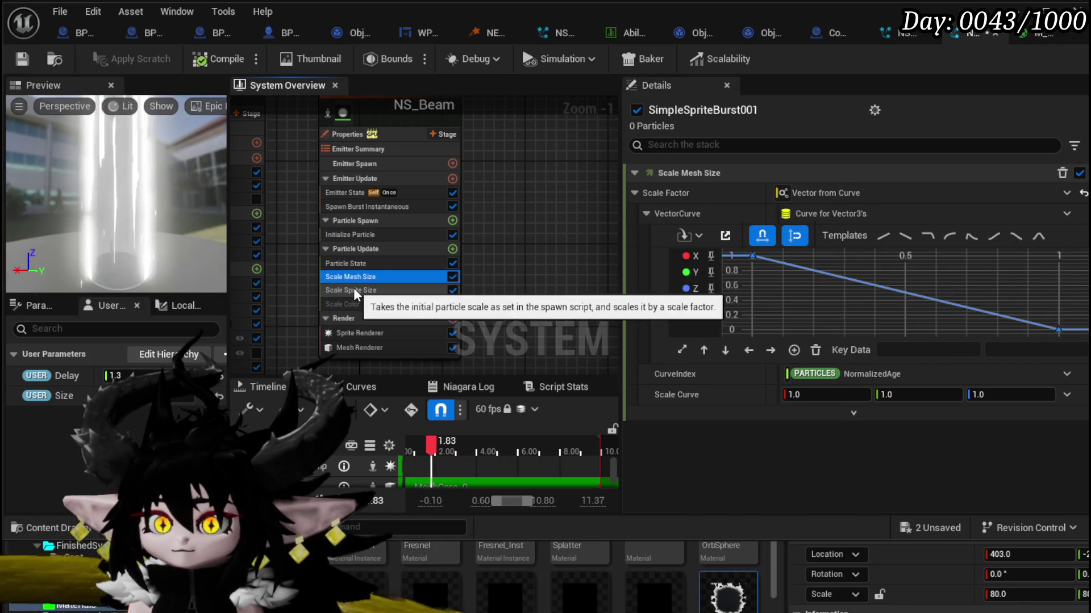
# Step: Set the mesh scale curve's key value to 1 so it rises from 0 to 1
pyautogui.click(353, 288)
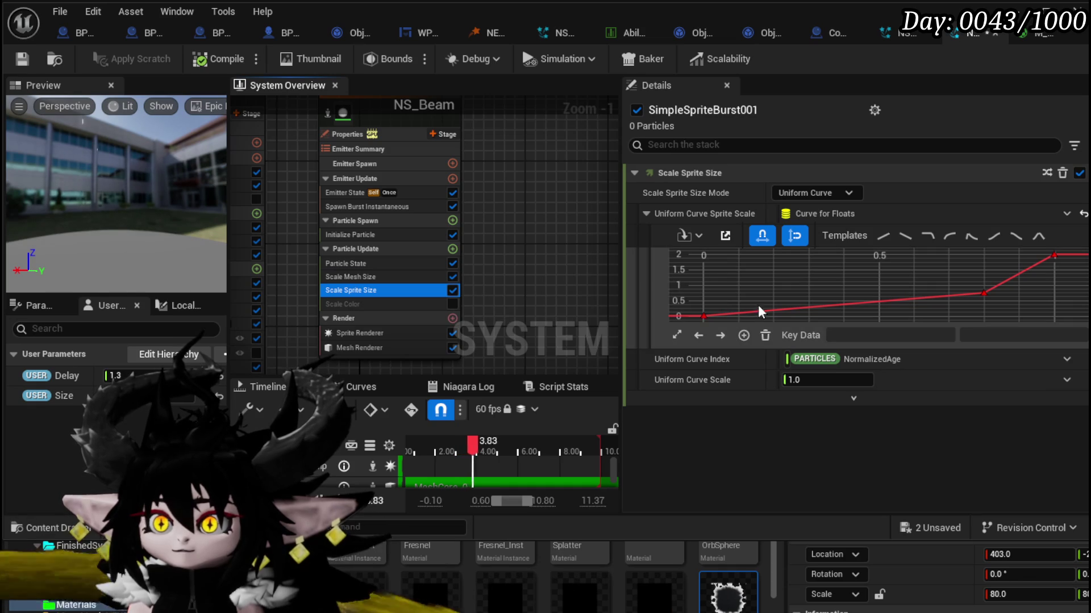
pyautogui.click(403, 276)
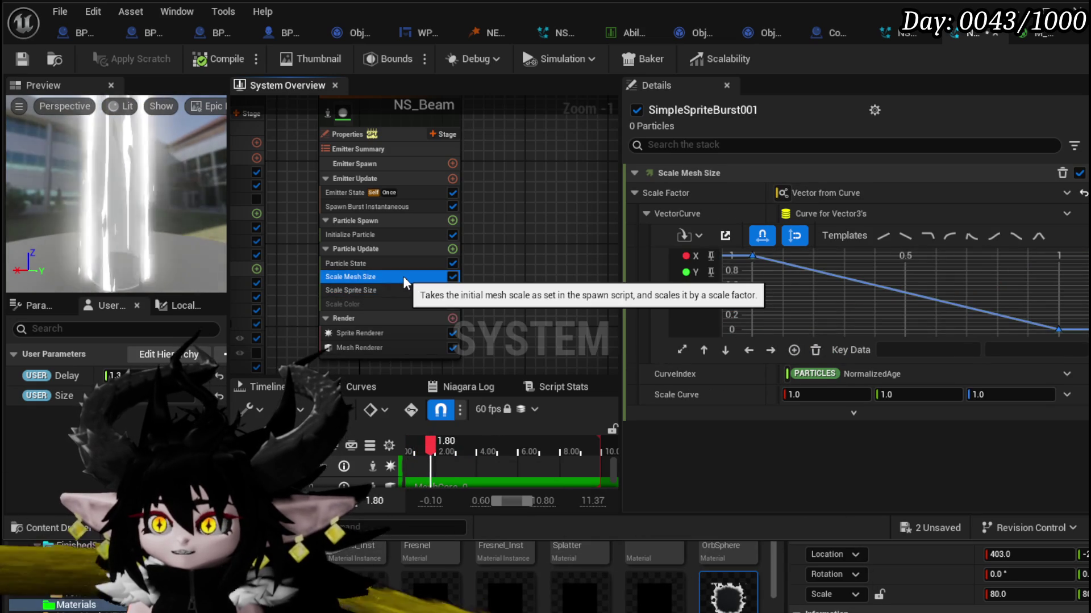
pyautogui.click(397, 289)
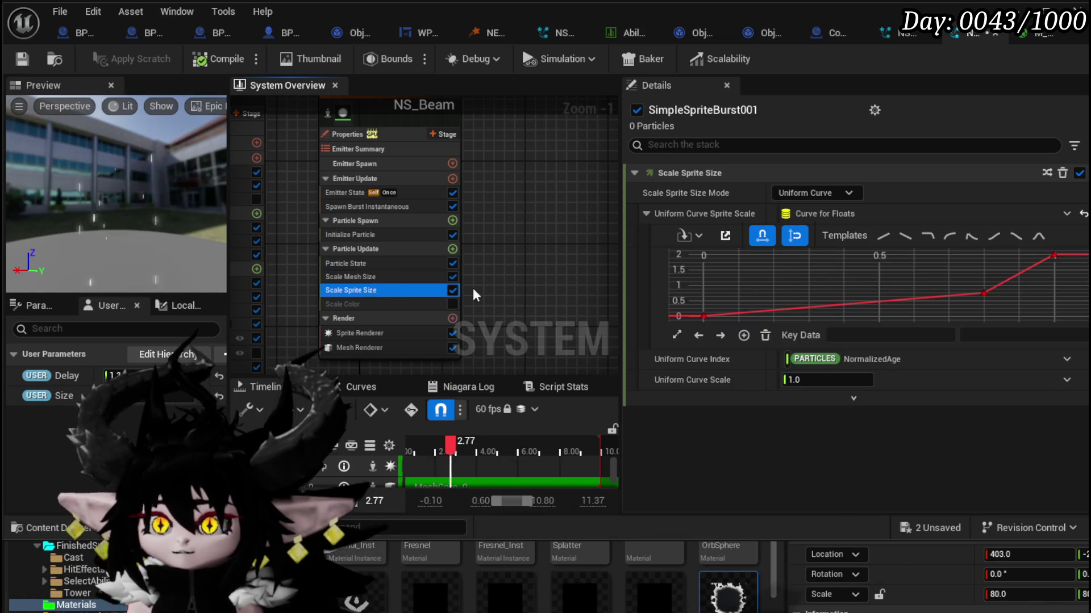
pyautogui.click(380, 277)
pyautogui.click(752, 255)
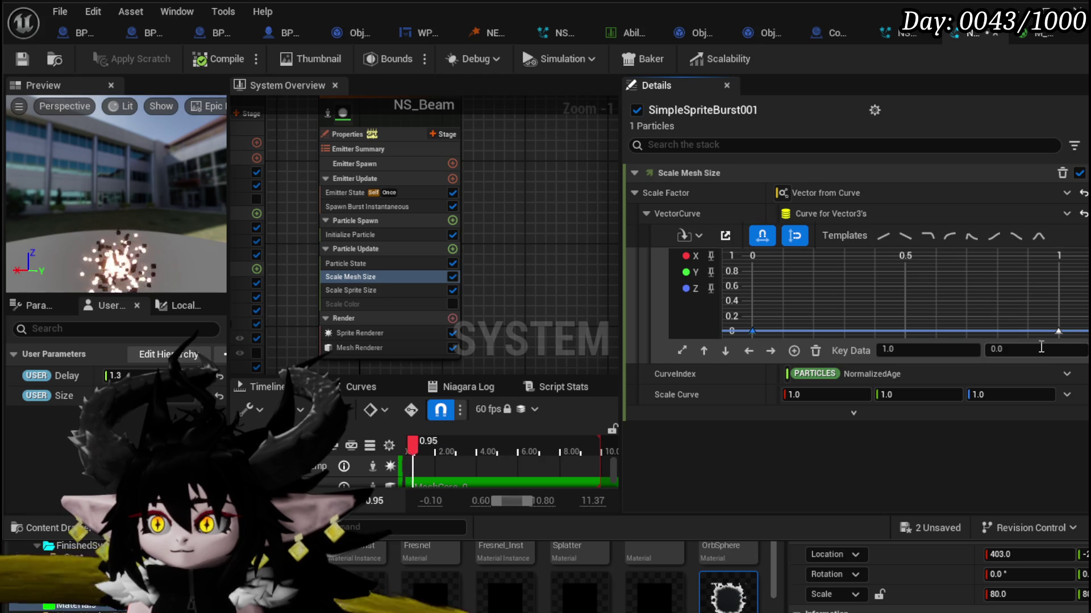
pyautogui.click(375, 290)
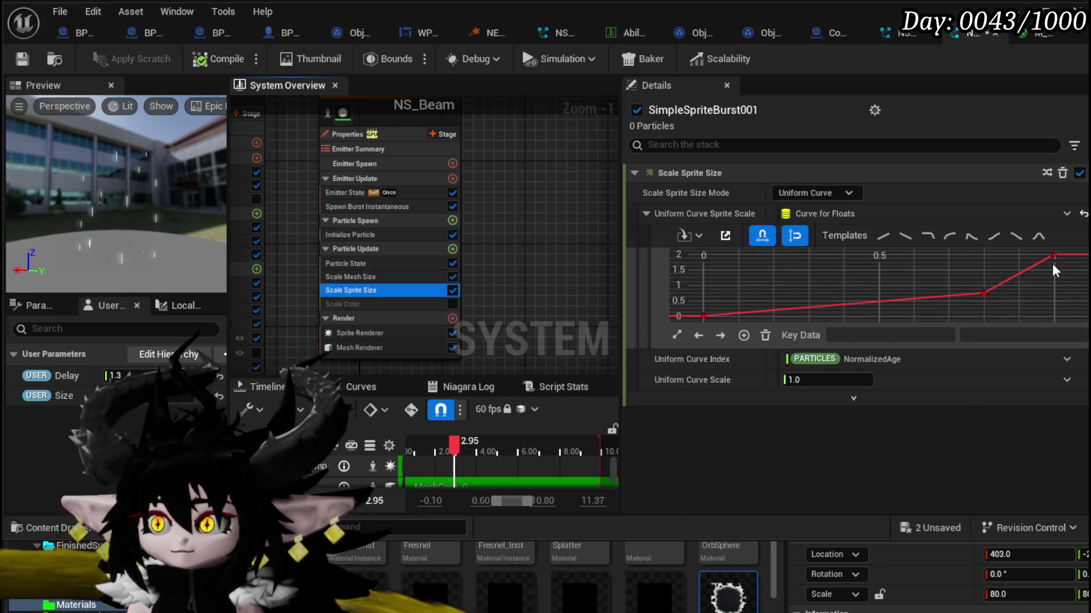
pyautogui.click(397, 277)
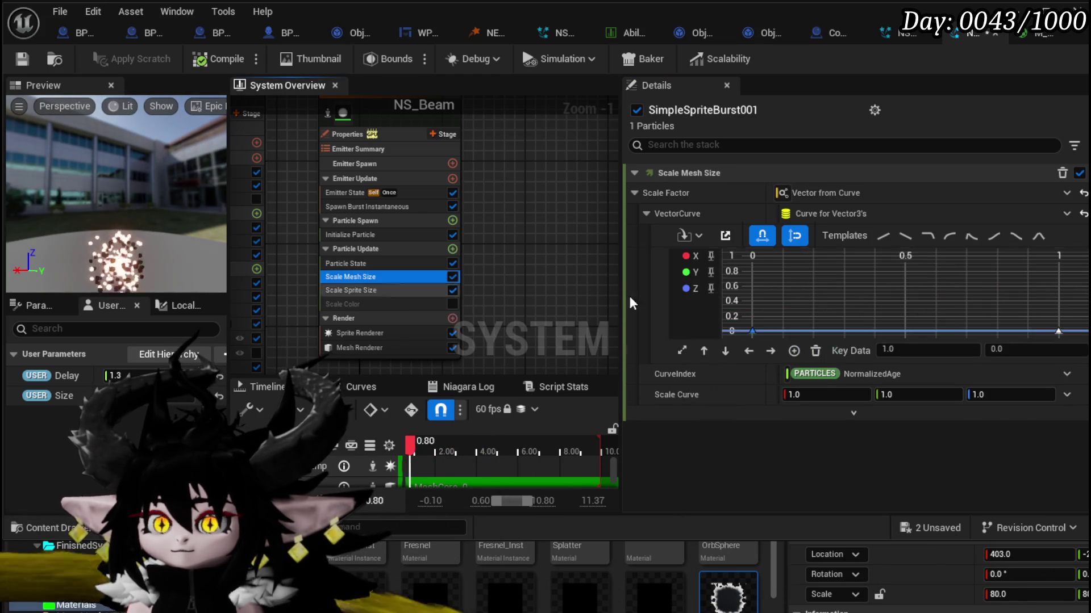
pyautogui.click(1081, 349)
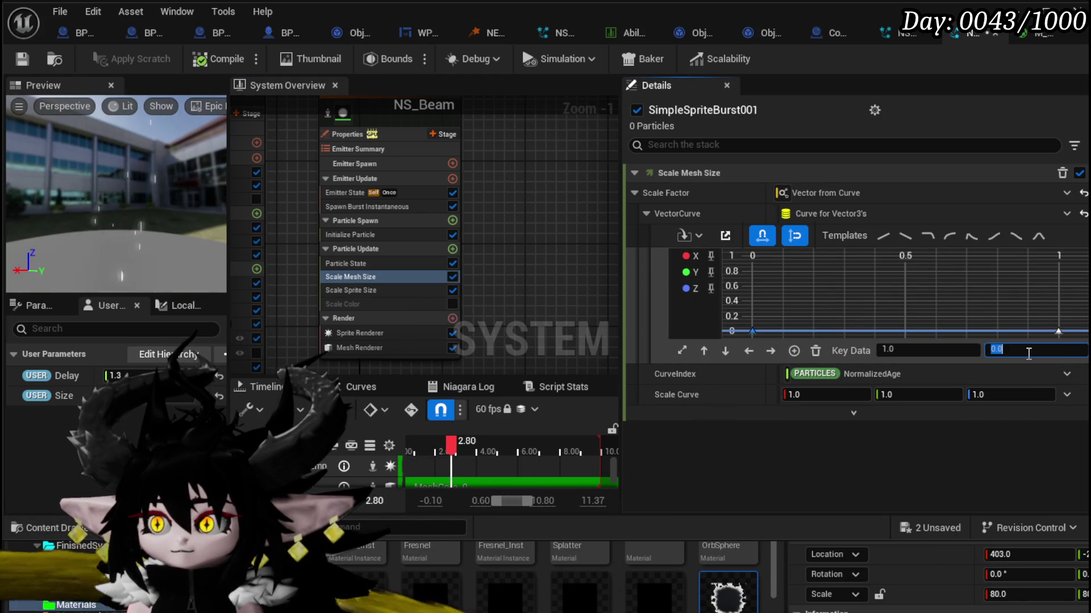
pyautogui.write('1')
pyautogui.press('Return')
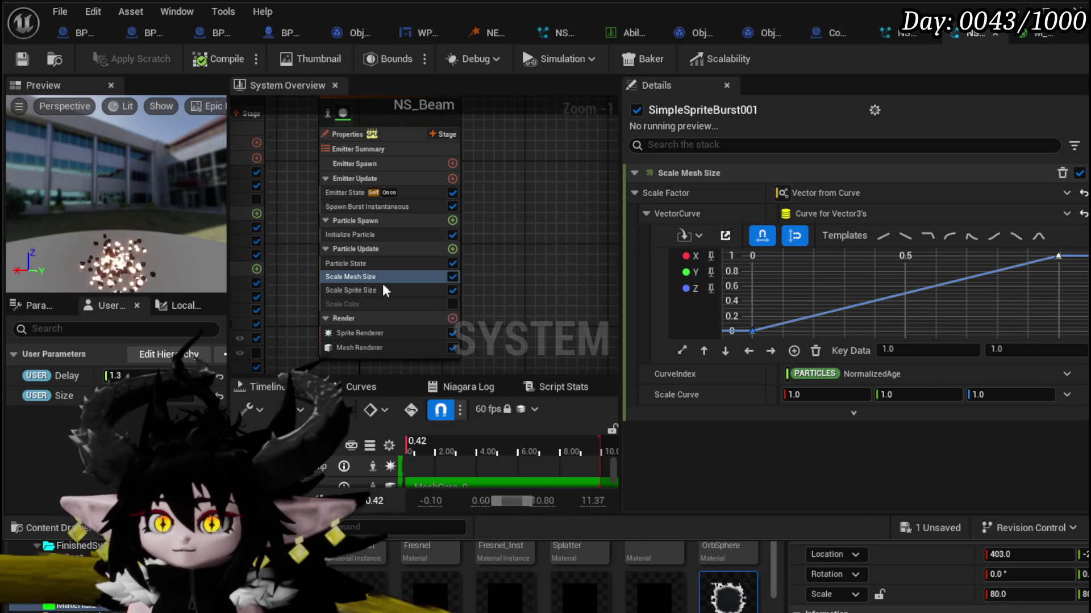
# Step: Set Initialize Particle's Mesh Scale Mode to Uniform
pyautogui.click(364, 233)
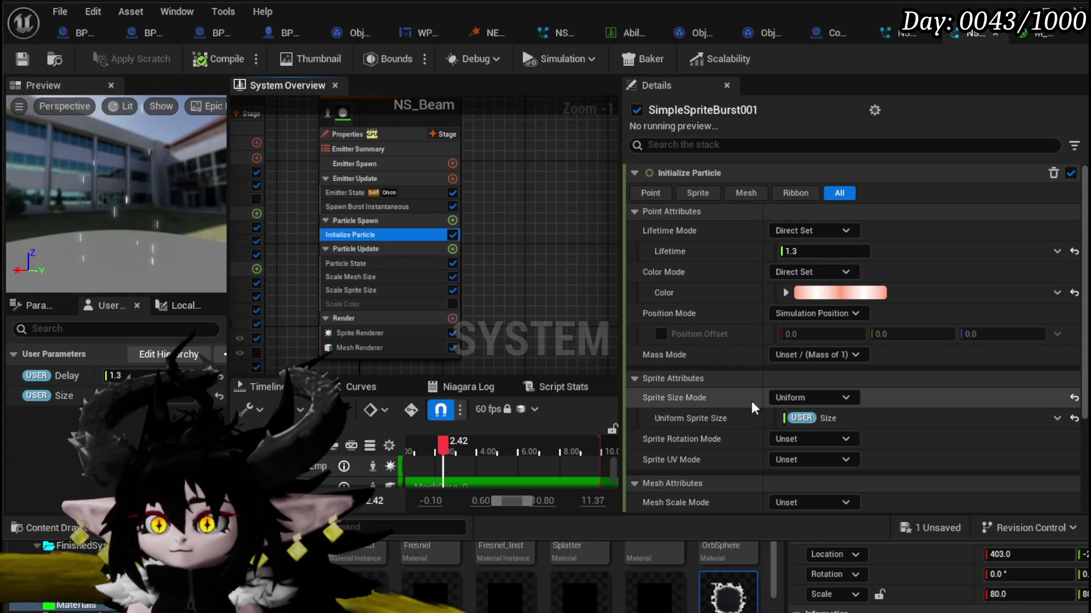
pyautogui.scroll(-2, 751, 421)
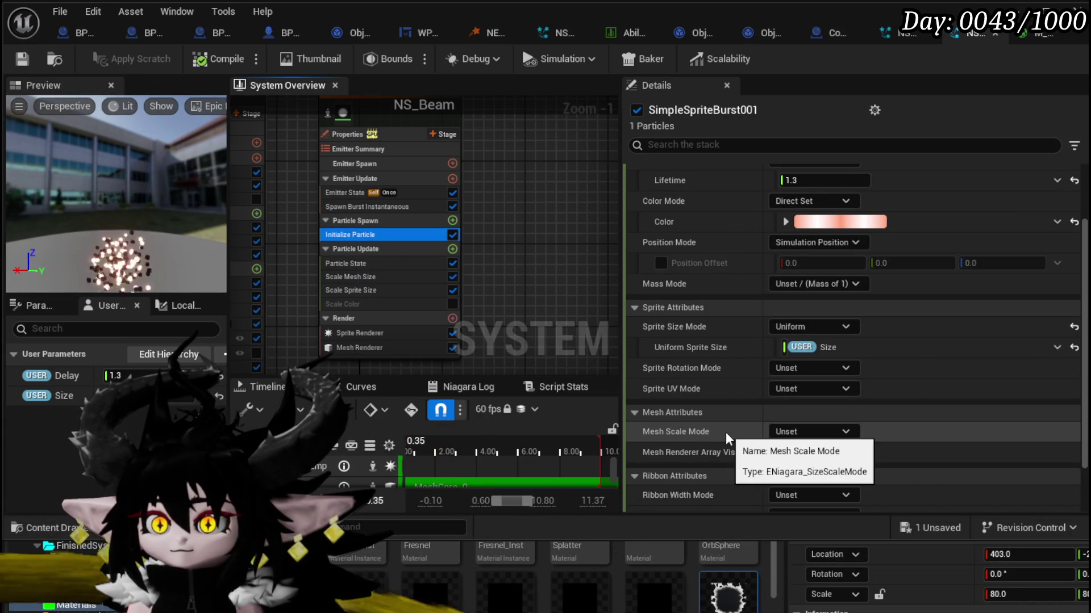
pyautogui.click(846, 430)
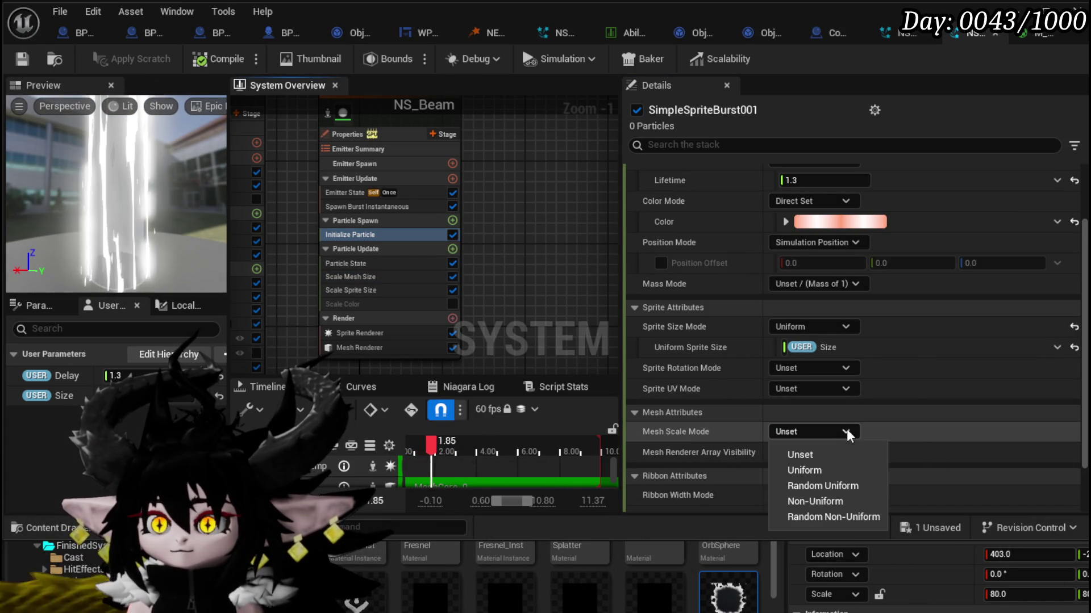
pyautogui.click(816, 467)
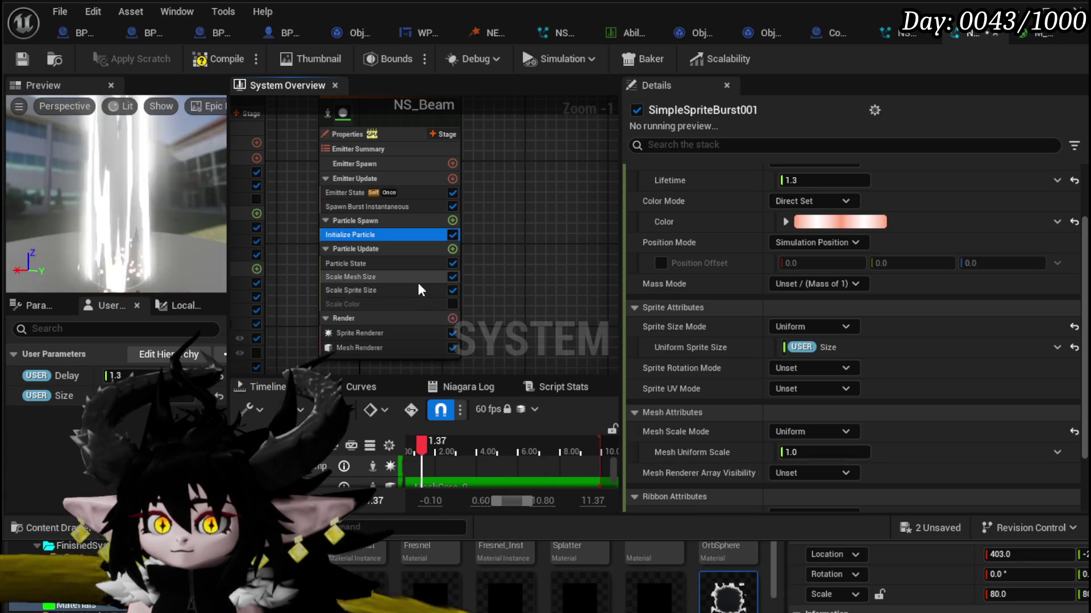
# Step: Save NS_Beam and disable SimpleSpriteBurst001's Sprite Renderer, then review its mesh modules
pyautogui.hotkey('ctrl', 's')
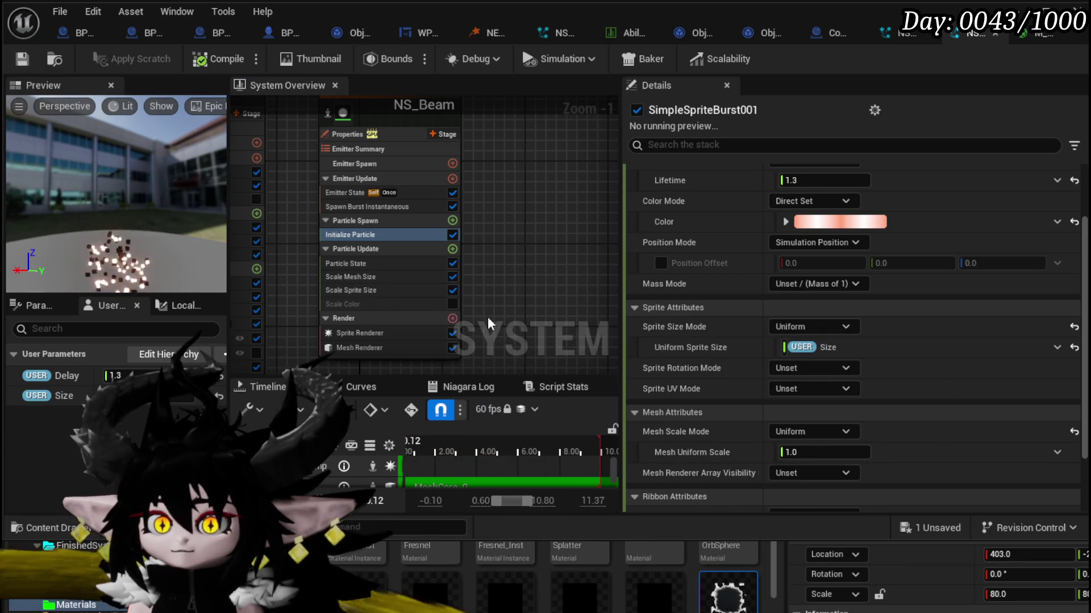
pyautogui.click(448, 332)
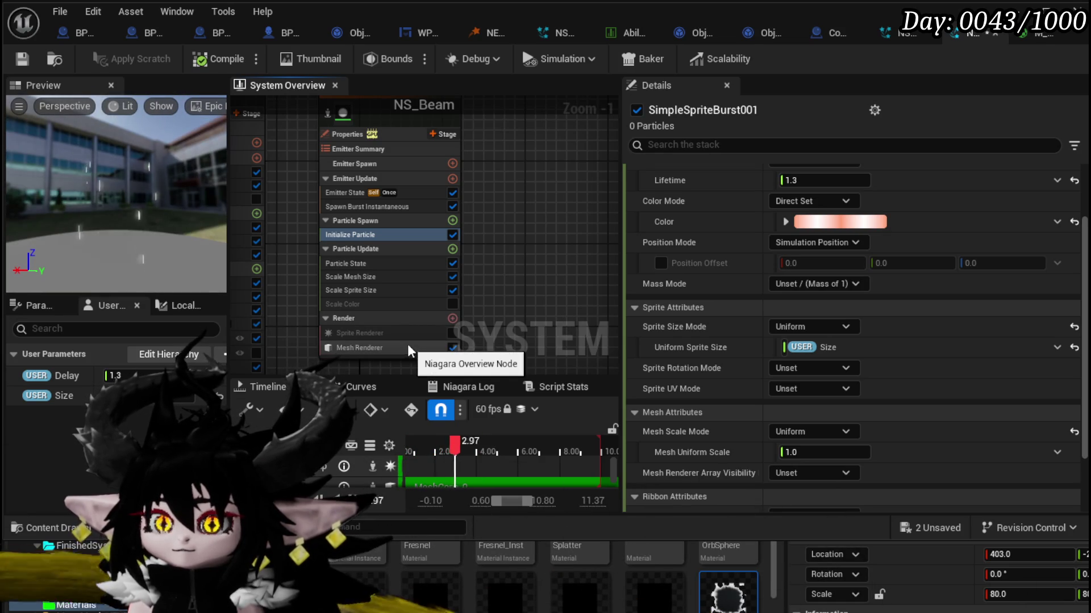
pyautogui.click(362, 263)
pyautogui.click(363, 277)
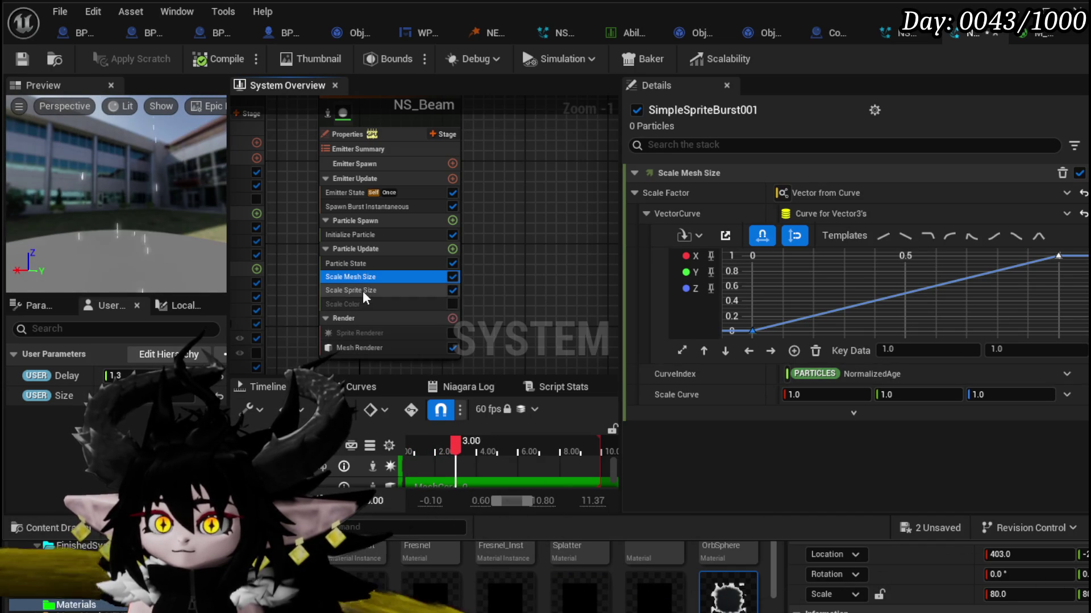
pyautogui.click(379, 349)
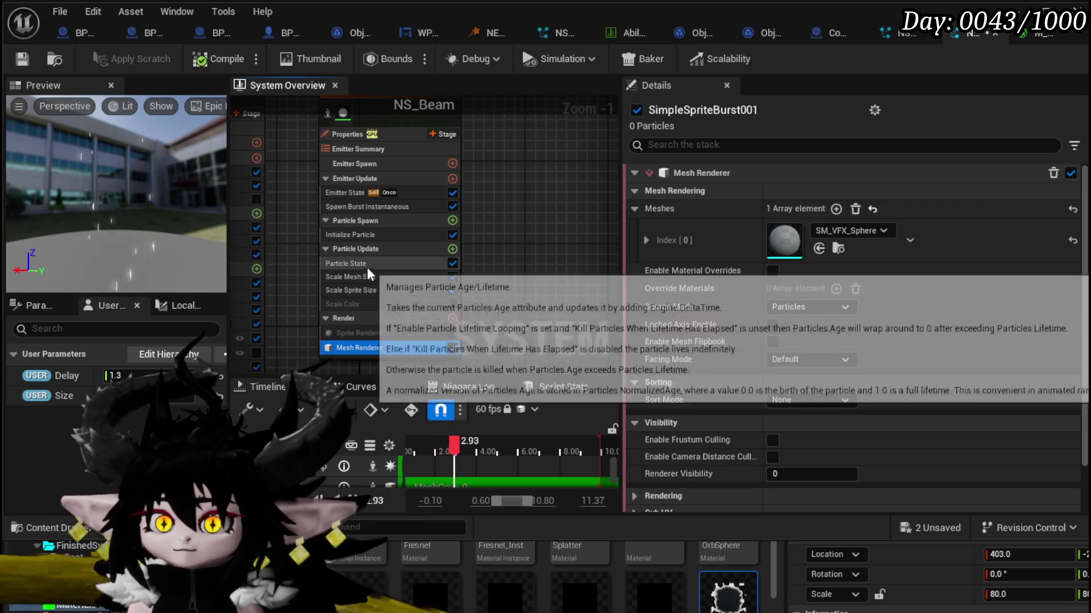
pyautogui.click(362, 235)
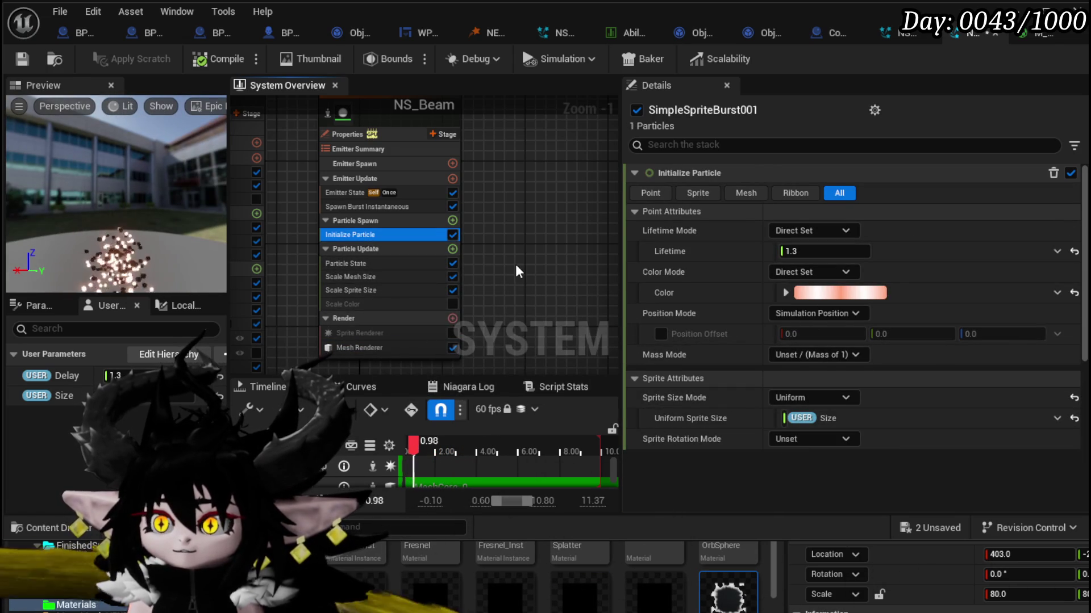
# Step: Set Initialize Particle's Mesh Uniform Scale to 4.0
pyautogui.scroll(-3, 874, 318)
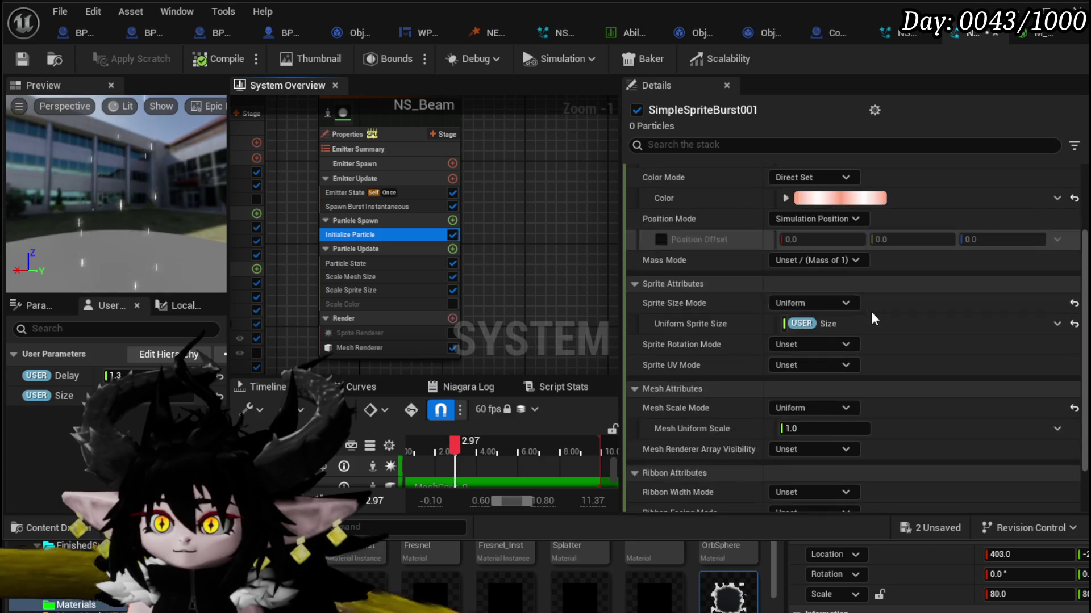
pyautogui.scroll(1, 870, 311)
pyautogui.scroll(-3, 871, 312)
pyautogui.write('1')
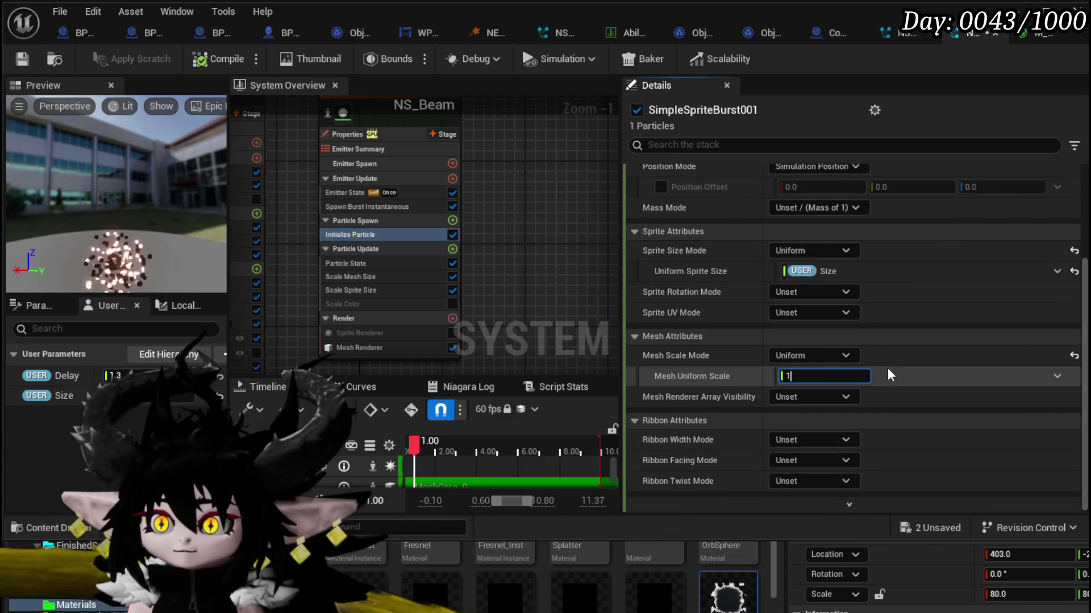
pyautogui.press('Return')
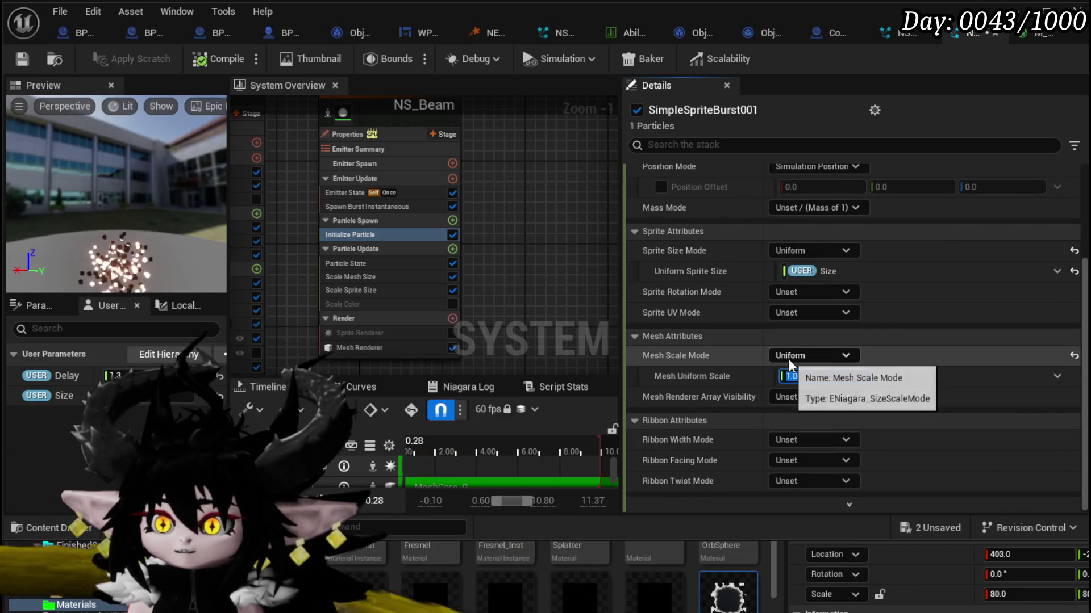
pyautogui.click(801, 377)
pyautogui.write('3')
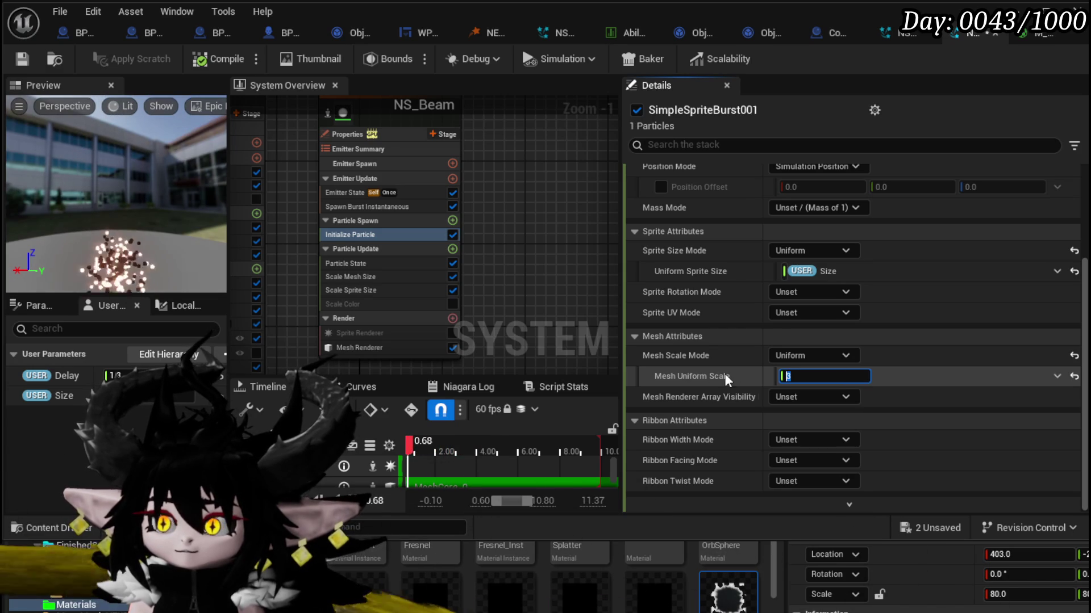
pyautogui.write('4')
pyautogui.press('Return')
# Step: Copy M_Beam_Vorenoi_Inst from MeshOutsideVorenoi001's Mesh Renderer override material
pyautogui.scroll(-4, 547, 302)
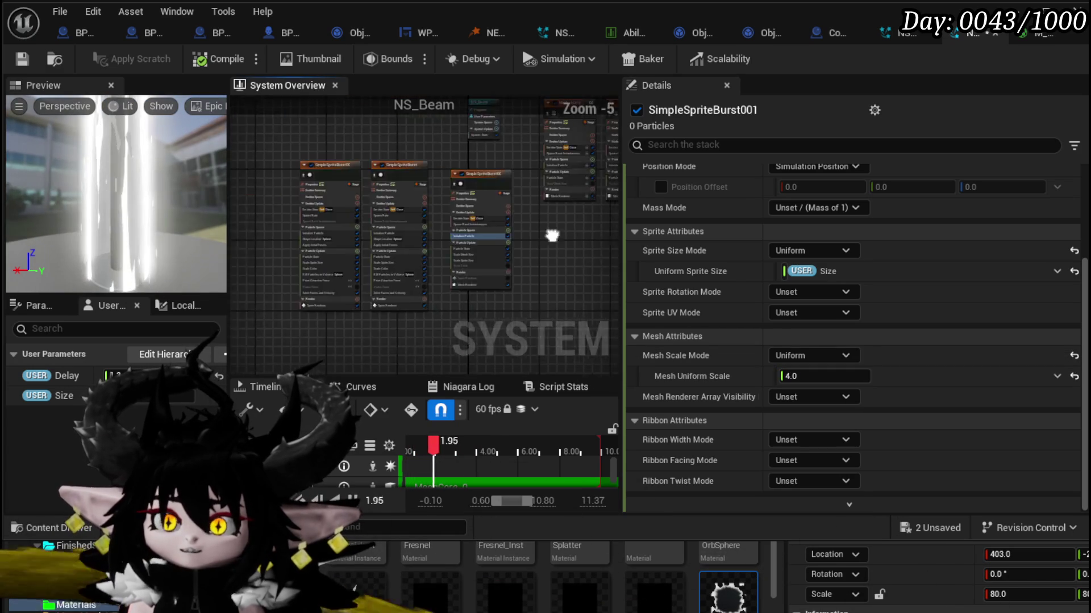
pyautogui.scroll(4, 411, 342)
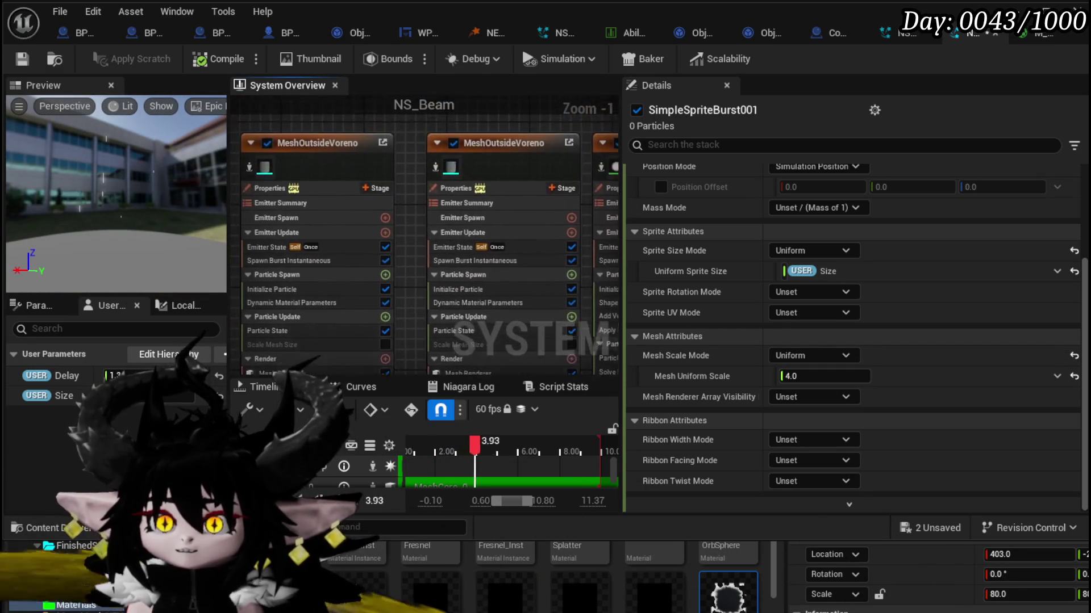
pyautogui.moveTo(538, 203); pyautogui.dragTo(485, 162)
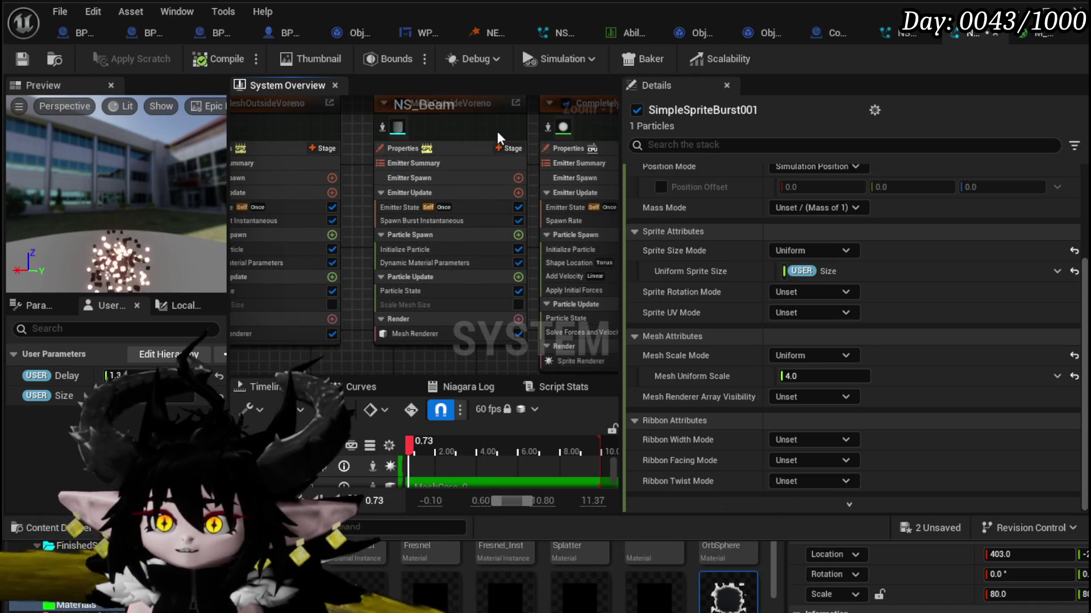
pyautogui.click(422, 336)
pyautogui.rightClick(788, 334)
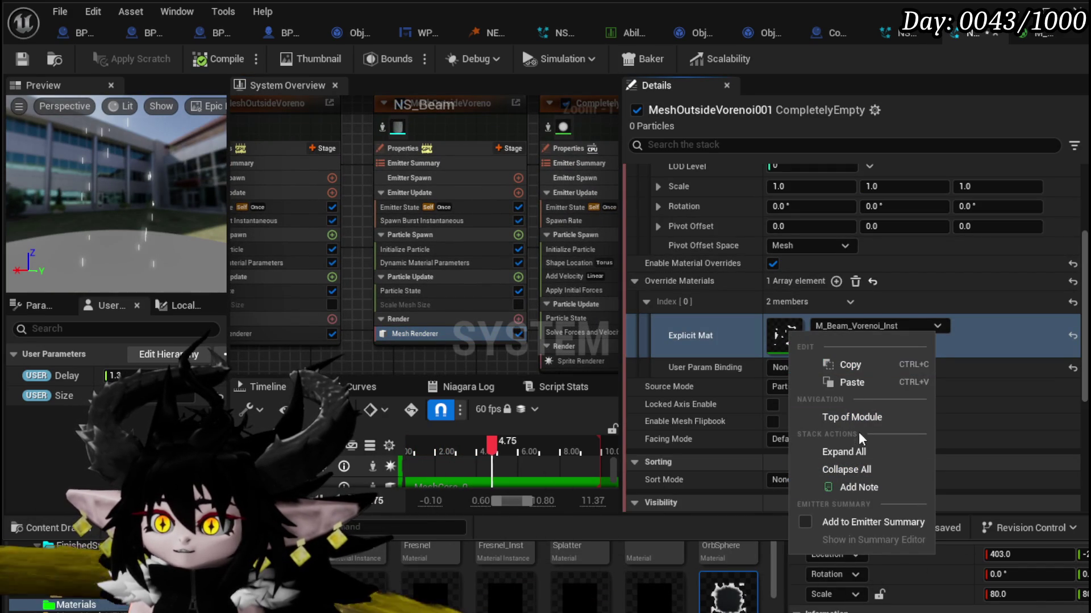
pyautogui.click(853, 363)
pyautogui.scroll(-5, 403, 323)
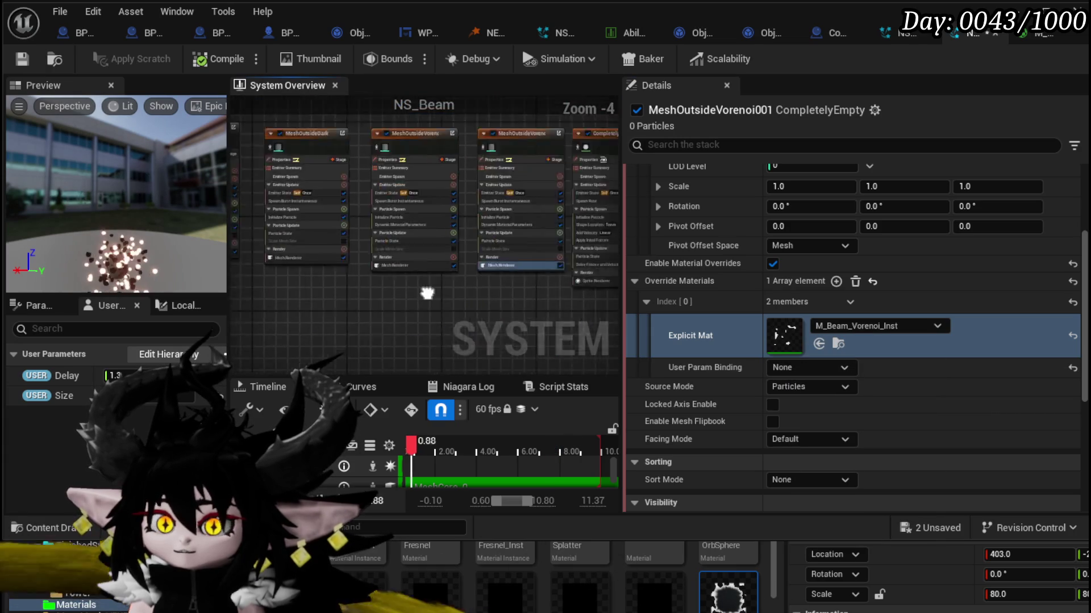
pyautogui.scroll(5, 407, 278)
# Step: Enable material overrides on SimpleSpriteBurst001's Mesh Renderer and paste M_Beam_Vorenoi_Inst into a new slot
pyautogui.click(404, 276)
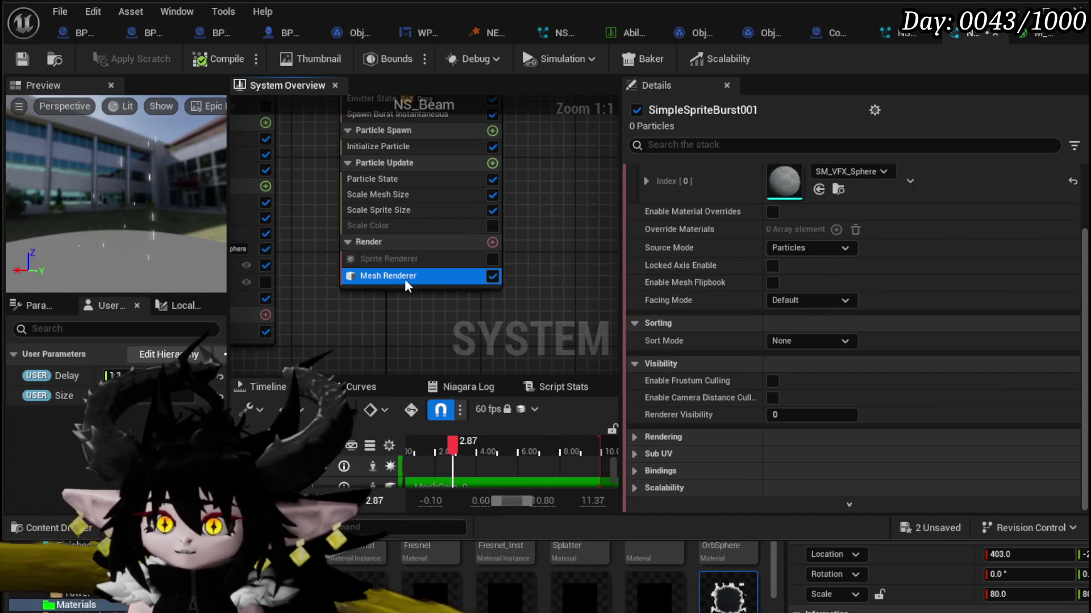
pyautogui.rightClick(786, 178)
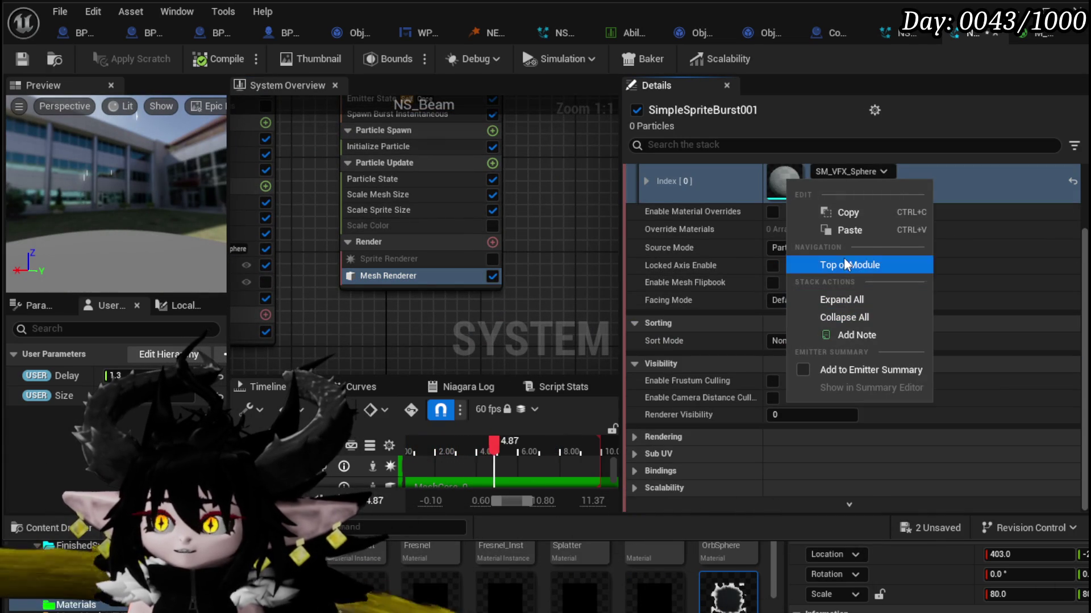
pyautogui.click(846, 230)
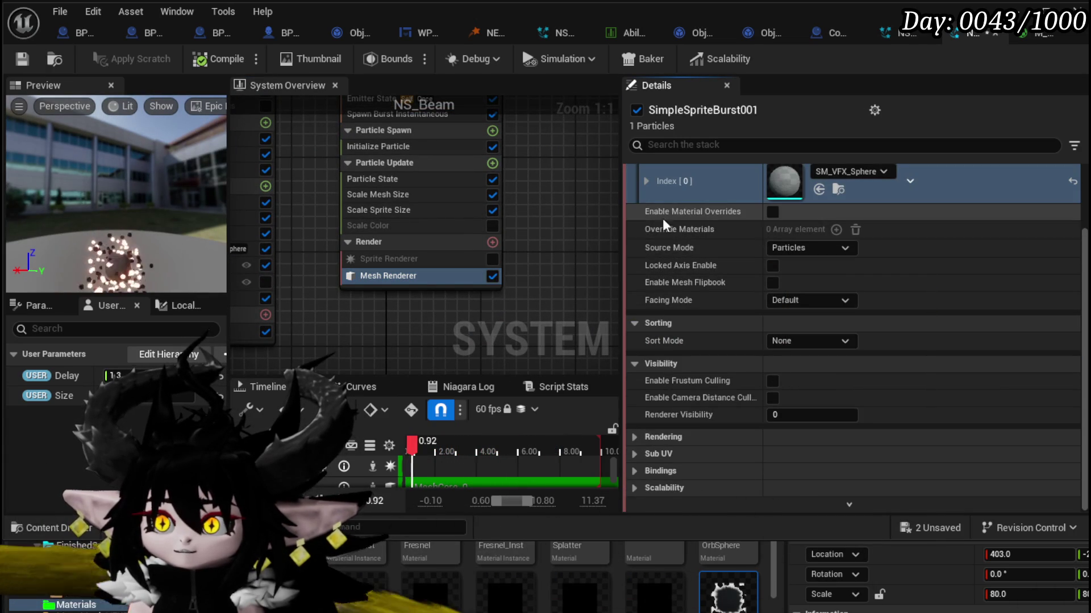
pyautogui.click(773, 211)
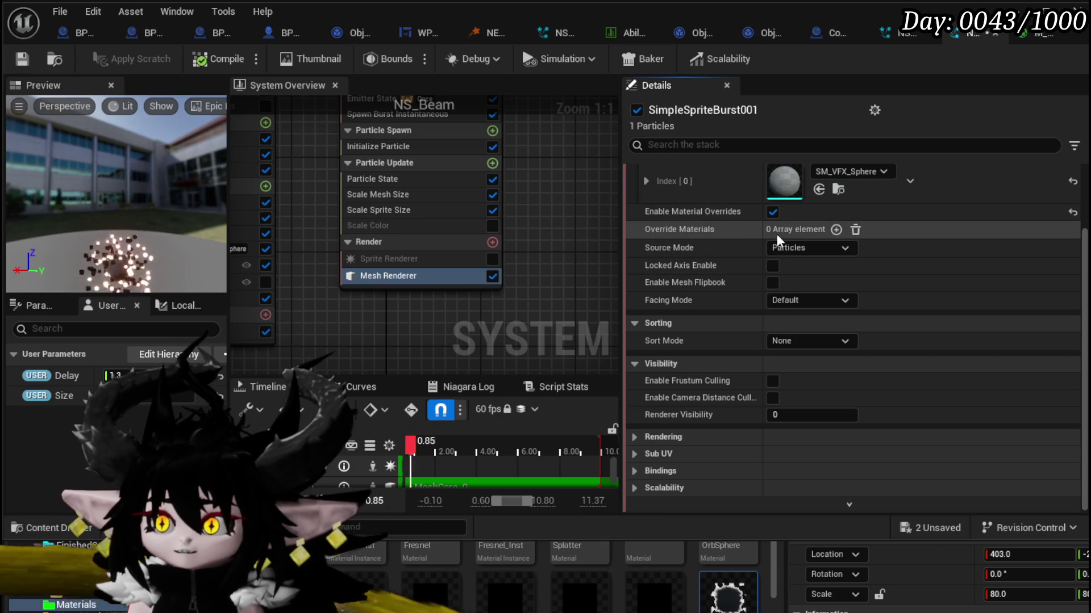
pyautogui.click(836, 230)
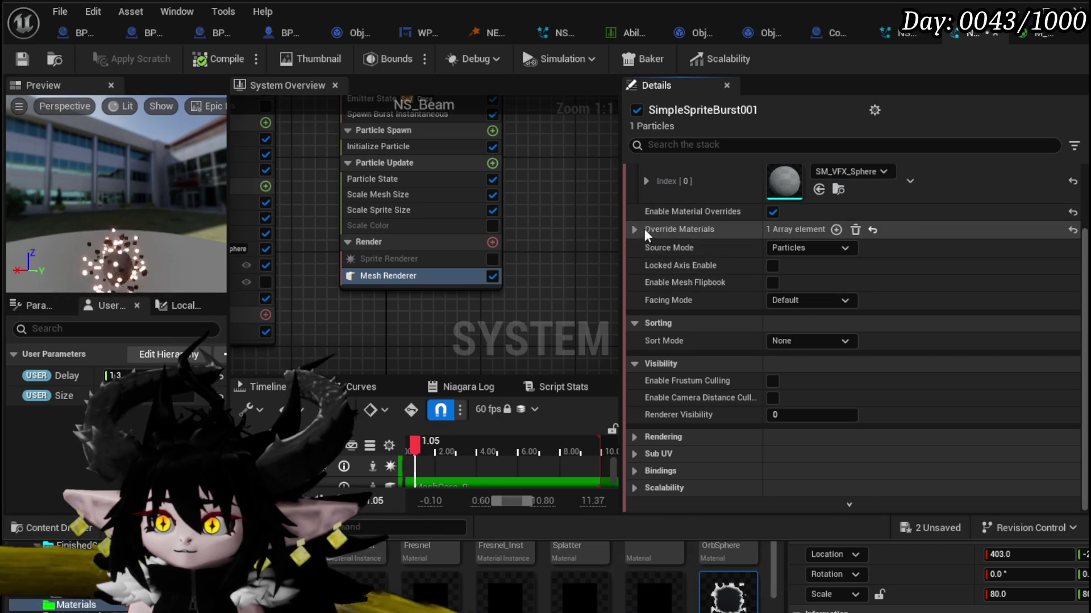
pyautogui.click(634, 229)
pyautogui.click(645, 250)
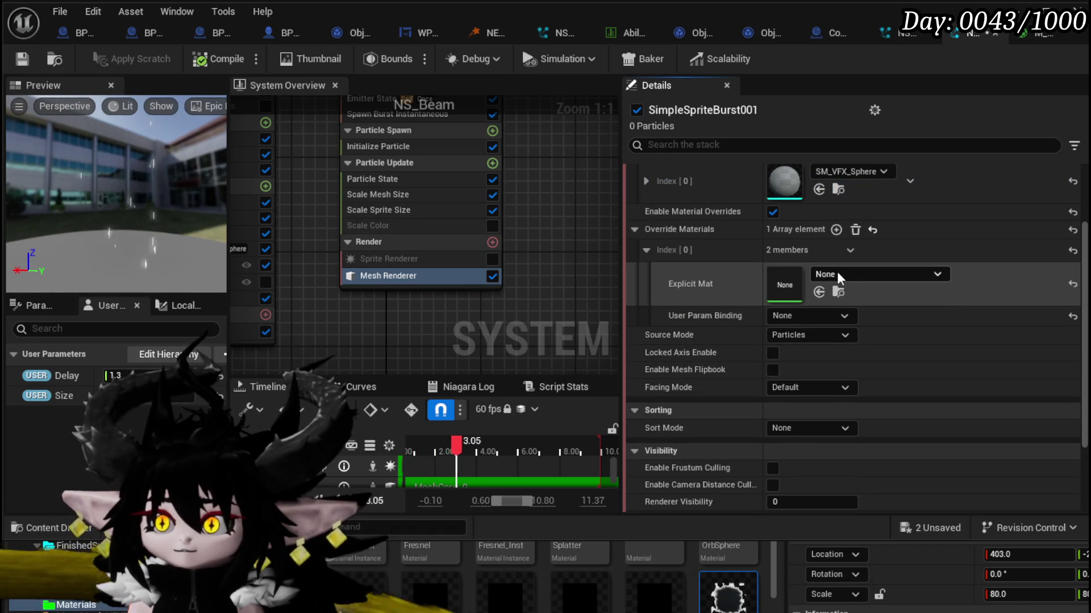
pyautogui.rightClick(783, 277)
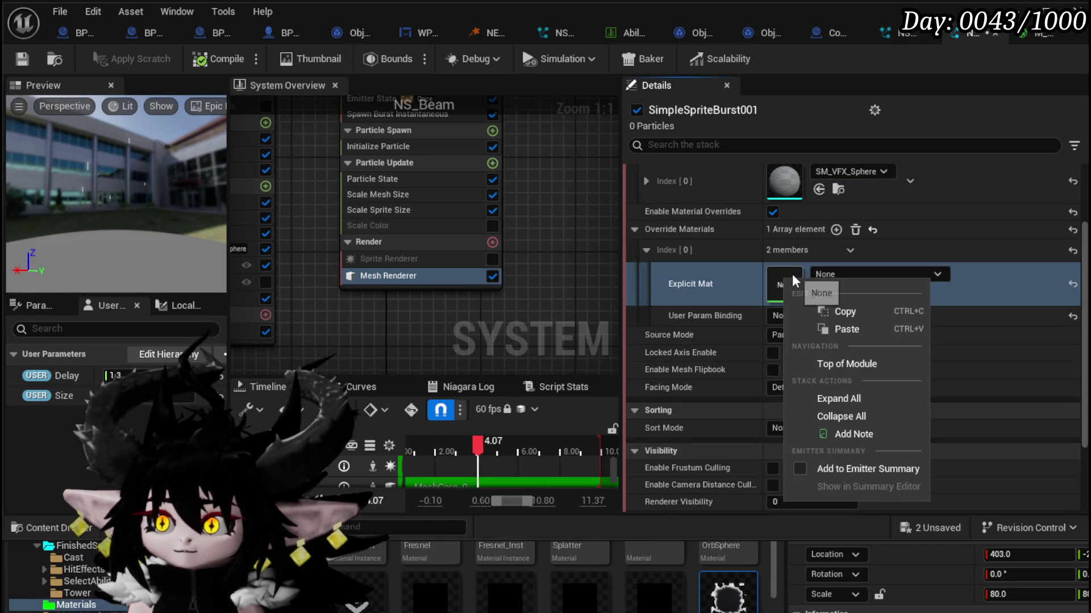
pyautogui.click(841, 330)
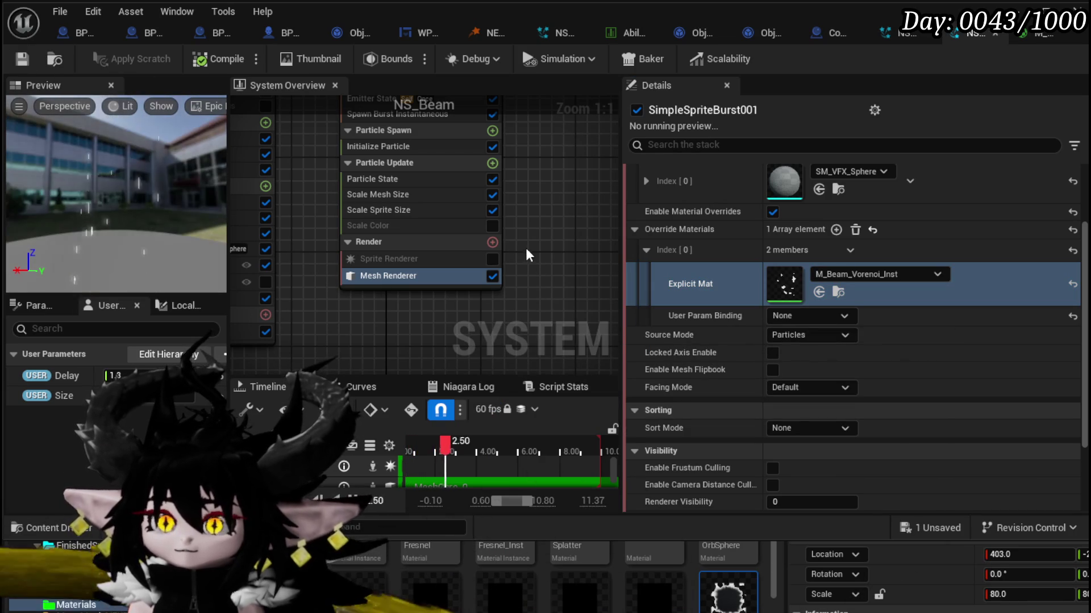
# Step: Pan the graph and select the SimpleSpriteBurst001 emitter
pyautogui.scroll(-2, 450, 314)
pyautogui.moveTo(450, 313); pyautogui.dragTo(399, 234)
pyautogui.click(400, 234)
# Step: Paste a duplicate of the burst emitter as SimpleSpriteBurst003 beside the original
pyautogui.click(474, 223)
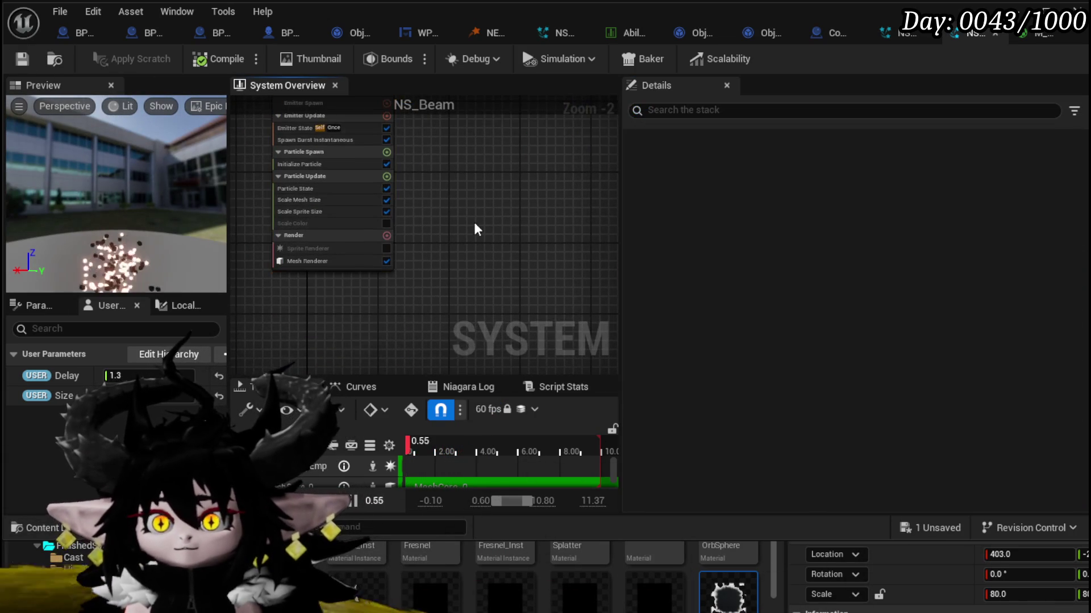
pyautogui.hotkey('ctrl', 'v')
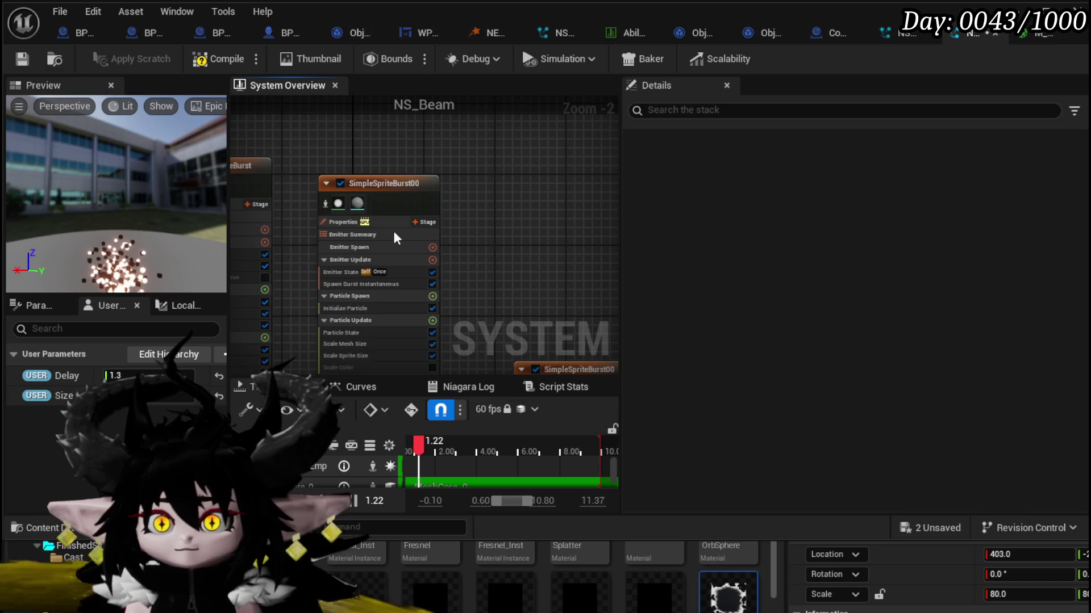
pyautogui.click(432, 295)
pyautogui.moveTo(433, 300); pyautogui.dragTo(454, 281)
pyautogui.moveTo(455, 244)
pyautogui.mouseDown()
pyautogui.moveTo(299, 127)
pyautogui.moveTo(343, 80)
pyautogui.moveTo(396, 159)
pyautogui.mouseUp()
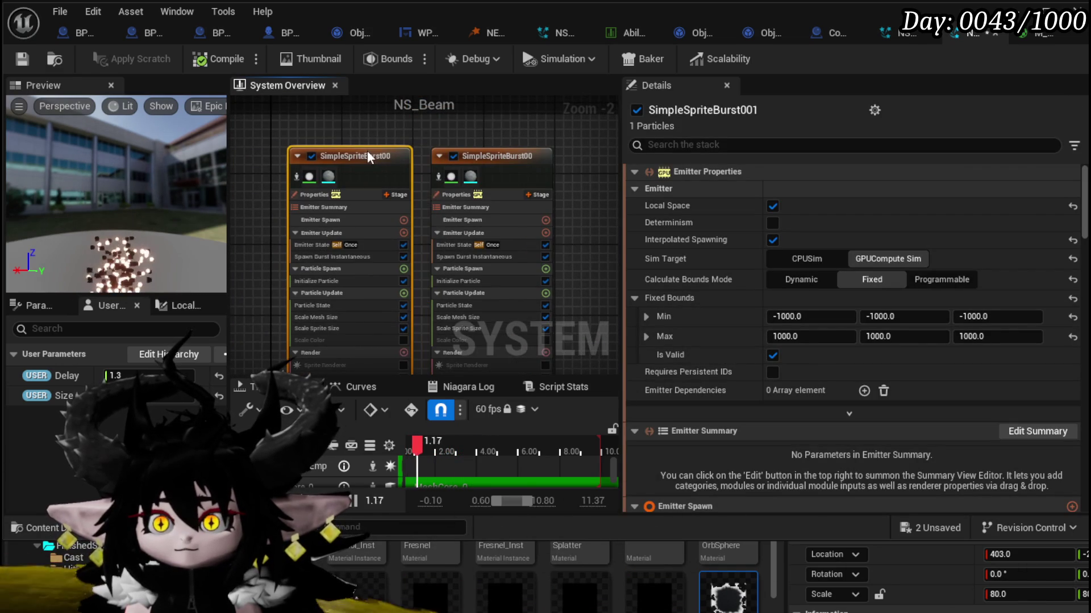
pyautogui.scroll(3, 584, 244)
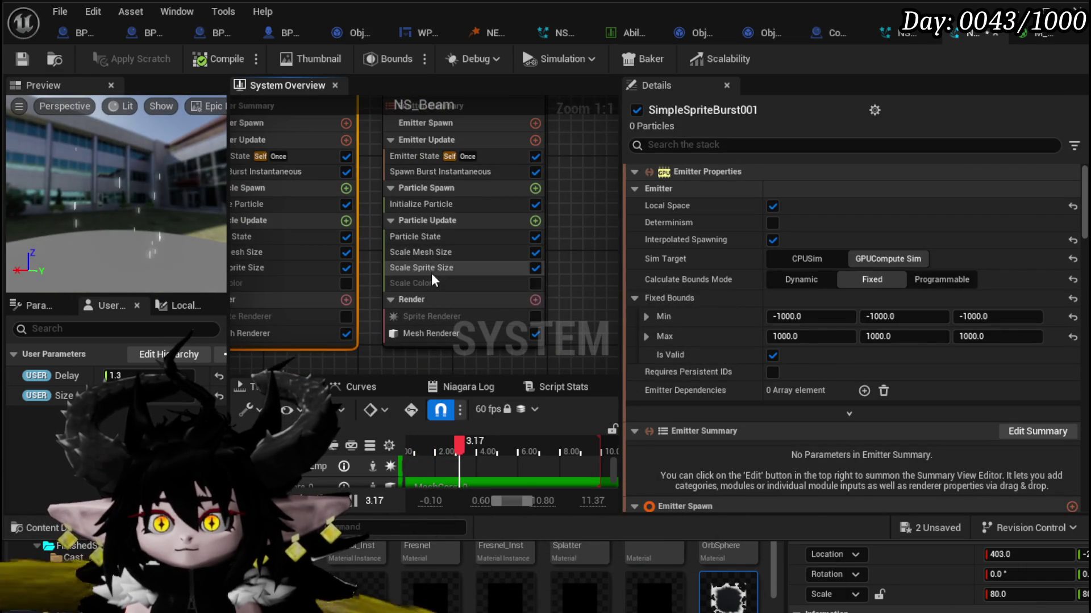
# Step: Inspect SimpleSpriteBurst003's settings and search override materials for Black without changing it
pyautogui.click(421, 203)
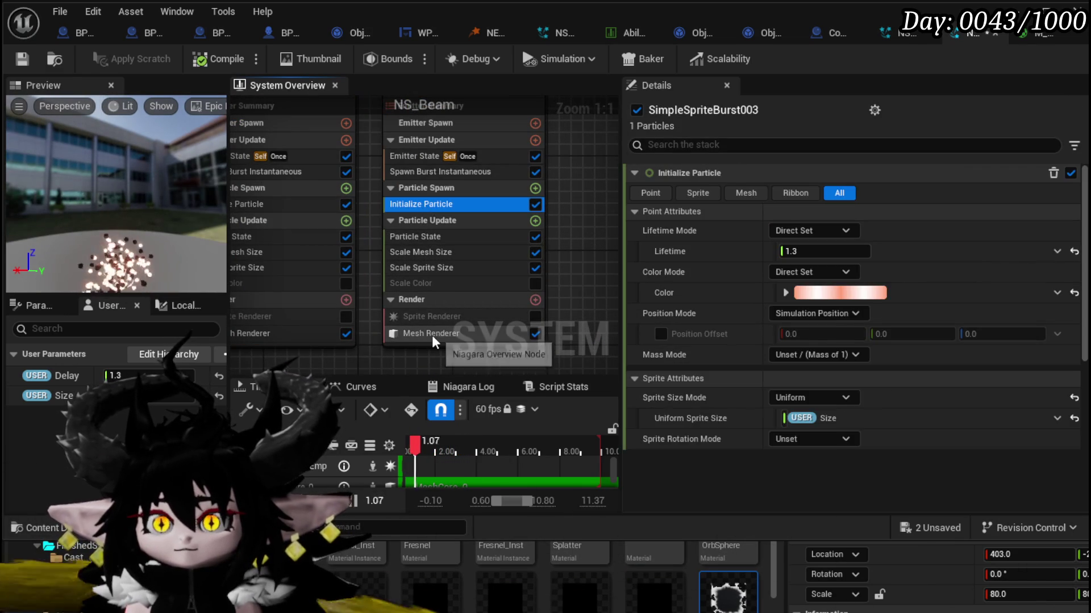
pyautogui.click(431, 334)
pyautogui.click(845, 334)
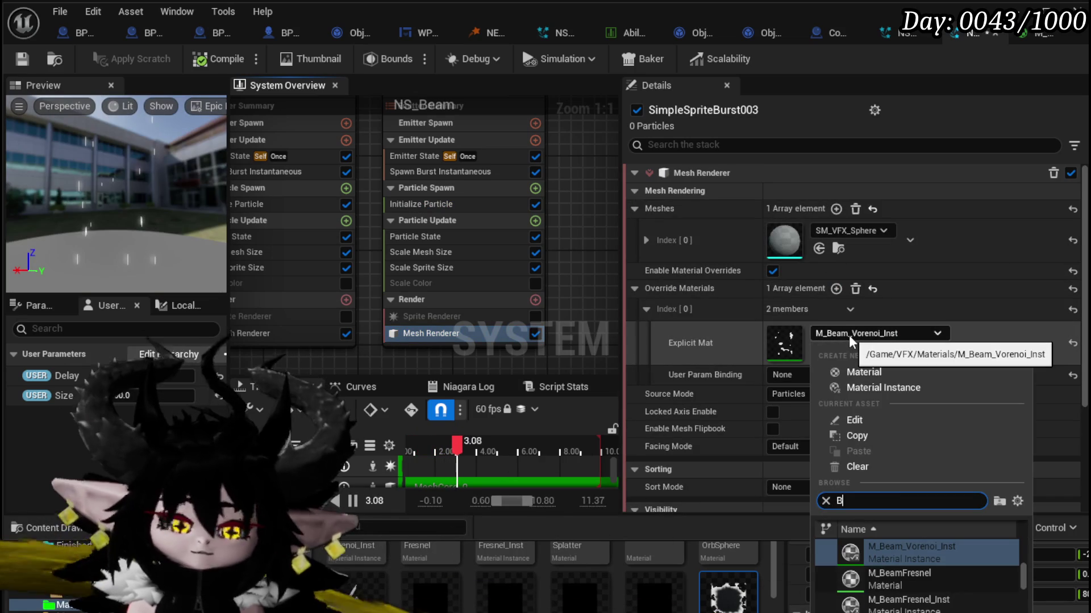
pyautogui.write('Black')
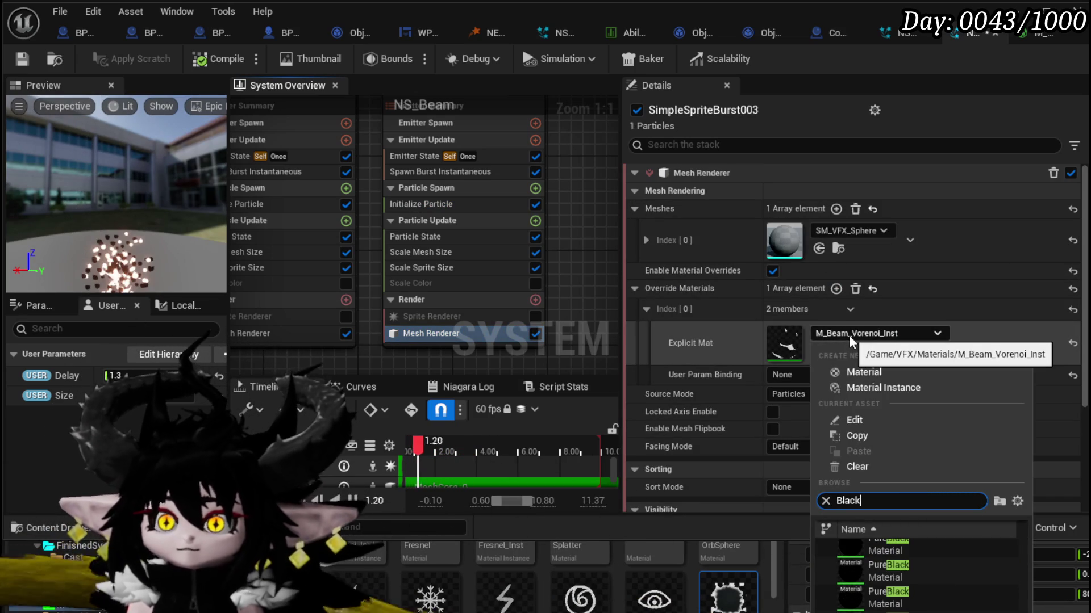
pyautogui.press('Escape')
pyautogui.scroll(-4, 589, 199)
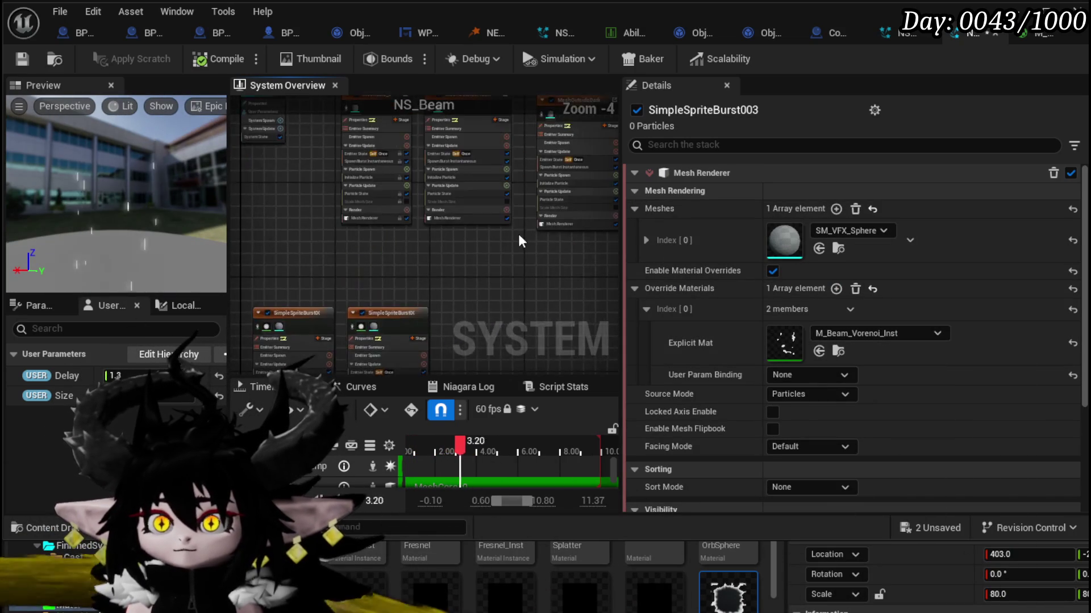
pyautogui.scroll(3, 415, 343)
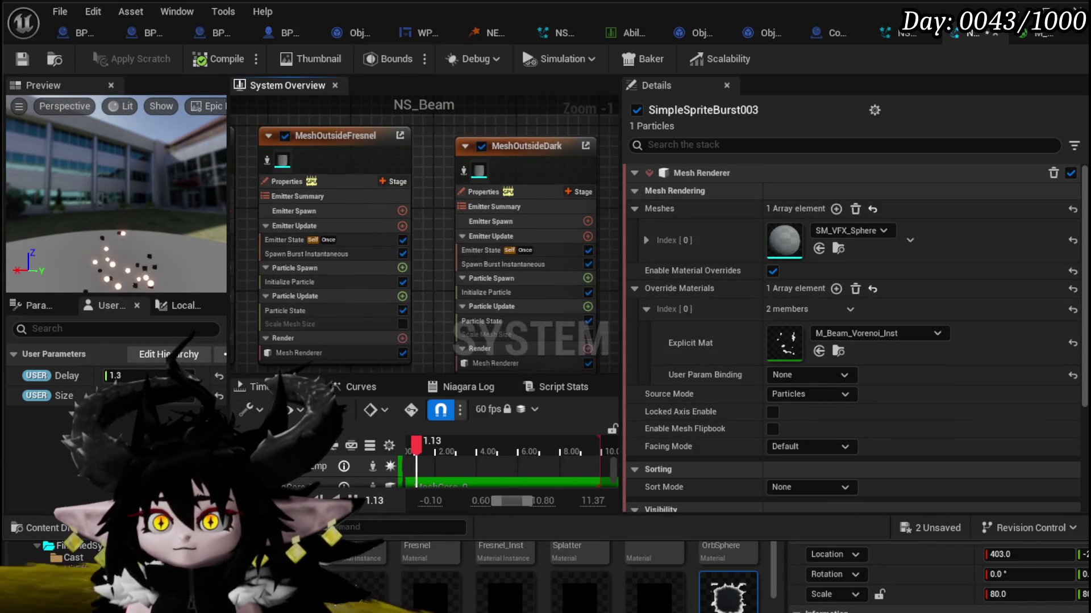
# Step: Copy M_Gnomon_Alpha from MeshOutsideDark's Explicit Mat and paste it into SimpleSpriteBurst003's
pyautogui.click(464, 328)
pyautogui.scroll(-2, 789, 402)
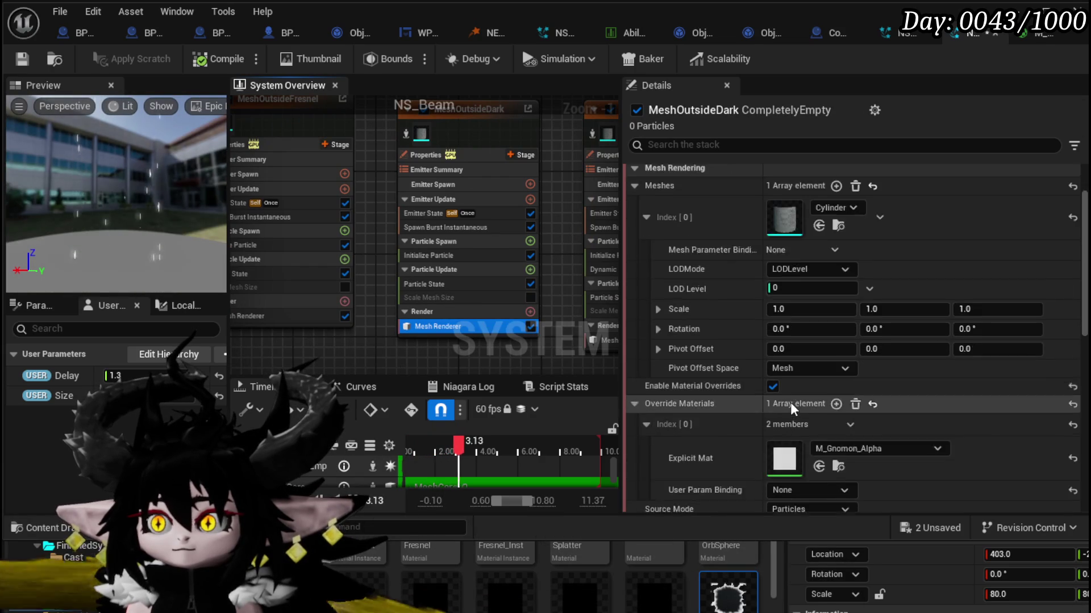
pyautogui.rightClick(785, 438)
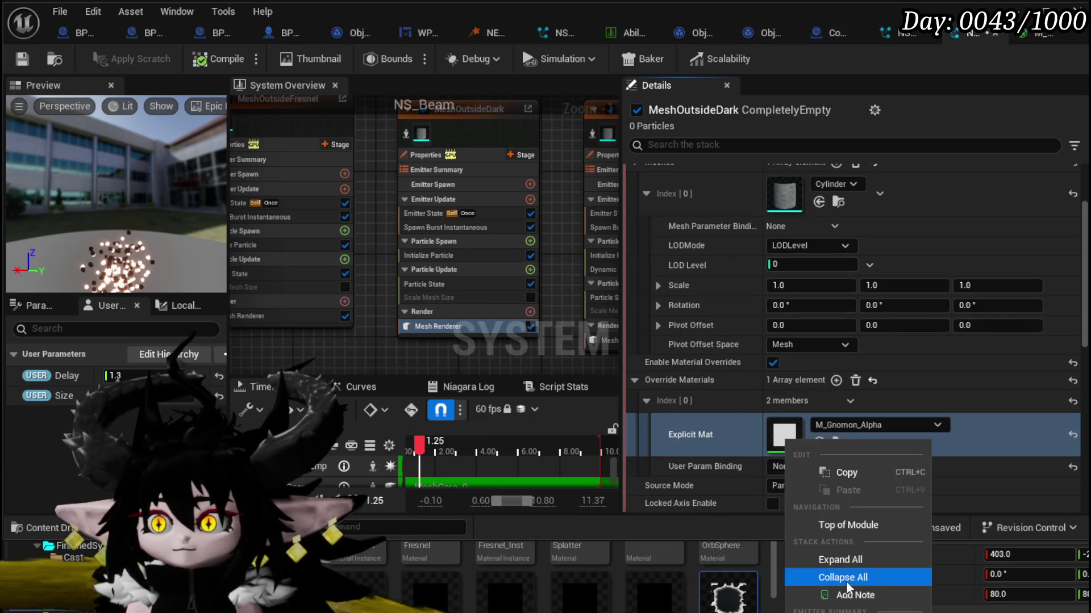
pyautogui.click(852, 473)
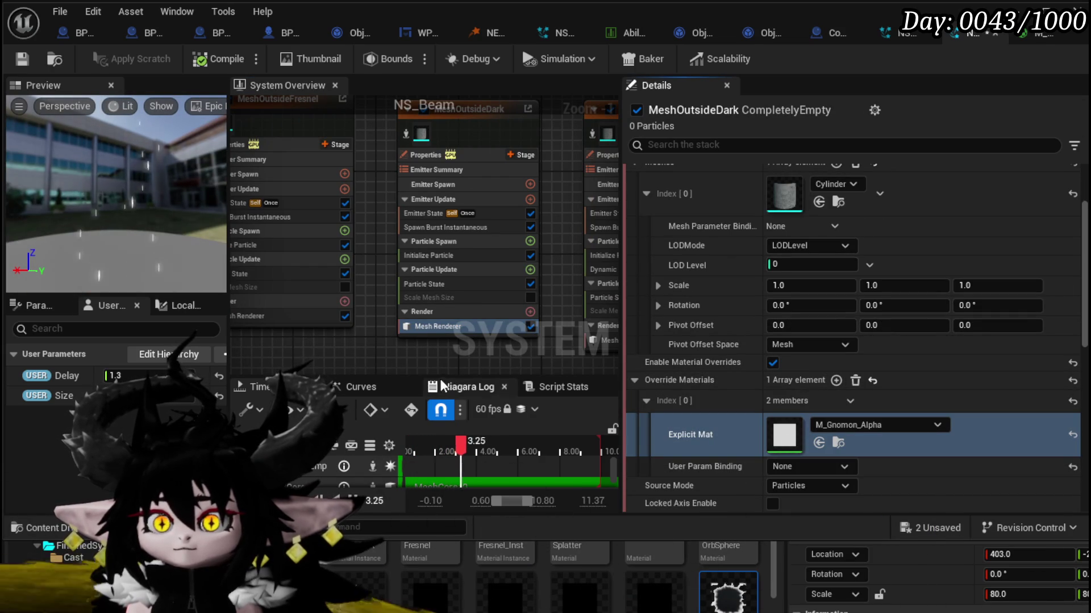
pyautogui.moveTo(362, 341)
pyautogui.mouseDown()
pyautogui.moveTo(449, 192)
pyautogui.moveTo(455, 212)
pyautogui.moveTo(434, 302)
pyautogui.mouseUp()
pyautogui.click(349, 326)
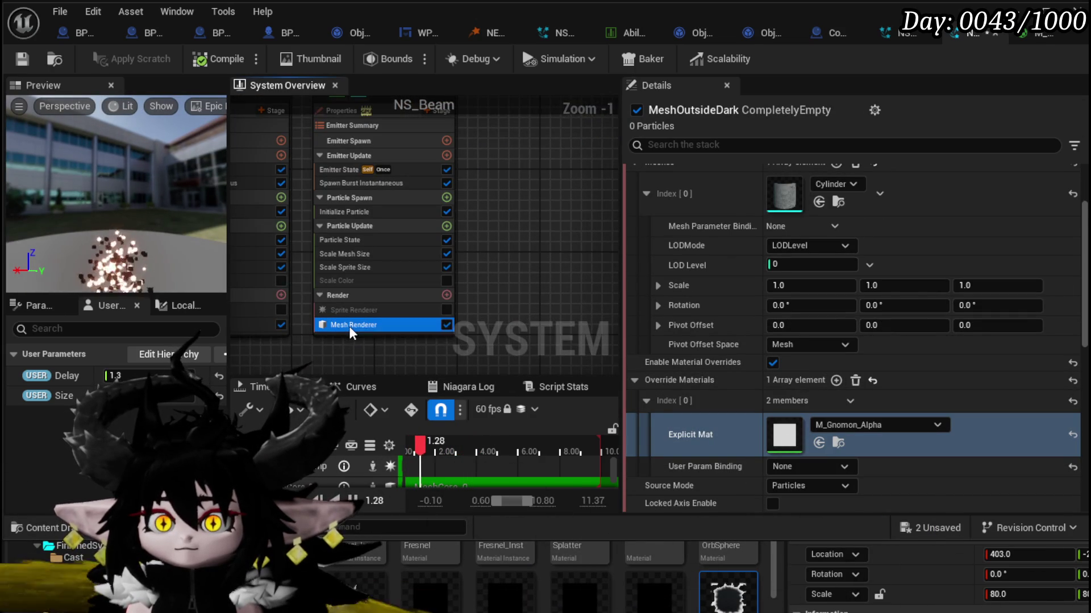
pyautogui.rightClick(793, 300)
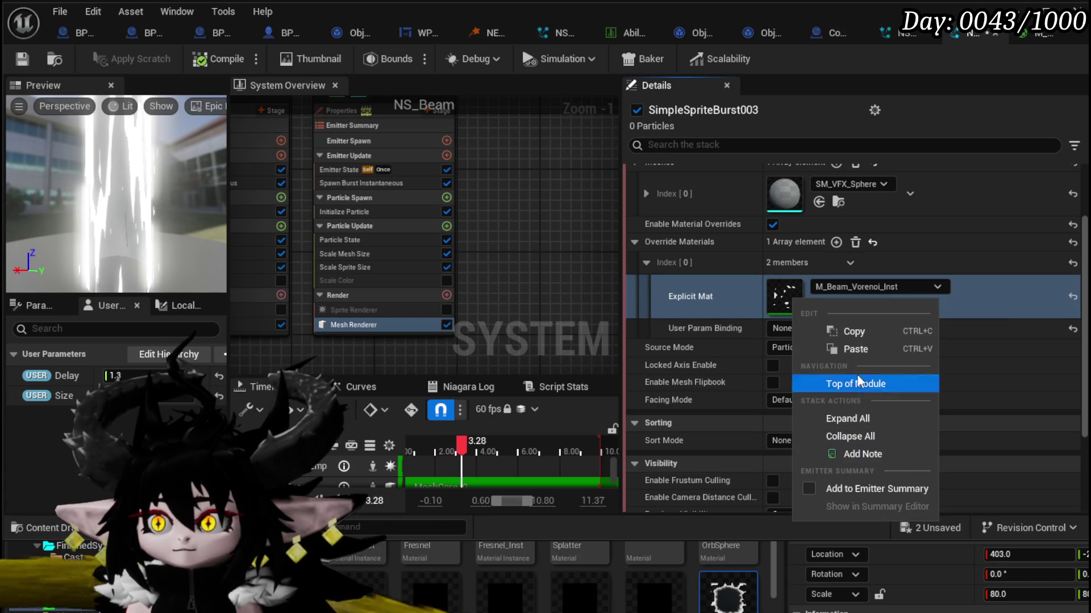
pyautogui.click(848, 348)
pyautogui.moveTo(517, 285); pyautogui.dragTo(571, 274)
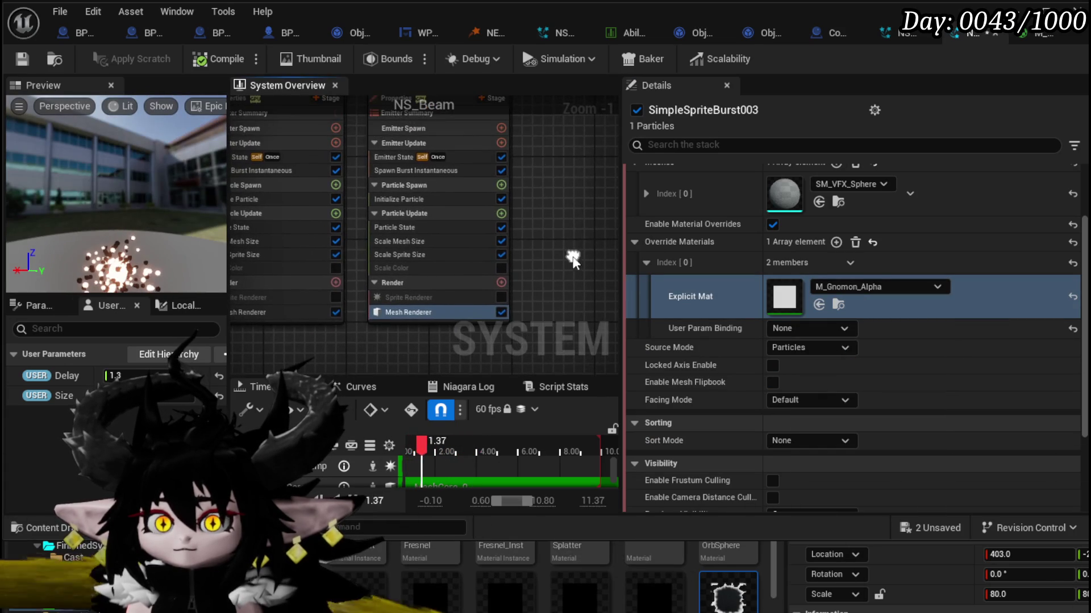
# Step: In SimpleSpriteBurst003's Initialize Particle, set Mesh Uniform Scale to 3.0 and the colour to black
pyautogui.click(404, 243)
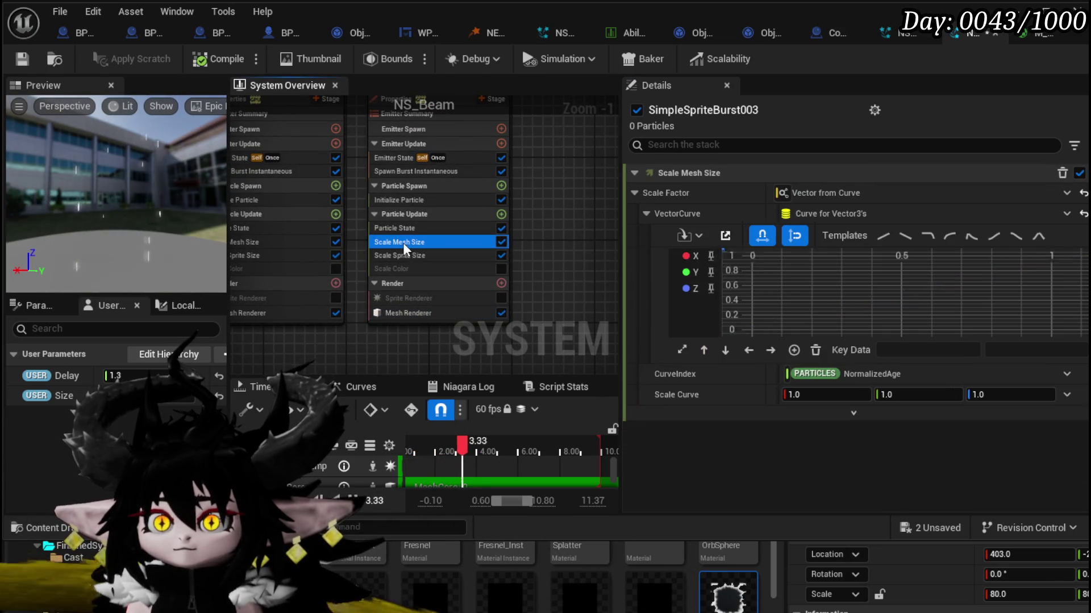
pyautogui.click(430, 227)
pyautogui.click(411, 202)
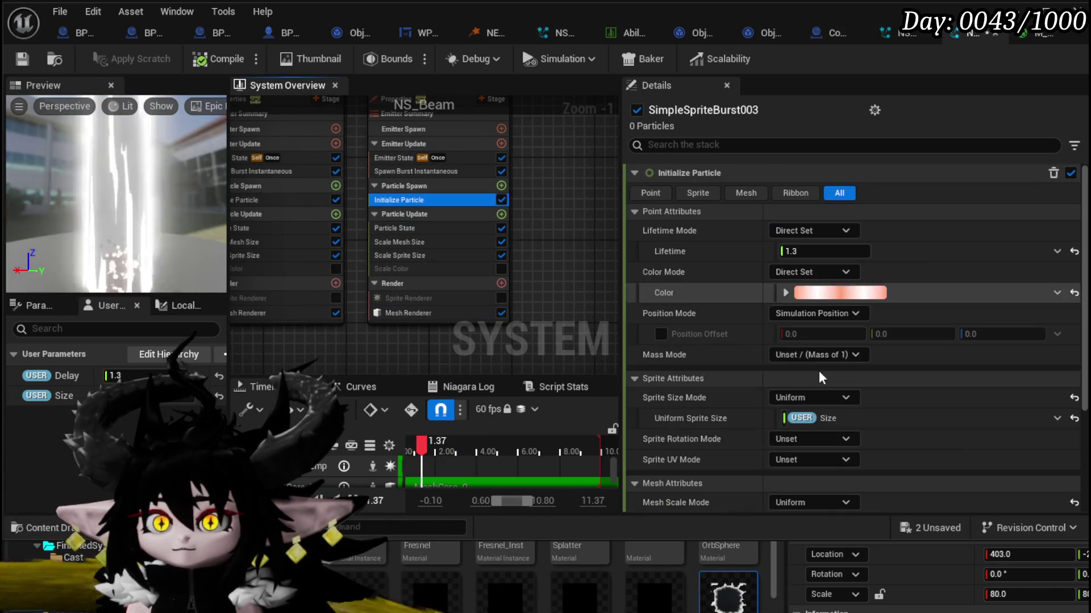
pyautogui.scroll(-1, 835, 401)
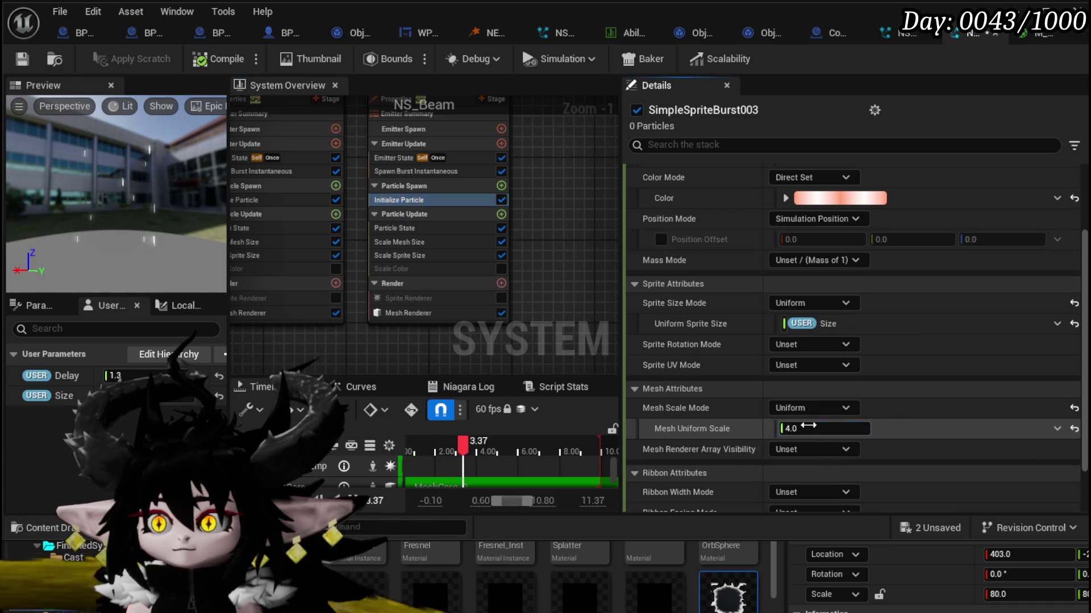
pyautogui.write('3')
pyautogui.press('Return')
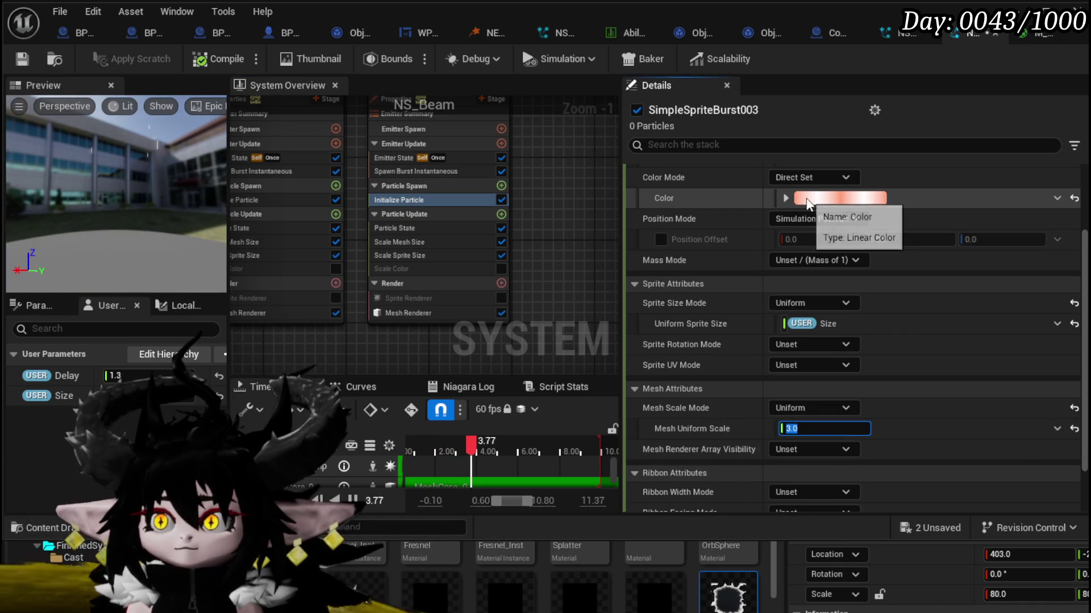
pyautogui.click(839, 197)
pyautogui.moveTo(1040, 477); pyautogui.dragTo(1021, 470)
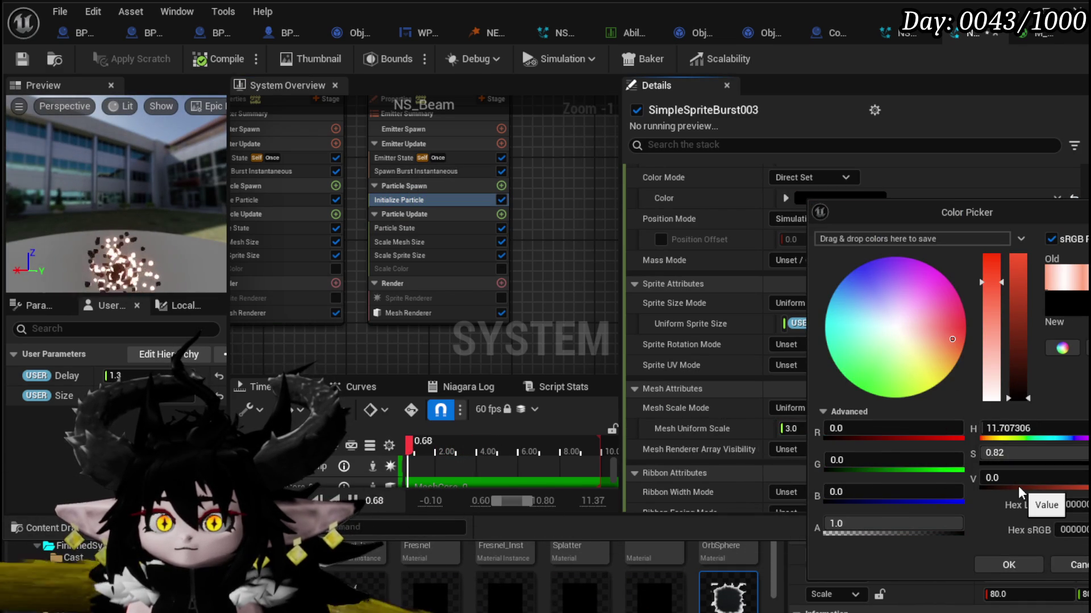
pyautogui.click(1008, 565)
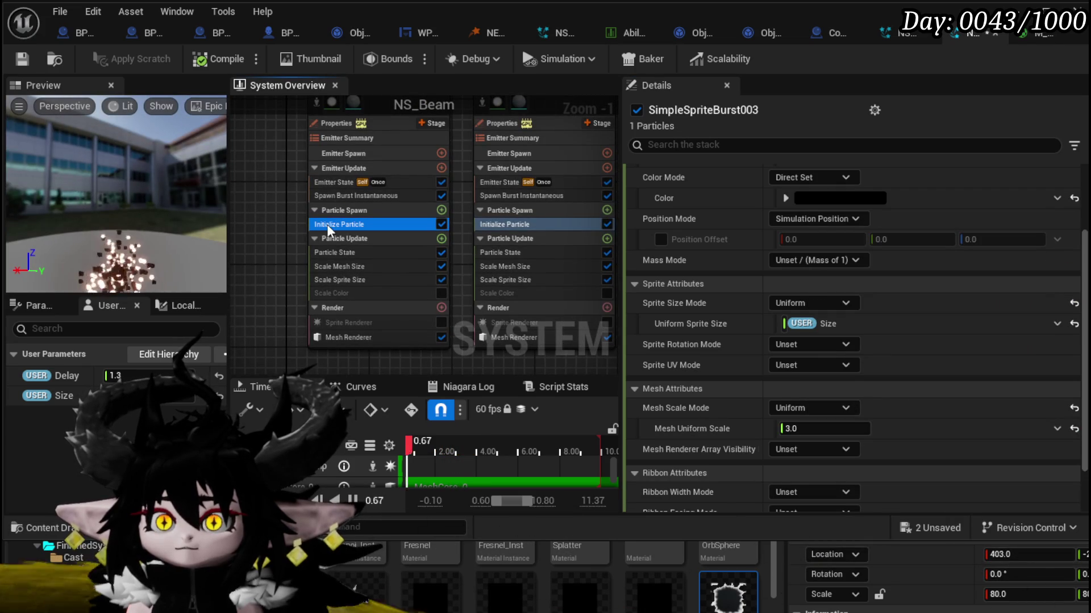
# Step: Set SimpleSpriteBurst001's Initialize Particle colour to white and save the NS_Beam system
pyautogui.click(330, 227)
pyautogui.click(840, 198)
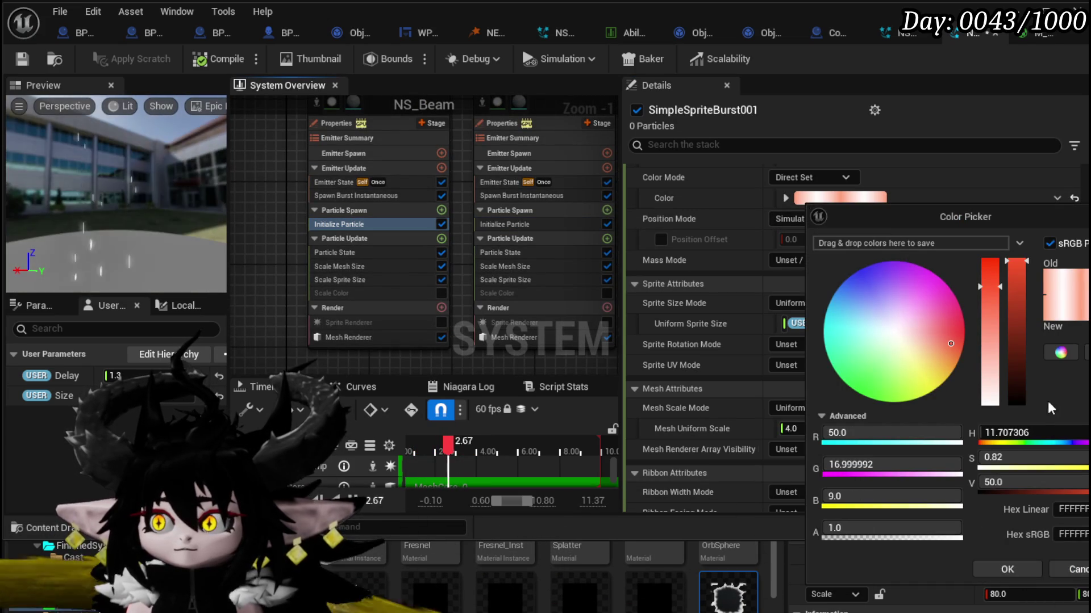
pyautogui.click(990, 398)
pyautogui.click(1007, 569)
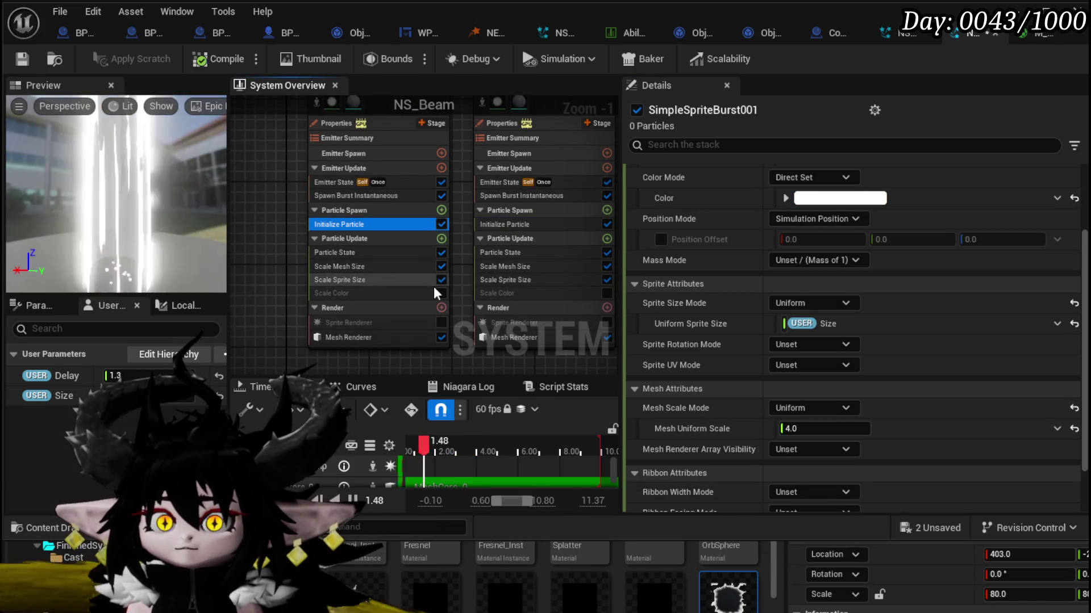
pyautogui.hotkey('ctrl', 's')
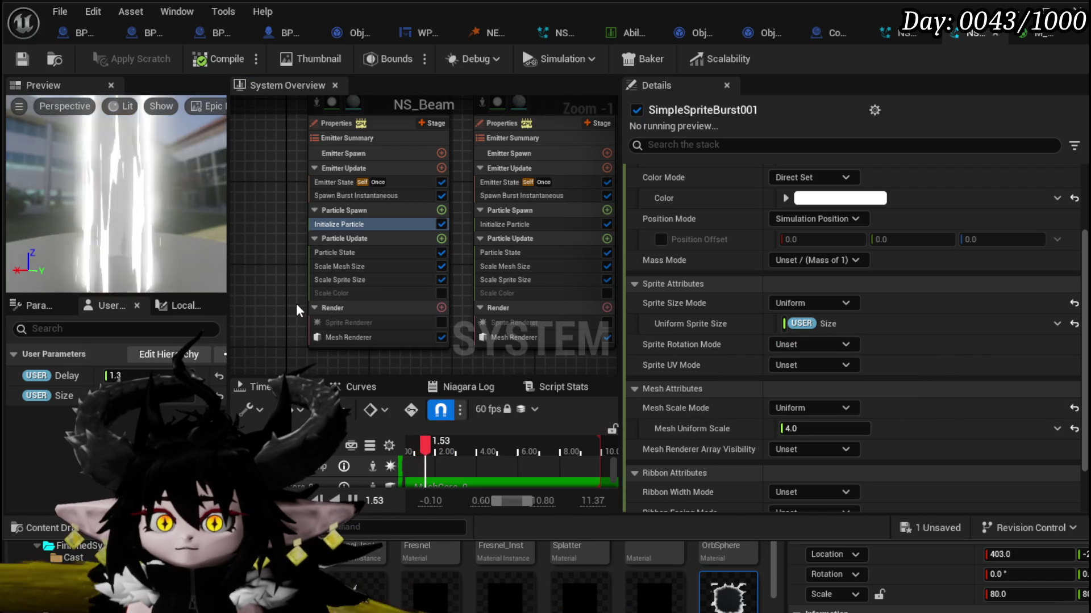
pyautogui.scroll(1, 318, 315)
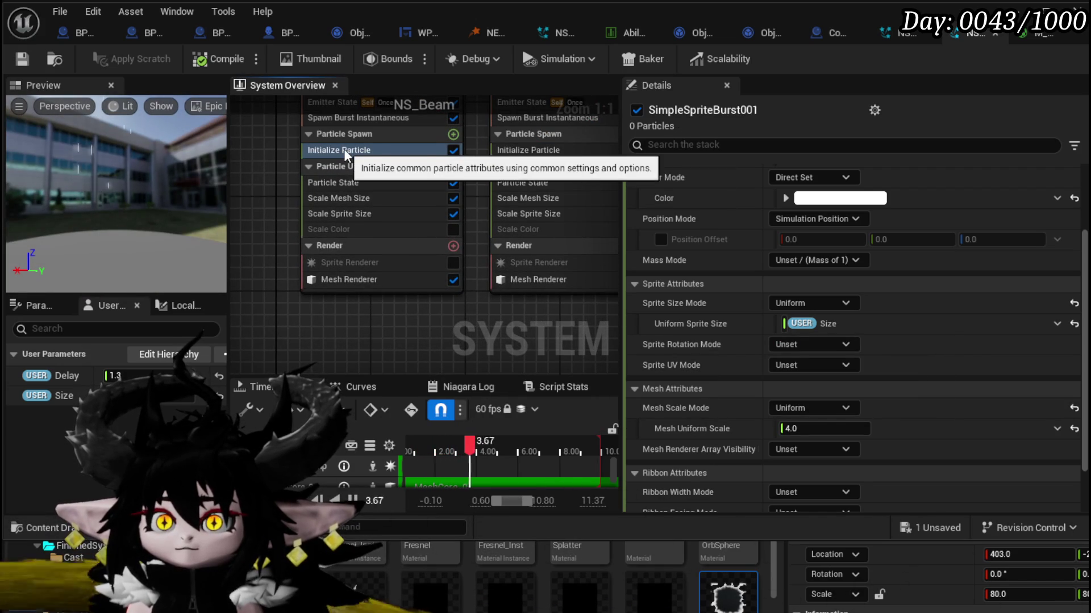
pyautogui.moveTo(345, 155); pyautogui.dragTo(326, 209)
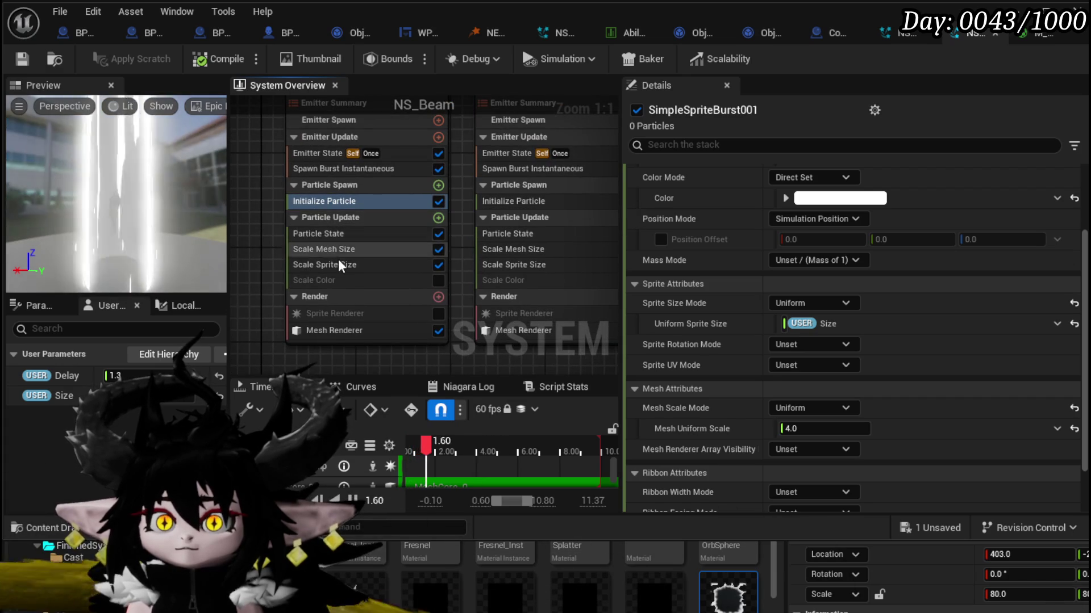
# Step: Inspect the existing curve input options in SimpleSpriteBurst001's Scale Mesh Size
pyautogui.click(323, 249)
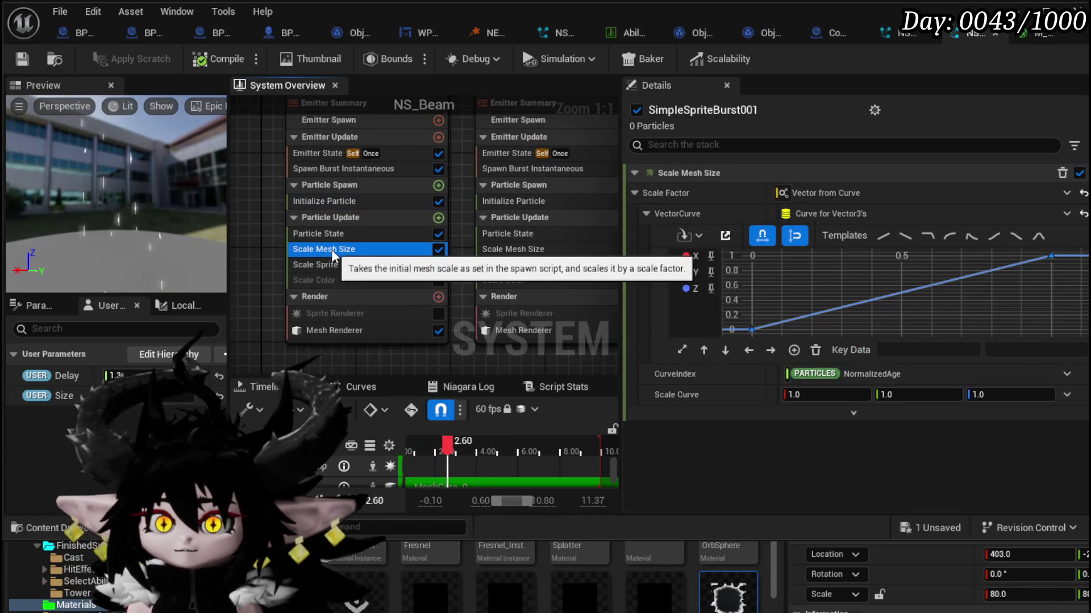
pyautogui.rightClick(848, 308)
pyautogui.click(849, 308)
pyautogui.rightClick(848, 308)
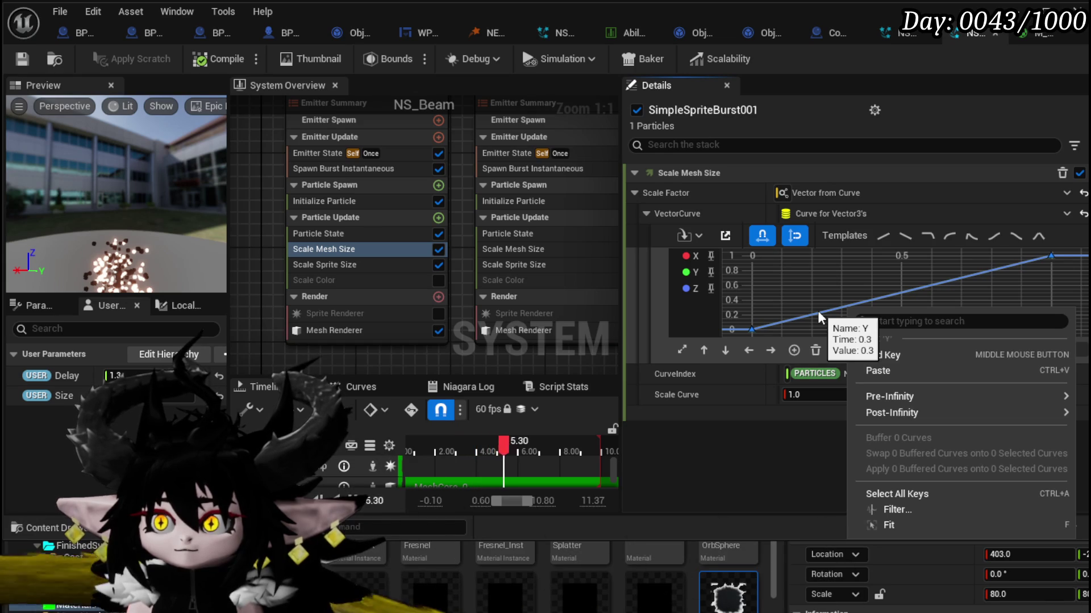
pyautogui.click(1066, 215)
pyautogui.click(1067, 215)
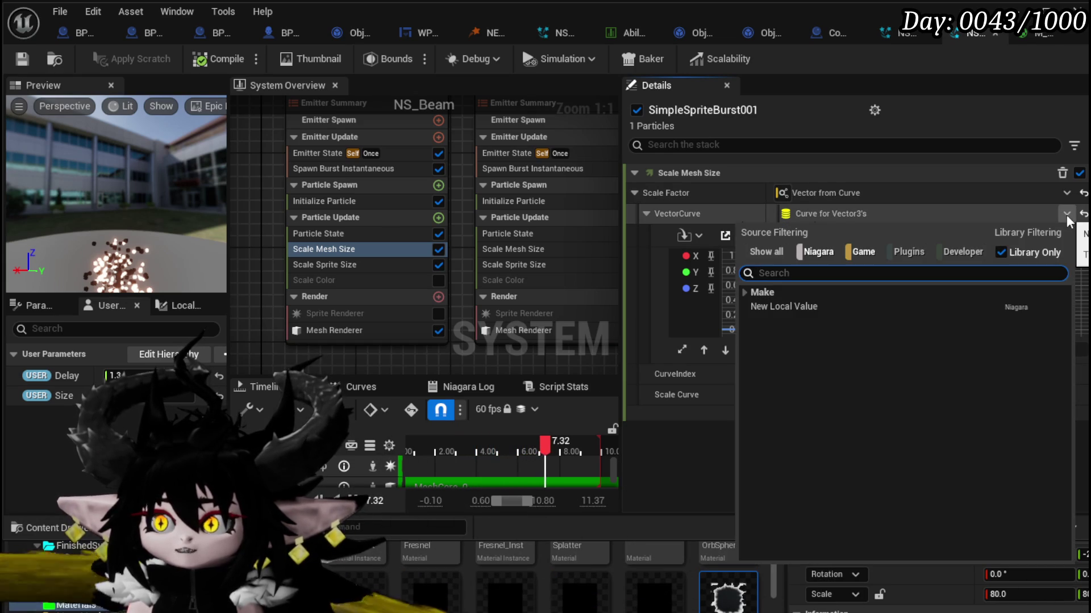
pyautogui.click(1068, 216)
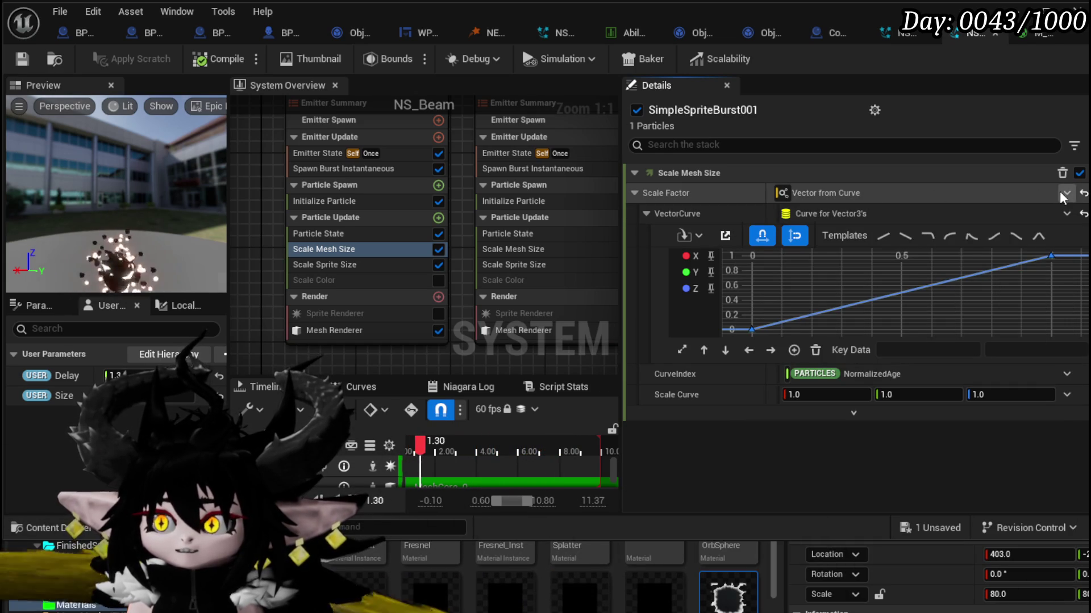
# Step: Reset Scale Factor, make it Vector from Float, and feed its Value from Float from Curve
pyautogui.click(1066, 193)
pyautogui.click(1064, 195)
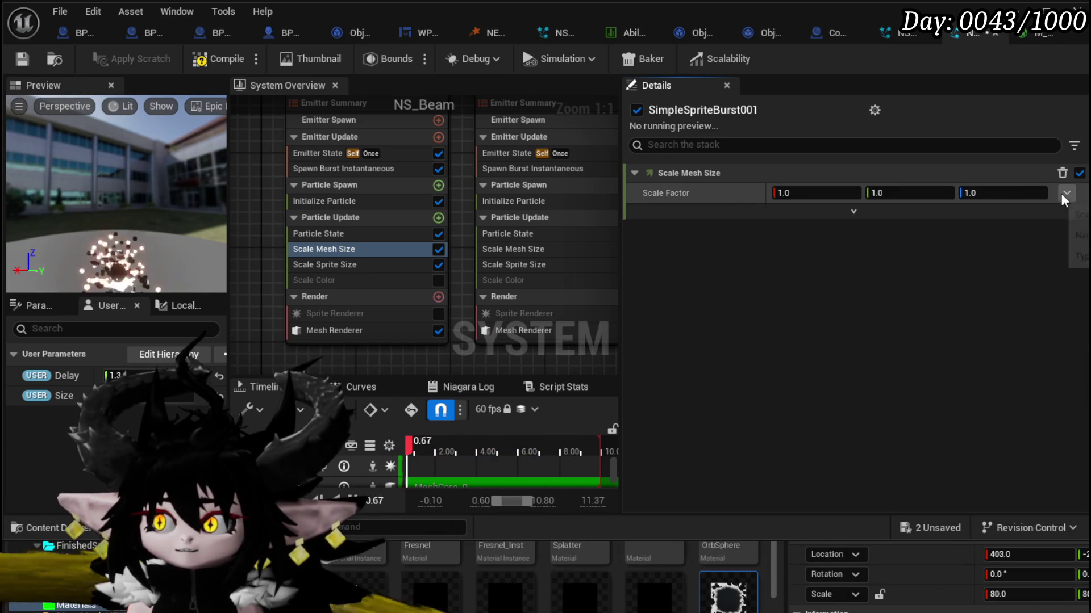
pyautogui.click(1064, 199)
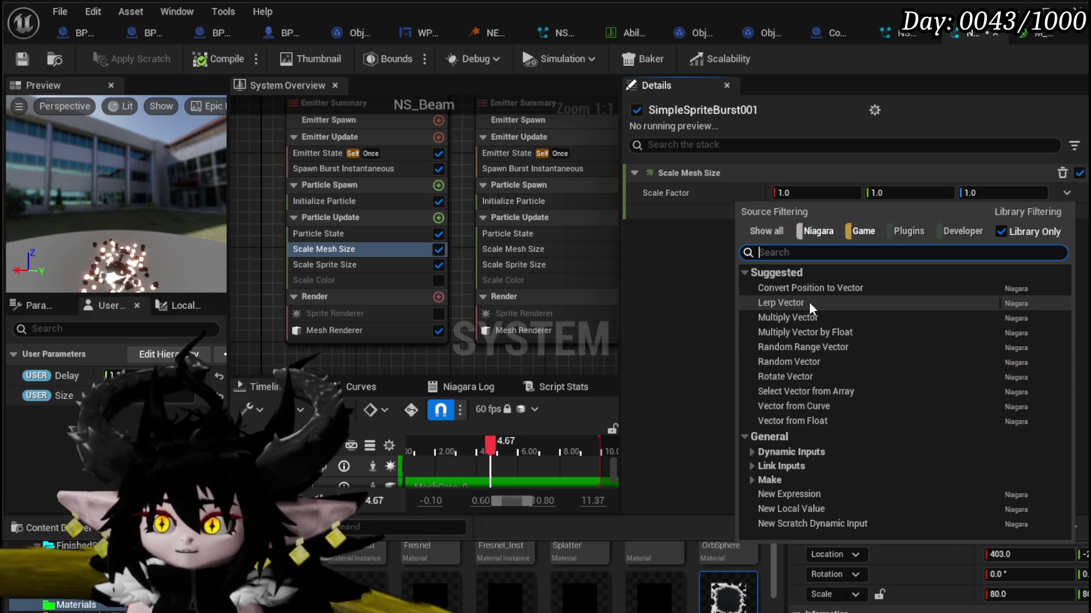
pyautogui.write('float')
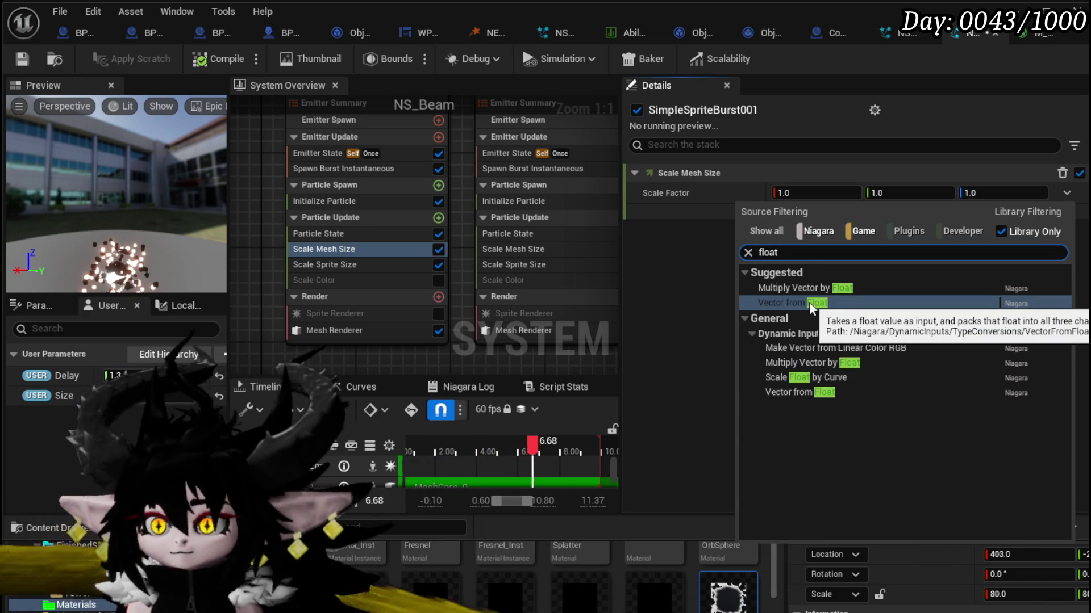
pyautogui.click(810, 305)
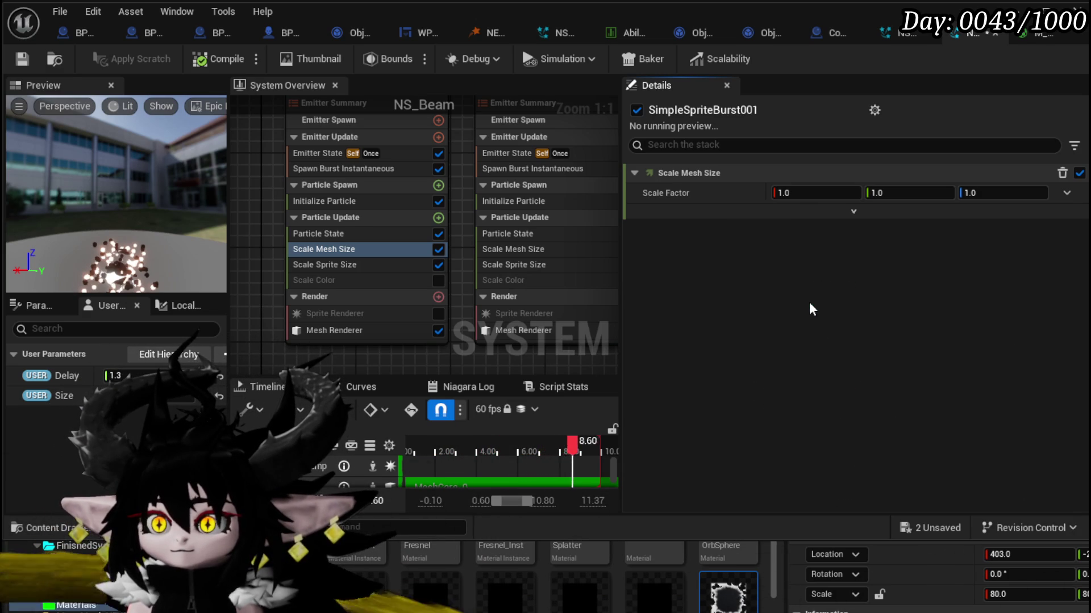
pyautogui.click(1064, 214)
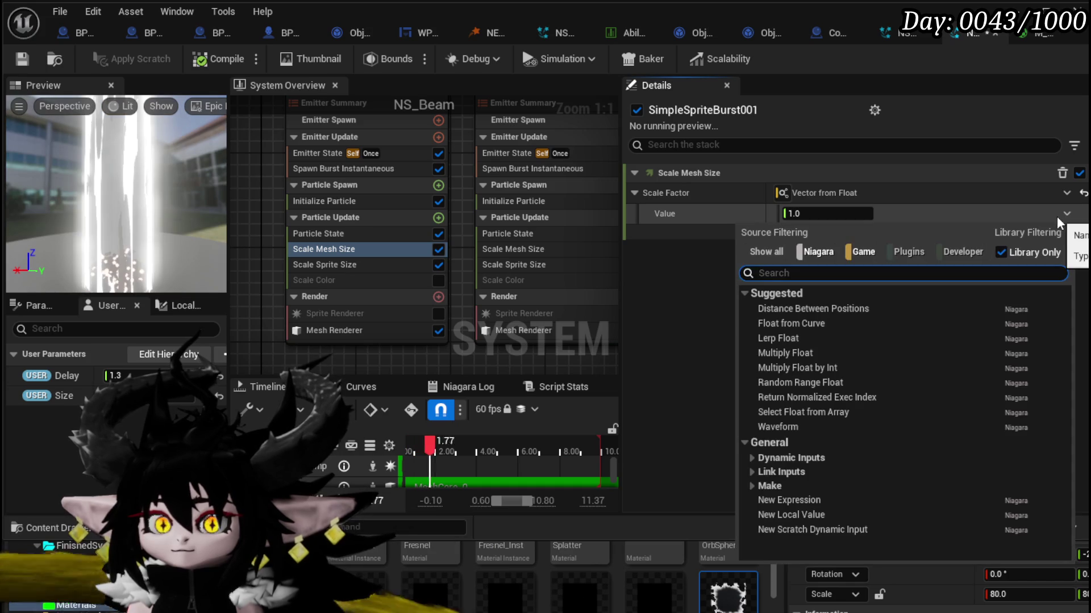
pyautogui.write('Curve')
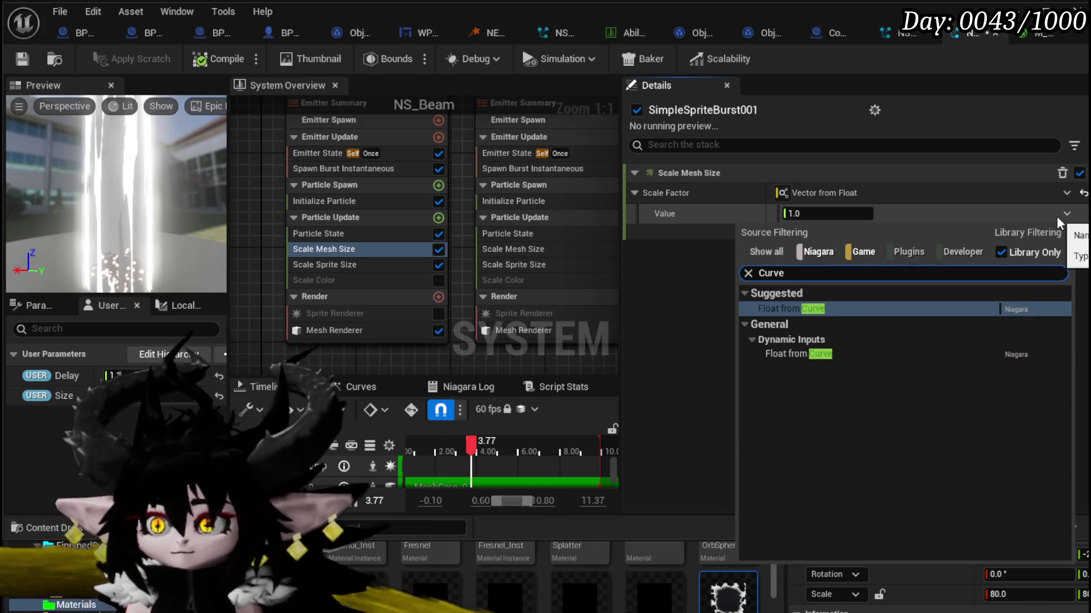
pyautogui.click(790, 309)
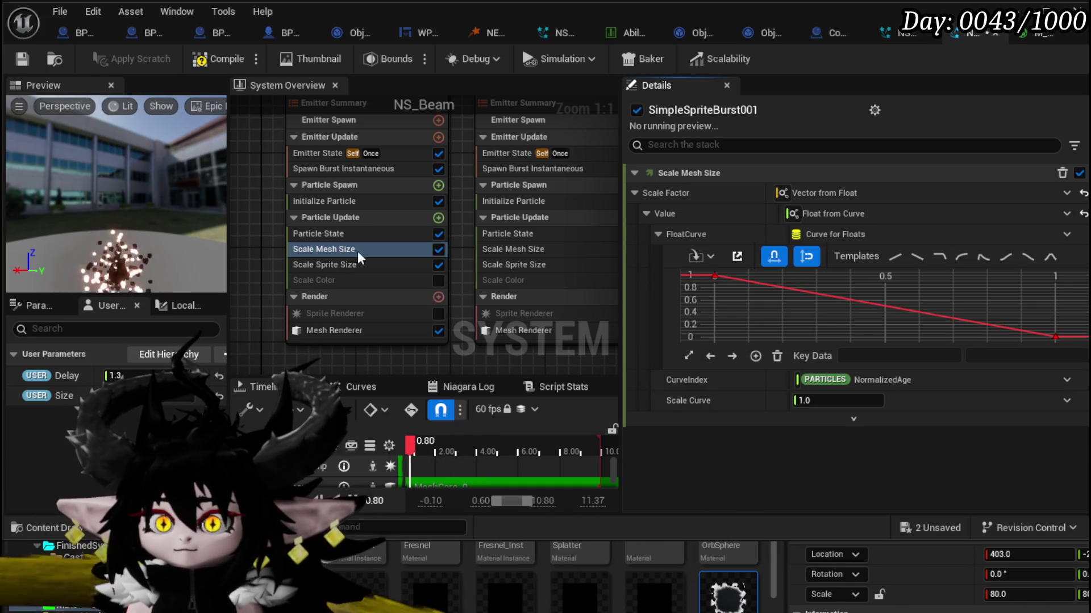
pyautogui.click(340, 265)
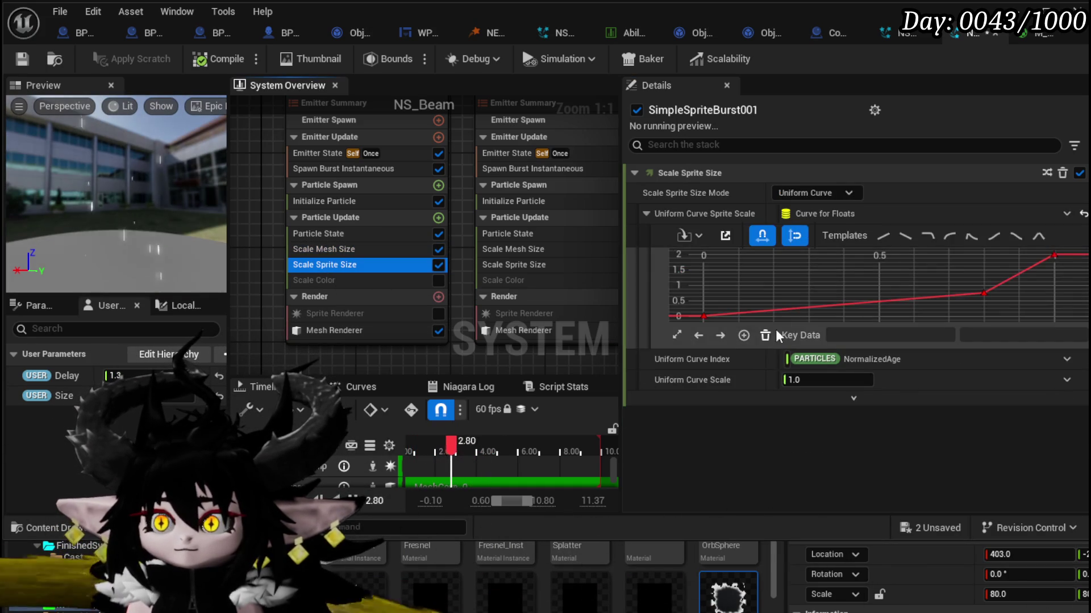
# Step: Copy the rising Scale Sprite Size curve into the first emitter's Scale Mesh Size FloatCurve
pyautogui.rightClick(781, 287)
pyautogui.click(887, 217)
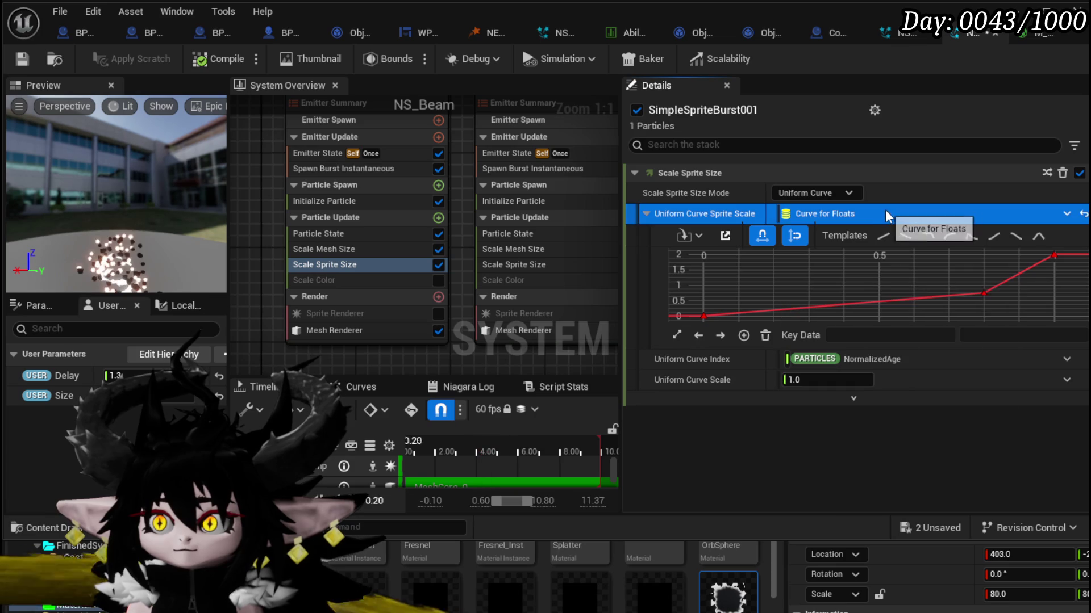
pyautogui.rightClick(887, 217)
pyautogui.click(947, 330)
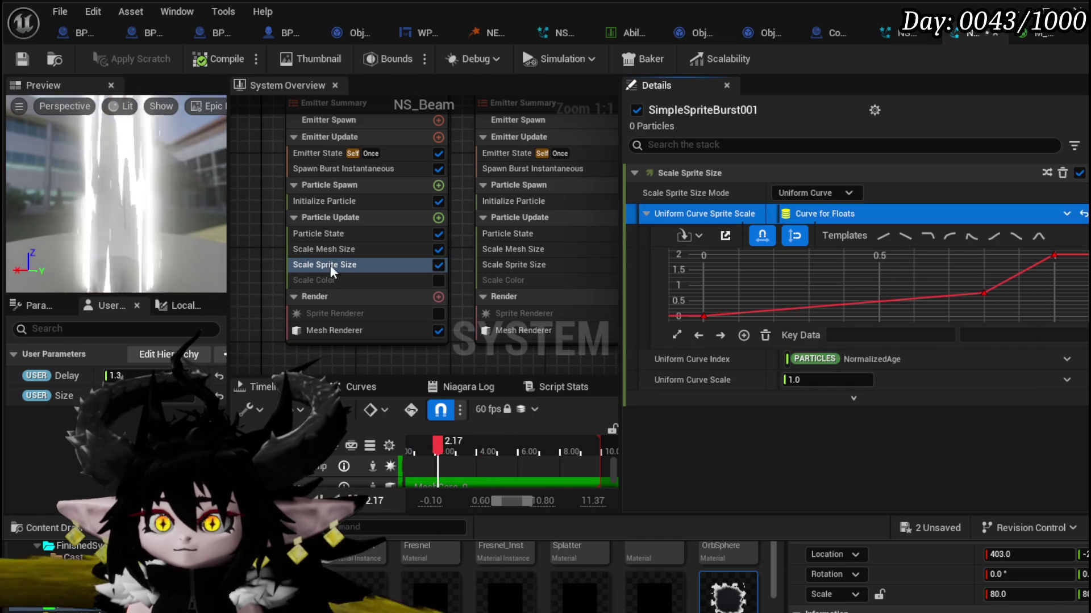
pyautogui.click(340, 249)
pyautogui.click(897, 235)
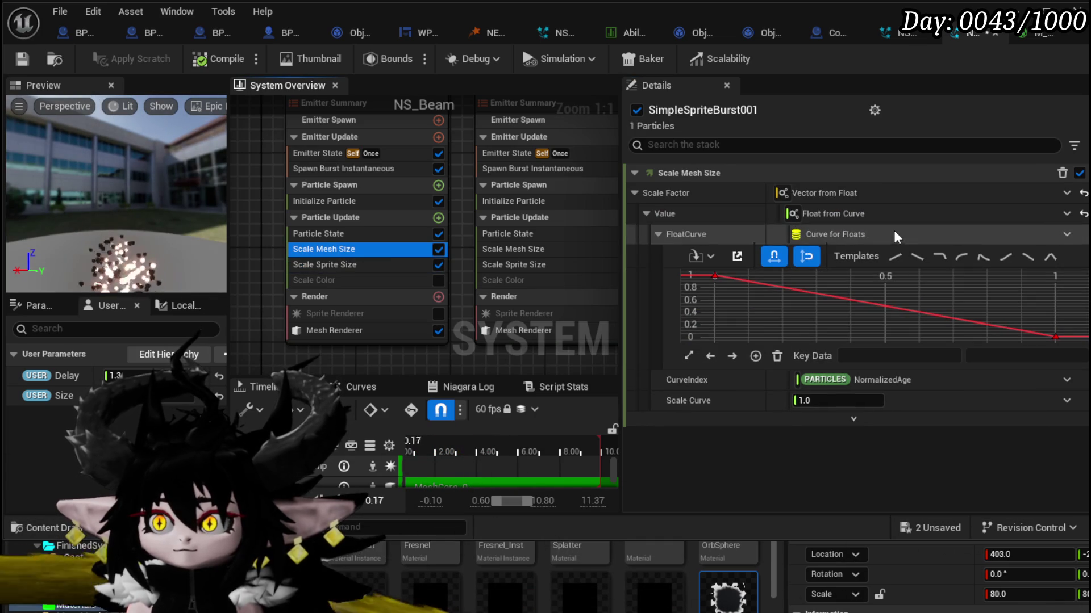
pyautogui.rightClick(898, 238)
pyautogui.click(944, 368)
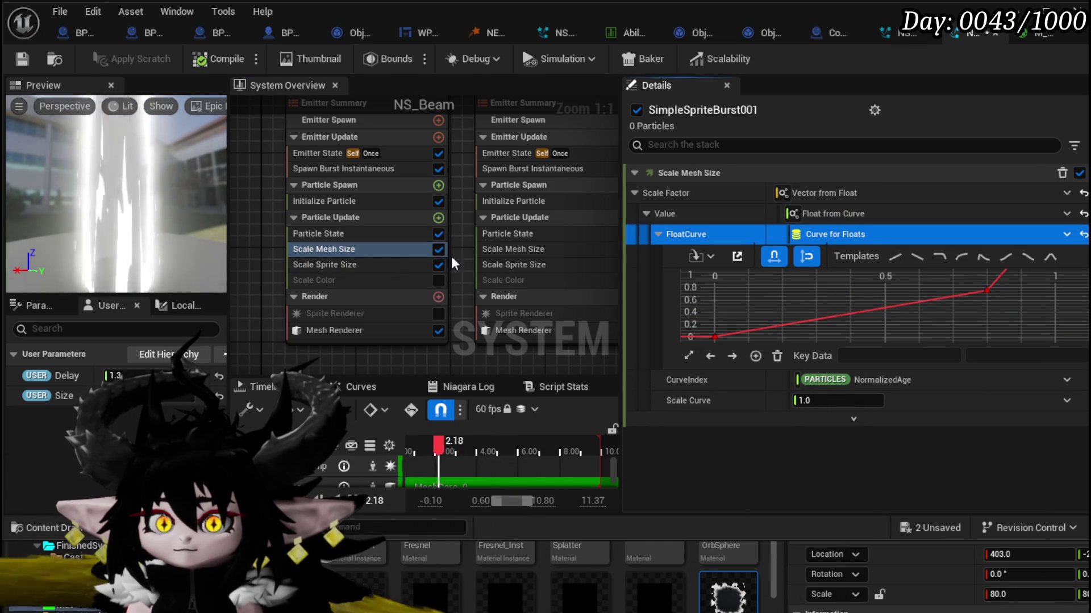
# Step: Set SimpleSpriteBurst003's Scale Factor to Vector from Float driven by Float from Curve
pyautogui.click(514, 250)
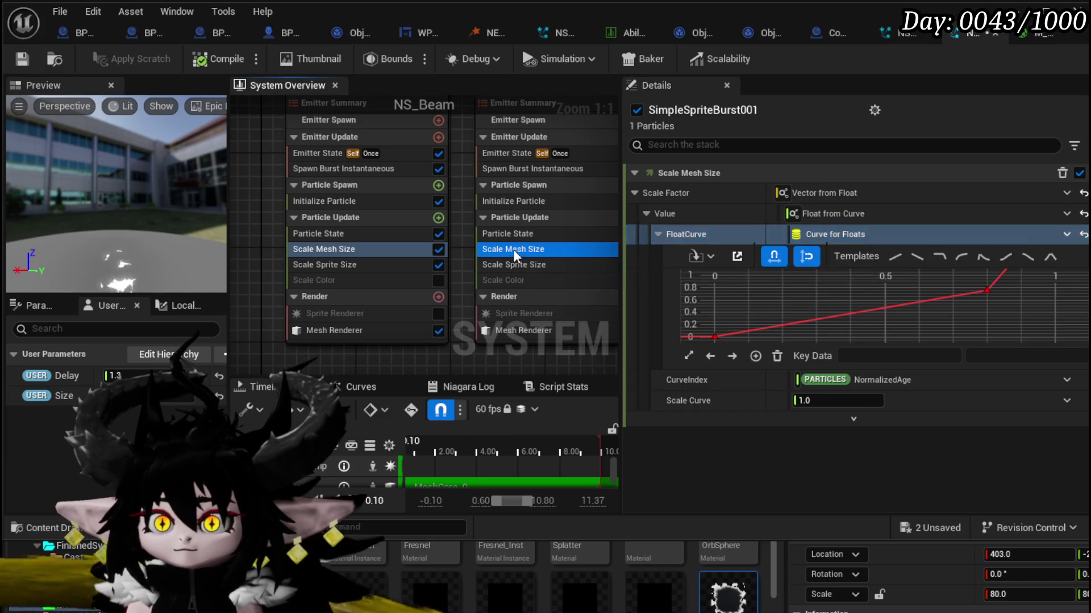
pyautogui.click(1084, 196)
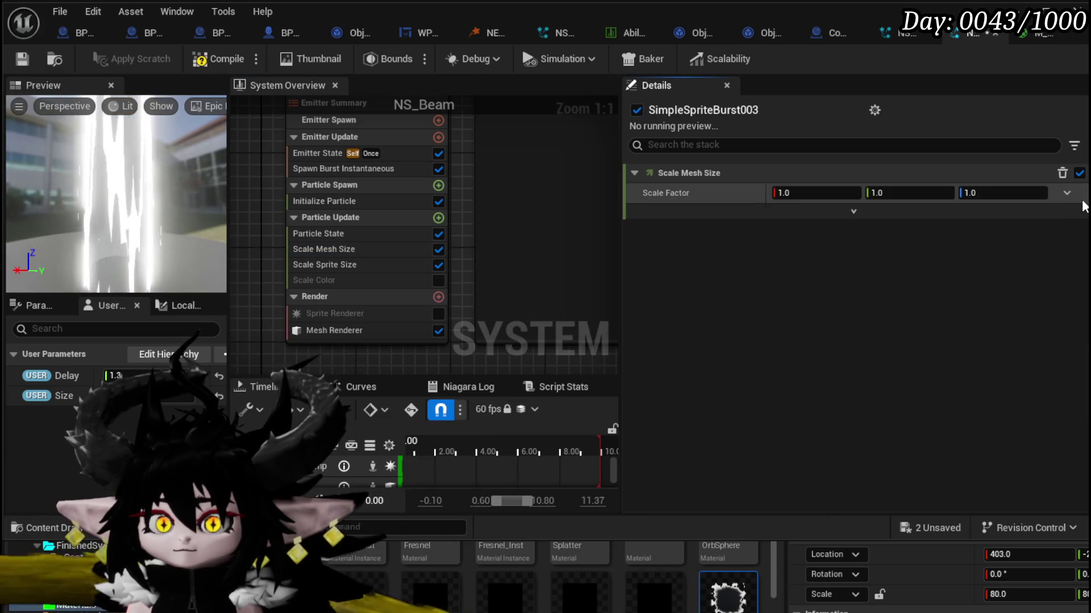
pyautogui.click(1066, 193)
pyautogui.write('float')
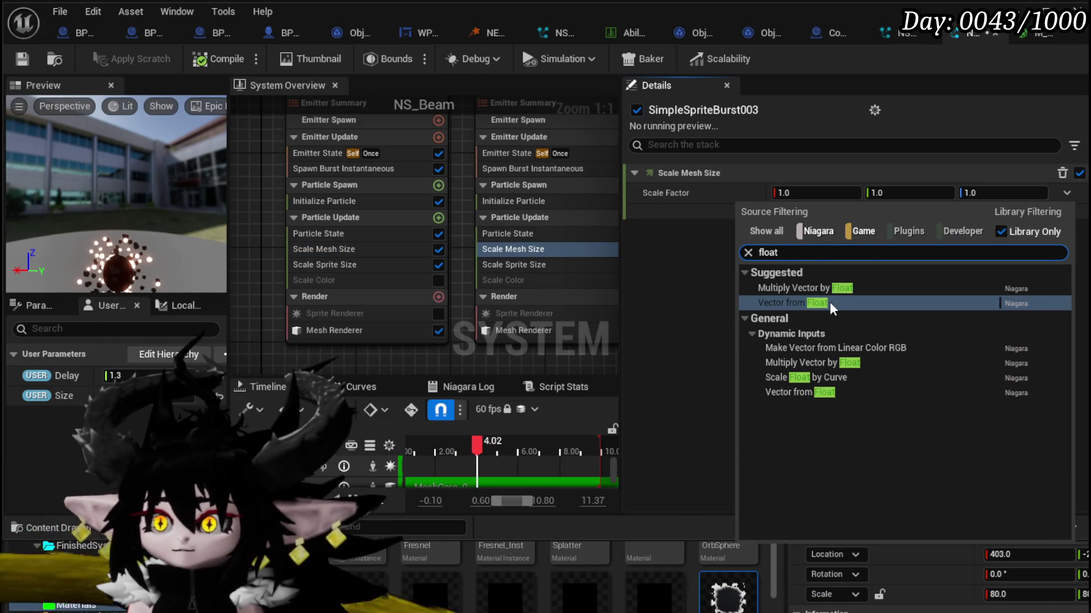
pyautogui.click(832, 307)
pyautogui.click(1066, 215)
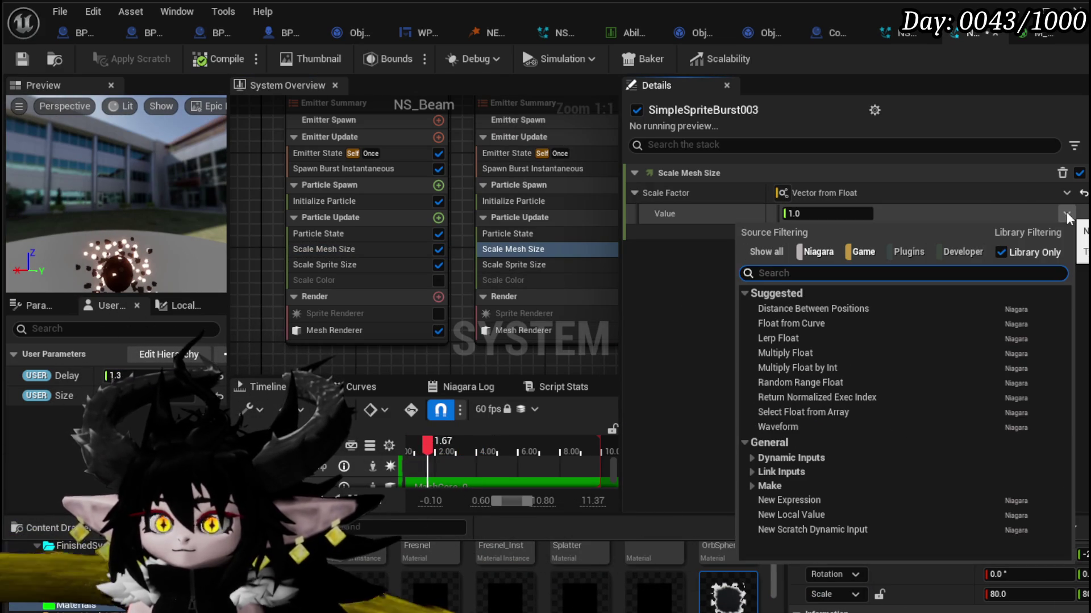
pyautogui.write('curve')
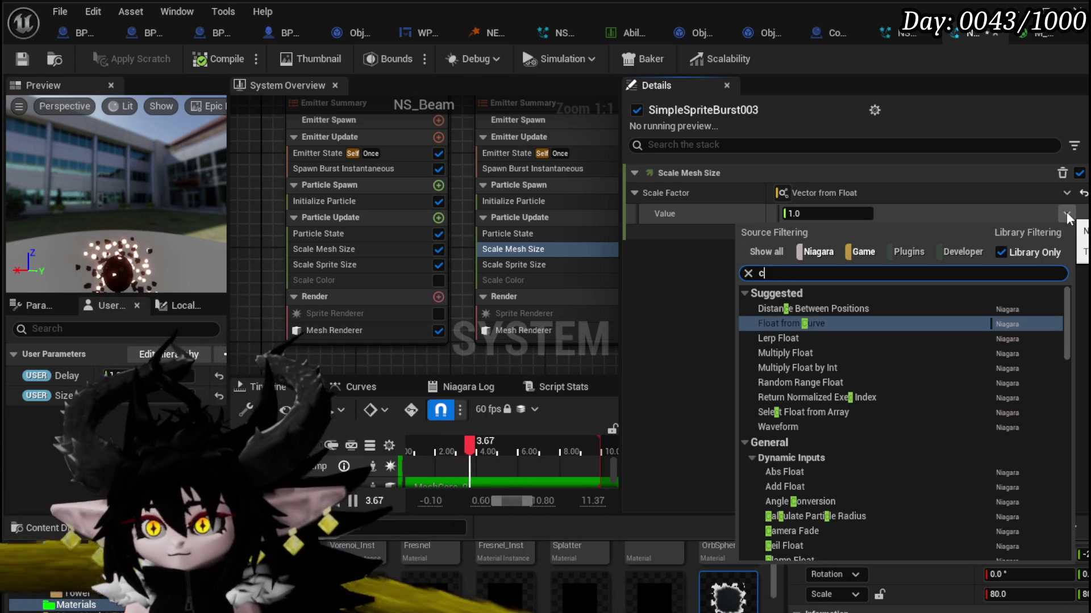
pyautogui.click(864, 308)
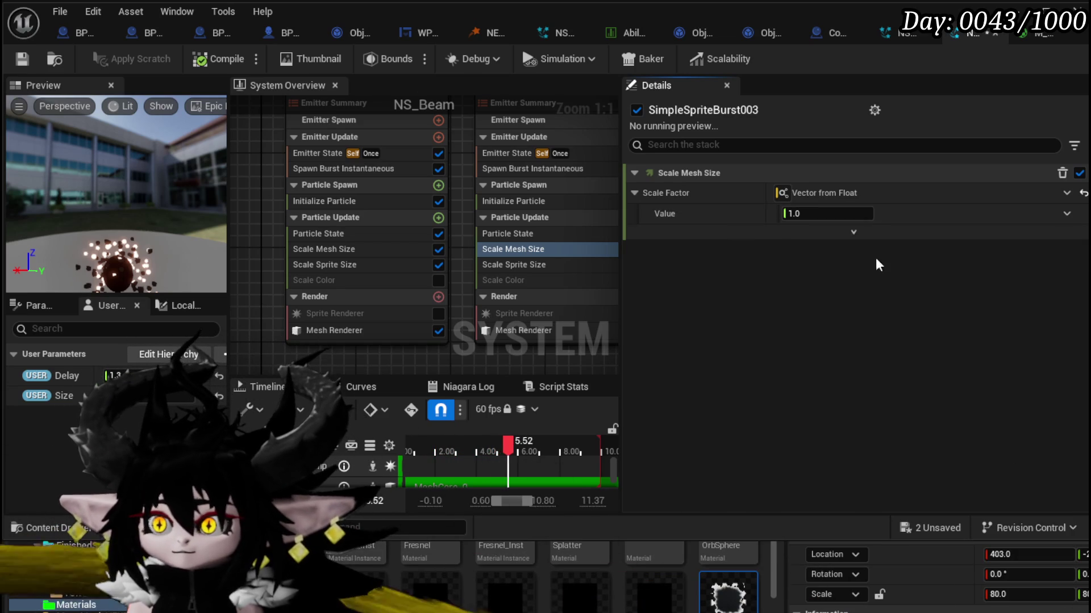
# Step: Copy the first emitter's Float from Curve value into SimpleSpriteBurst003, then compile and save
pyautogui.rightClick(907, 222)
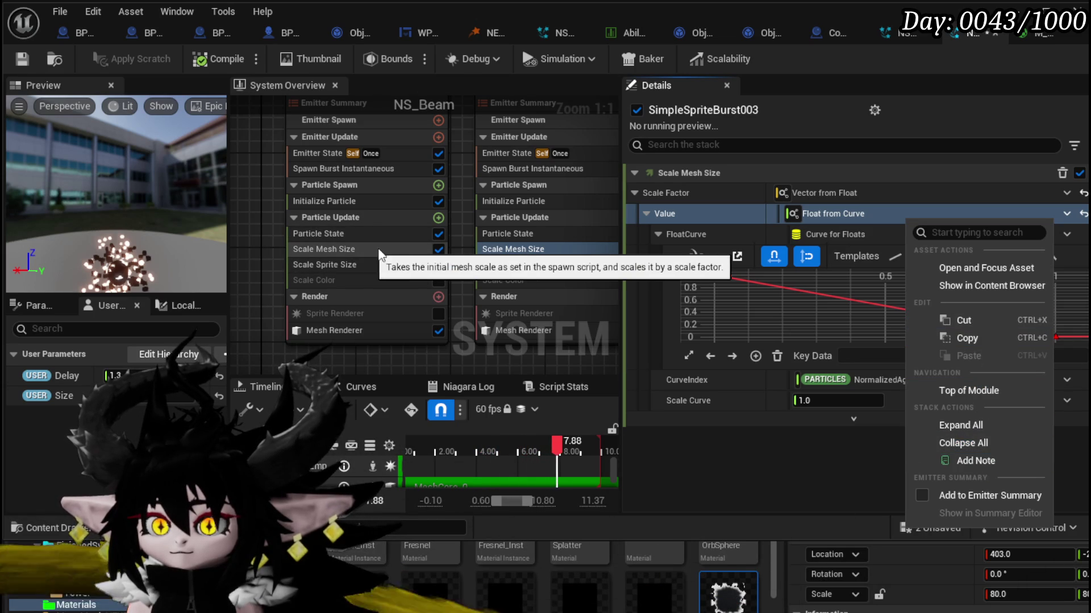
pyautogui.click(379, 255)
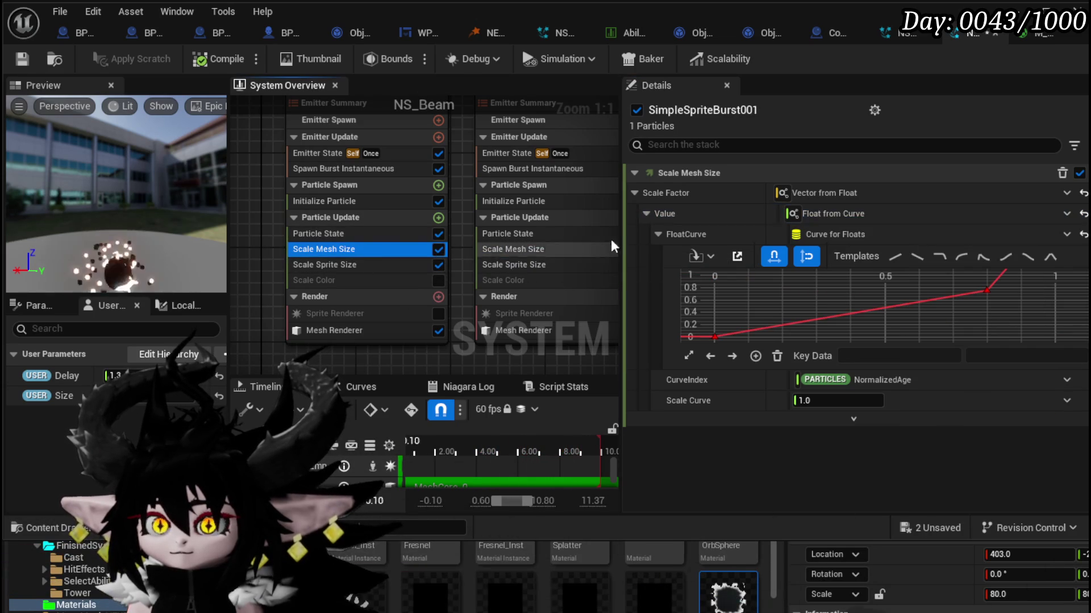
pyautogui.rightClick(914, 221)
pyautogui.click(932, 334)
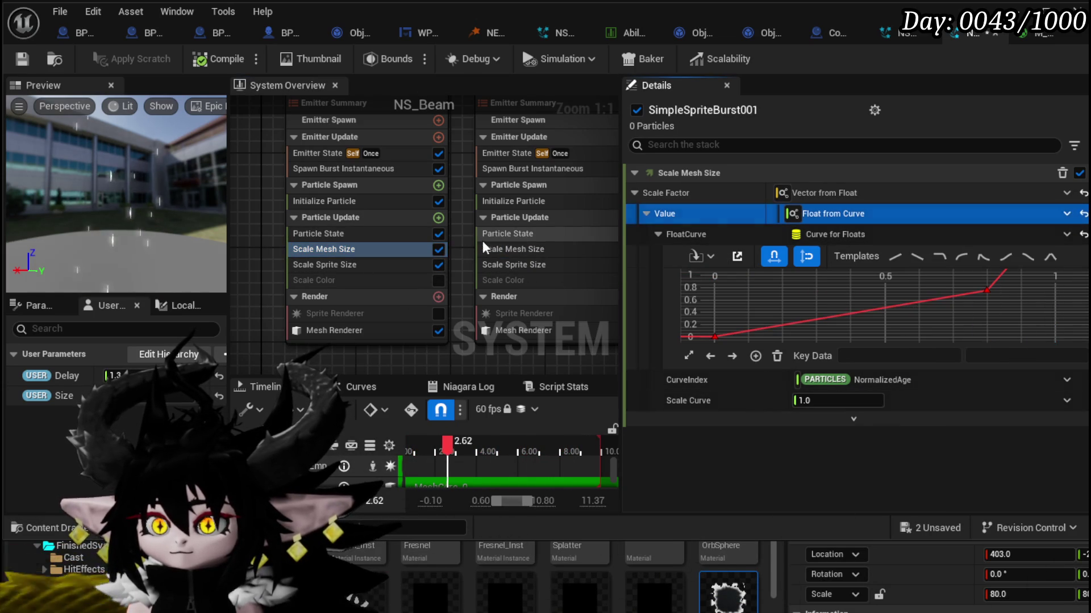
pyautogui.click(528, 254)
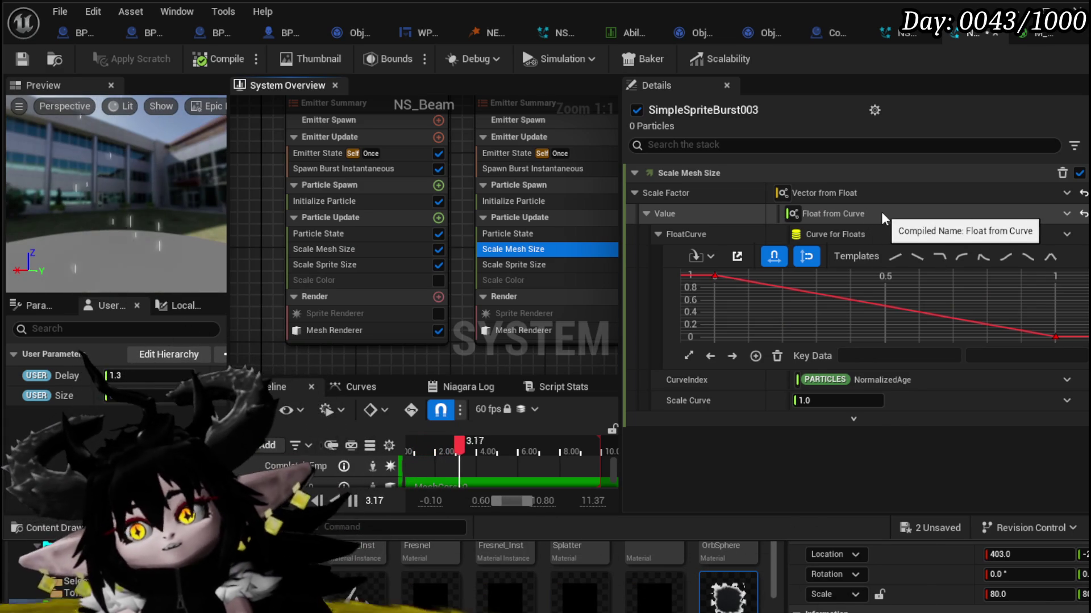
pyautogui.rightClick(884, 218)
pyautogui.click(945, 385)
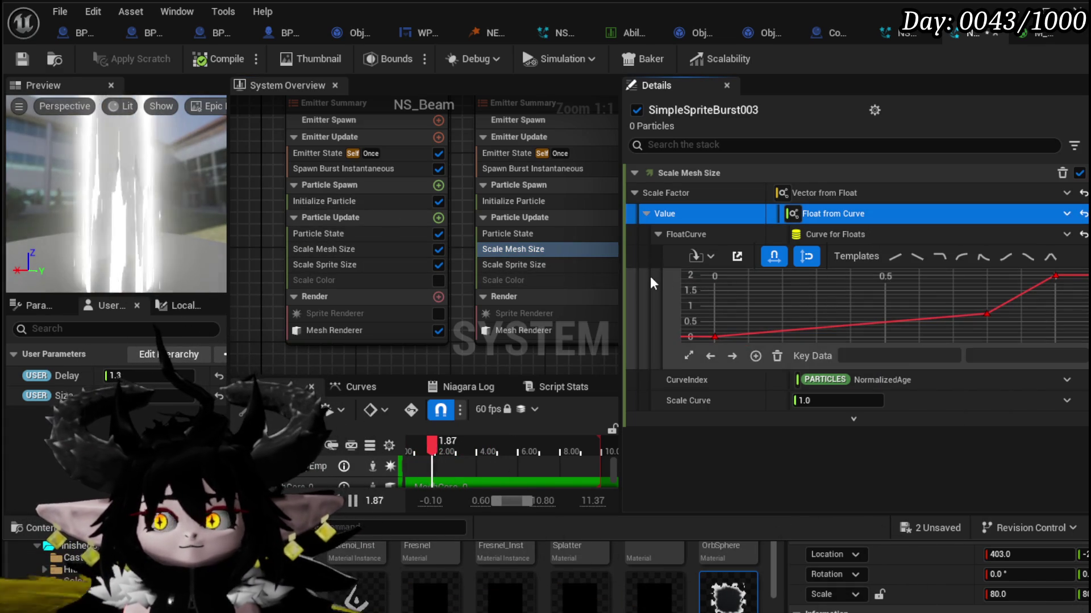
pyautogui.hotkey('ctrl', 's')
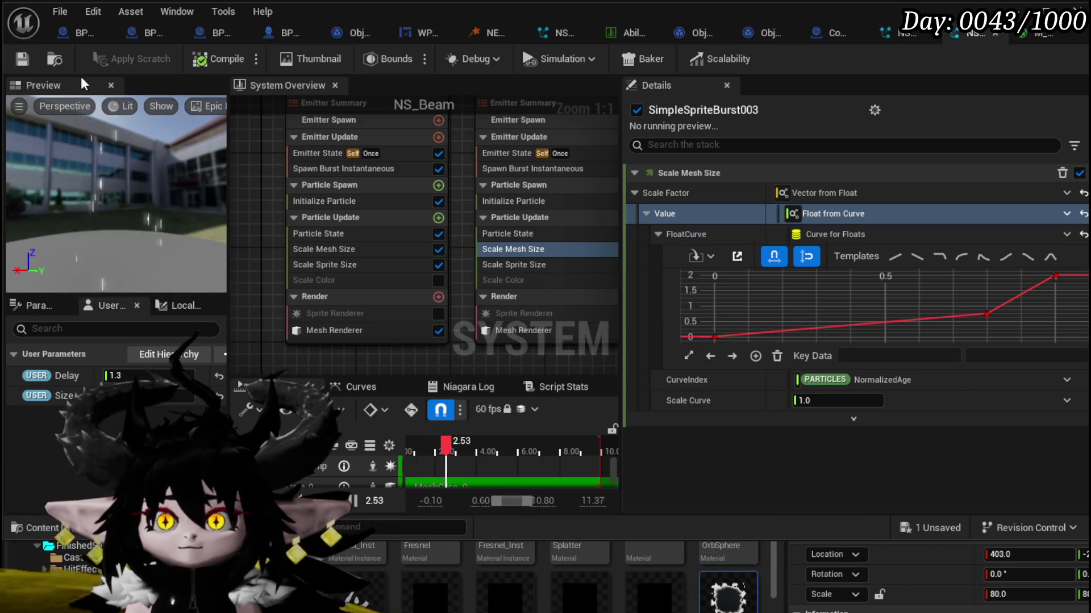
pyautogui.click(1010, 35)
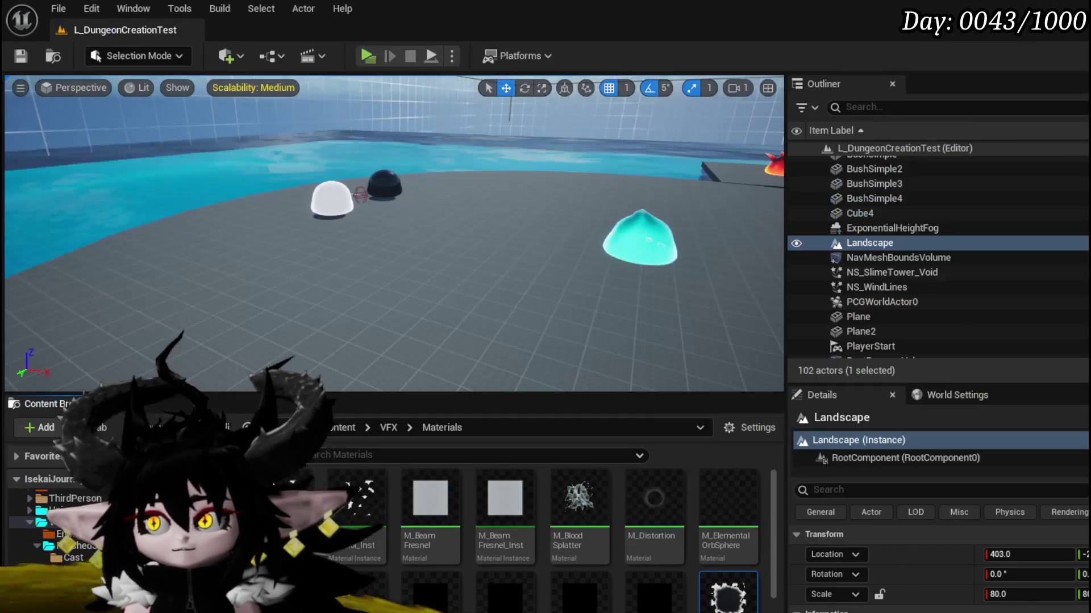
pyautogui.click(366, 55)
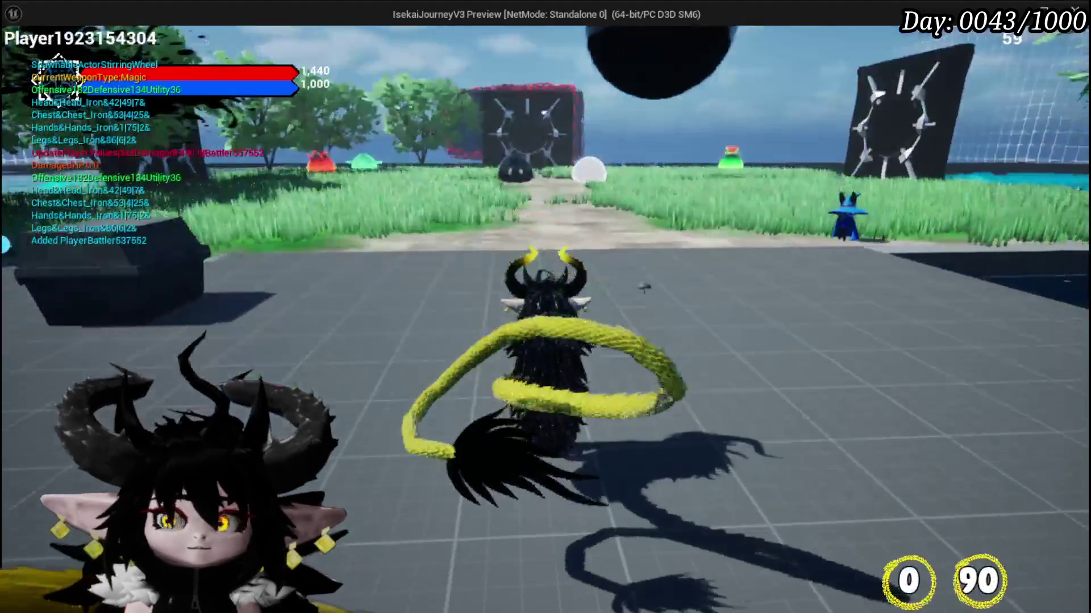
pyautogui.press('w')
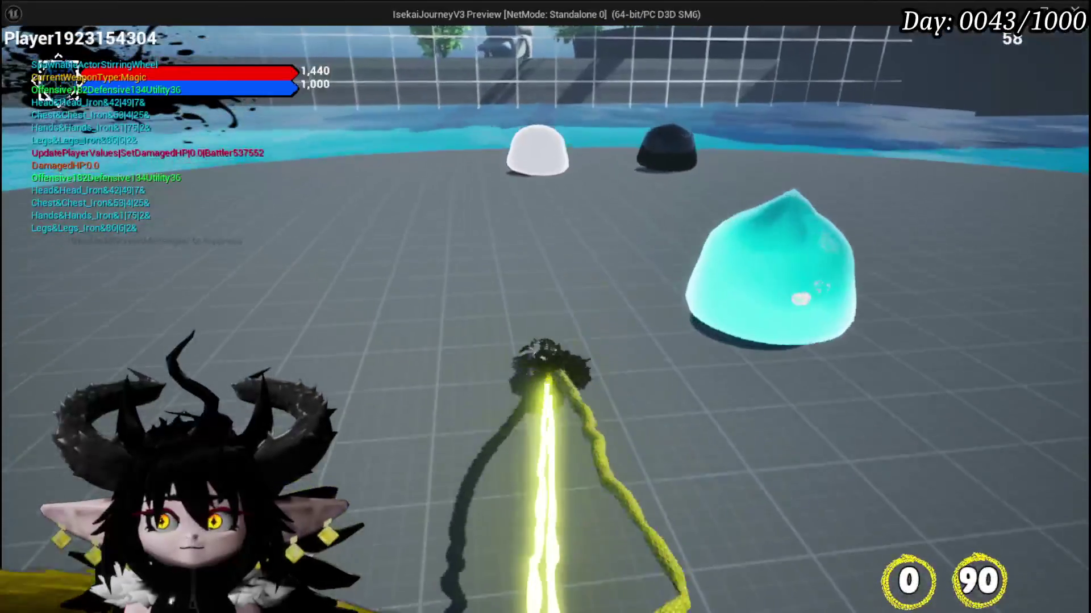
pyautogui.press('1')
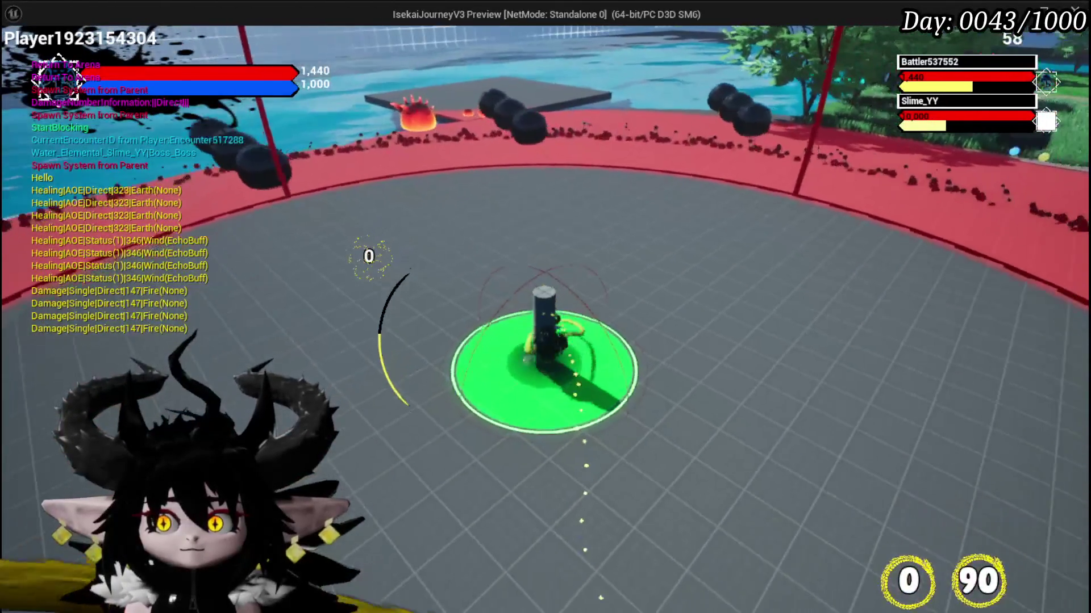
pyautogui.press('Escape')
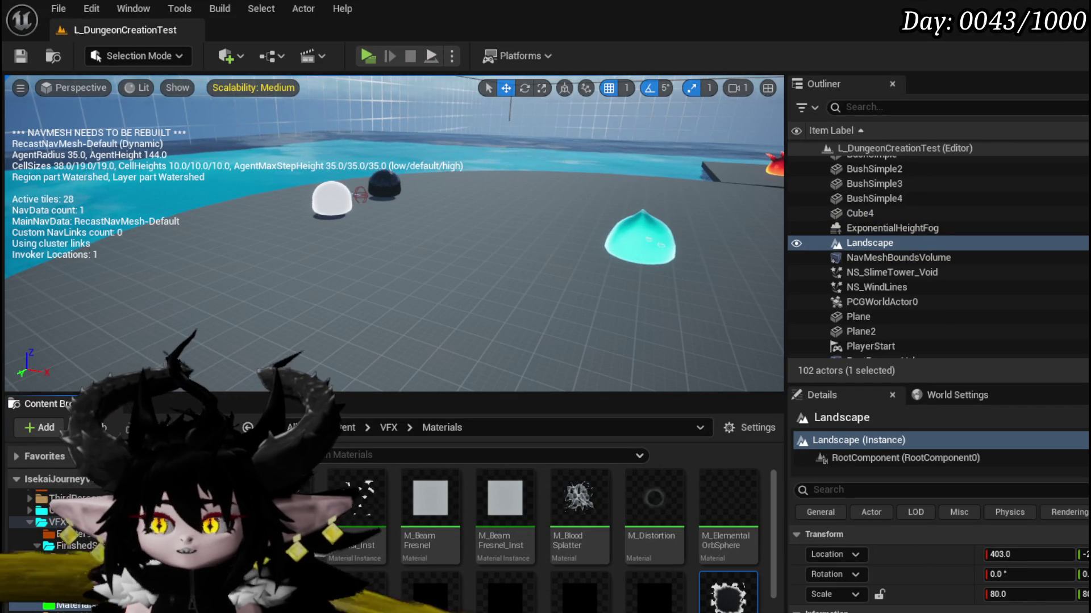
# Step: Save the M_FX_Black asset and open the FinishedSystems folder in the Content Browser
pyautogui.hotkey('ctrl', 's')
pyautogui.click(848, 556)
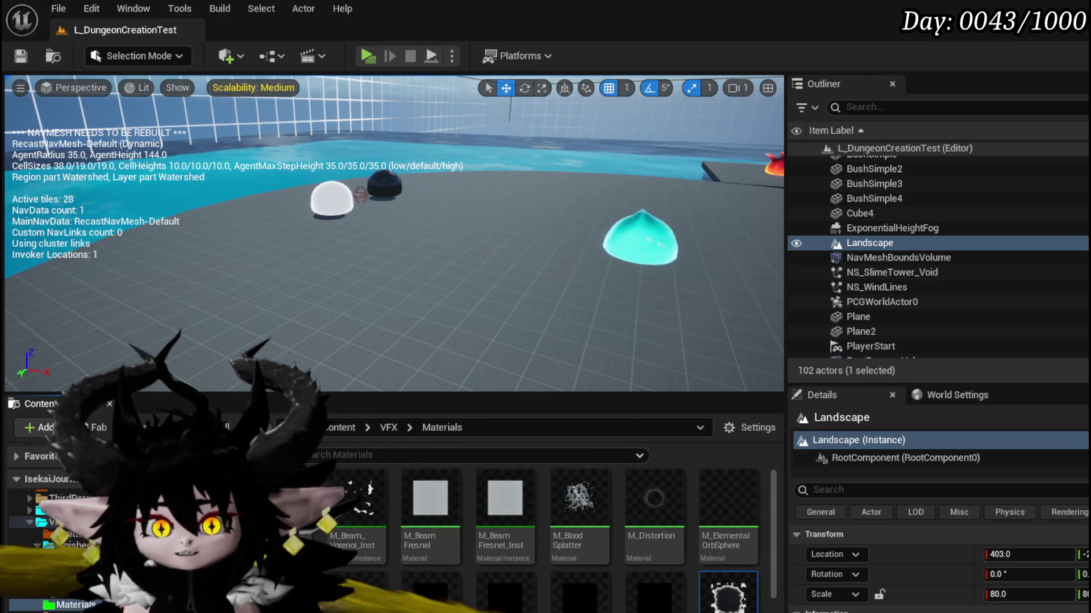
pyautogui.click(71, 545)
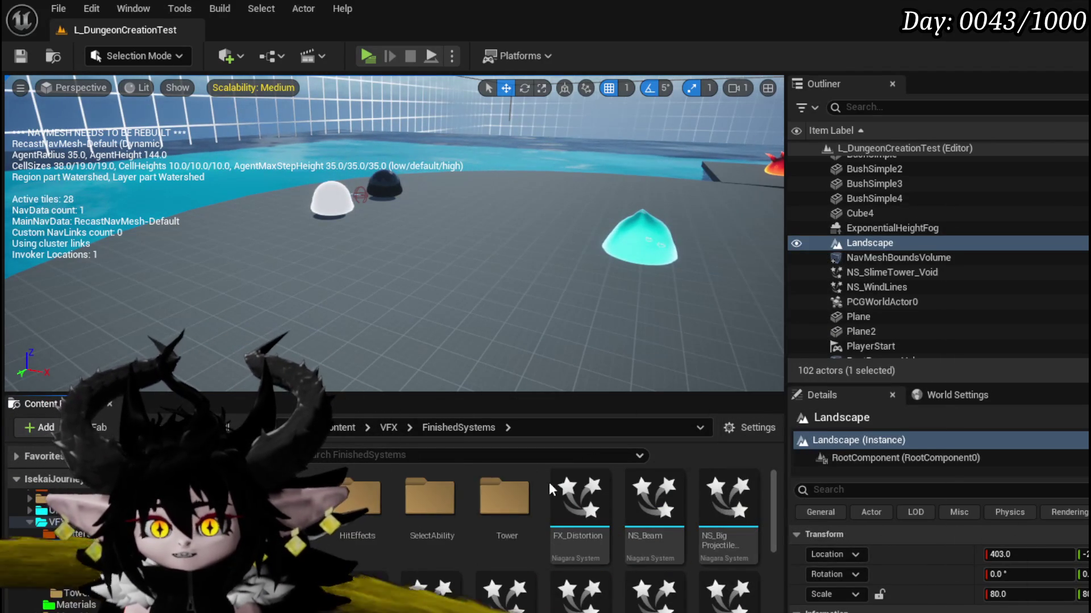
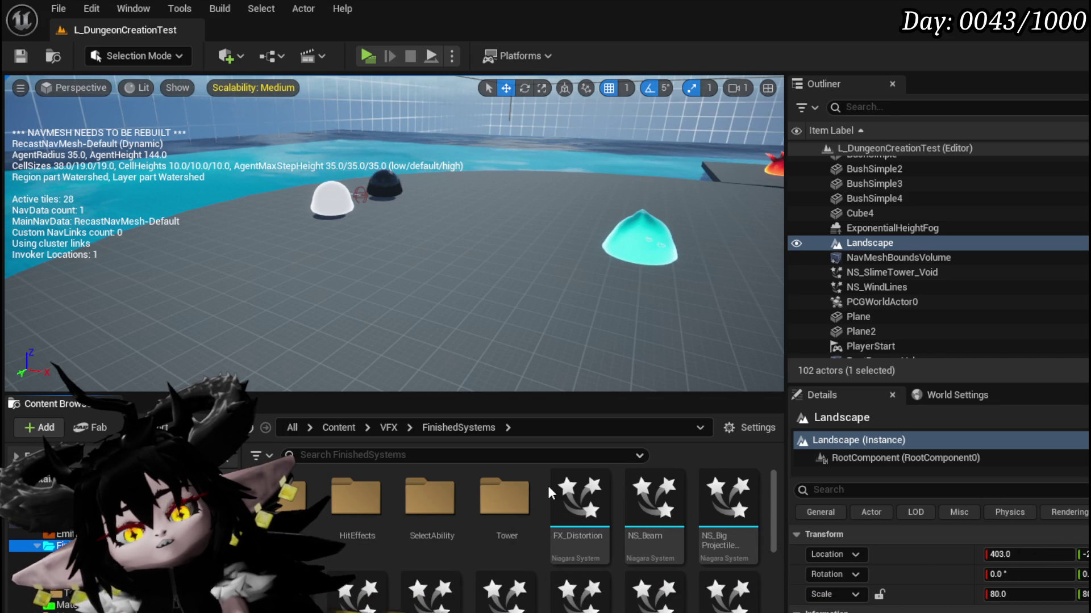
# Step: Create a new Light folder under HitEffects, open it, and save the modified assets
pyautogui.doubleClick(365, 499)
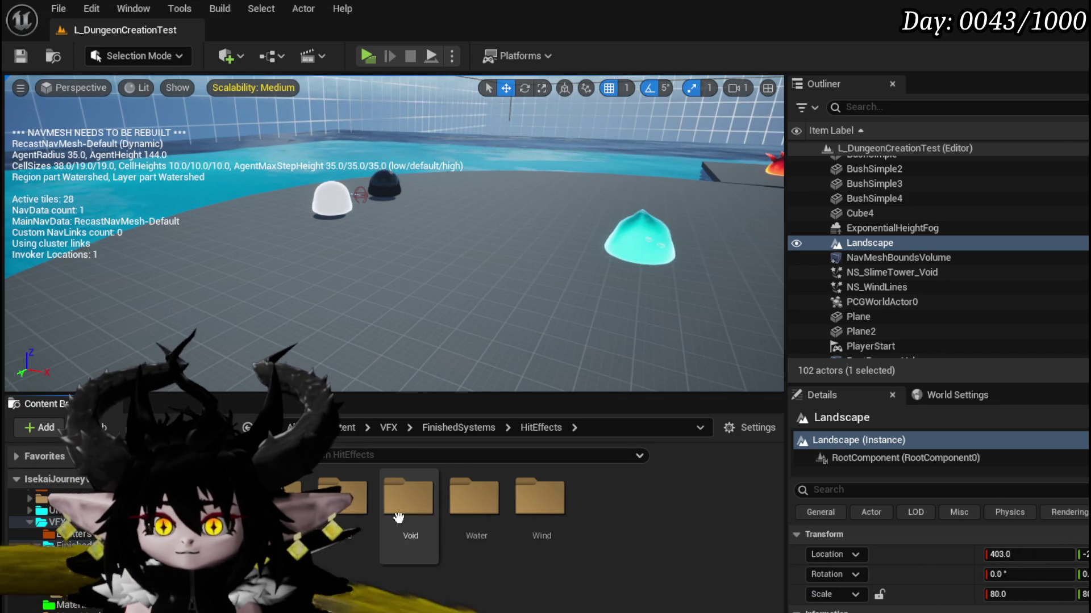
pyautogui.doubleClick(483, 516)
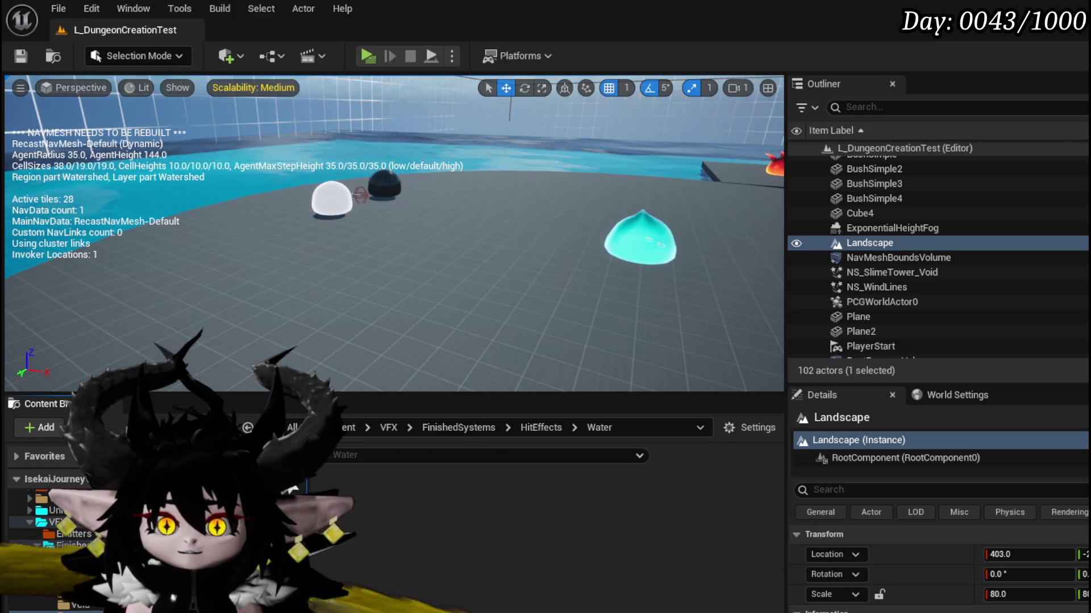
pyautogui.click(541, 427)
pyautogui.rightClick(487, 591)
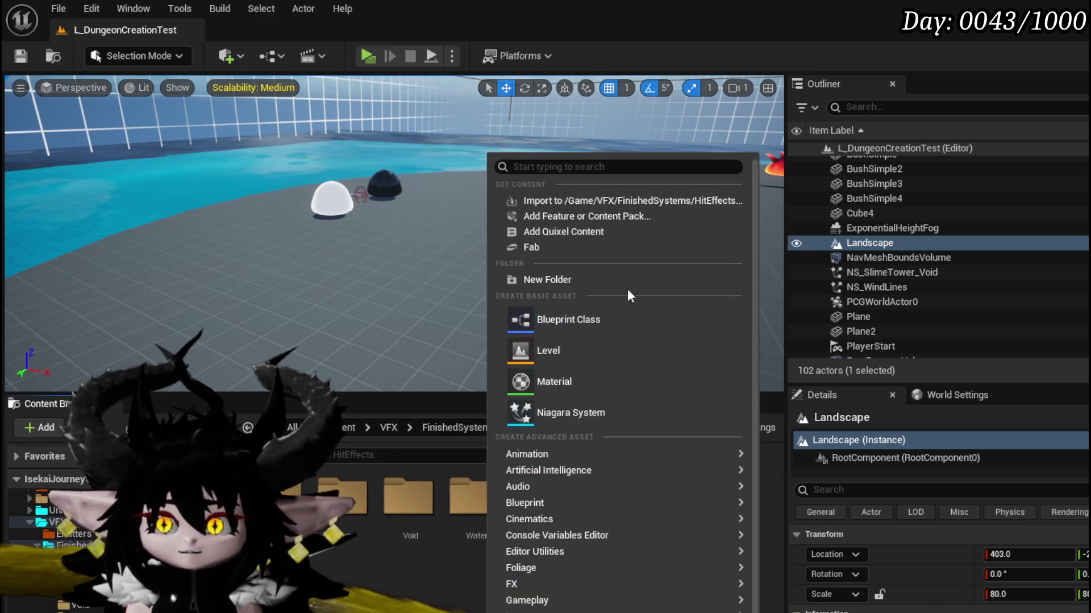
pyautogui.click(627, 282)
pyautogui.write('Li')
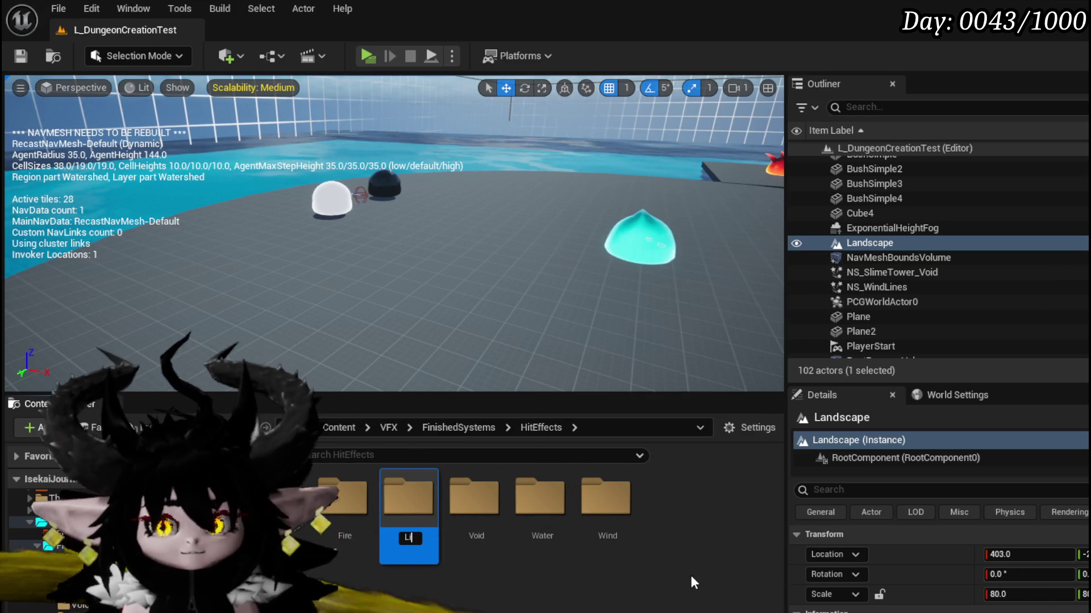
pyautogui.write('ght')
pyautogui.press('Return')
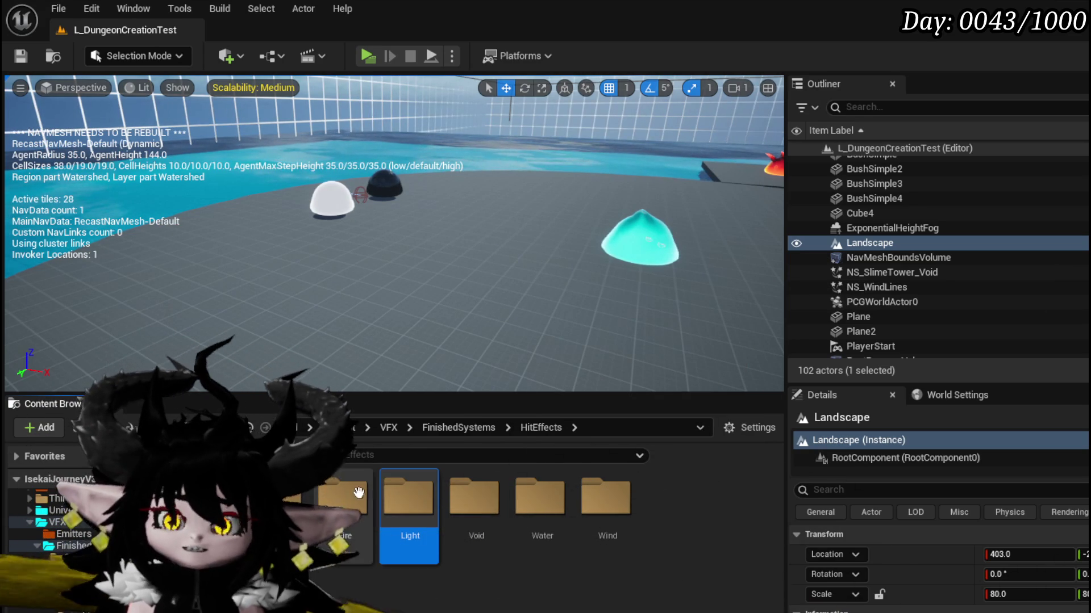
pyautogui.doubleClick(408, 500)
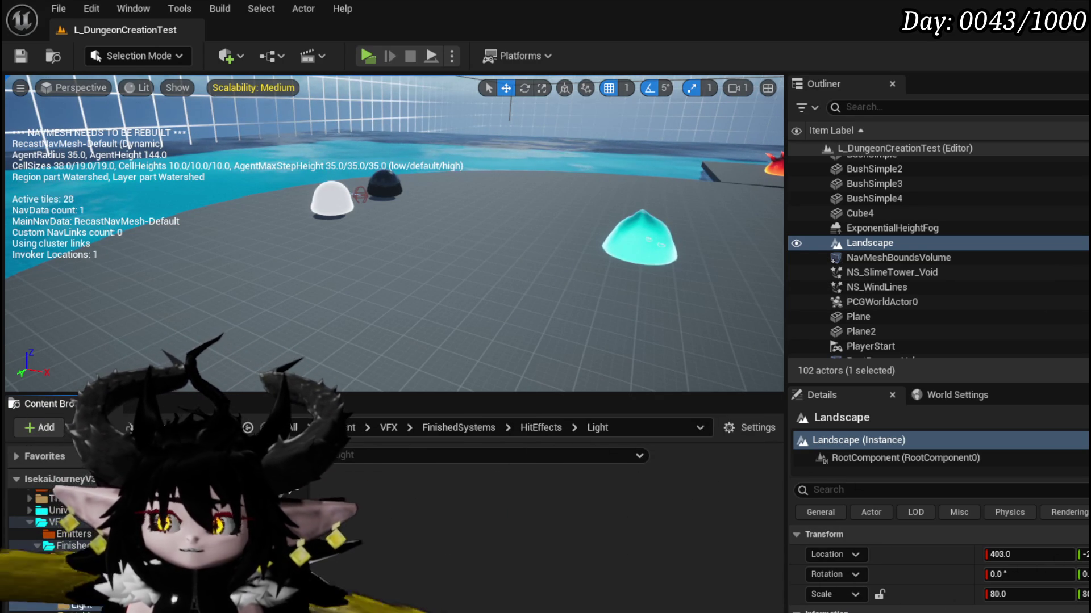
pyautogui.hotkey('ctrl', 'shift', 's')
# Step: Save NS_WaterSplashUpwards, then compile and save the Niagara system
pyautogui.click(828, 555)
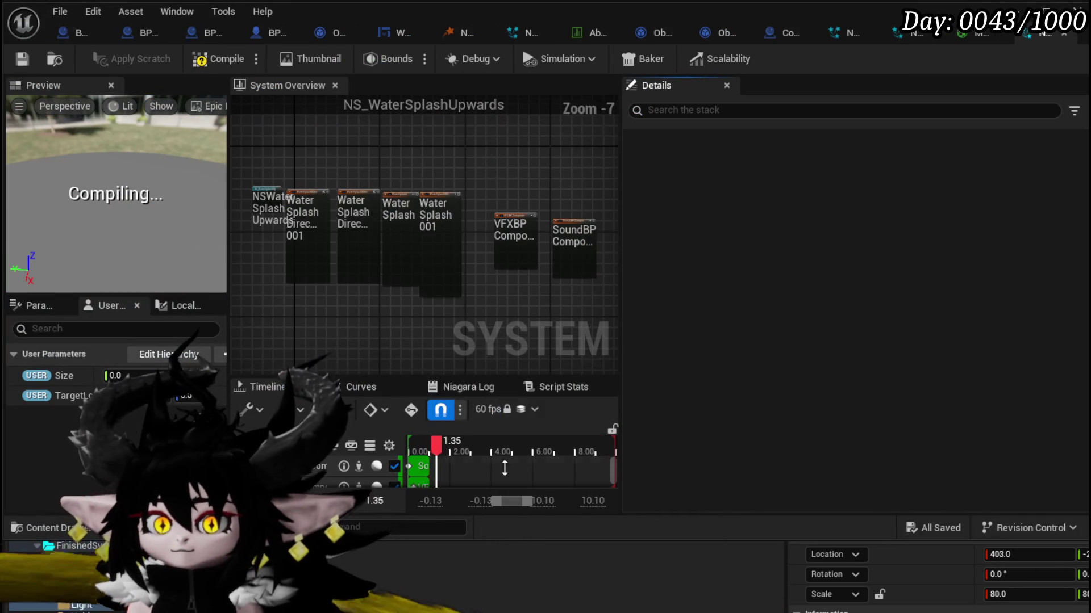
pyautogui.click(206, 63)
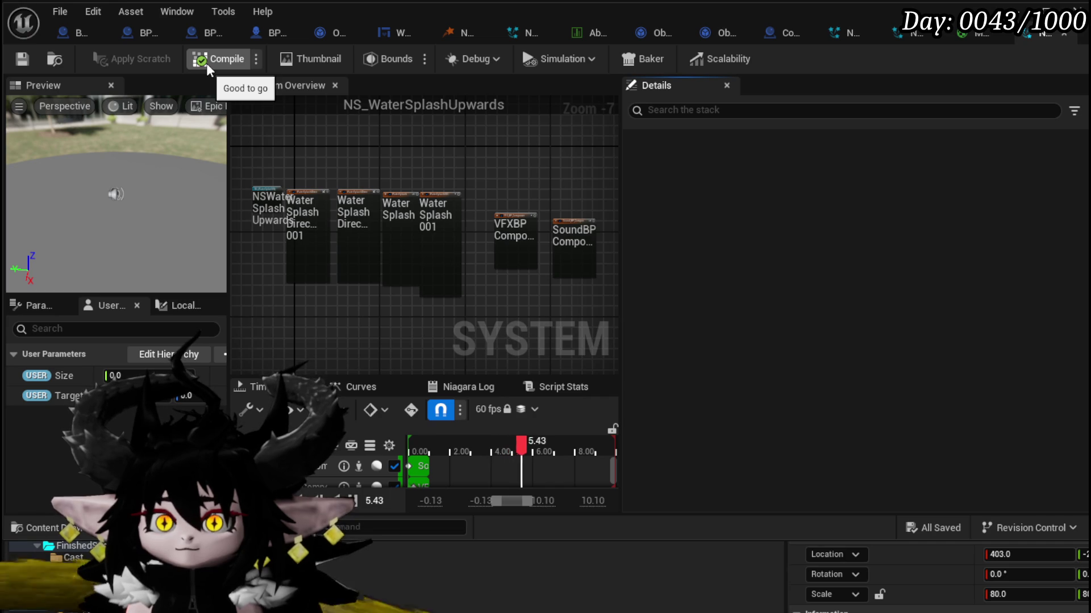
pyautogui.click(22, 58)
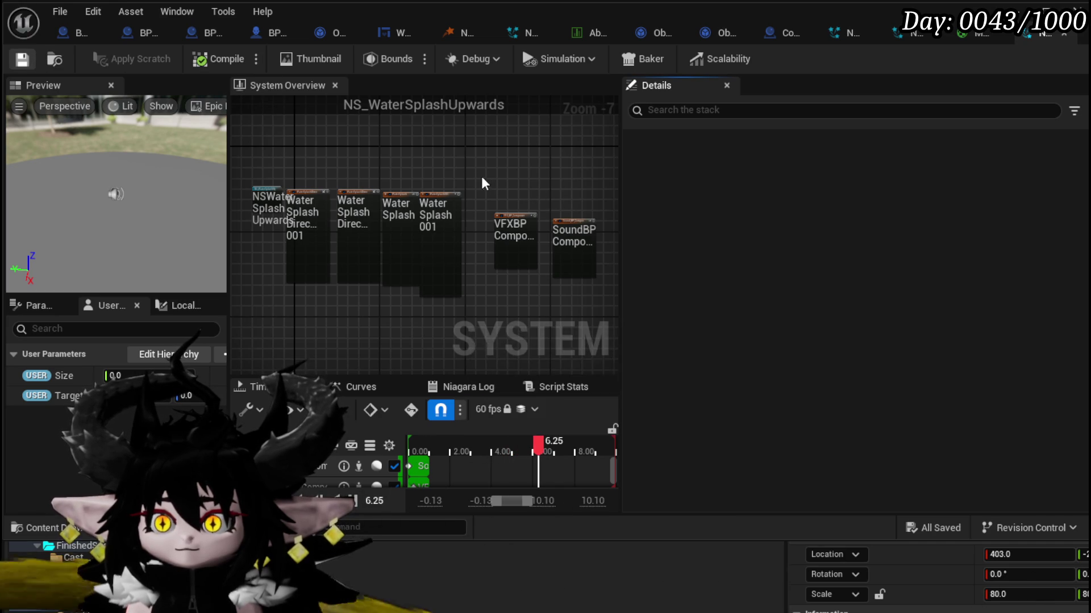
# Step: Move the four water splash emitter nodes down and left in System Overview
pyautogui.moveTo(481, 183)
pyautogui.mouseDown()
pyautogui.moveTo(482, 140)
pyautogui.moveTo(590, 142)
pyautogui.mouseUp()
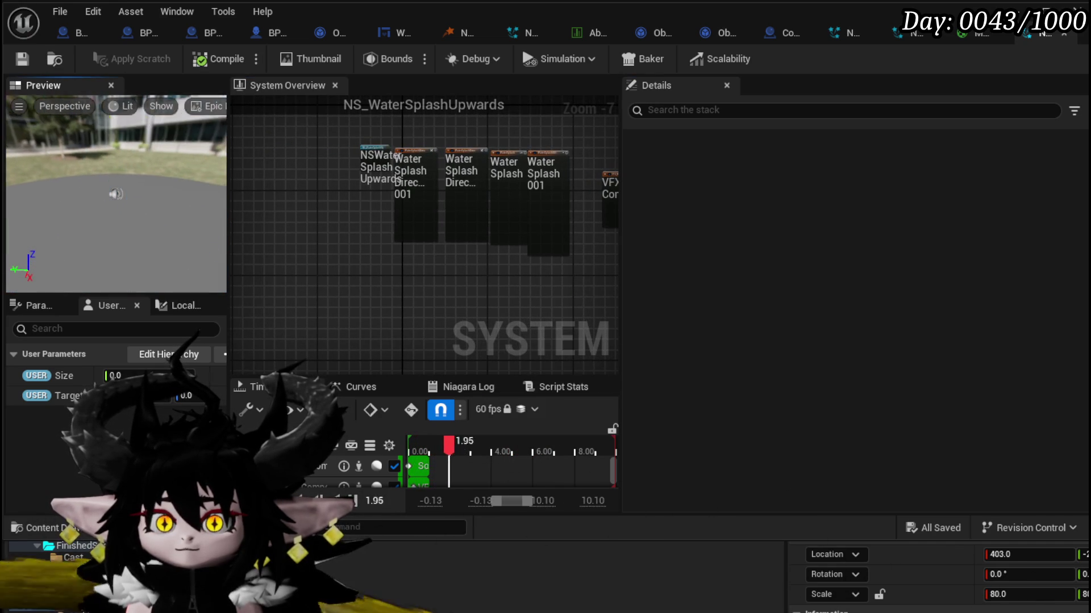
pyautogui.moveTo(395, 251); pyautogui.dragTo(376, 322)
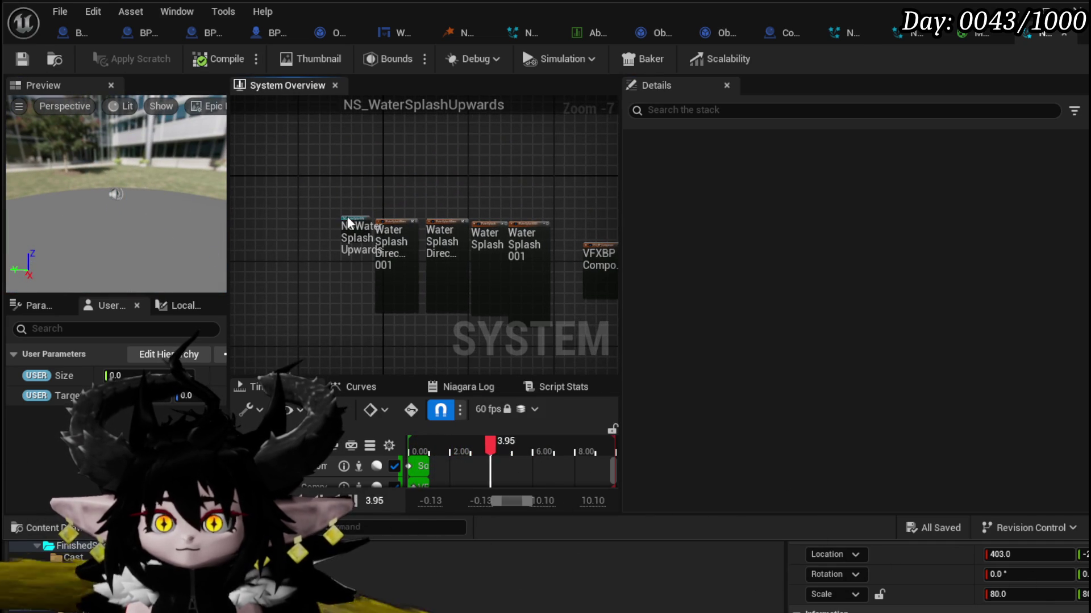
pyautogui.scroll(4, 347, 216)
pyautogui.click(424, 193)
pyautogui.scroll(-1, 424, 206)
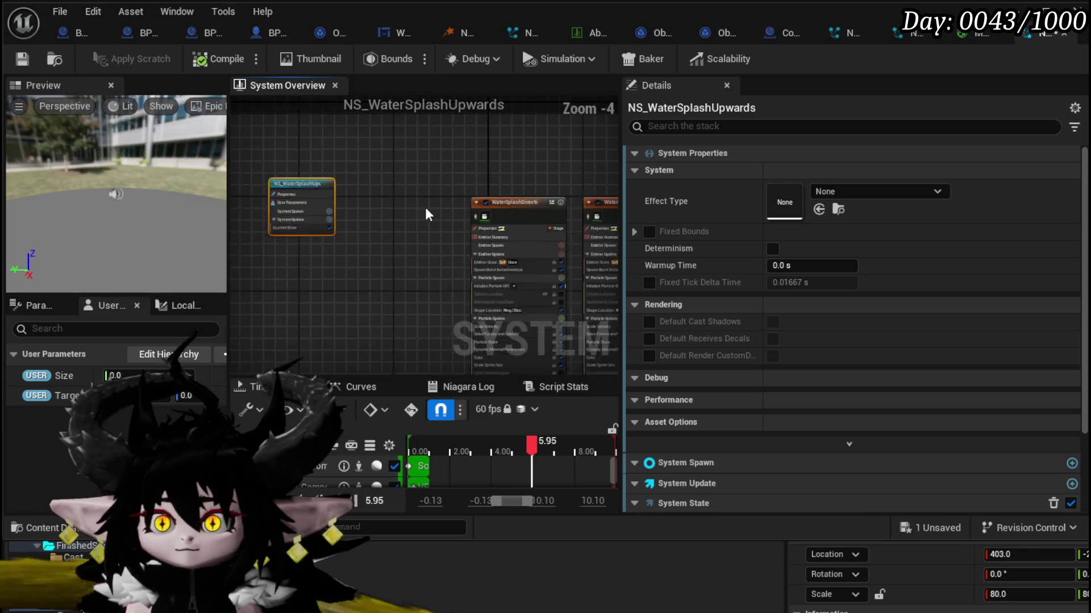
pyautogui.scroll(-2, 424, 206)
pyautogui.moveTo(463, 158)
pyautogui.mouseDown()
pyautogui.moveTo(349, 190)
pyautogui.moveTo(390, 203)
pyautogui.mouseUp()
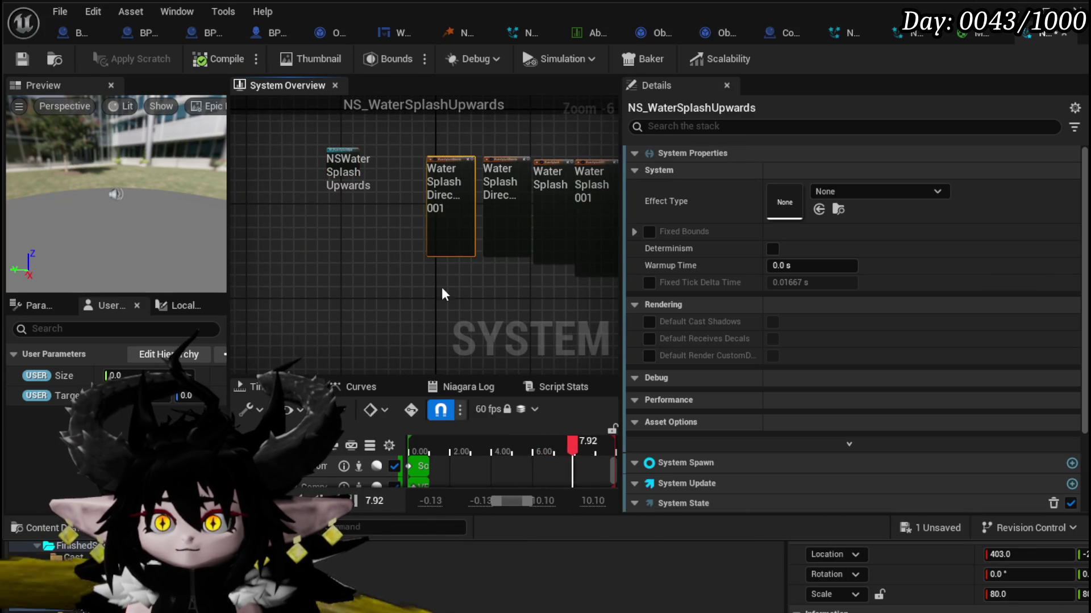
pyautogui.moveTo(512, 267); pyautogui.dragTo(318, 147)
pyautogui.moveTo(398, 182); pyautogui.dragTo(301, 228)
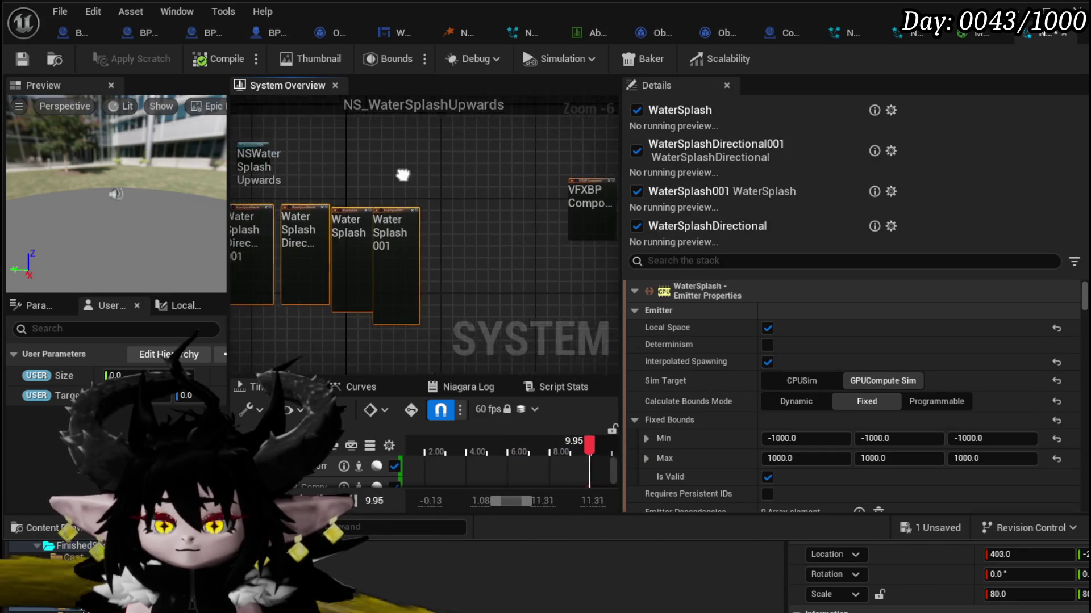
pyautogui.moveTo(402, 174); pyautogui.dragTo(258, 175)
pyautogui.moveTo(417, 176); pyautogui.dragTo(515, 197)
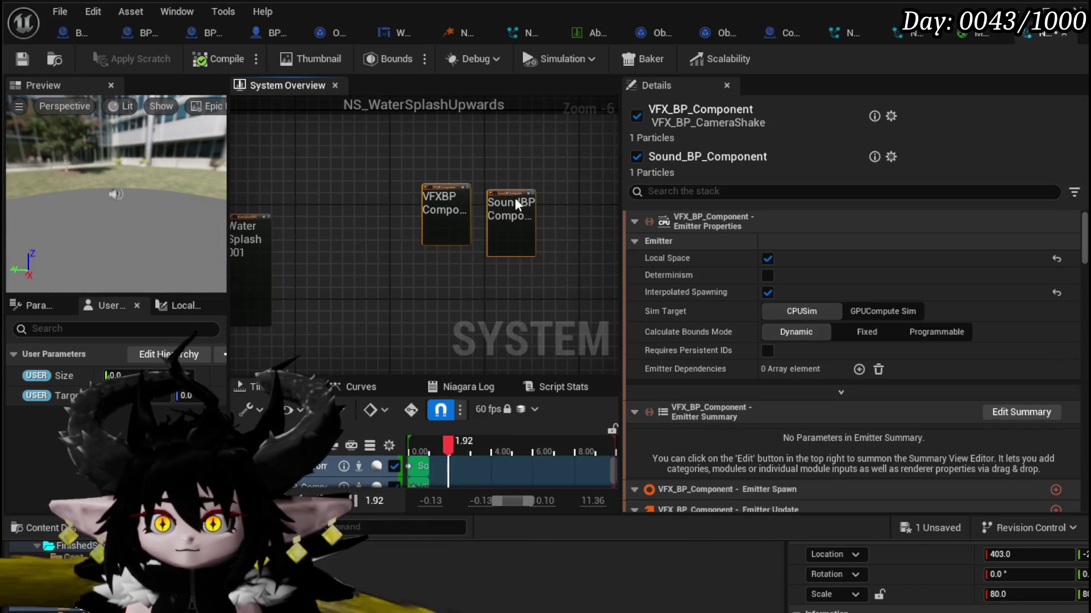
pyautogui.moveTo(516, 122); pyautogui.dragTo(517, 126)
pyautogui.scroll(4, 268, 244)
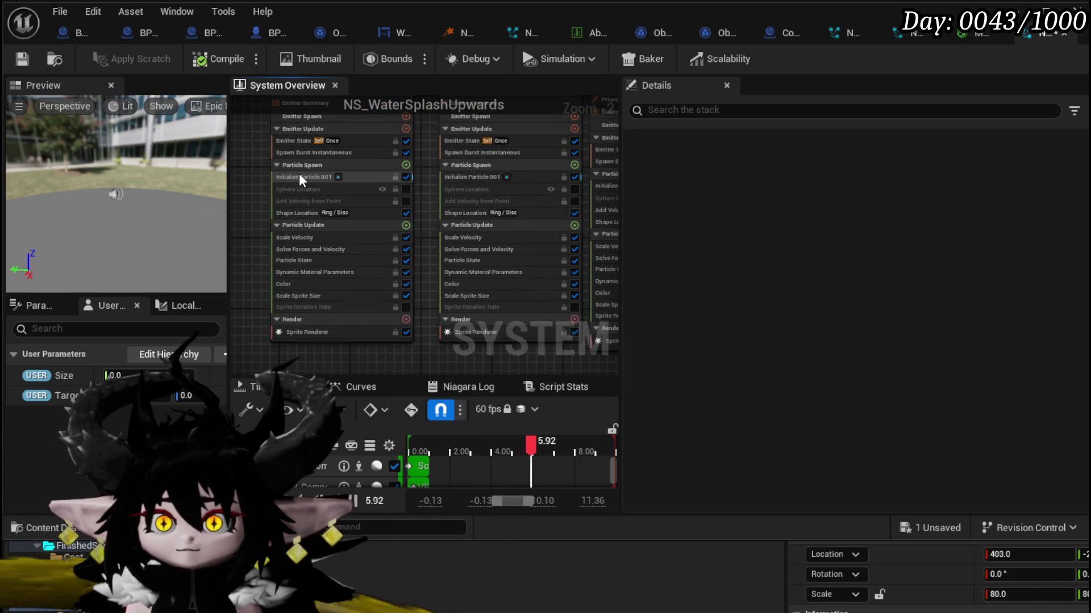
# Step: Disable the Color module in all four emitters and save the system
pyautogui.click(300, 178)
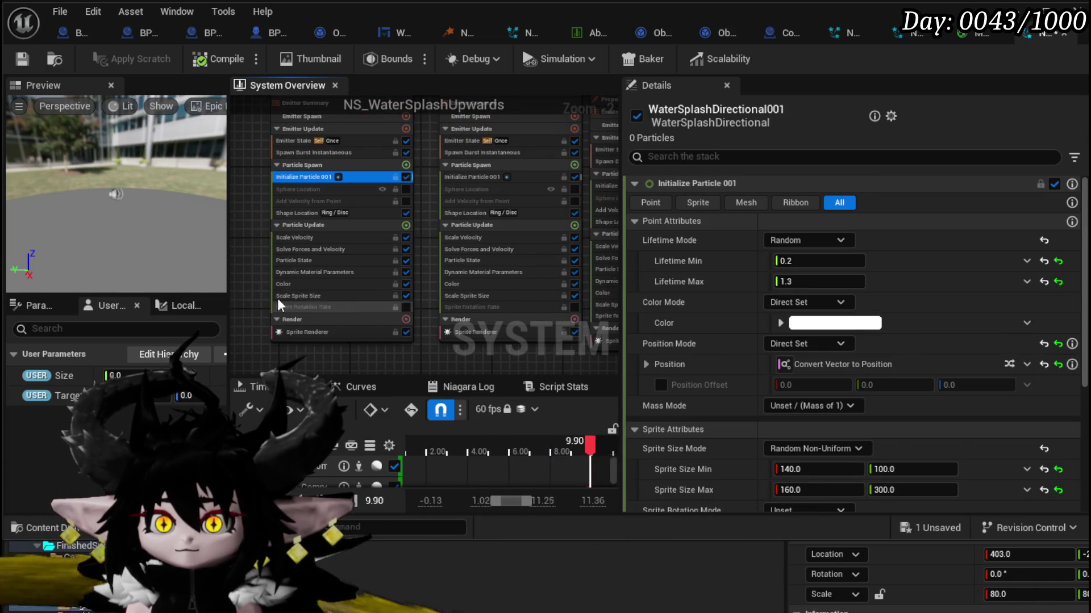
pyautogui.click(294, 284)
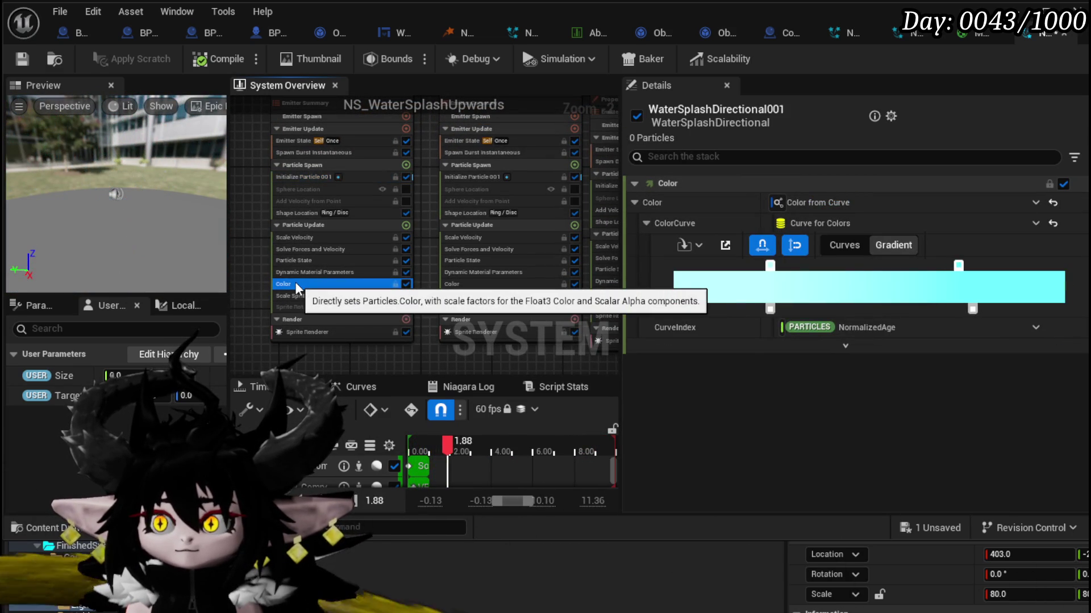
pyautogui.click(407, 284)
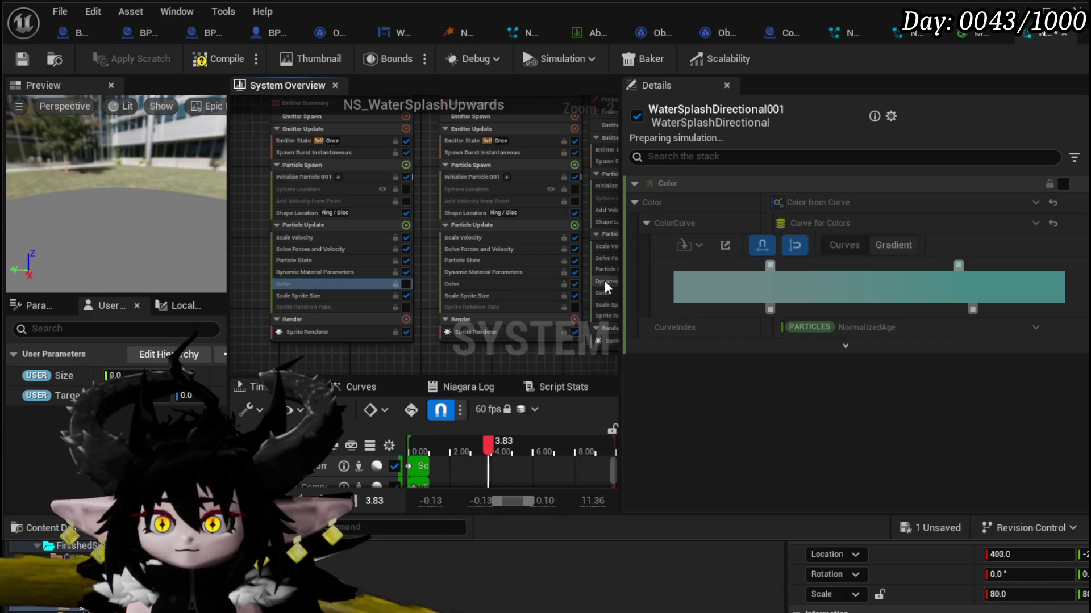
pyautogui.click(574, 284)
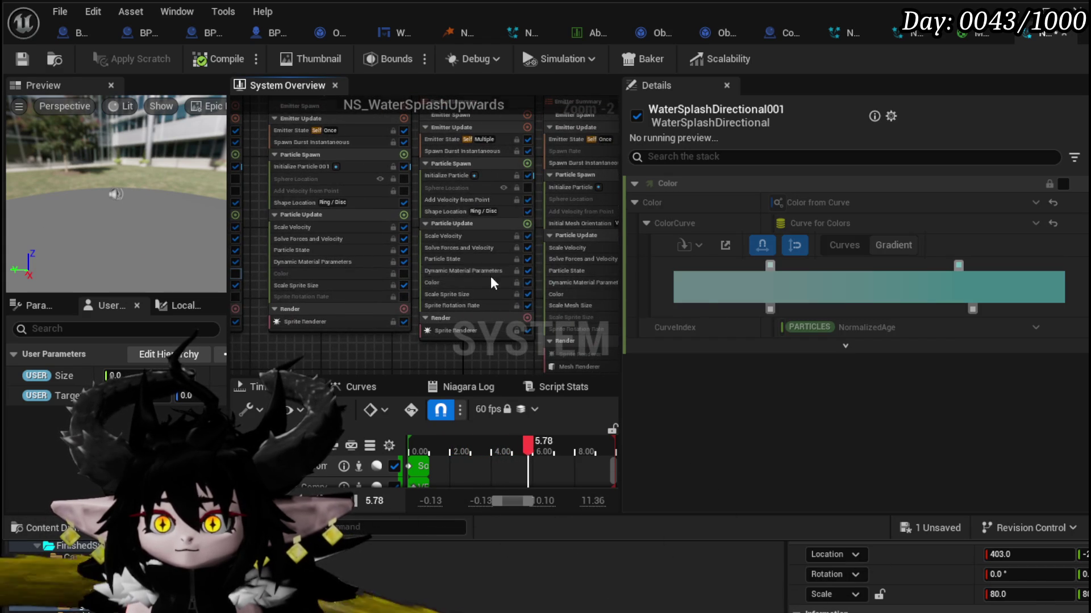
pyautogui.click(528, 282)
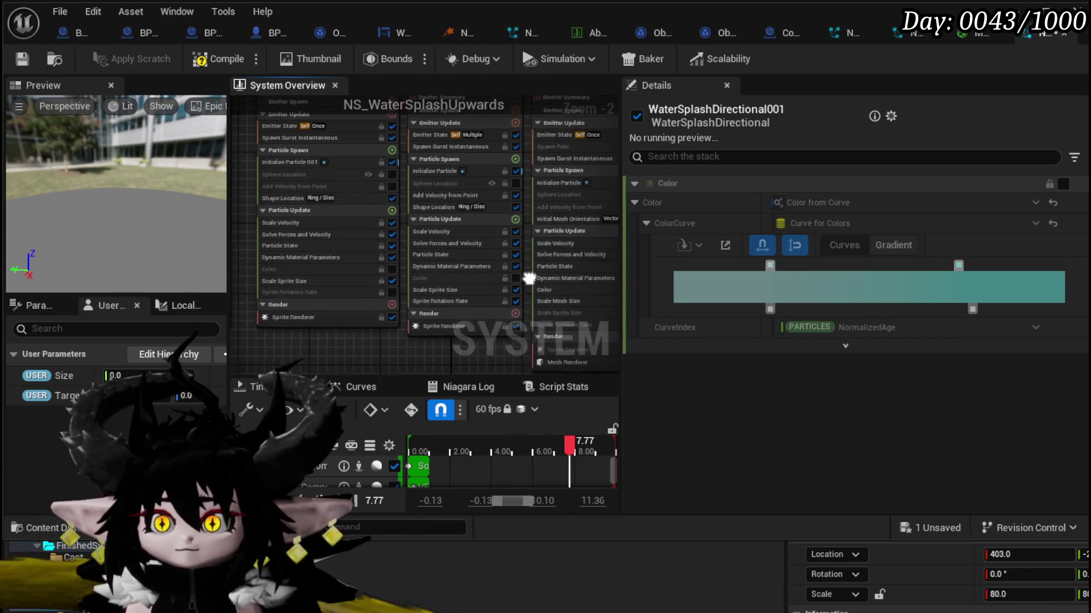
pyautogui.click(587, 285)
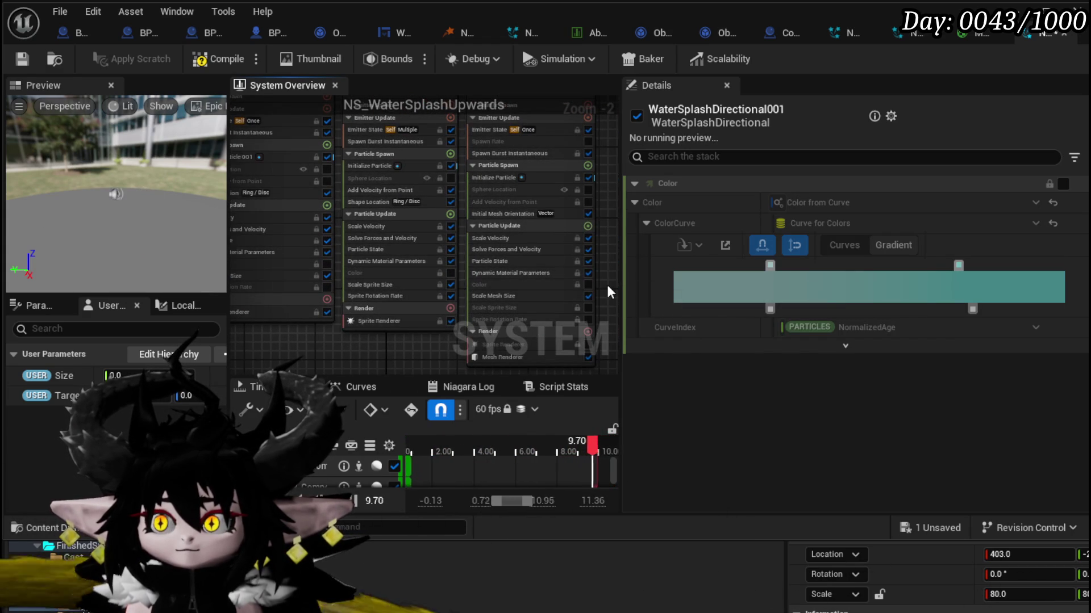
pyautogui.hotkey('ctrl', 's')
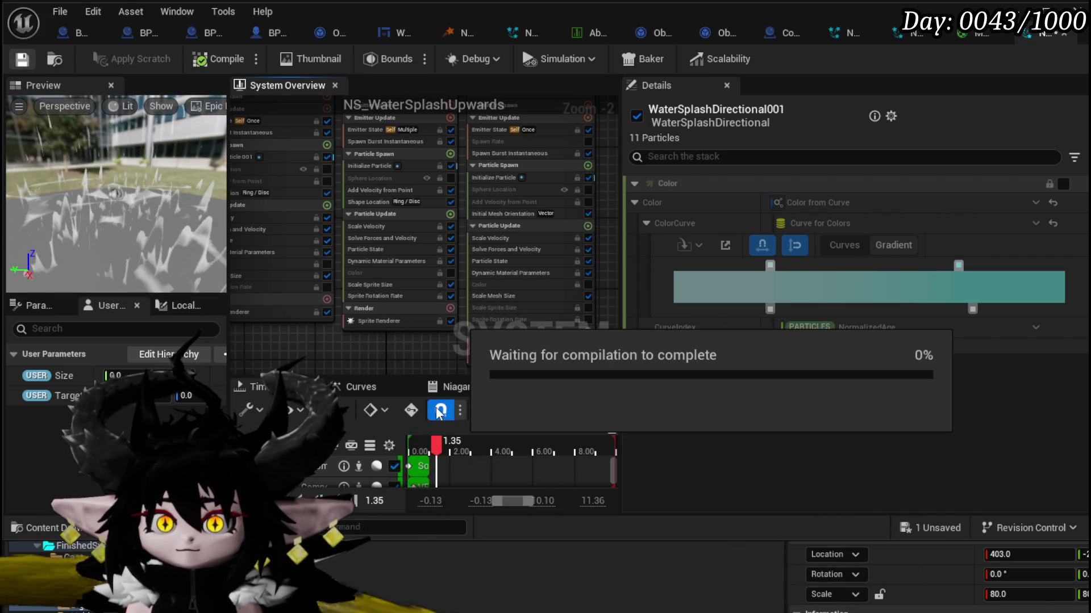
# Step: Inspect WaterSplashDirectional001's Scale Velocity curve (1.0, 0.5, 0.3)
pyautogui.scroll(-2, 363, 335)
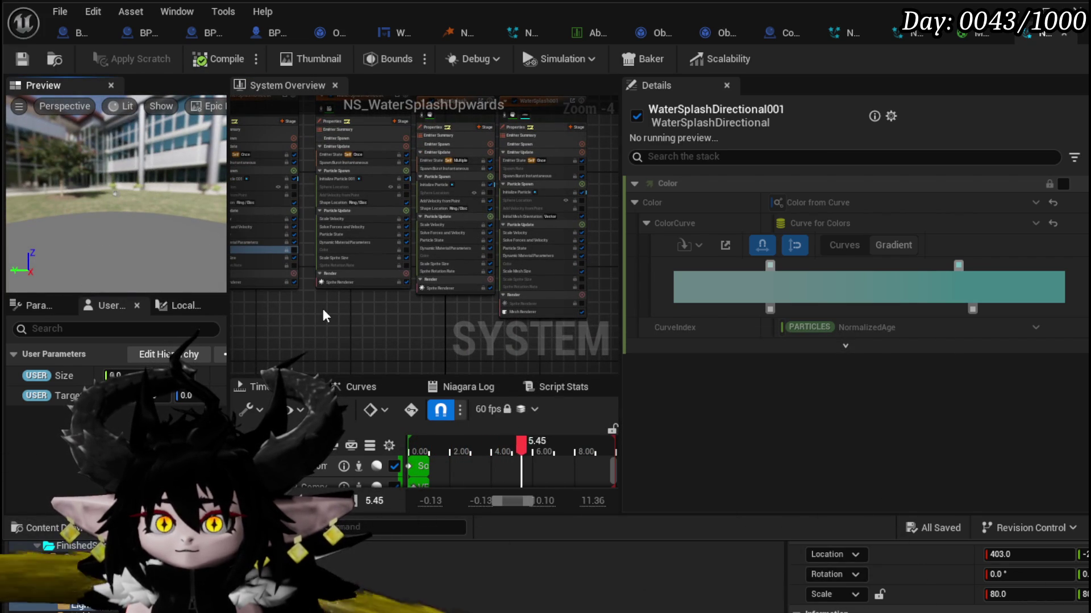
pyautogui.scroll(3, 308, 303)
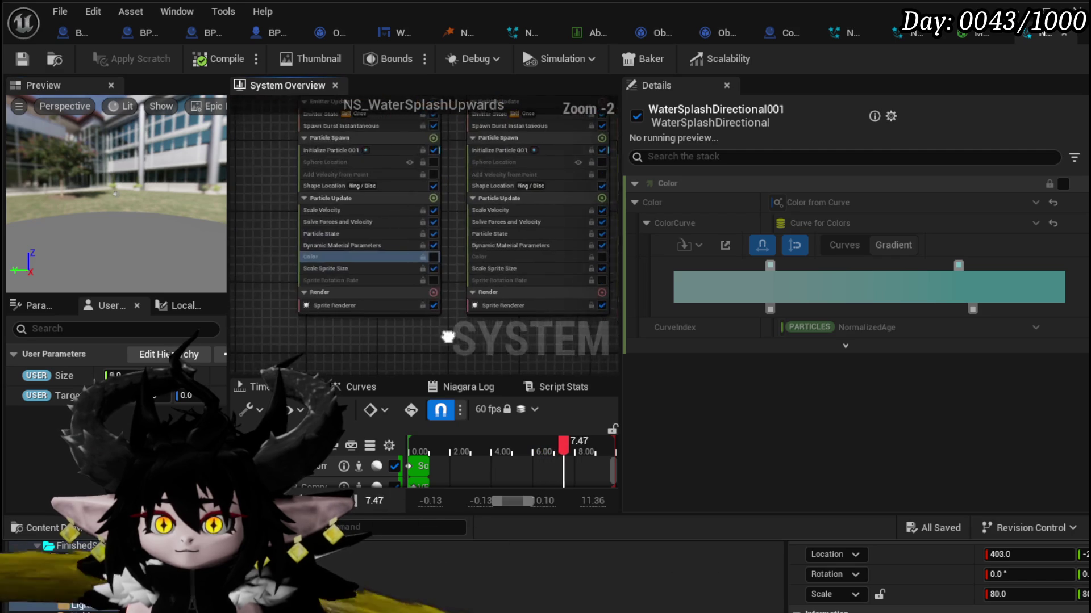
pyautogui.scroll(1, 275, 250)
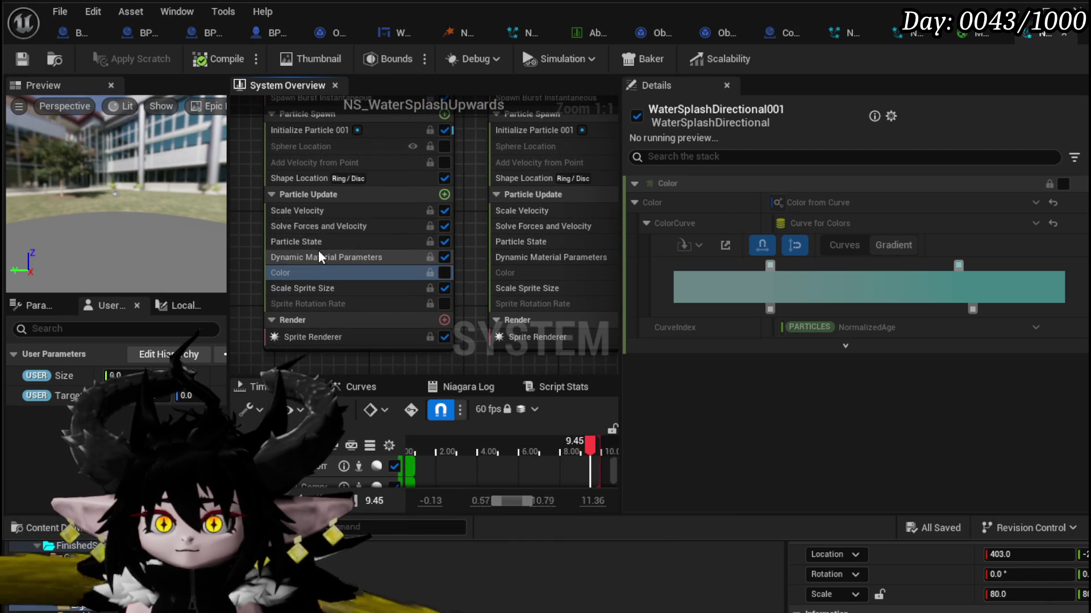
pyautogui.click(310, 213)
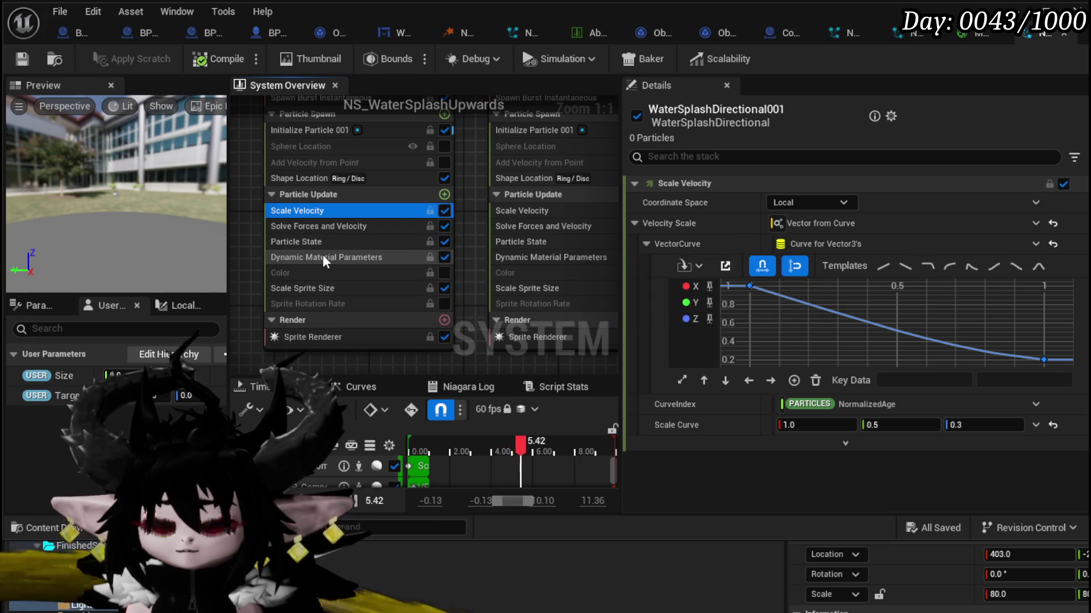
# Step: Set the last key of WaterSplashDirectional001's Scale Sprite Size curve to 2.5 instead of 0
pyautogui.click(322, 257)
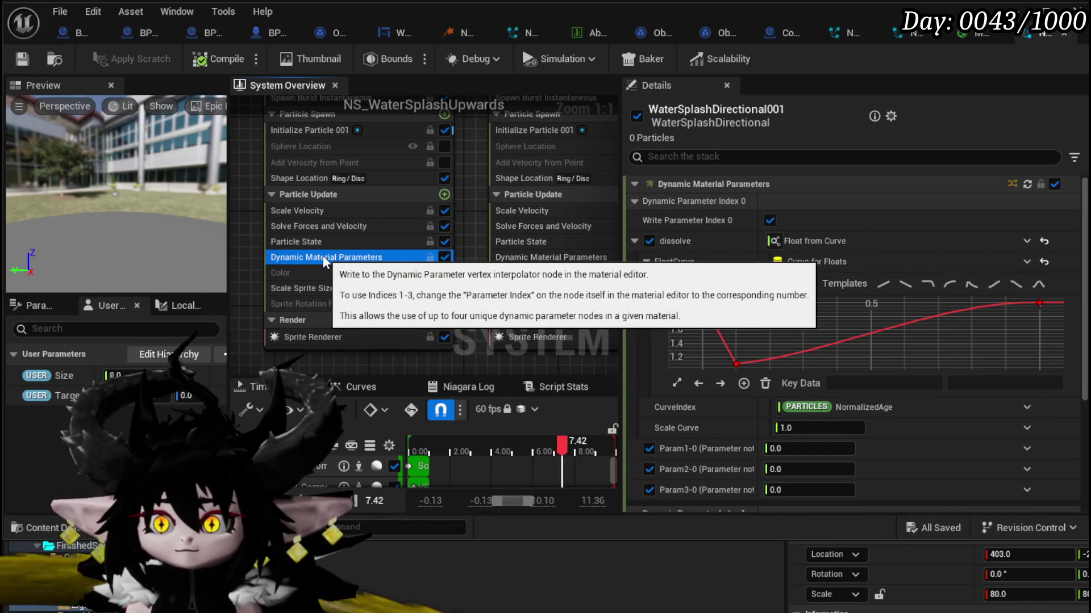
pyautogui.click(289, 210)
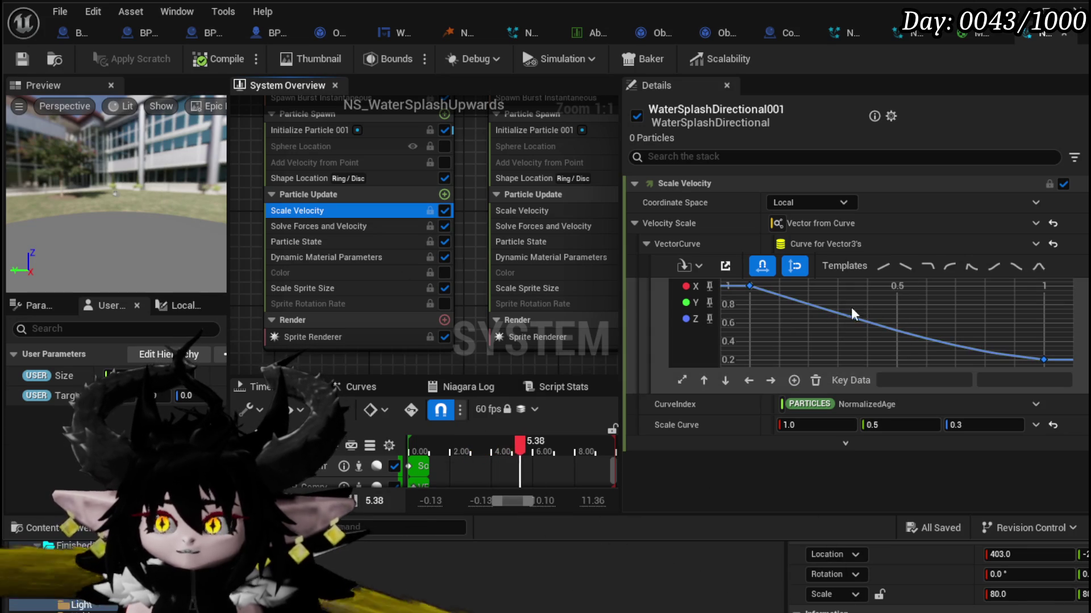
pyautogui.moveTo(824, 310)
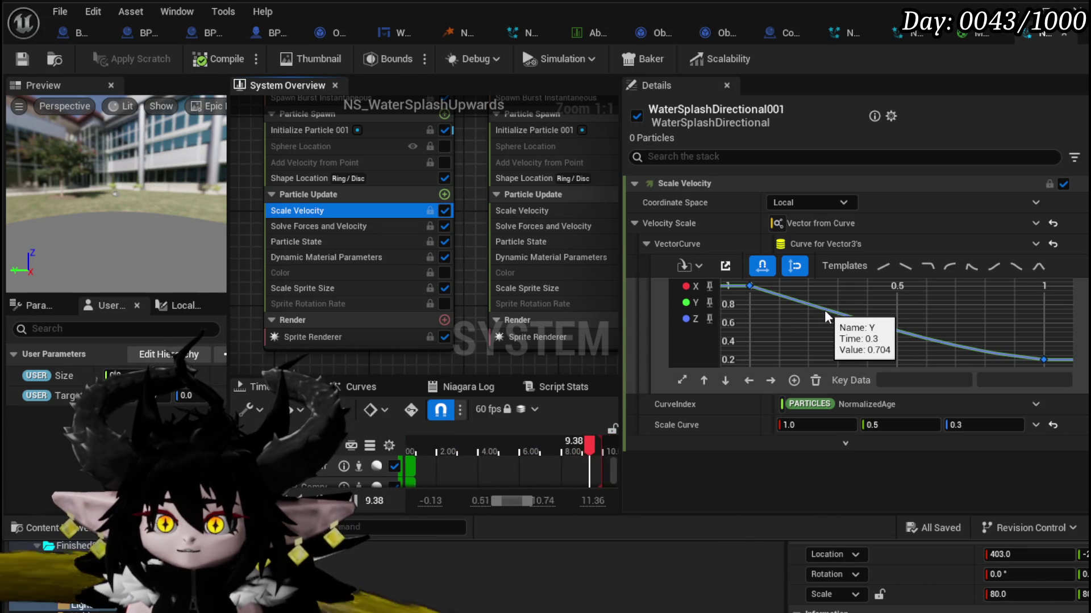
pyautogui.click(302, 289)
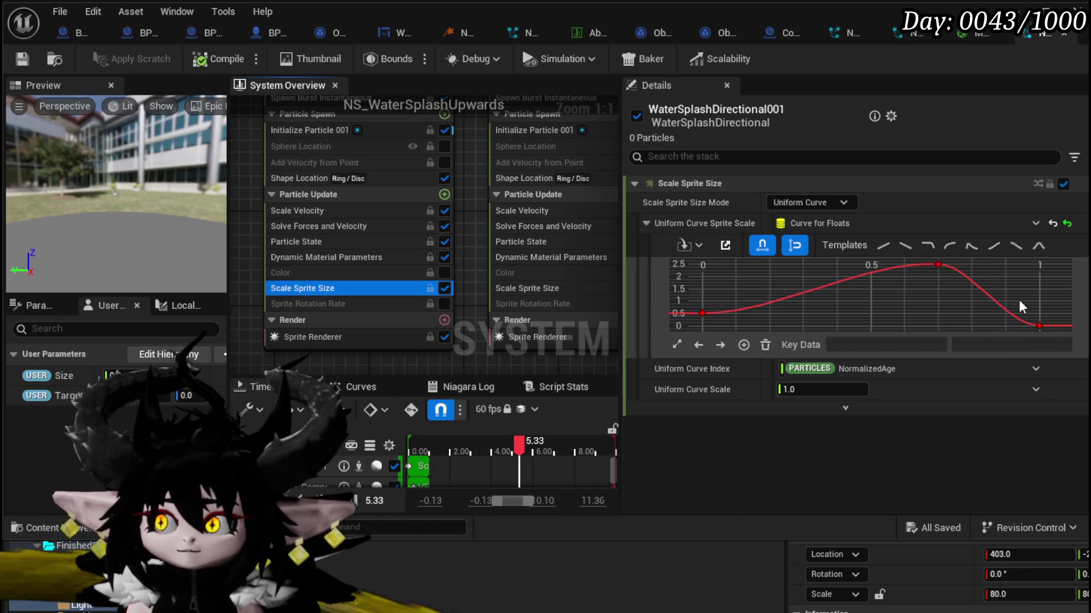
pyautogui.click(1039, 327)
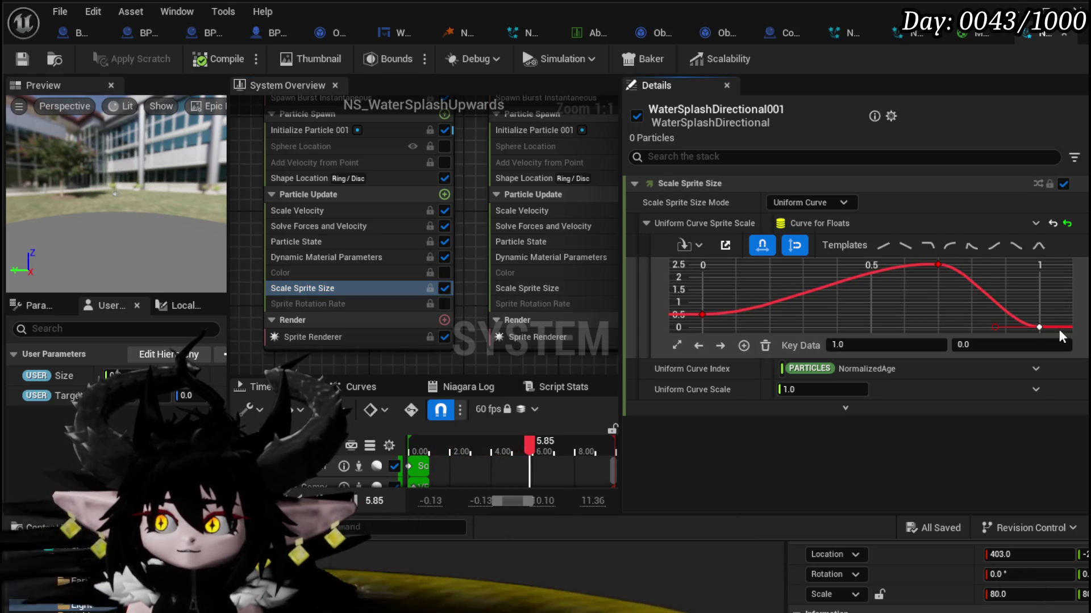
pyautogui.click(938, 264)
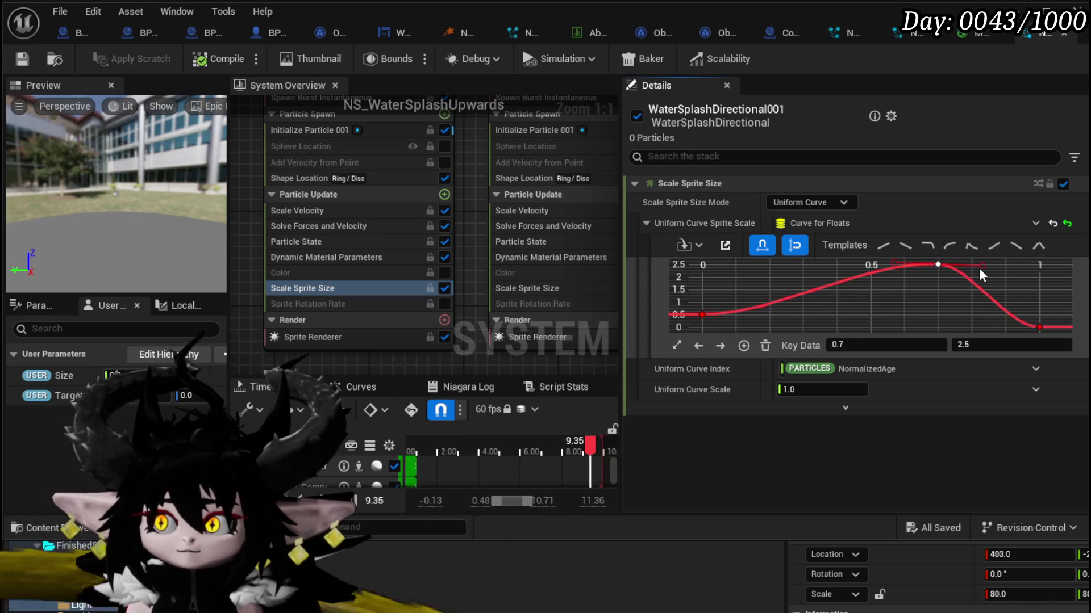
pyautogui.click(1040, 326)
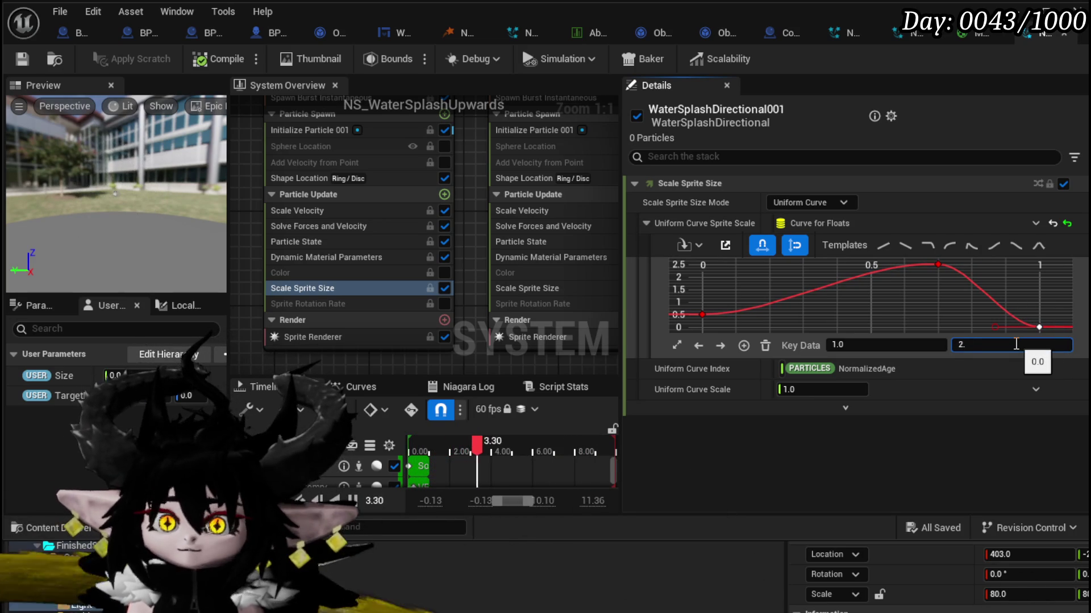
pyautogui.write('5')
pyautogui.press('Return')
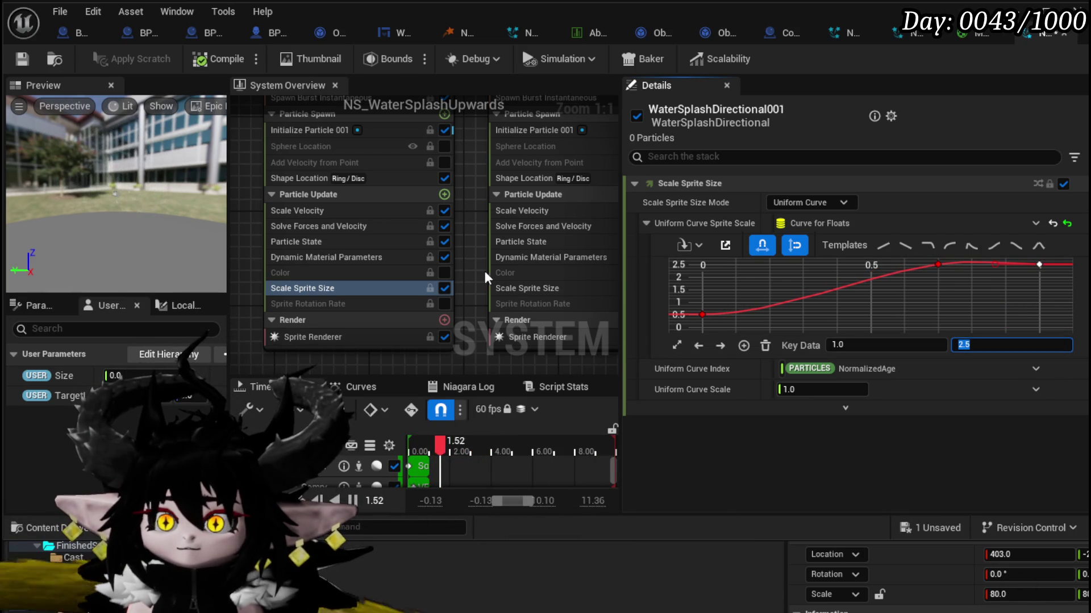
# Step: Copy the edited sprite scale curve and paste it into the other emitter's Scale Sprite Size
pyautogui.rightClick(889, 223)
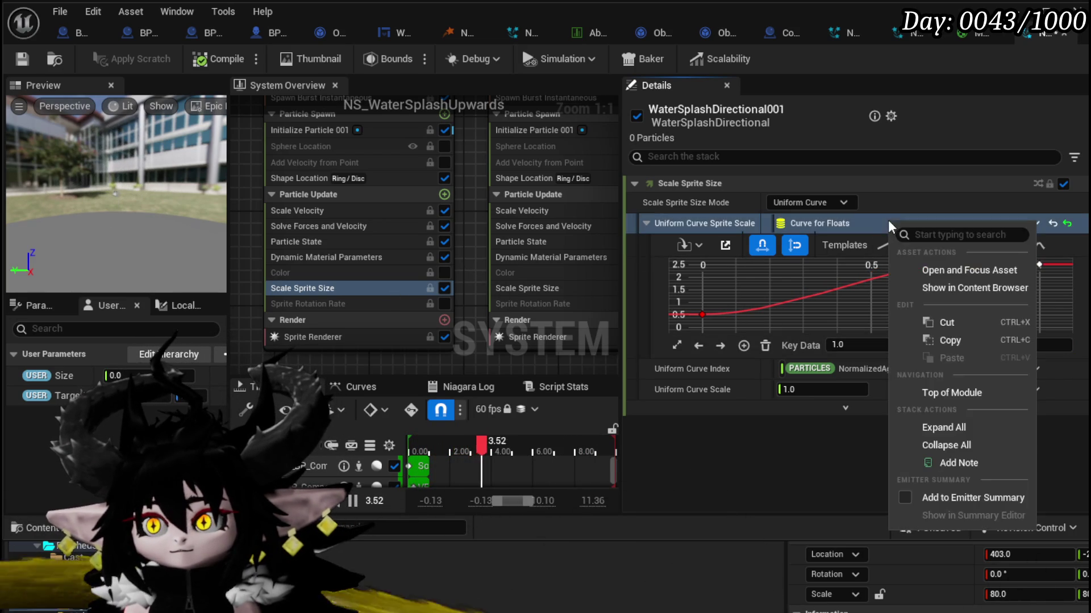
pyautogui.click(955, 342)
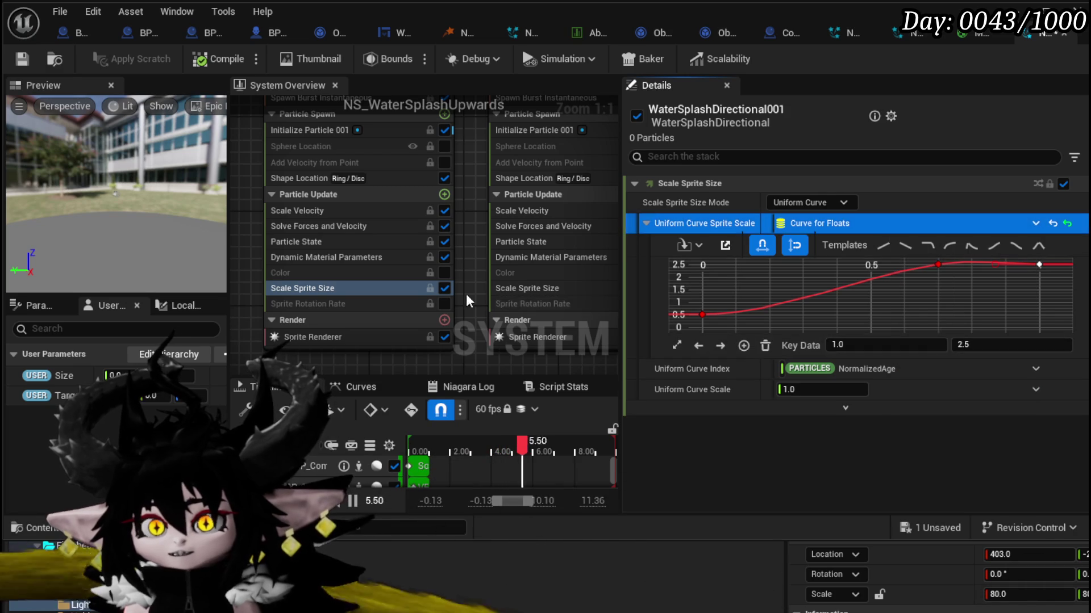
pyautogui.click(519, 290)
pyautogui.rightClick(878, 212)
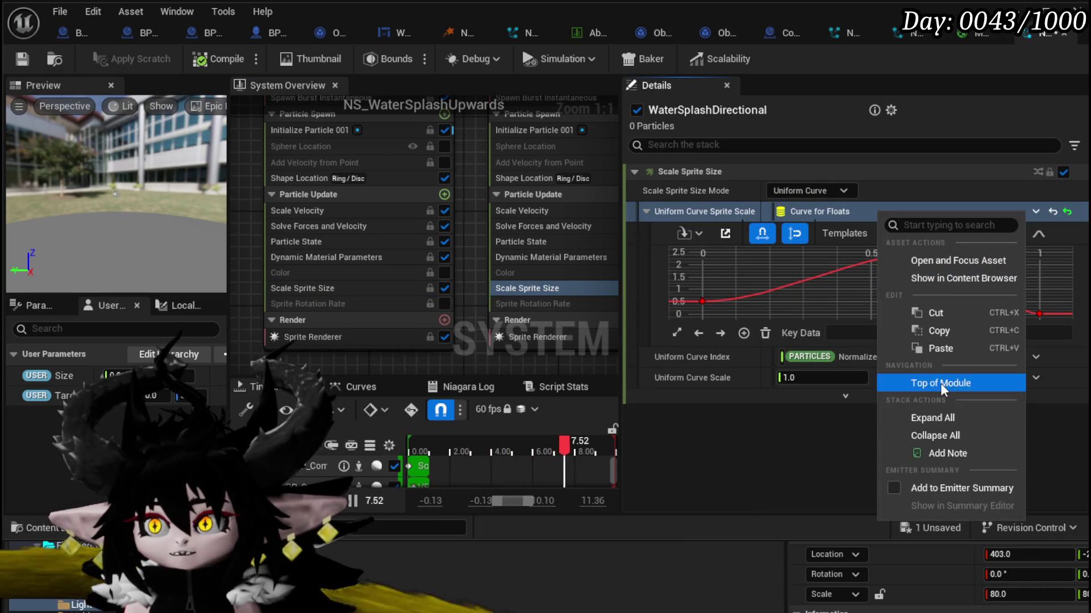
pyautogui.click(940, 348)
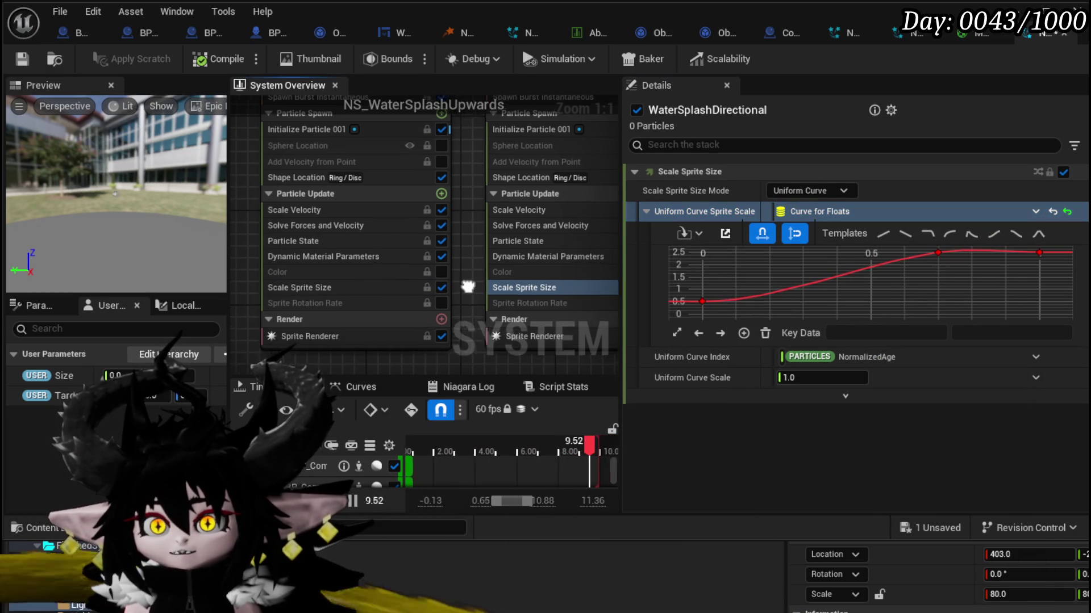
# Step: Review the WaterSplash emitters' sprite size and dissolve curves and save the system
pyautogui.click(250, 286)
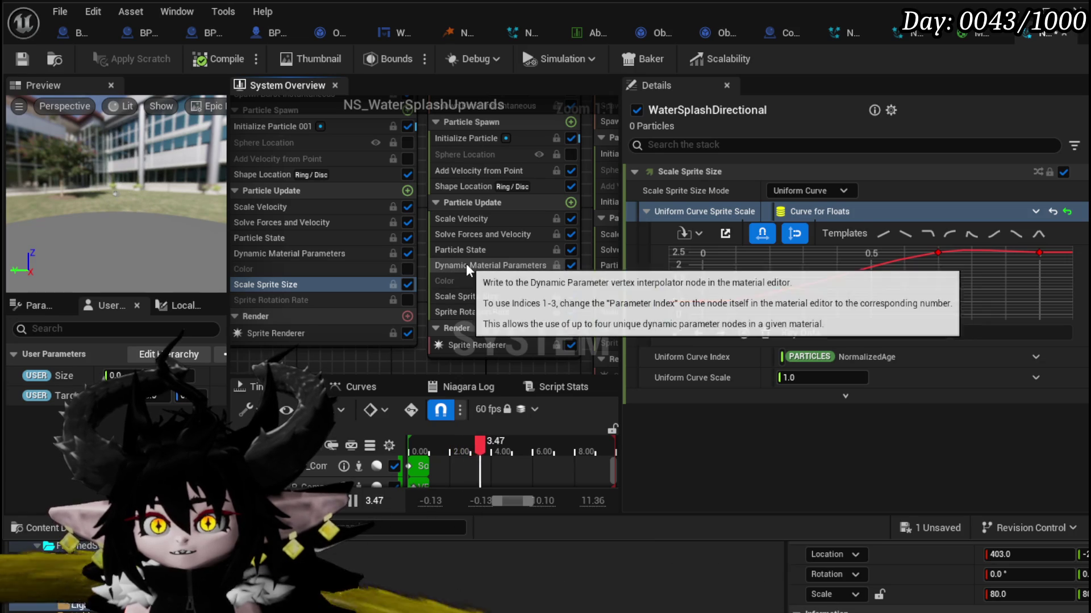
pyautogui.click(486, 295)
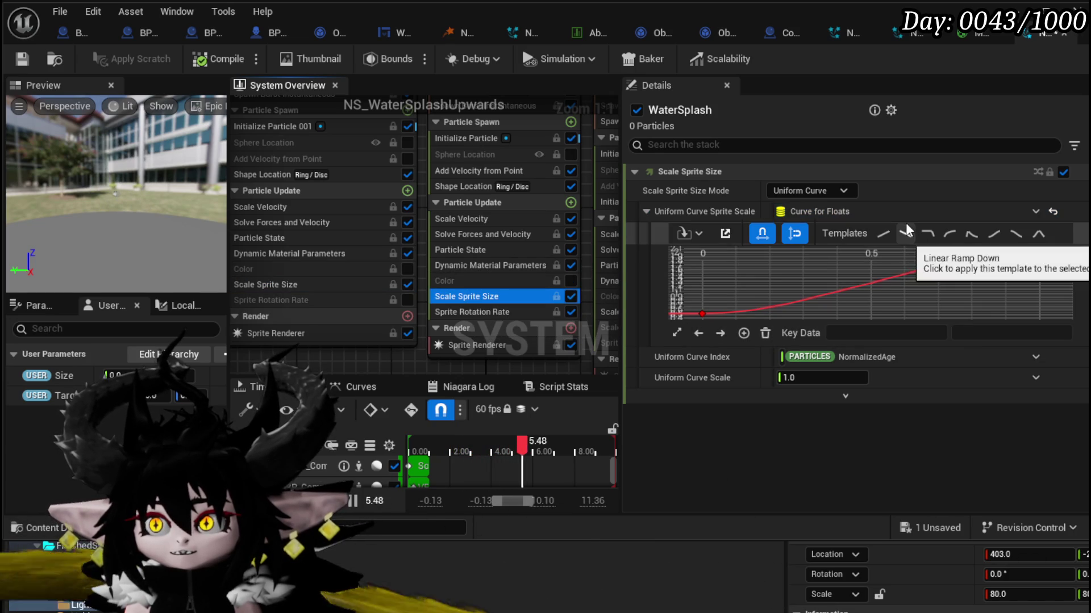
pyautogui.moveTo(591, 295); pyautogui.dragTo(419, 296)
pyautogui.click(420, 293)
pyautogui.moveTo(568, 295); pyautogui.dragTo(339, 256)
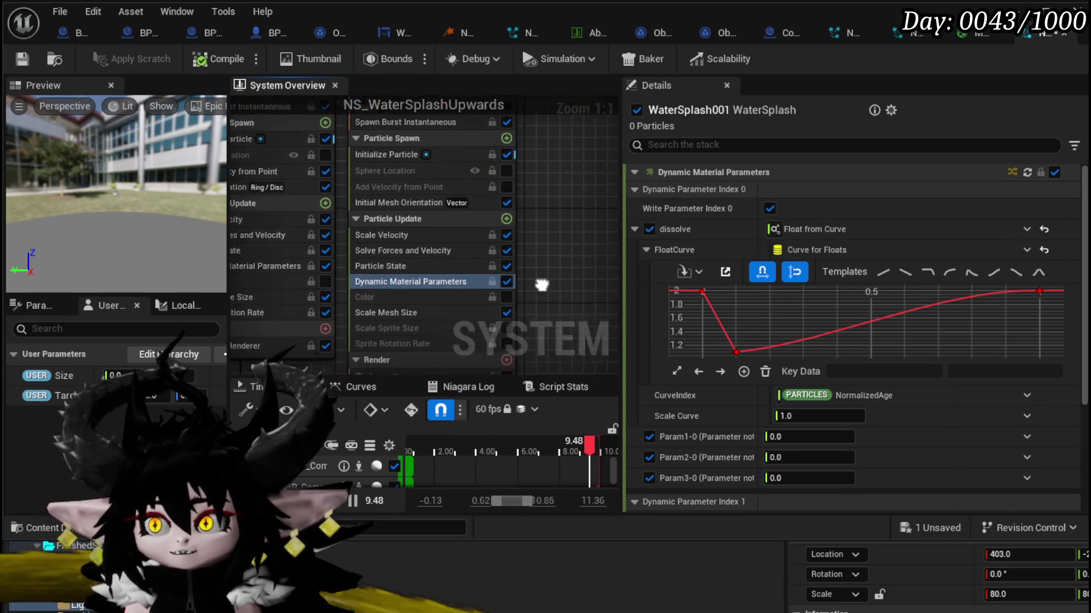
pyautogui.press('Home')
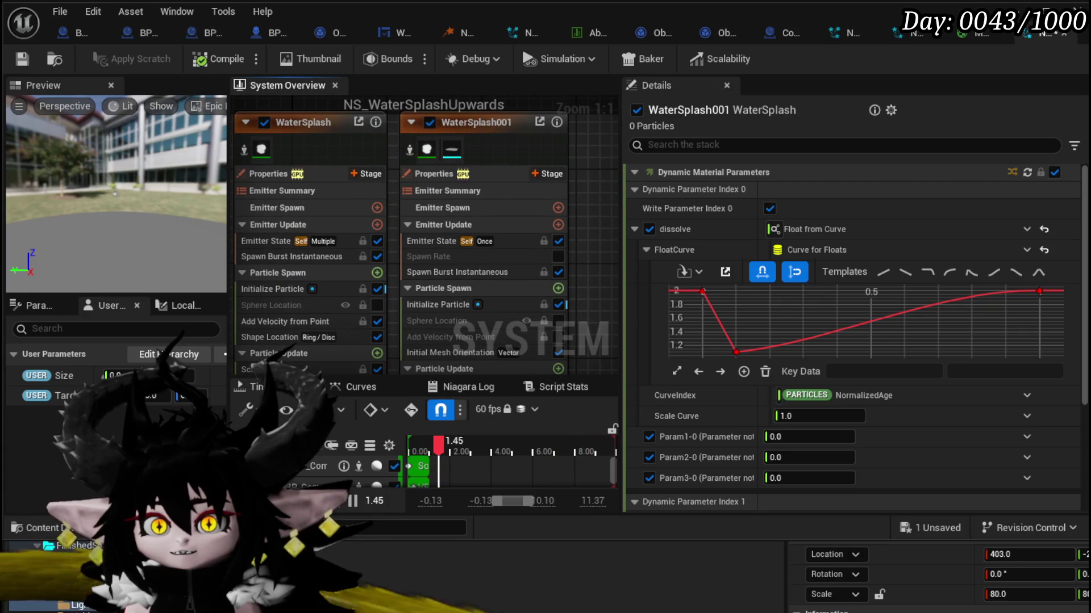
pyautogui.moveTo(369, 256); pyautogui.dragTo(581, 230)
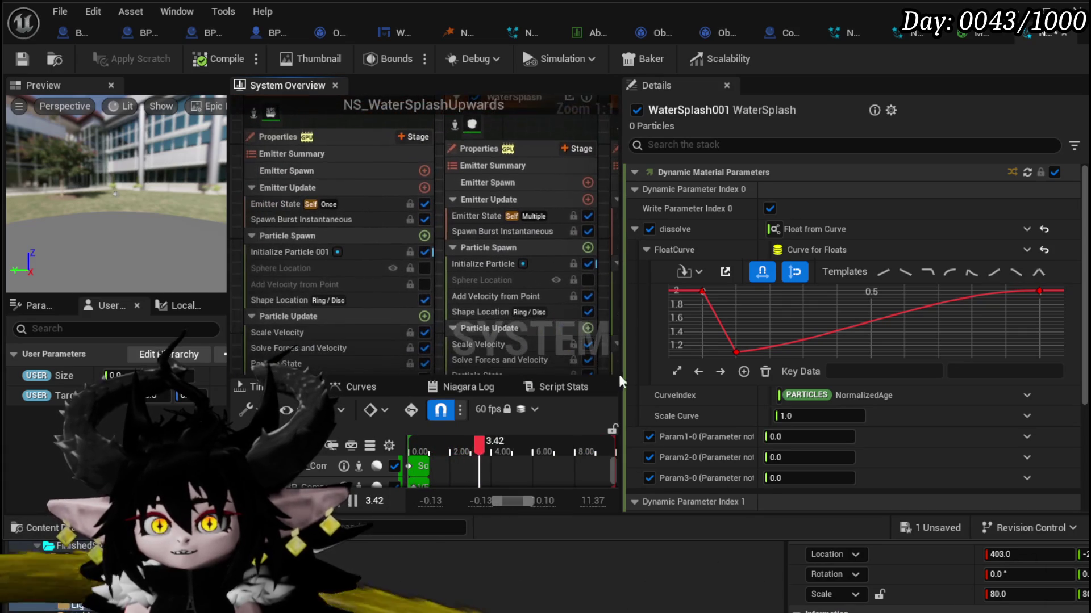
pyautogui.hotkey('ctrl', 's')
# Step: Switch off the first WaterSplashDirectional emitter and save
pyautogui.scroll(-3, 311, 163)
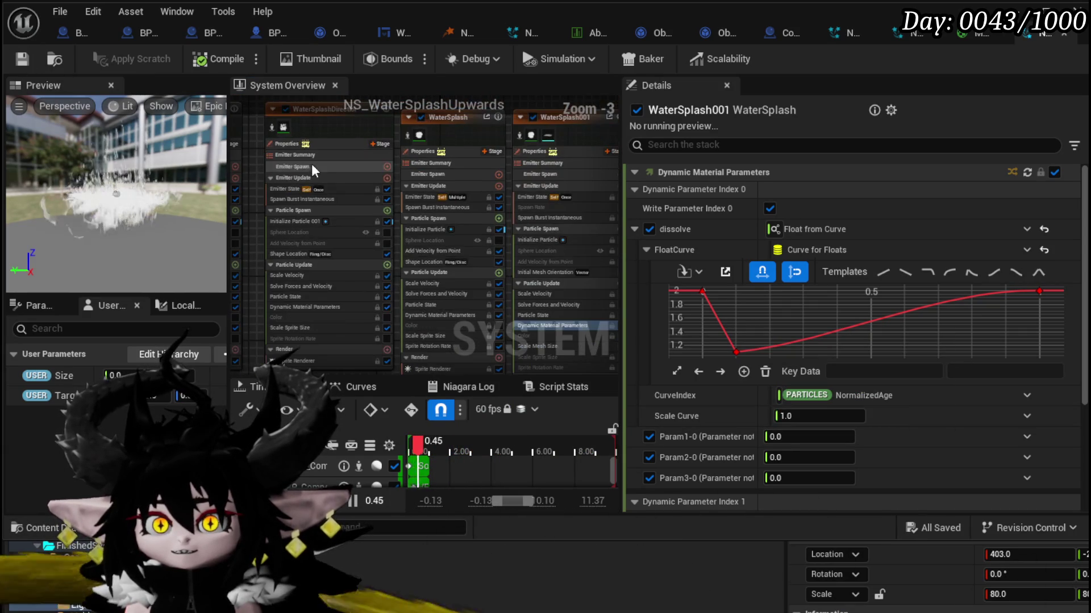
pyautogui.moveTo(250, 180)
pyautogui.mouseDown()
pyautogui.moveTo(404, 227)
pyautogui.moveTo(442, 213)
pyautogui.mouseUp()
pyautogui.scroll(1, 409, 216)
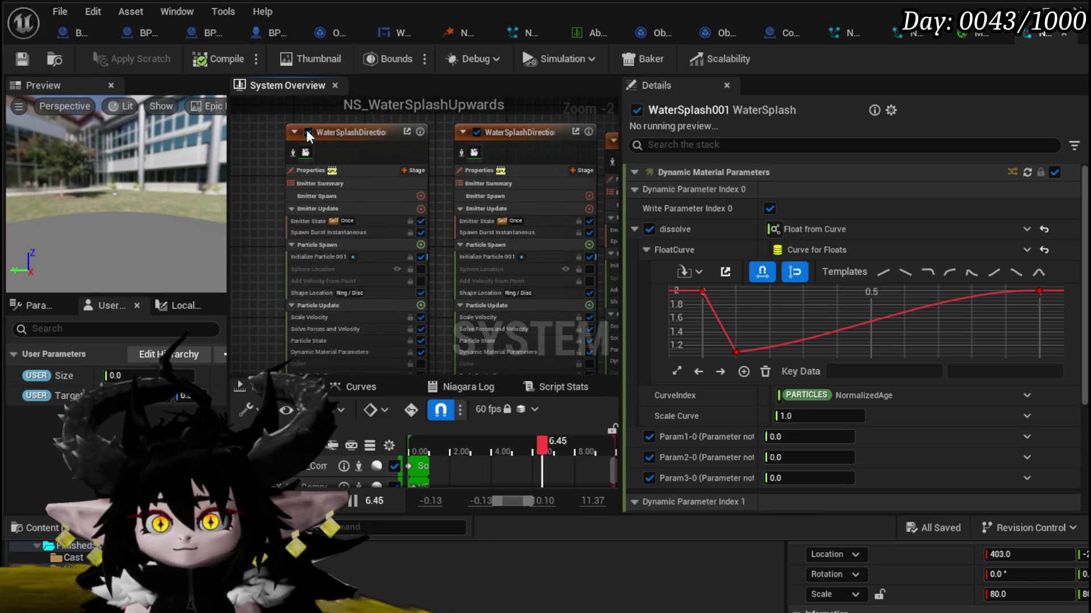
pyautogui.click(307, 133)
pyautogui.click(228, 56)
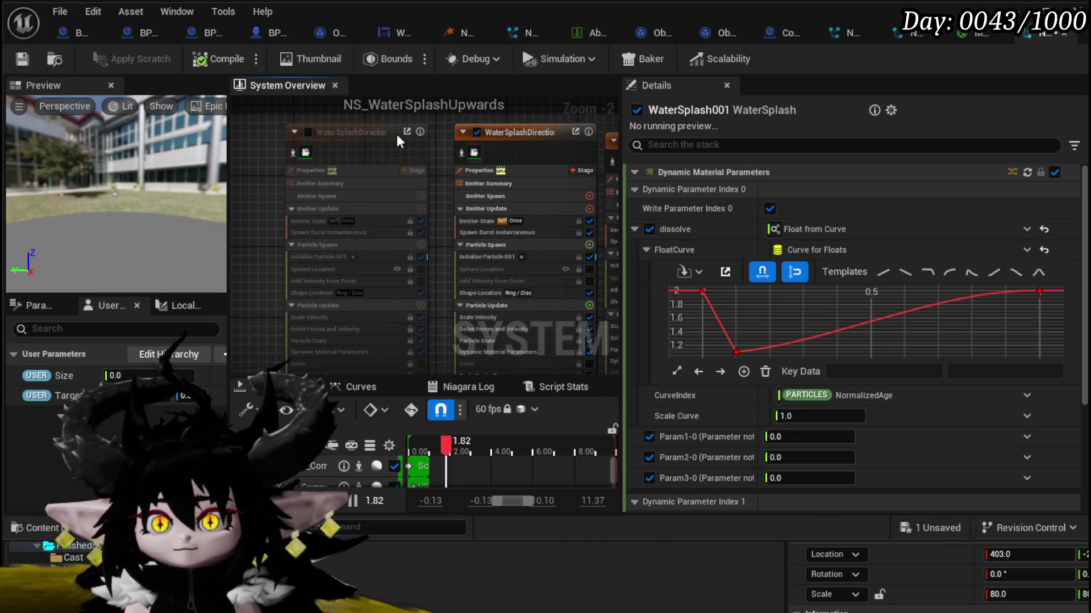
pyautogui.click(23, 58)
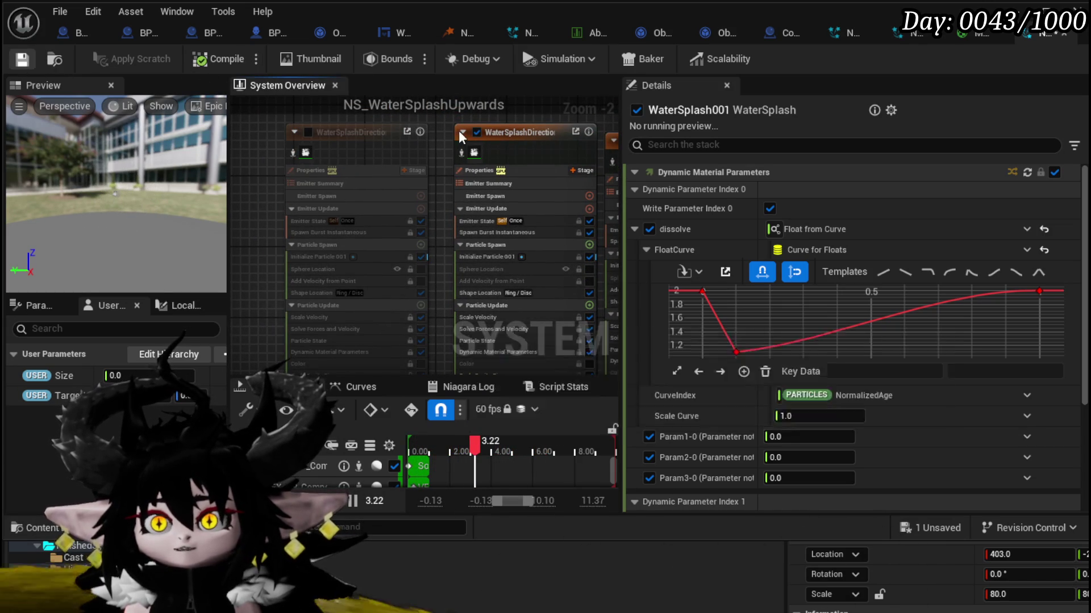
# Step: Toggle the first directional emitter off and on again, leaving it enabled
pyautogui.click(307, 133)
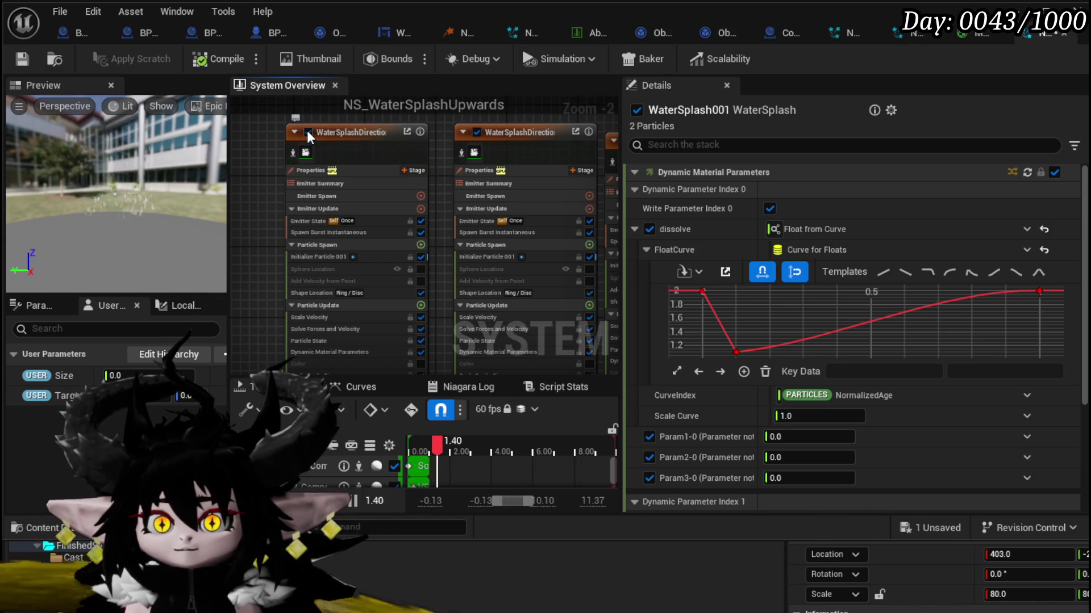
pyautogui.click(307, 133)
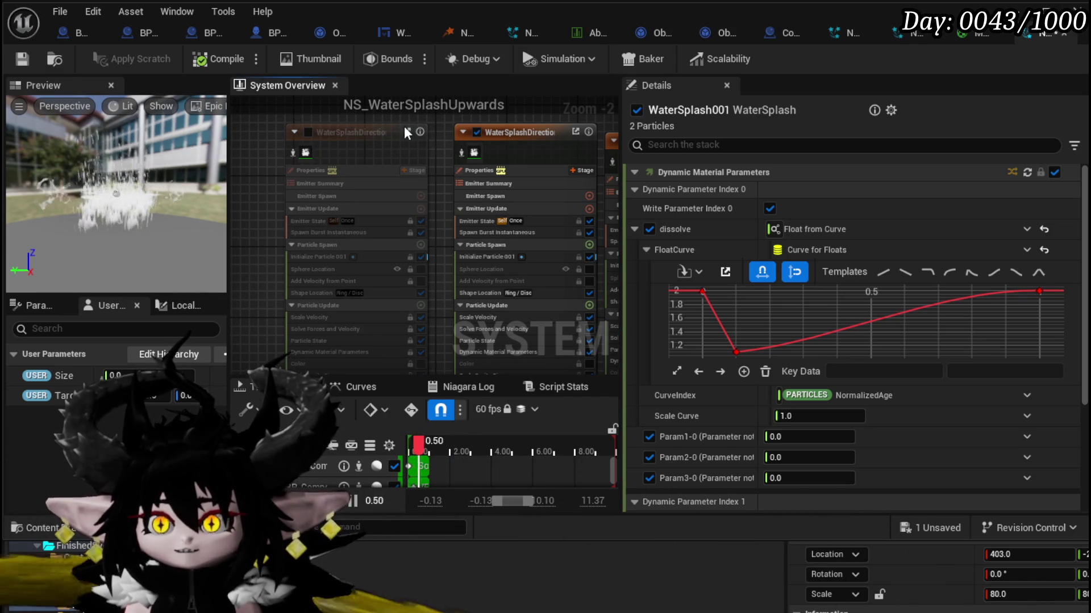
pyautogui.click(308, 132)
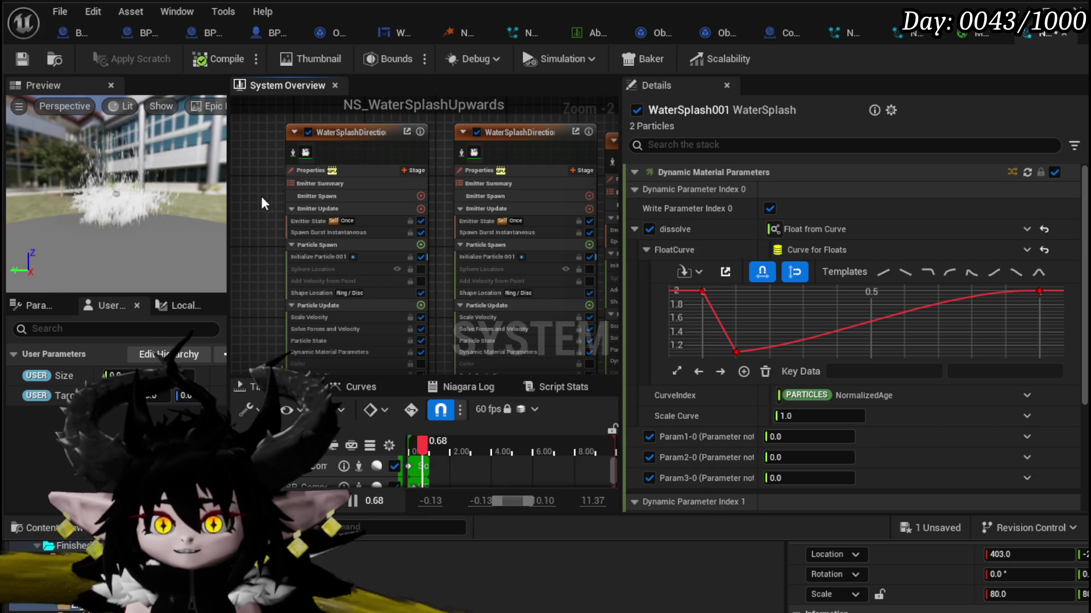
pyautogui.moveTo(262, 196)
pyautogui.mouseDown()
pyautogui.moveTo(267, 135)
pyautogui.moveTo(283, 152)
pyautogui.mouseUp()
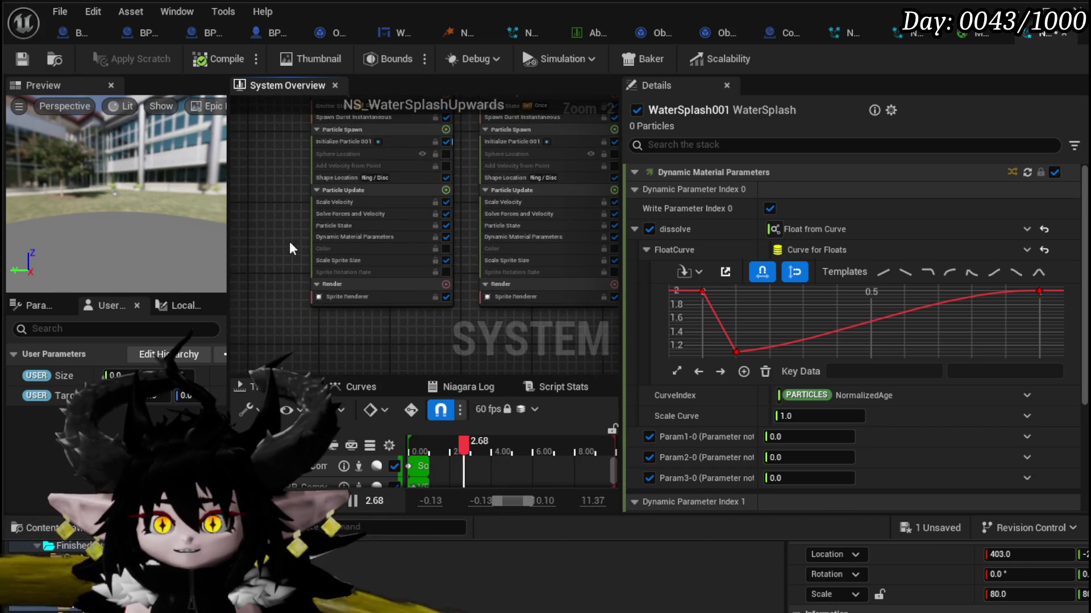
pyautogui.scroll(2, 290, 249)
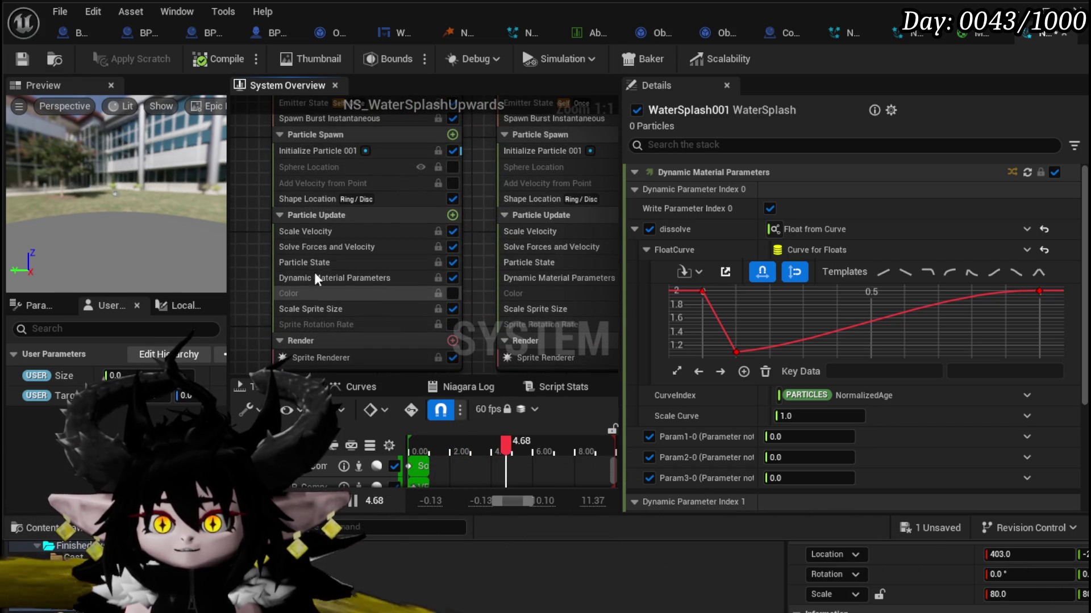
pyautogui.scroll(-4, 305, 319)
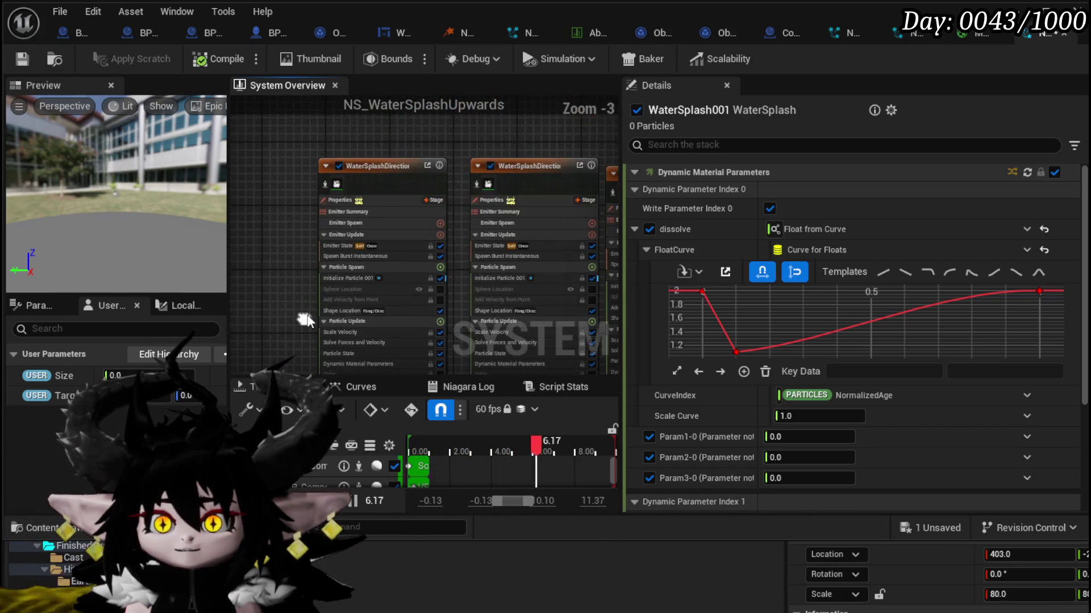
# Step: Disable WaterSplash001 and save, leaving one directional splash emitter playing
pyautogui.click(490, 166)
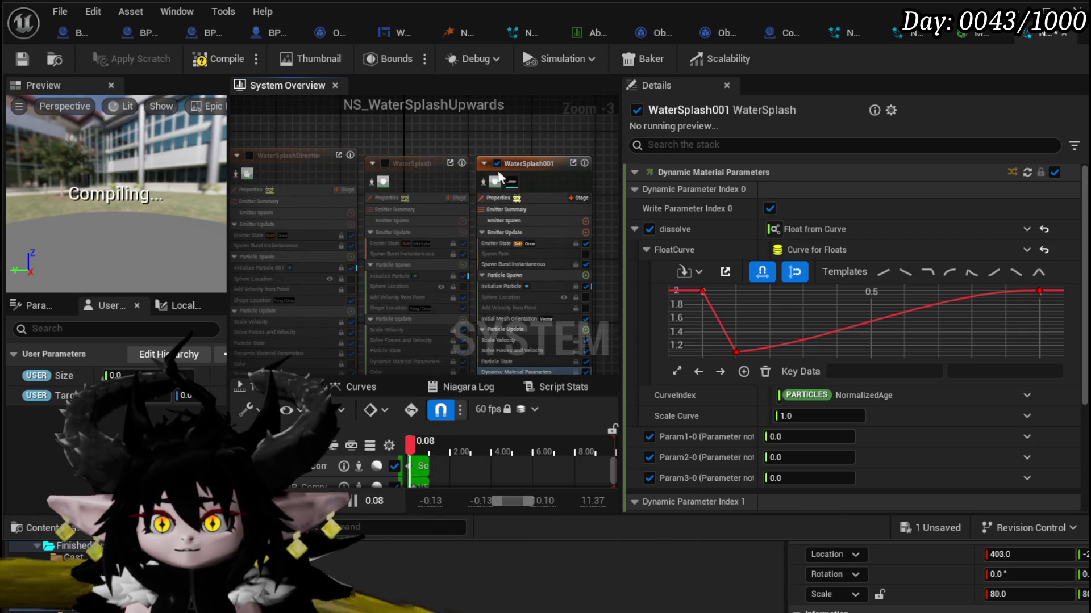
pyautogui.click(497, 164)
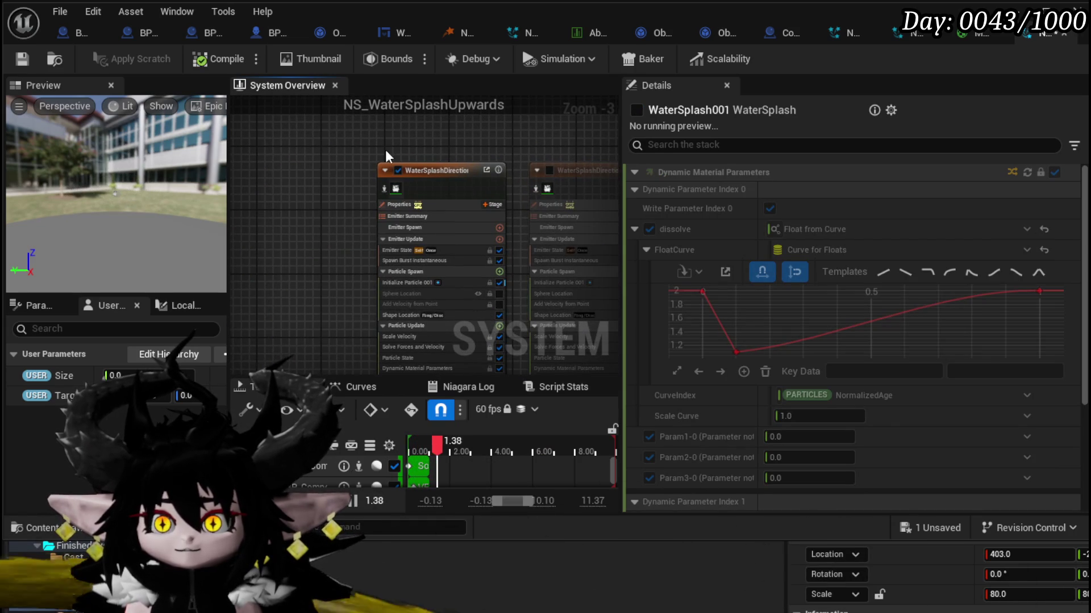
pyautogui.hotkey('ctrl', 's')
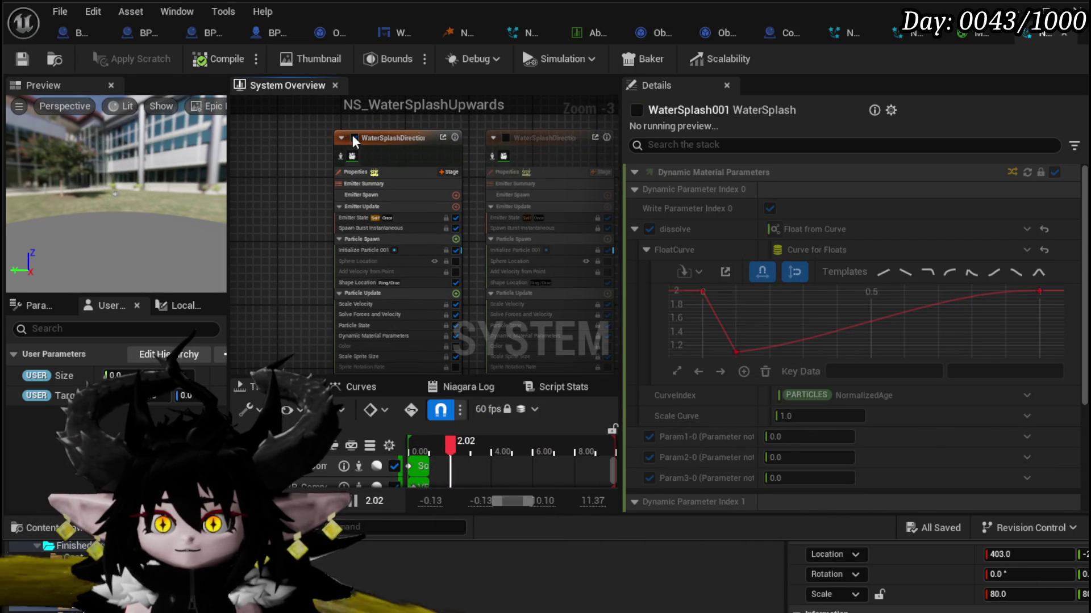
pyautogui.click(355, 138)
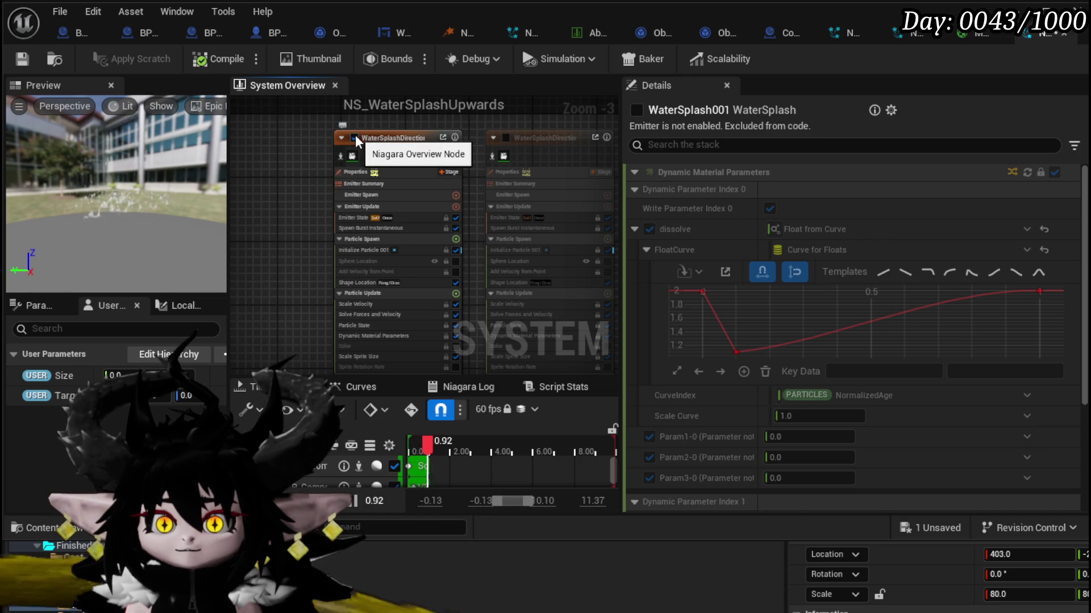
pyautogui.moveTo(291, 164); pyautogui.dragTo(302, 121)
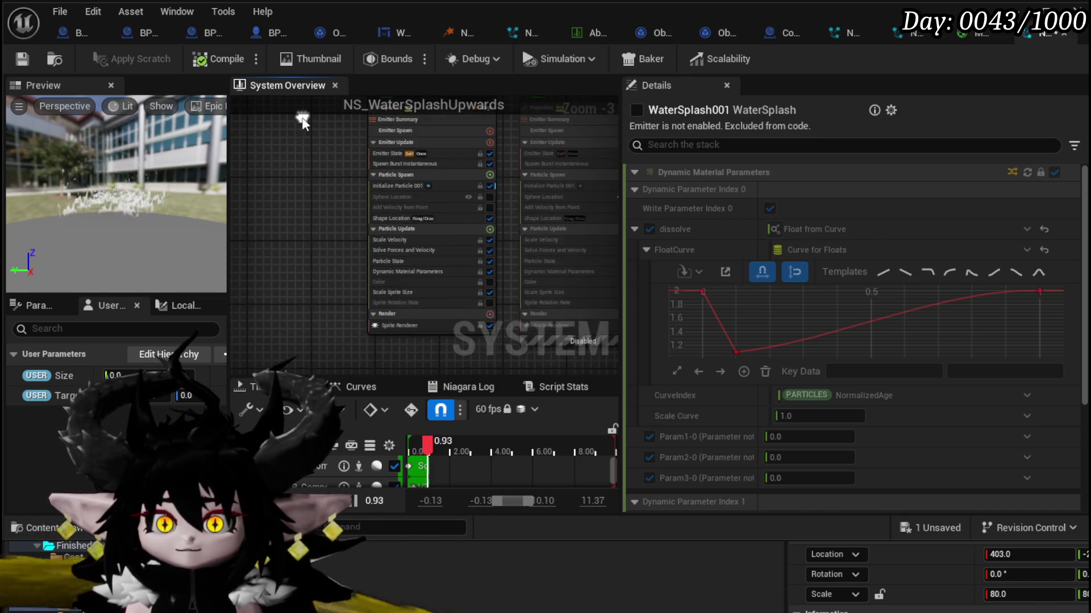
pyautogui.scroll(3, 303, 121)
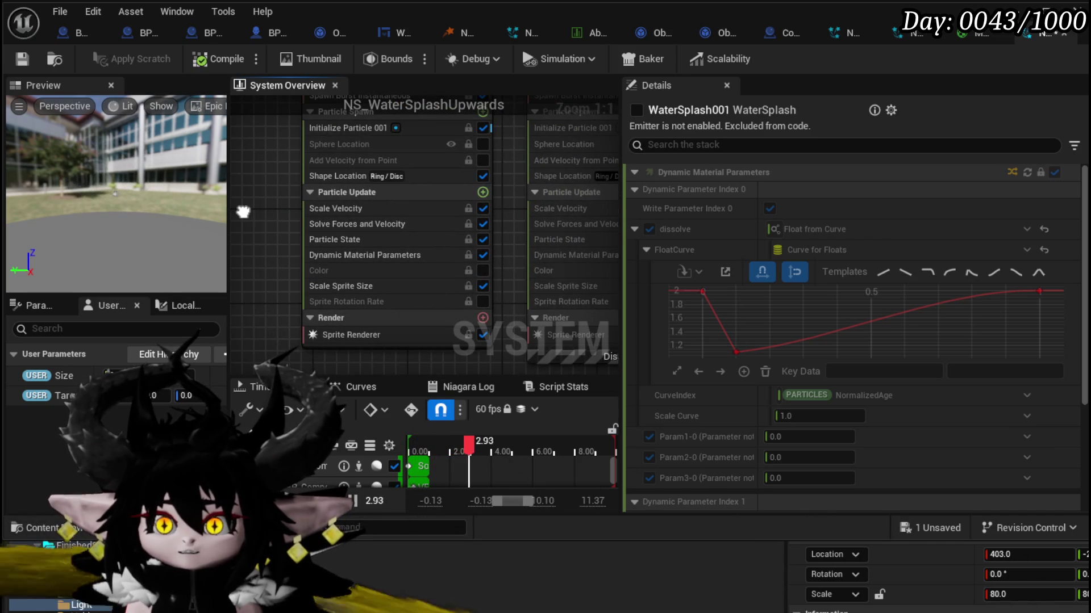
# Step: Turn off Scale Velocity and add a dissolve curve key at about time 0.7, value 1.0
pyautogui.click(343, 208)
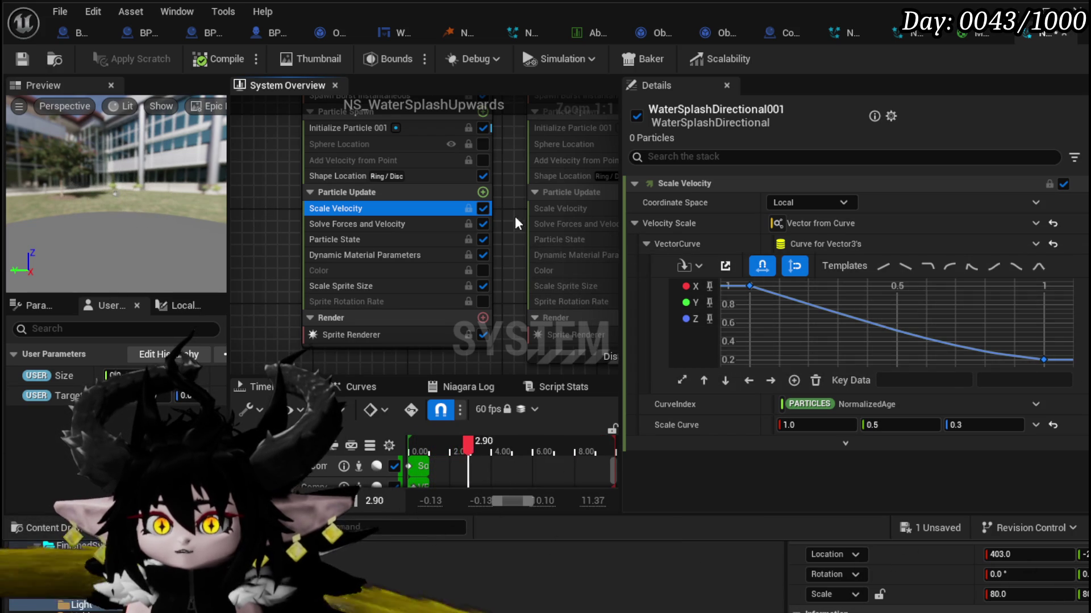
pyautogui.click(482, 209)
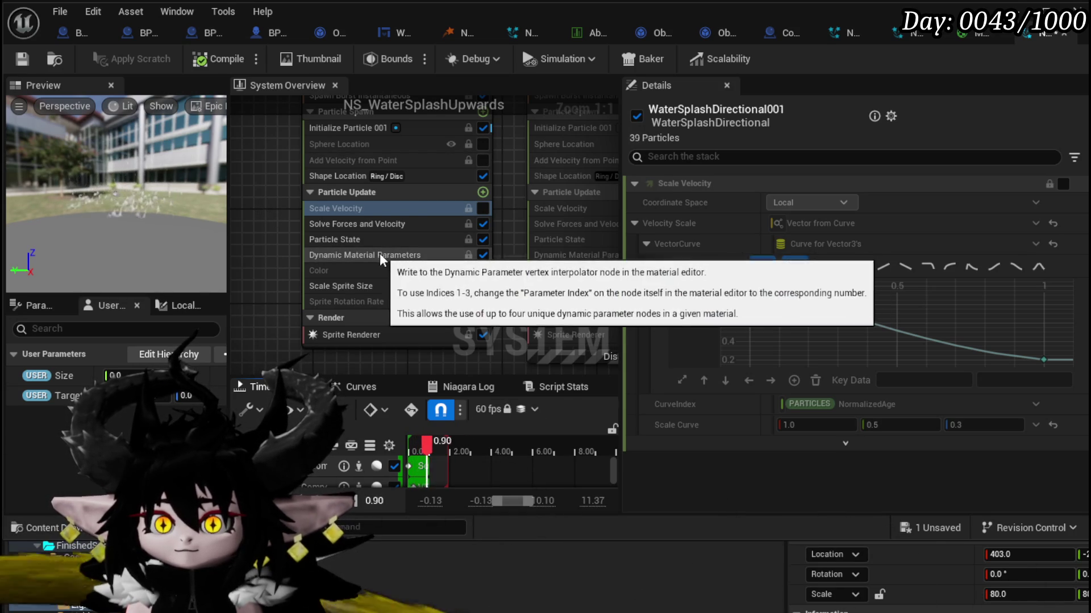
pyautogui.click(356, 256)
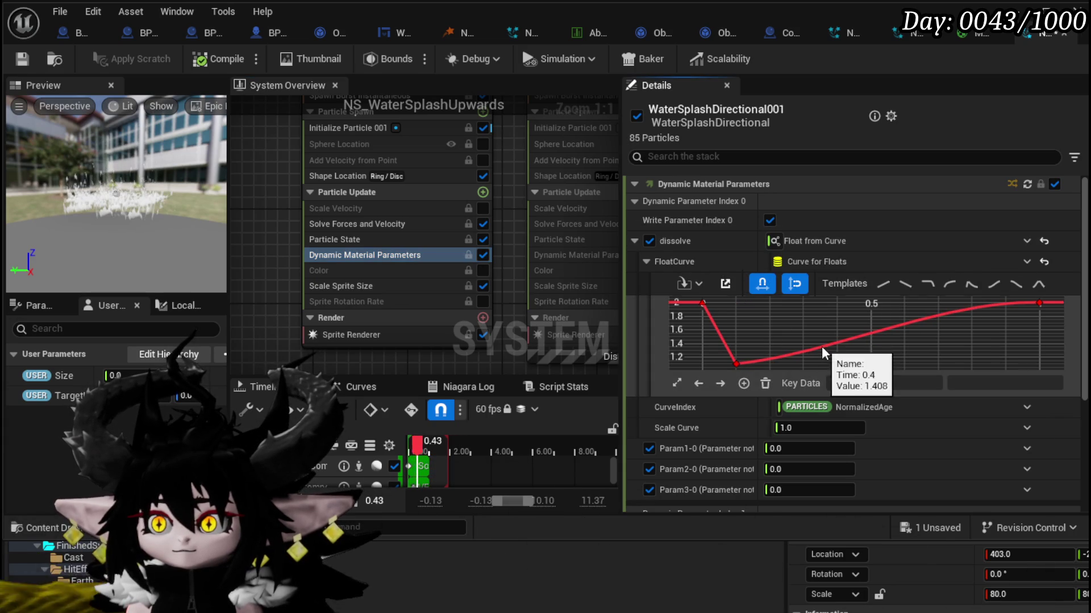
pyautogui.rightClick(821, 346)
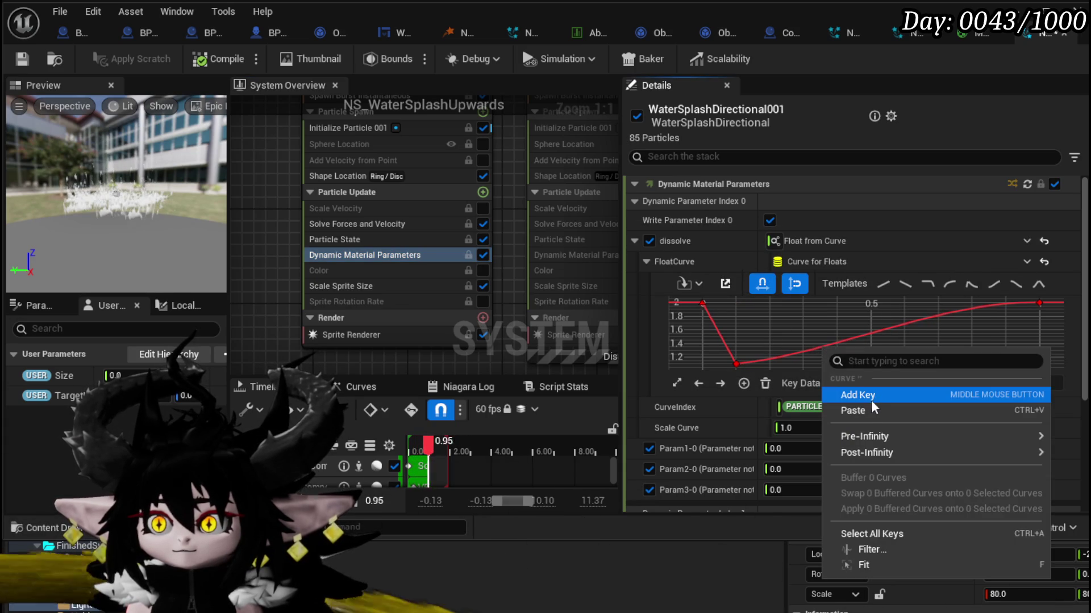
pyautogui.press('Escape')
pyautogui.keyDown('shift'); pyautogui.click(836, 344); pyautogui.keyUp('shift')
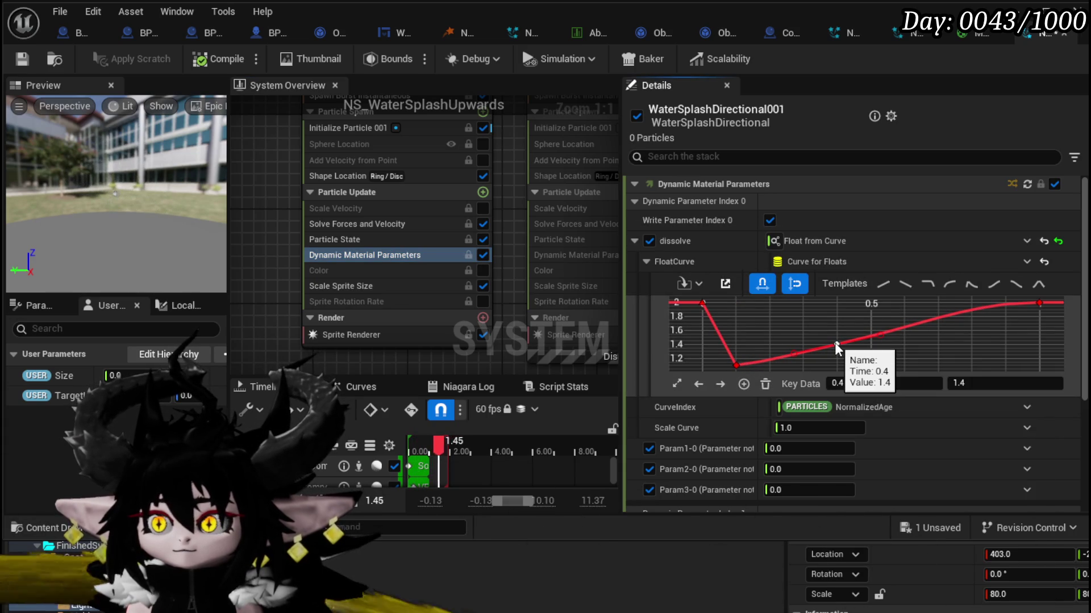
pyautogui.moveTo(834, 343); pyautogui.dragTo(952, 360)
pyautogui.write('1')
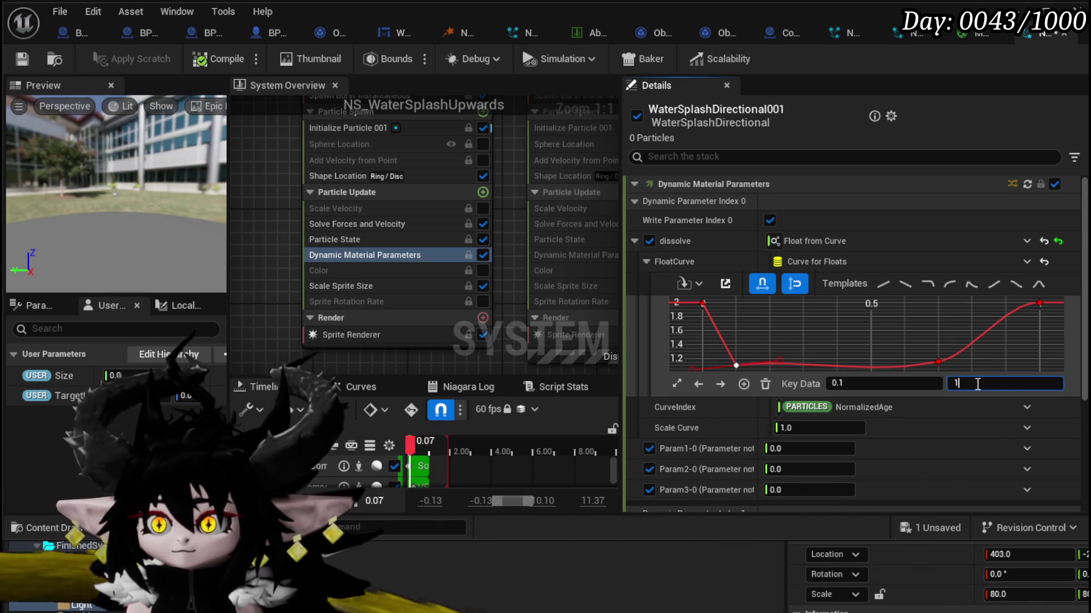
pyautogui.press('Return')
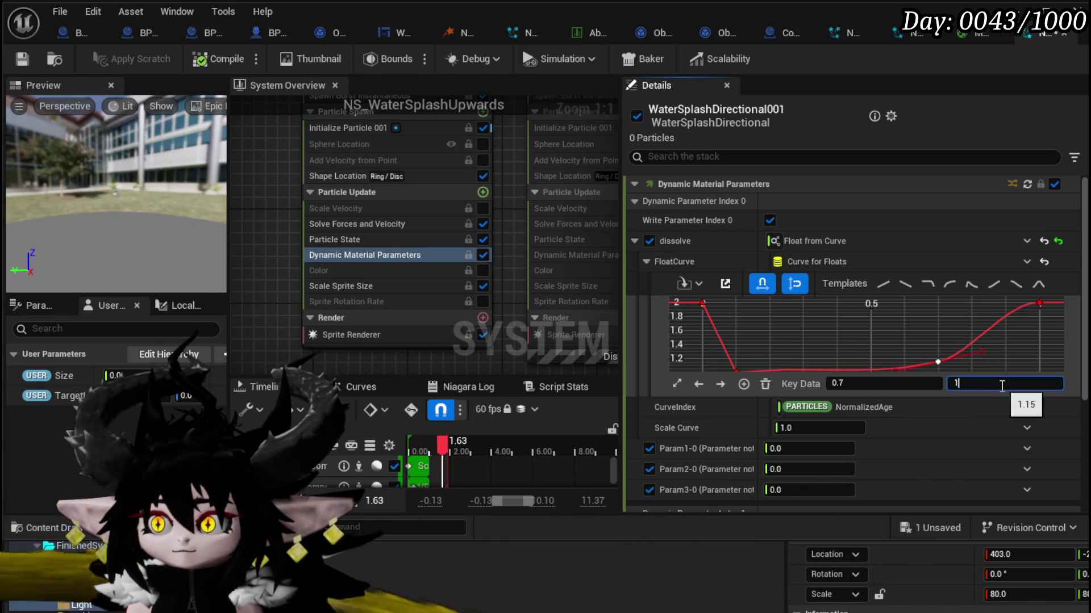
pyautogui.press('Return')
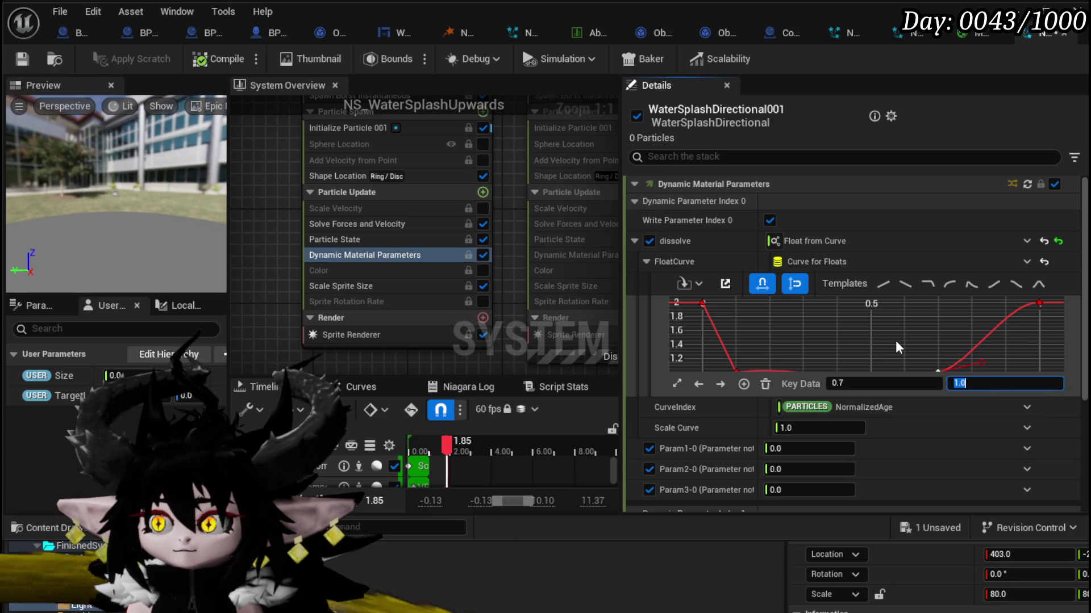
# Step: Give the dissolve key Auto tangents, level the curve between the keys, and save
pyautogui.moveTo(895, 346); pyautogui.dragTo(874, 313)
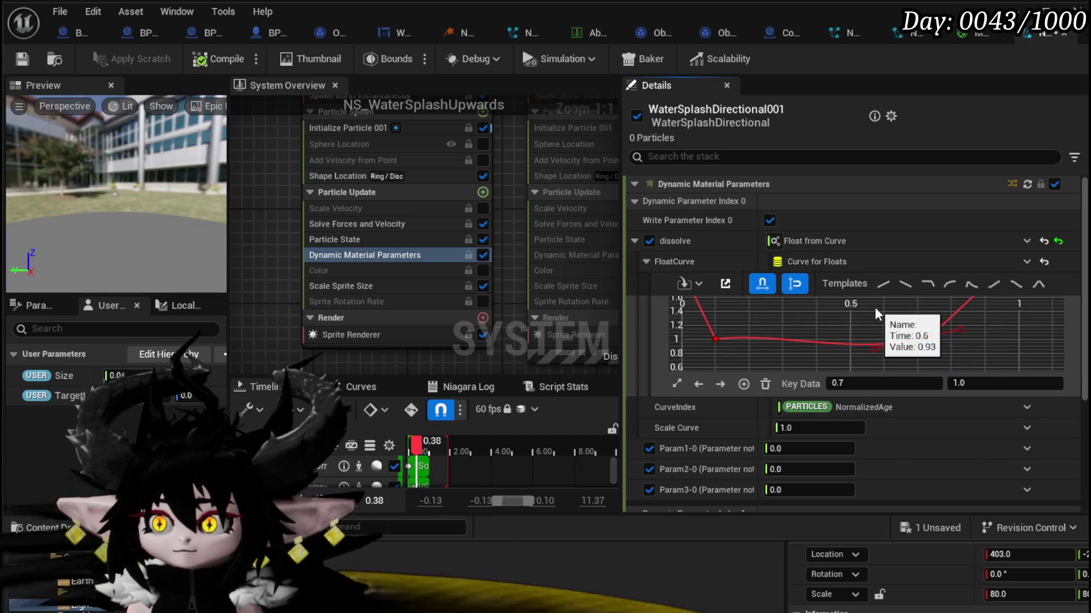
pyautogui.rightClick(718, 338)
pyautogui.click(810, 516)
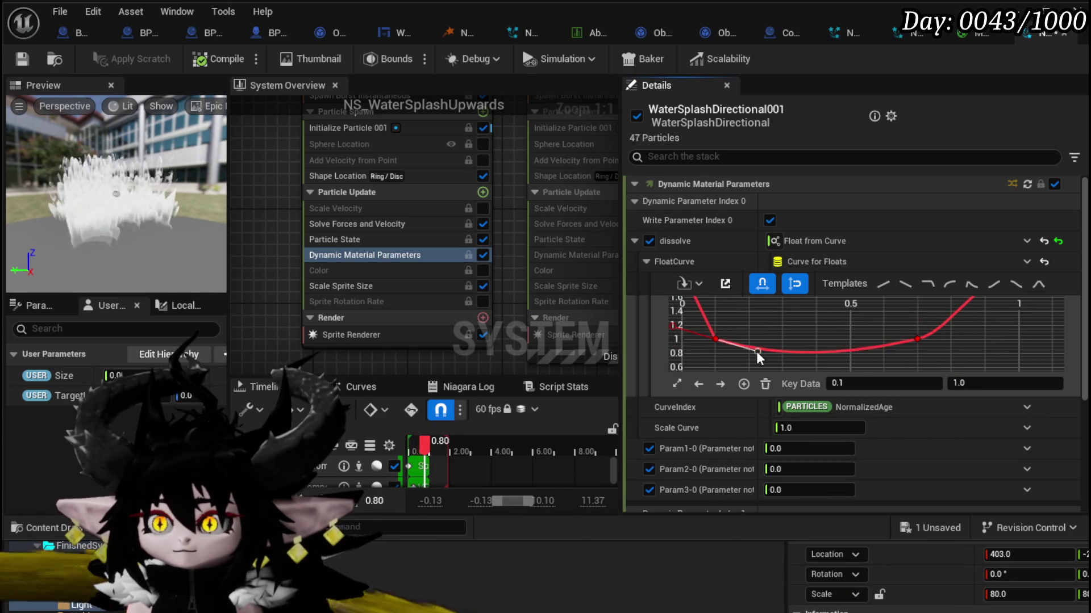
pyautogui.moveTo(758, 351); pyautogui.dragTo(758, 343)
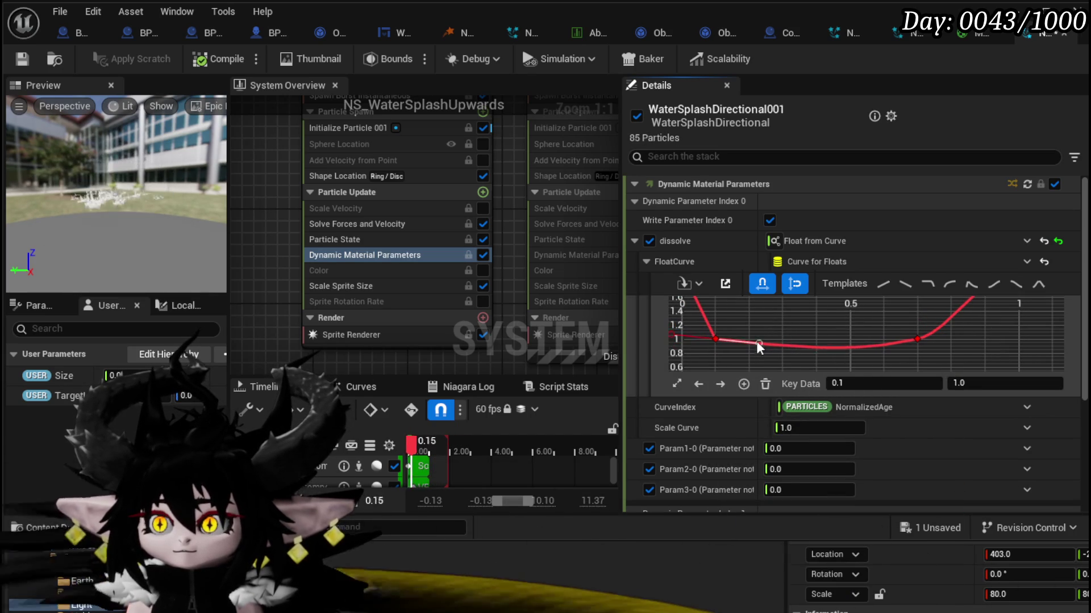
pyautogui.click(918, 339)
pyautogui.moveTo(959, 332); pyautogui.dragTo(962, 338)
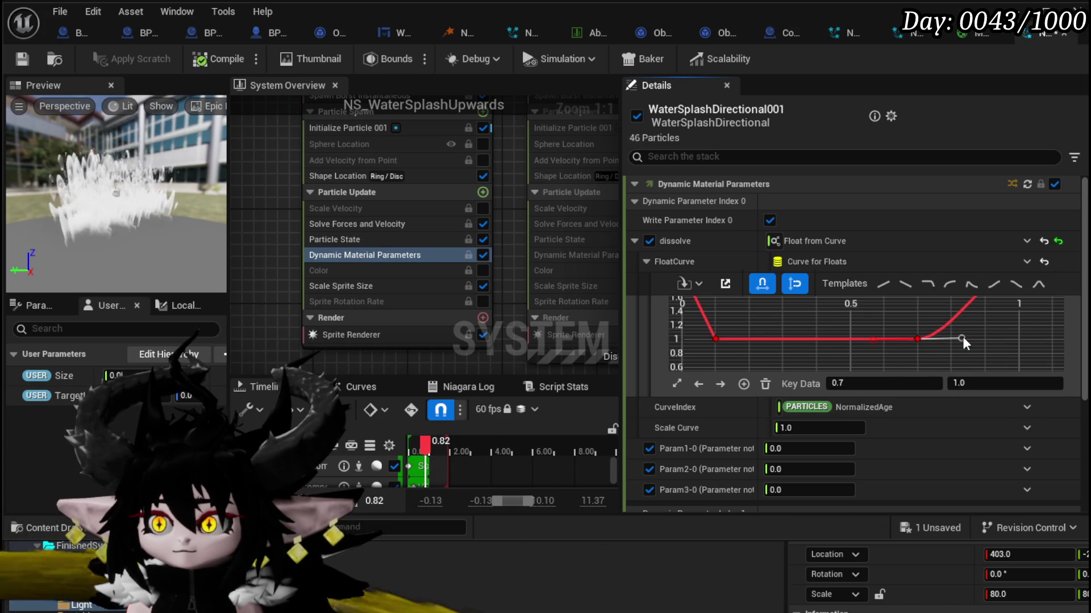
pyautogui.click(22, 59)
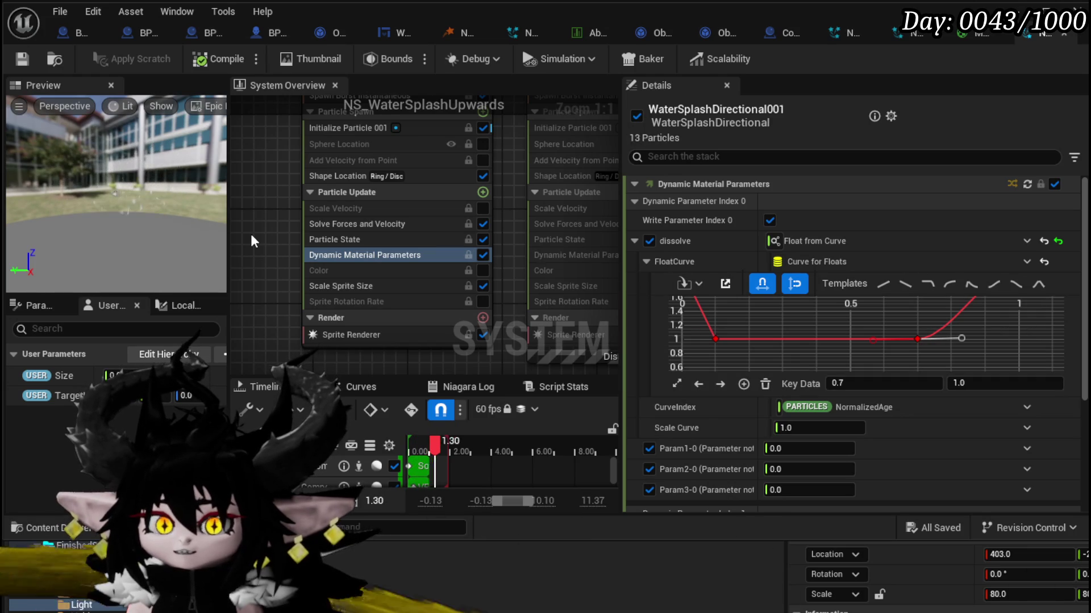
# Step: Set both middle dissolve curve keys to 0.5
pyautogui.moveTo(1001, 321); pyautogui.dragTo(993, 341)
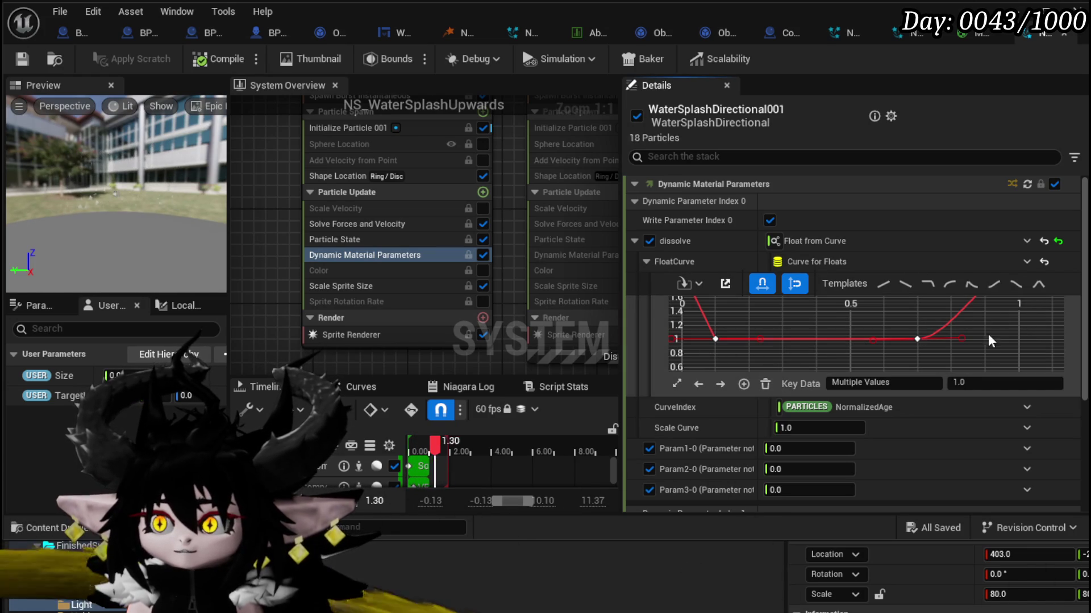
pyautogui.click(986, 382)
pyautogui.write('0.')
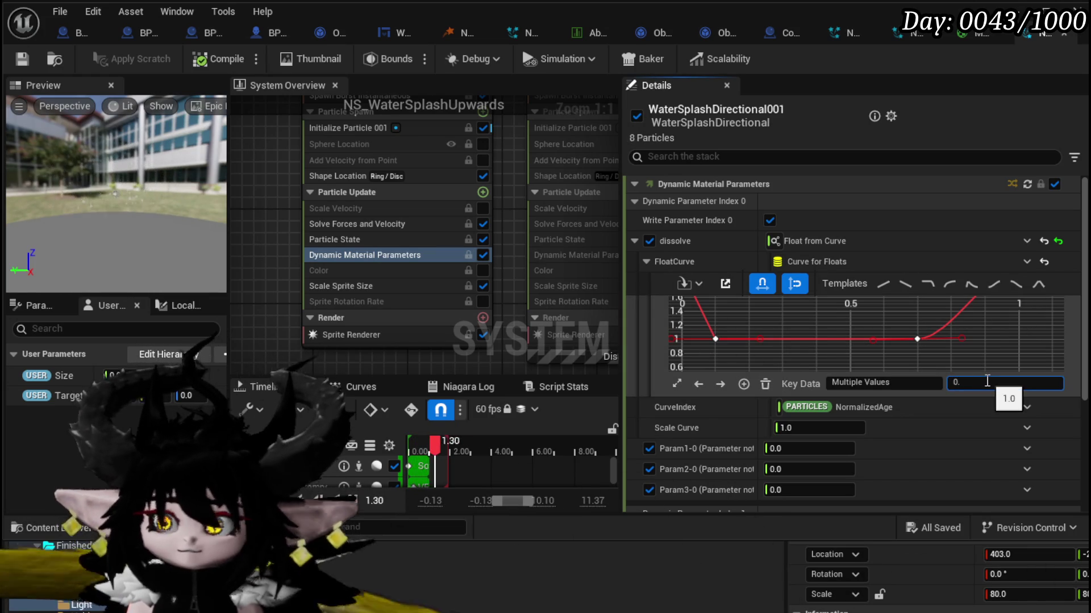
pyautogui.write('5')
pyautogui.press('Return')
pyautogui.press('f')
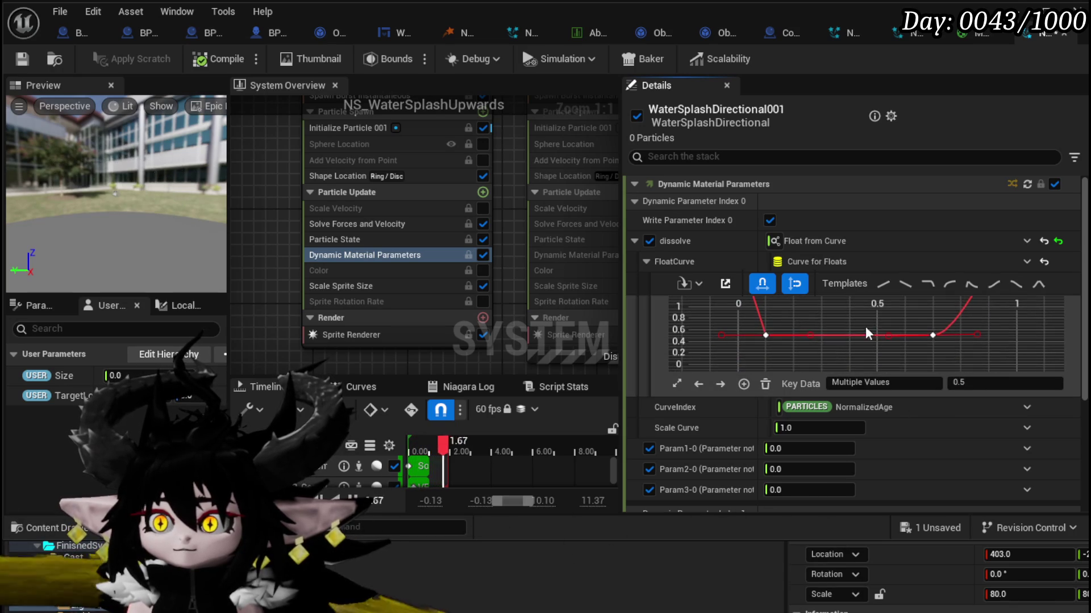
pyautogui.click(775, 312)
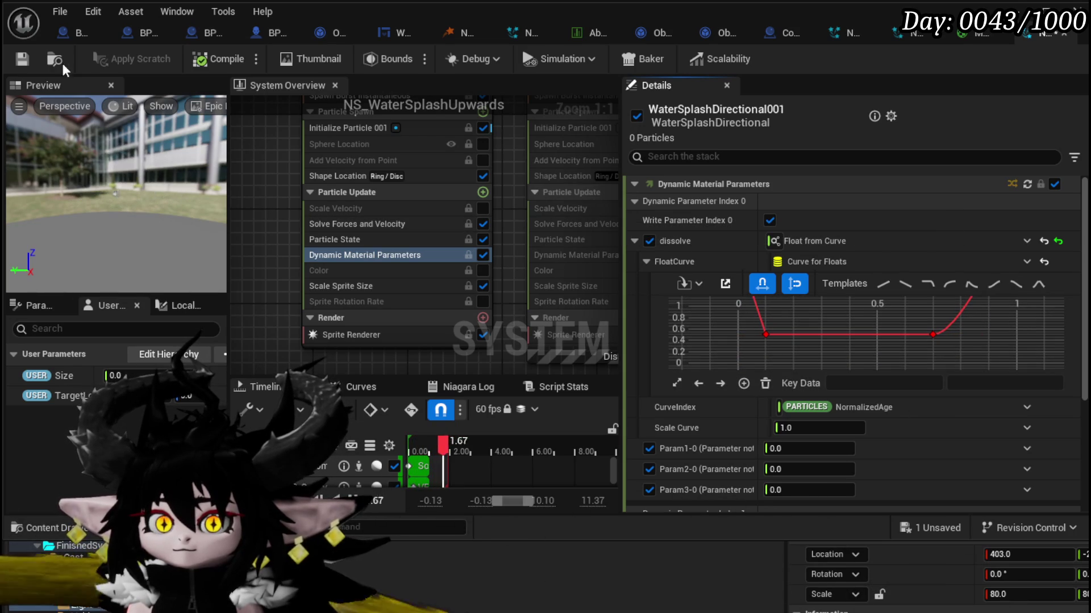
# Step: Set both upper keys of the Scale Sprite Size curve to 1.0
pyautogui.click(22, 60)
pyautogui.click(368, 286)
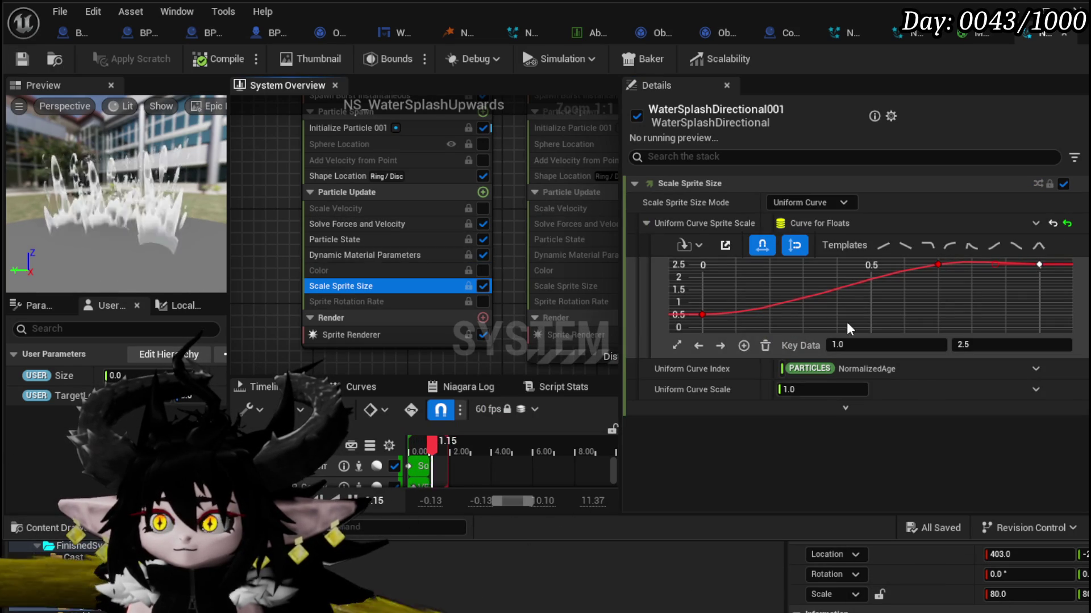
pyautogui.keyDown('shift'); pyautogui.click(938, 265); pyautogui.keyUp('shift')
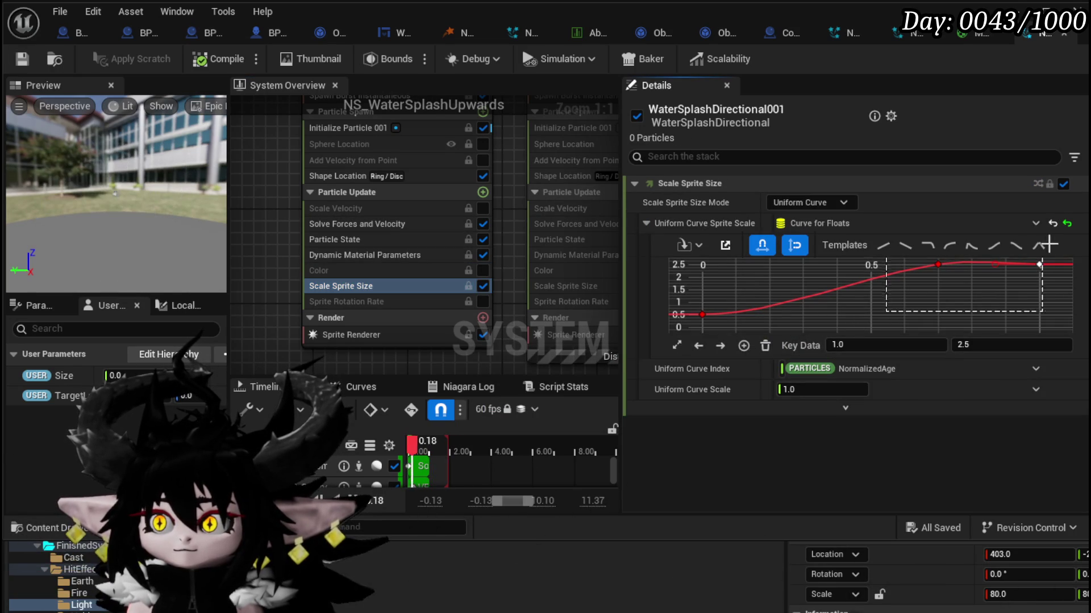
pyautogui.click(973, 346)
pyautogui.write('1')
pyautogui.press('Return')
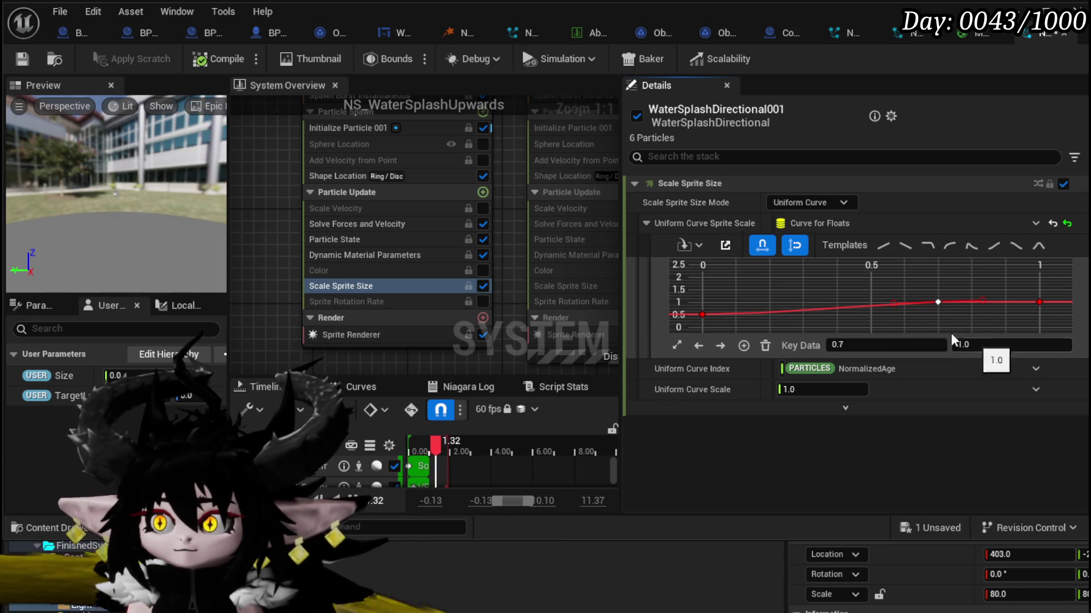
# Step: Move the middle sprite size key to time 0.2 and save
pyautogui.click(843, 343)
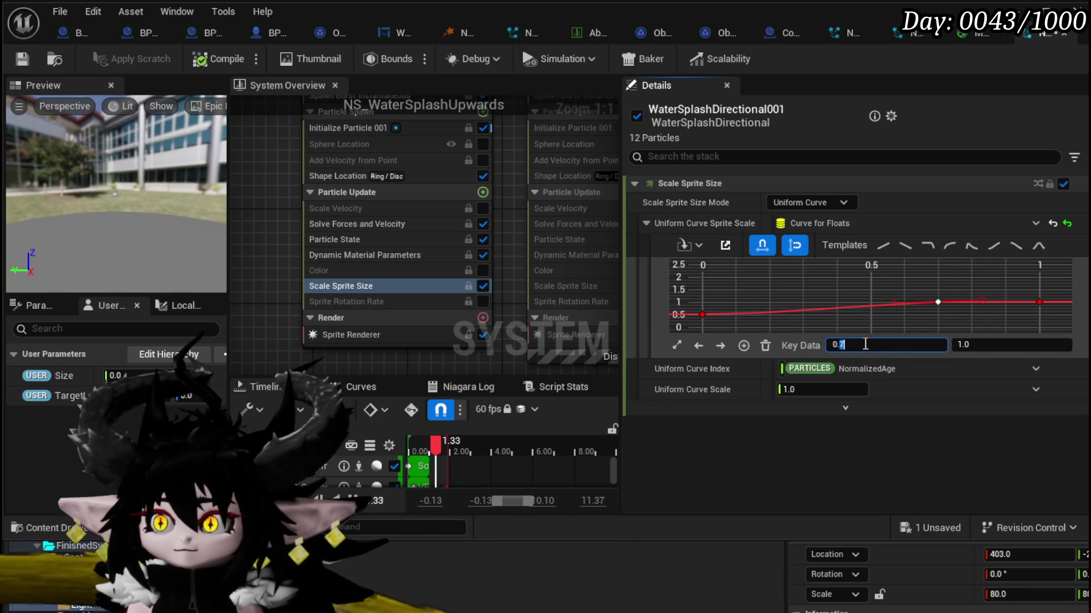
pyautogui.write('0.5')
pyautogui.press('Return')
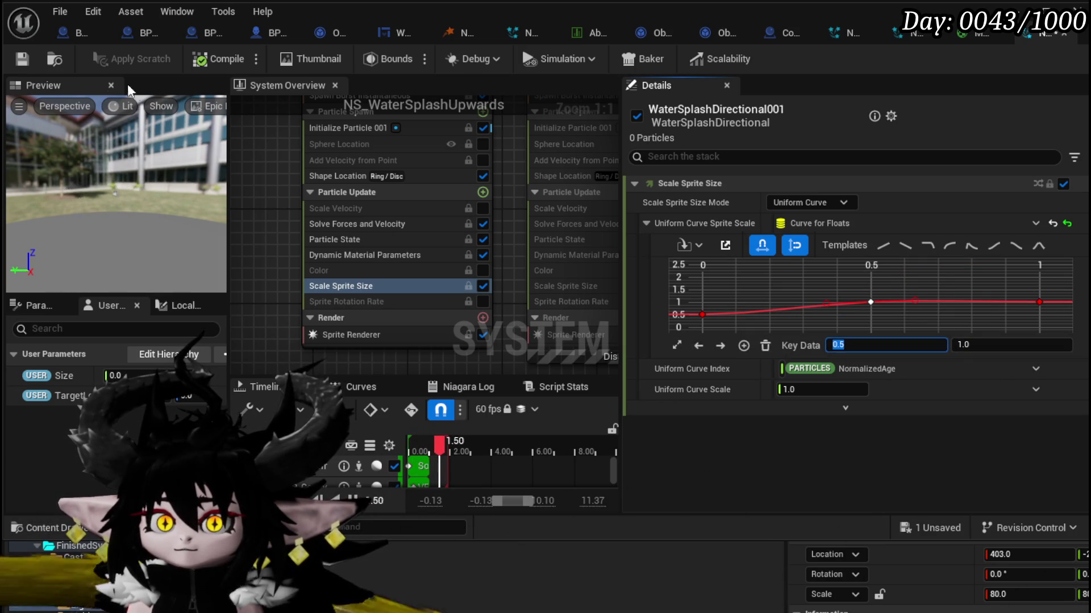
pyautogui.hotkey('ctrl', 's')
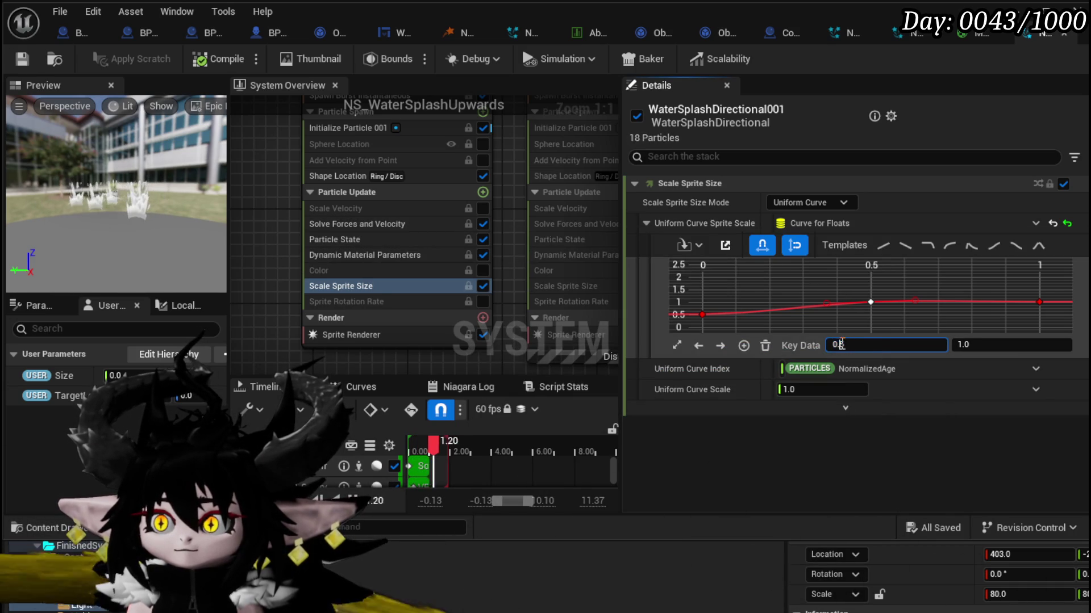
pyautogui.write('0.2')
pyautogui.press('Return')
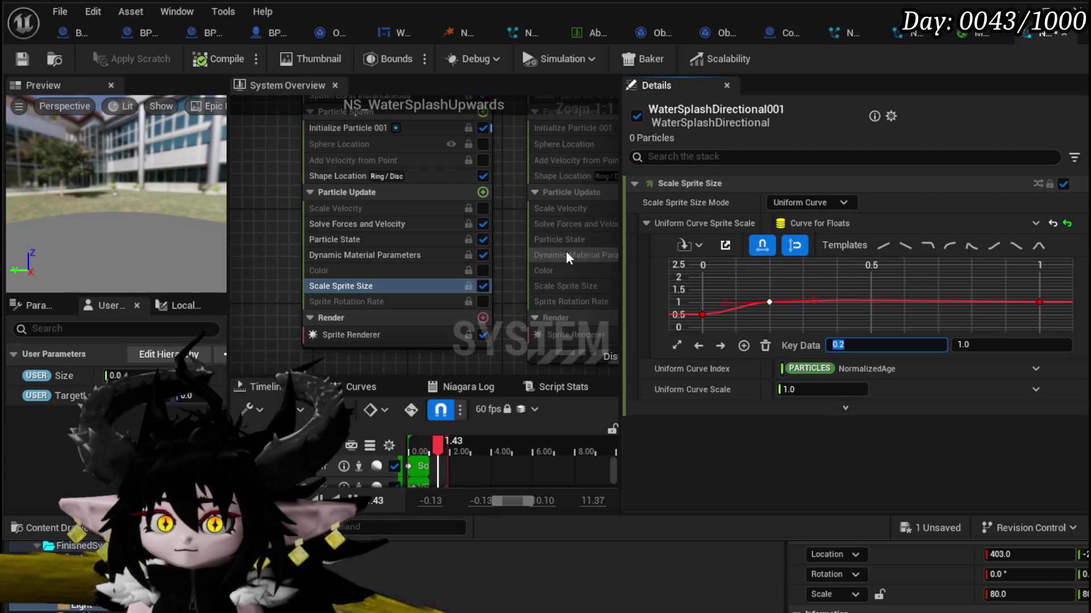
pyautogui.click(27, 60)
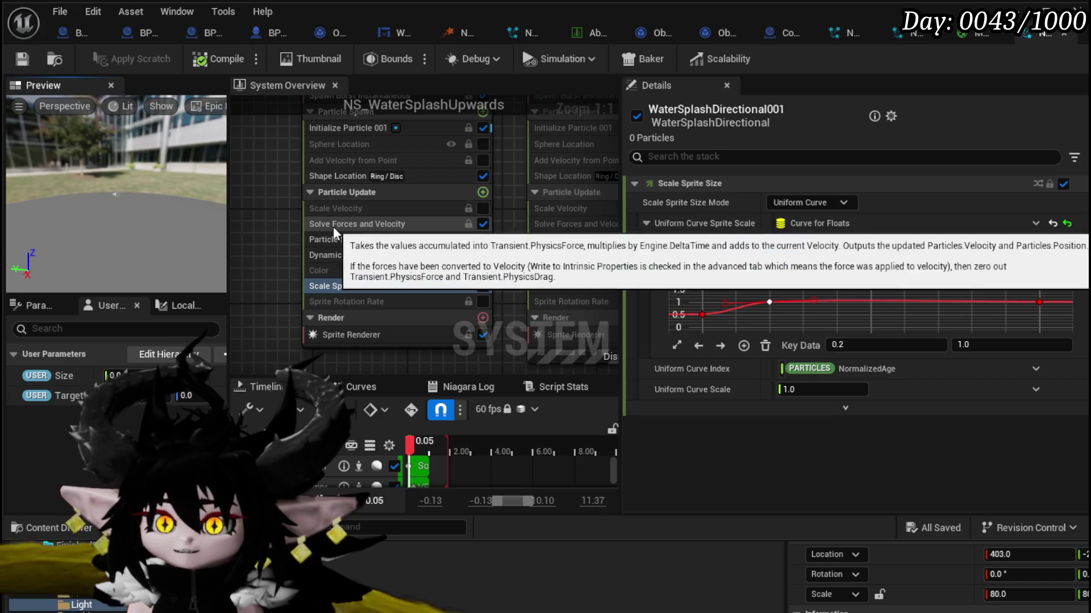
# Step: Enable the WaterSplash001 and WaterSplash emitters and view WaterSplash001's properties
pyautogui.click(360, 257)
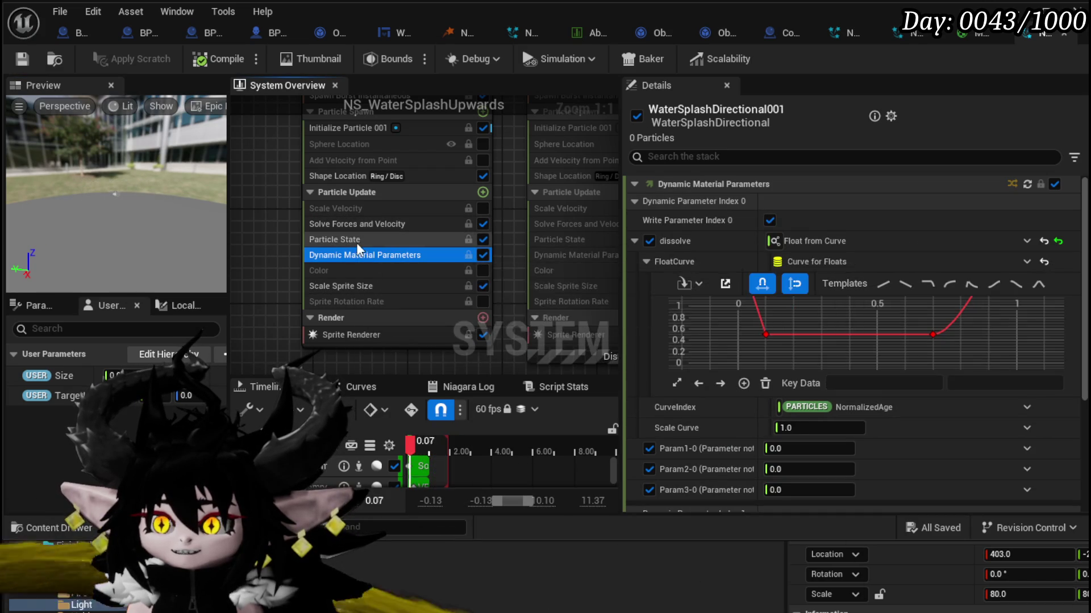
pyautogui.click(340, 241)
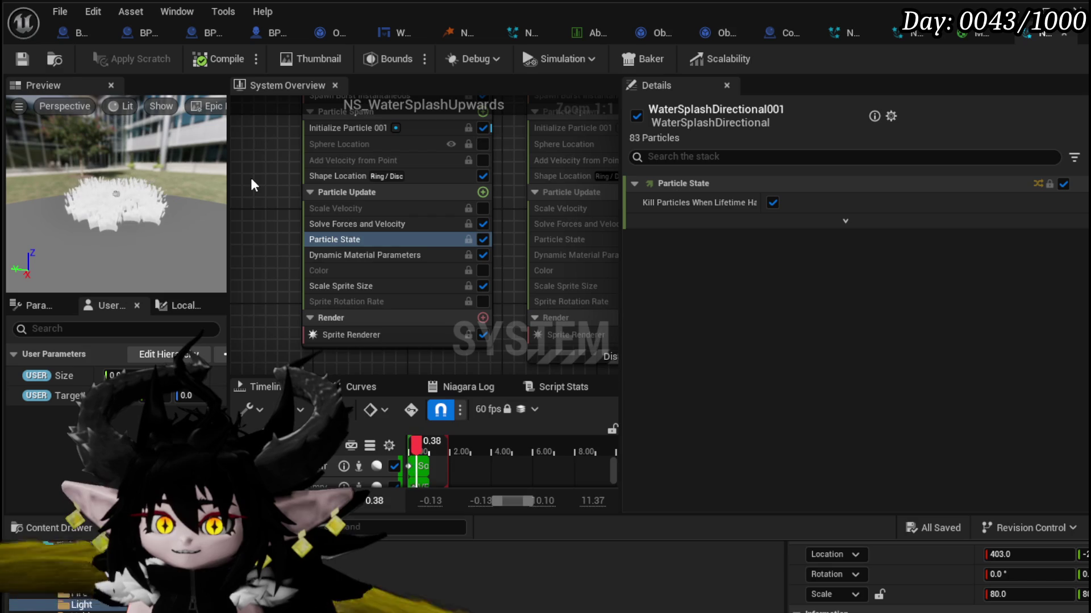
pyautogui.moveTo(500, 172)
pyautogui.mouseDown()
pyautogui.moveTo(369, 250)
pyautogui.moveTo(363, 301)
pyautogui.moveTo(371, 193)
pyautogui.moveTo(460, 173)
pyautogui.moveTo(363, 158)
pyautogui.moveTo(383, 142)
pyautogui.mouseUp()
pyautogui.click(314, 191)
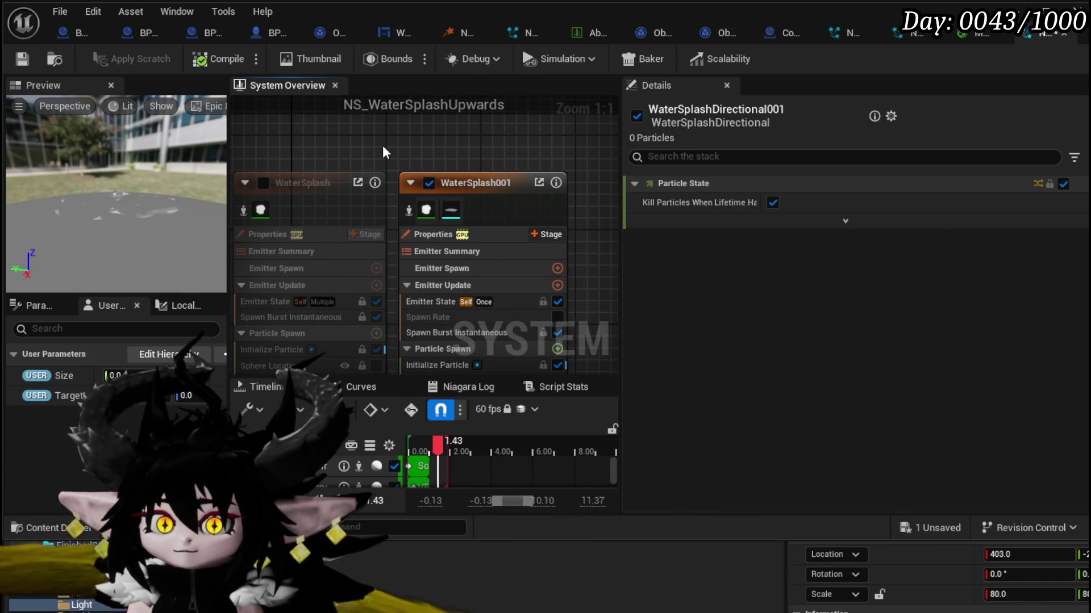
pyautogui.click(263, 183)
pyautogui.moveTo(342, 156)
pyautogui.mouseDown()
pyautogui.moveTo(451, 134)
pyautogui.moveTo(329, 135)
pyautogui.mouseUp()
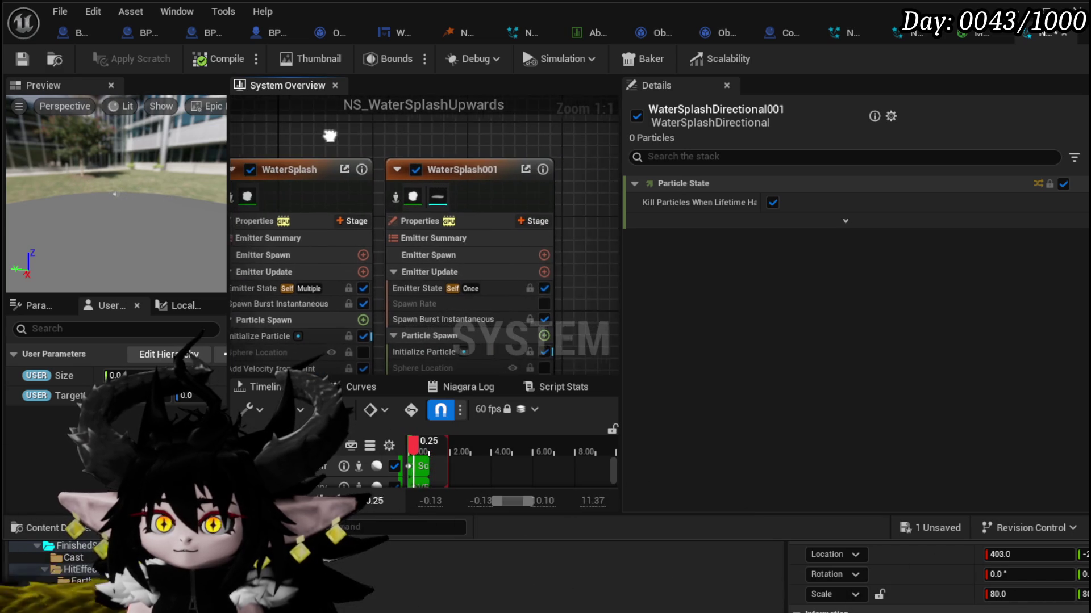
pyautogui.click(449, 164)
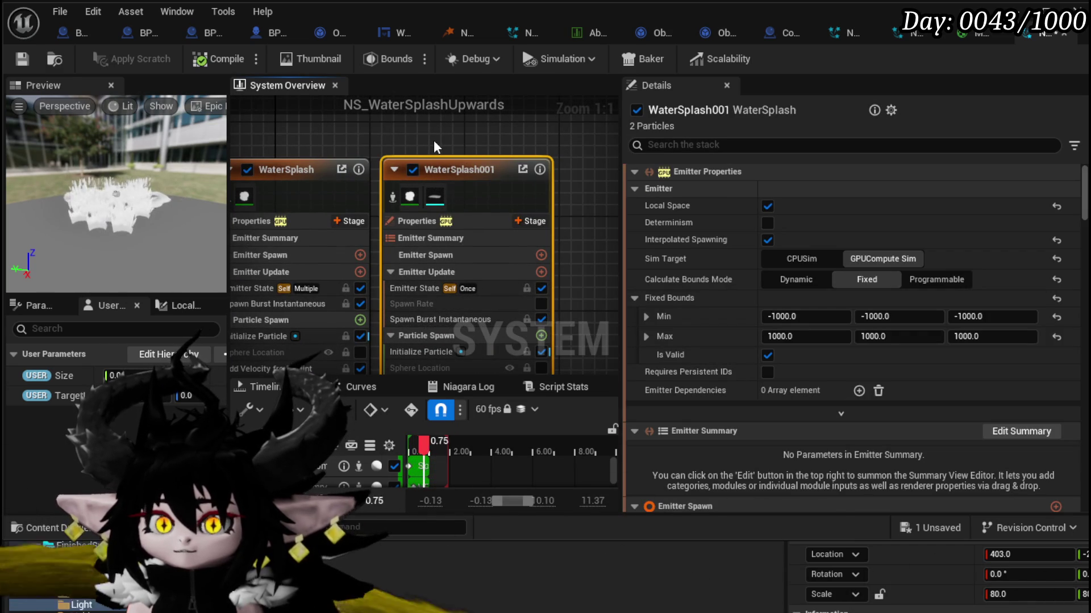
pyautogui.moveTo(434, 140)
pyautogui.mouseDown()
pyautogui.moveTo(510, 146)
pyautogui.moveTo(460, 155)
pyautogui.mouseUp()
pyautogui.scroll(-2, 510, 145)
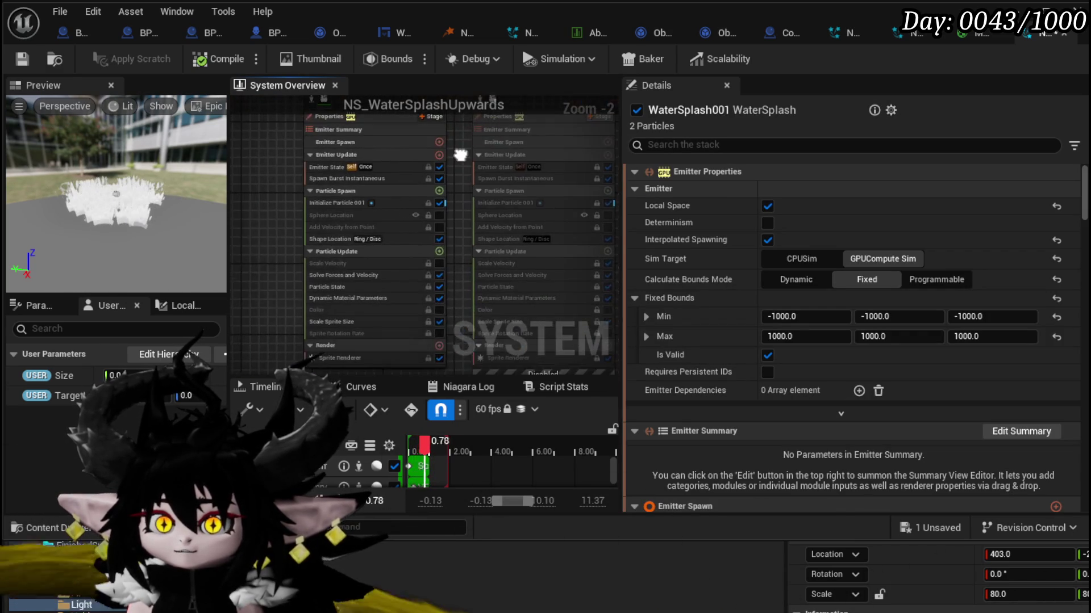
# Step: Set WaterSplashDirectional001's Shape Location Ring Radius to 250 and save
pyautogui.scroll(2, 330, 200)
pyautogui.click(356, 247)
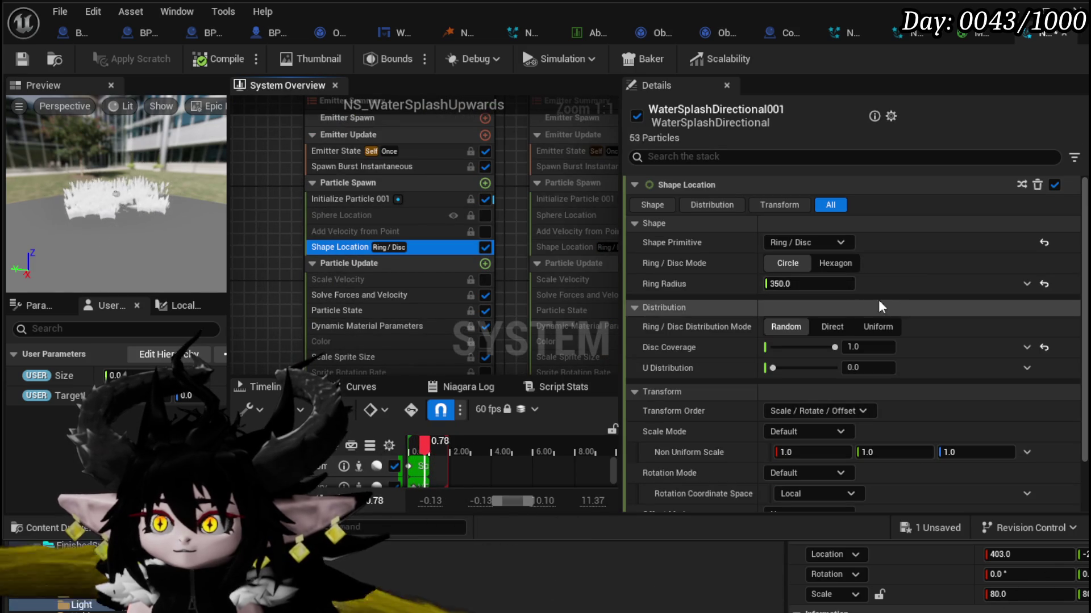
pyautogui.click(781, 285)
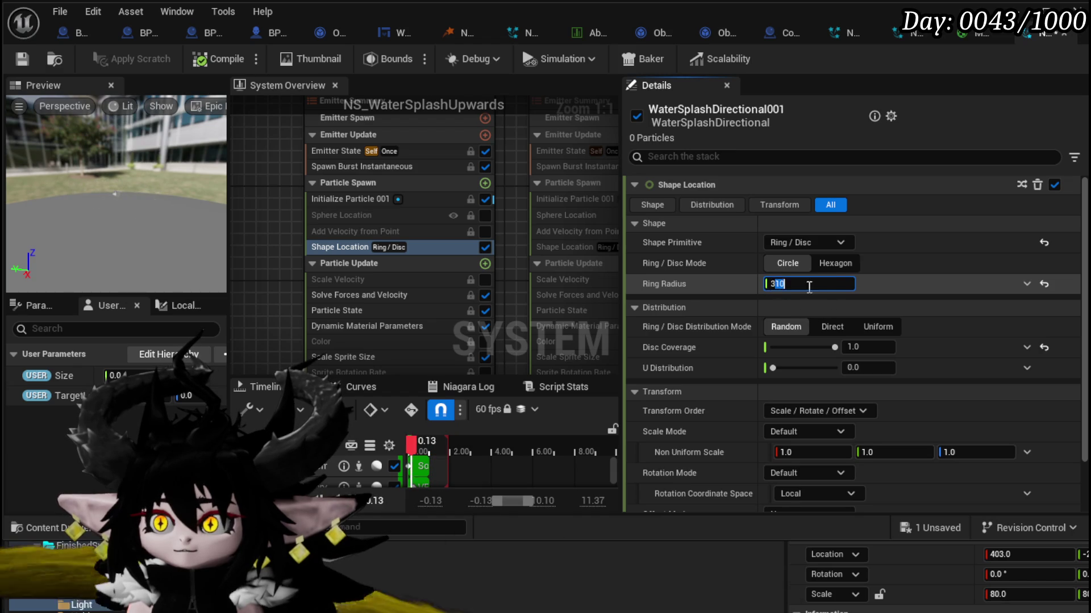
pyautogui.write('300')
pyautogui.press('Return')
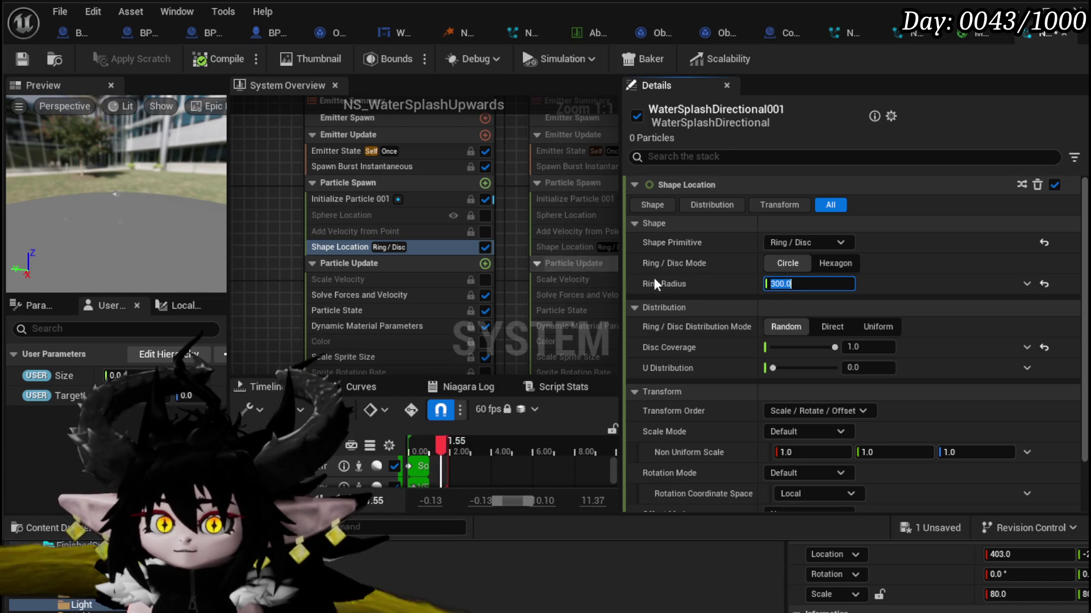
pyautogui.write('250')
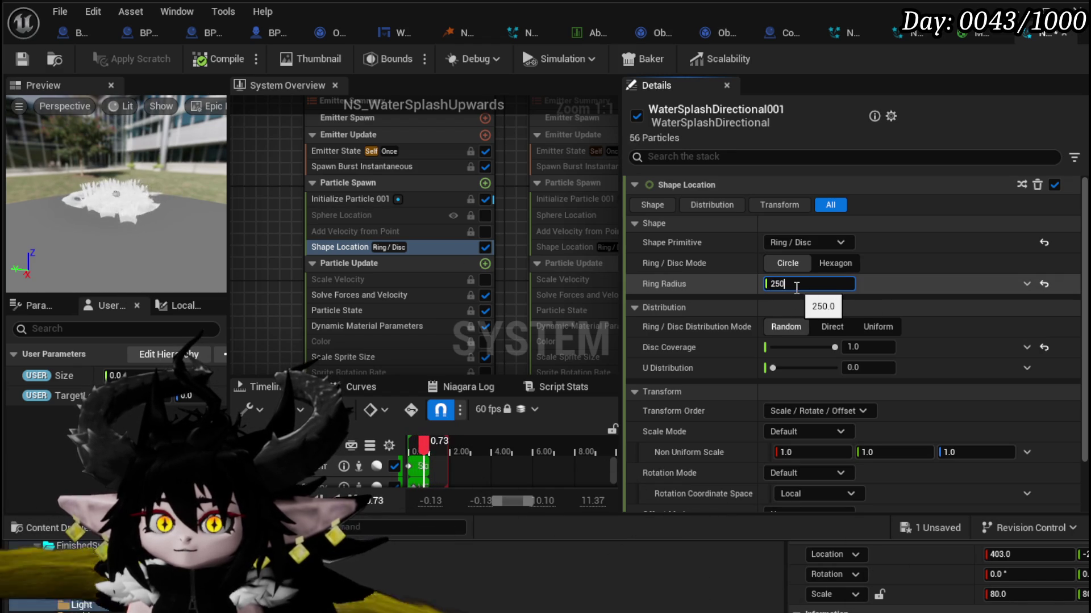
pyautogui.click(23, 69)
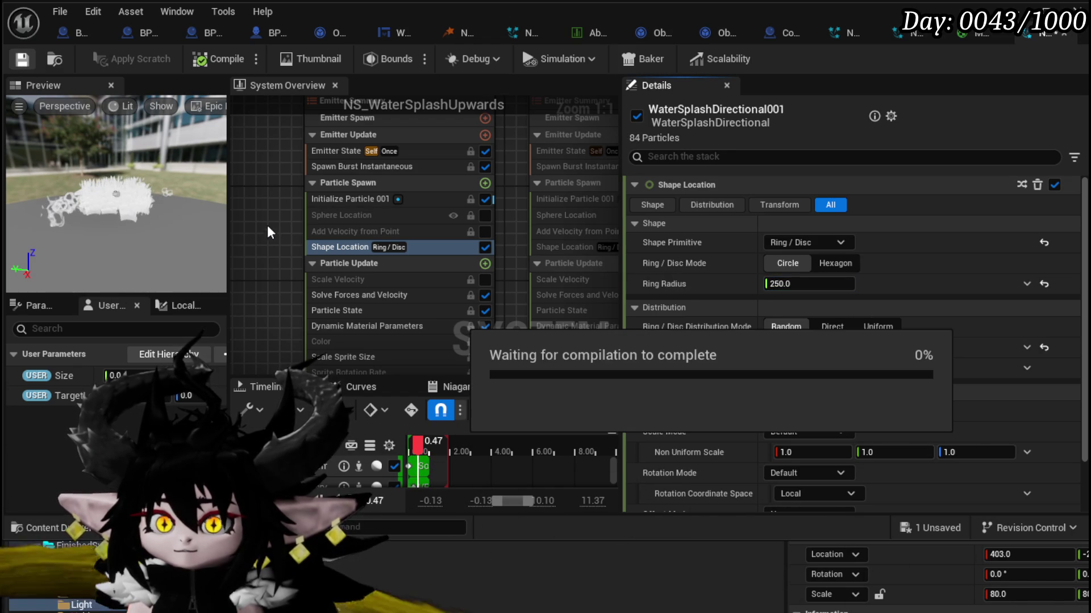